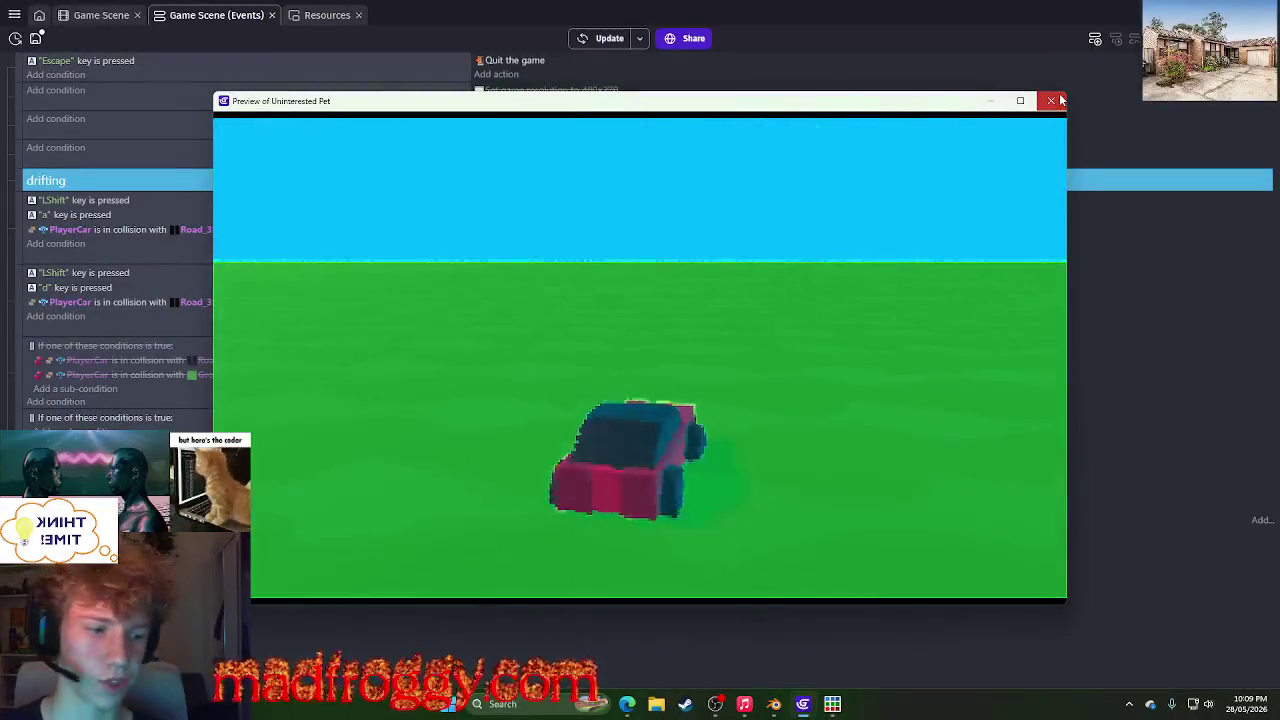
- Close the game test and add a new empty event at the bottom of the sheet
left_click(1061, 101)
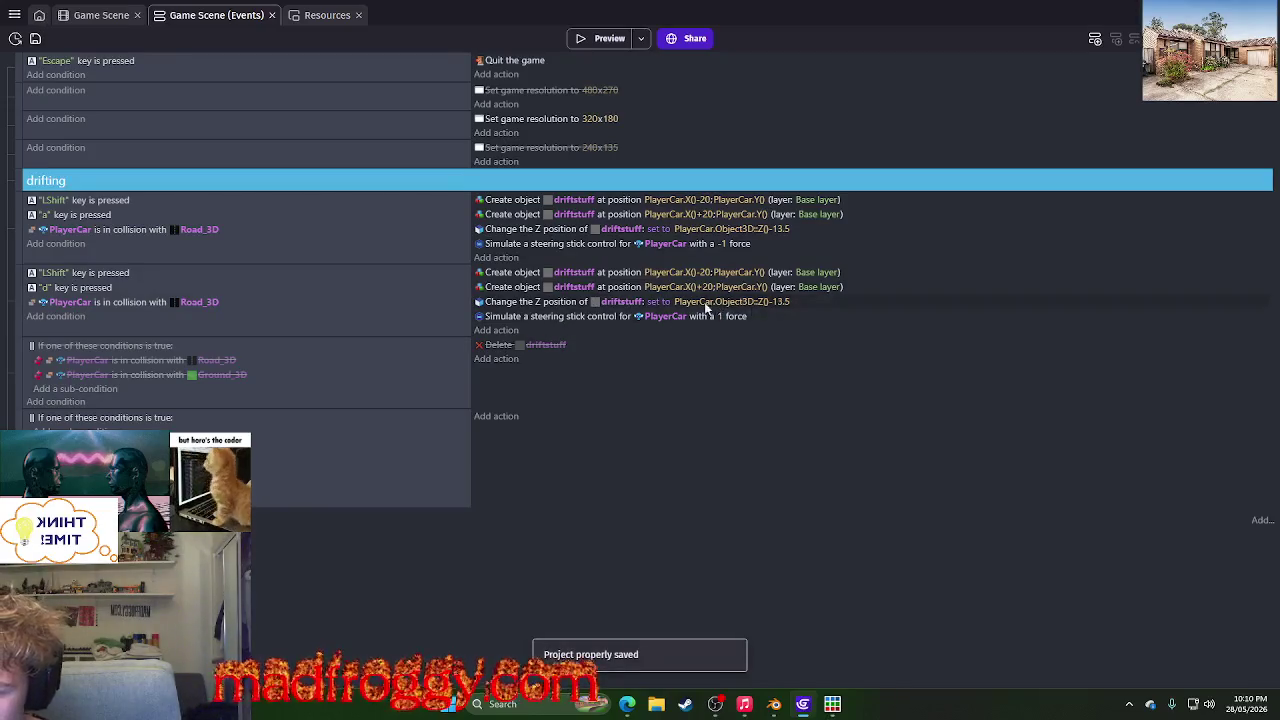
left_click(542, 303)
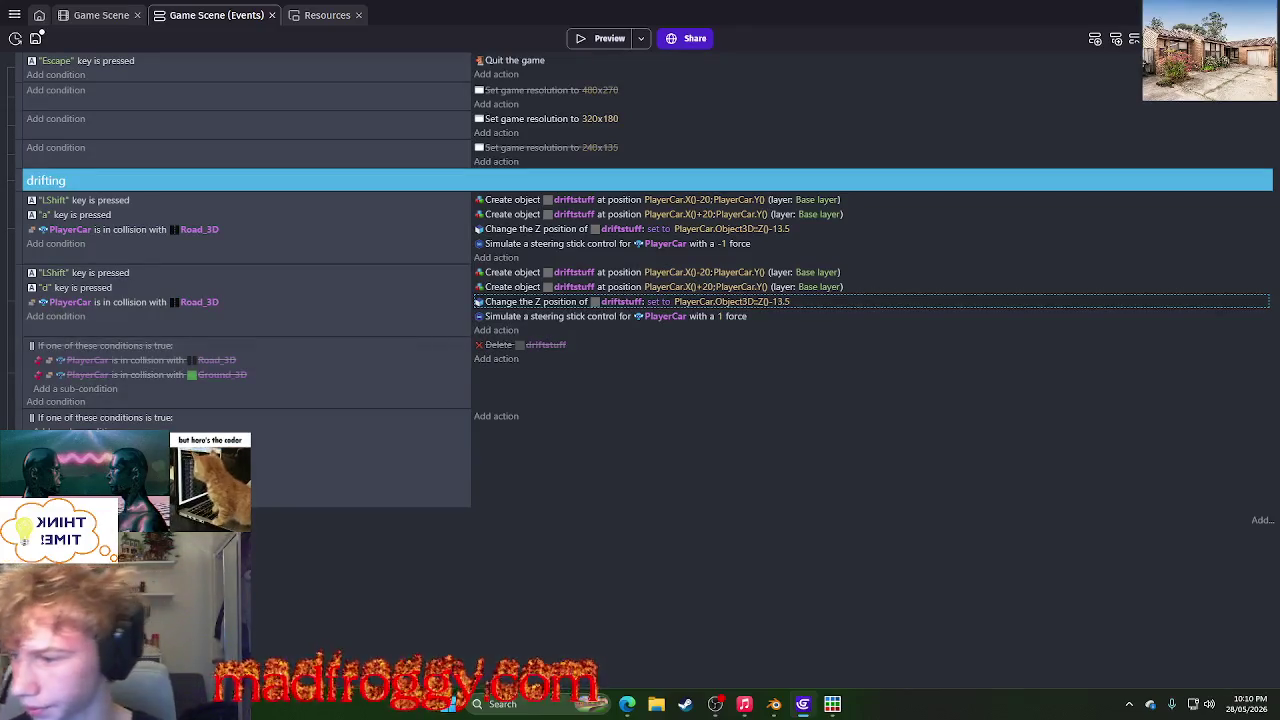
left_click(56, 515)
key("Escape")
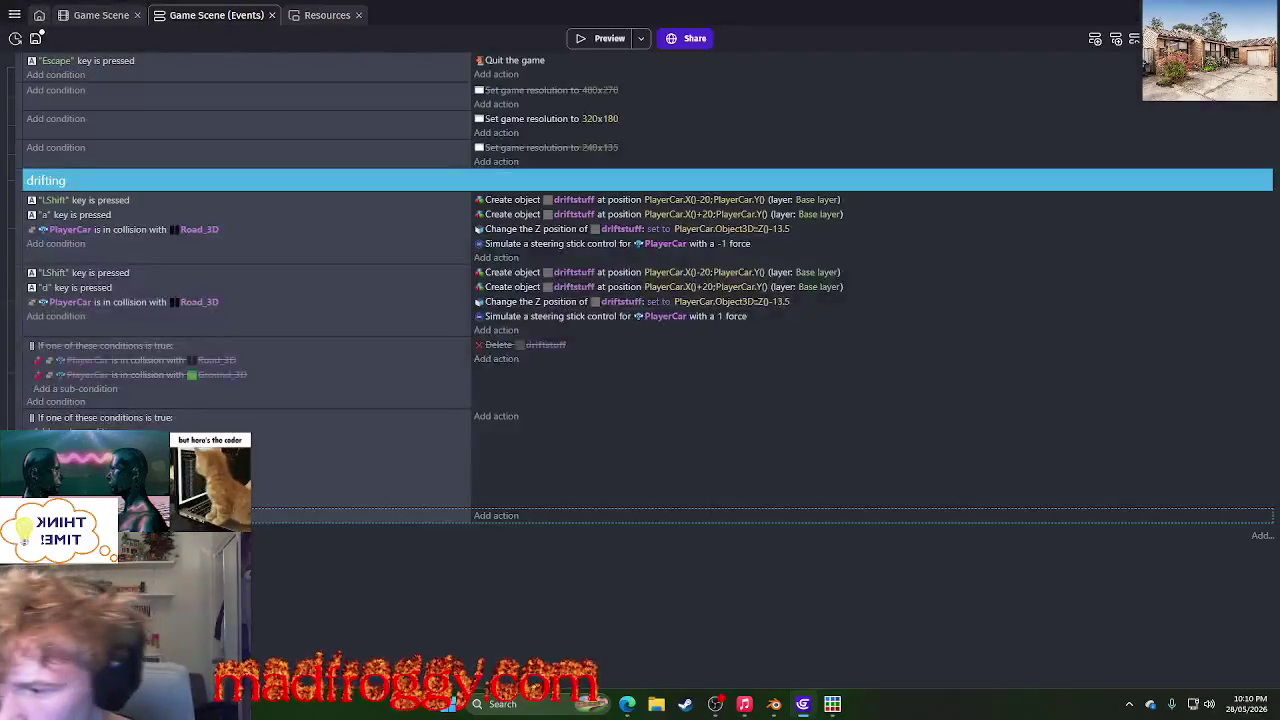
- Copy the PlayerCar collision-with-Road_3D condition into the new event, then view the scene map
right_click(134, 302)
left_click(150, 314)
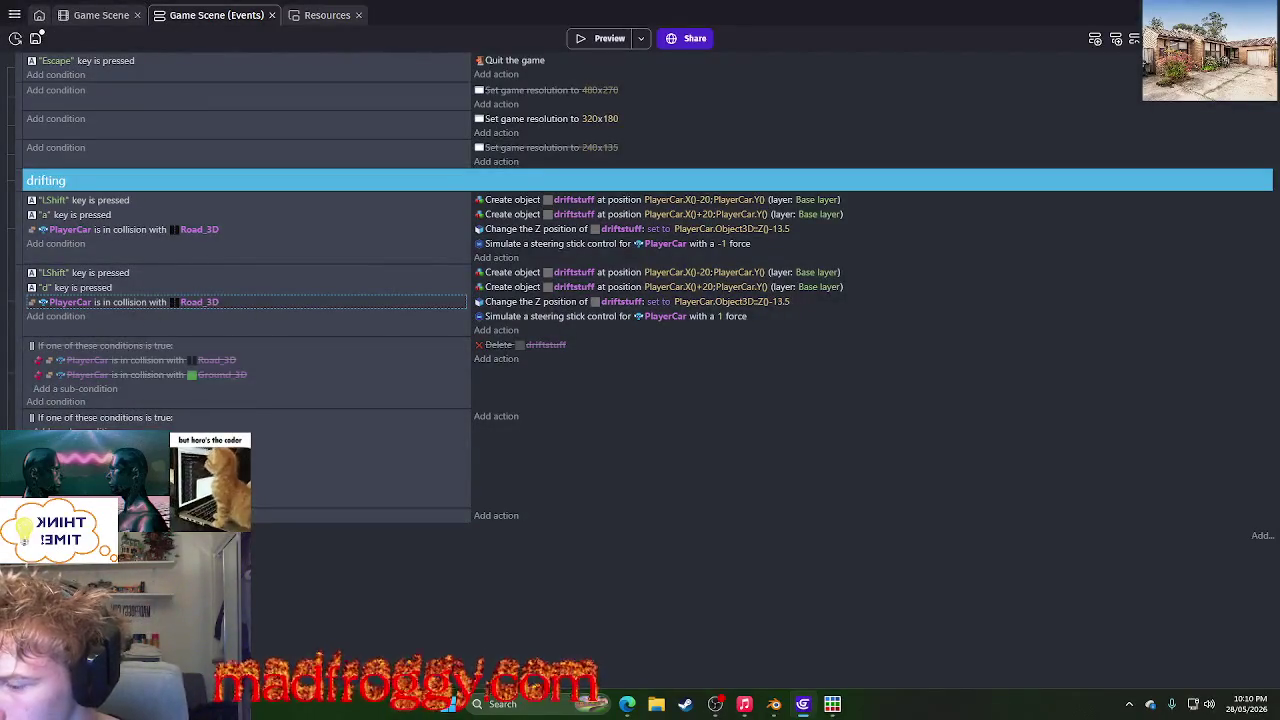
key("ctrl+v")
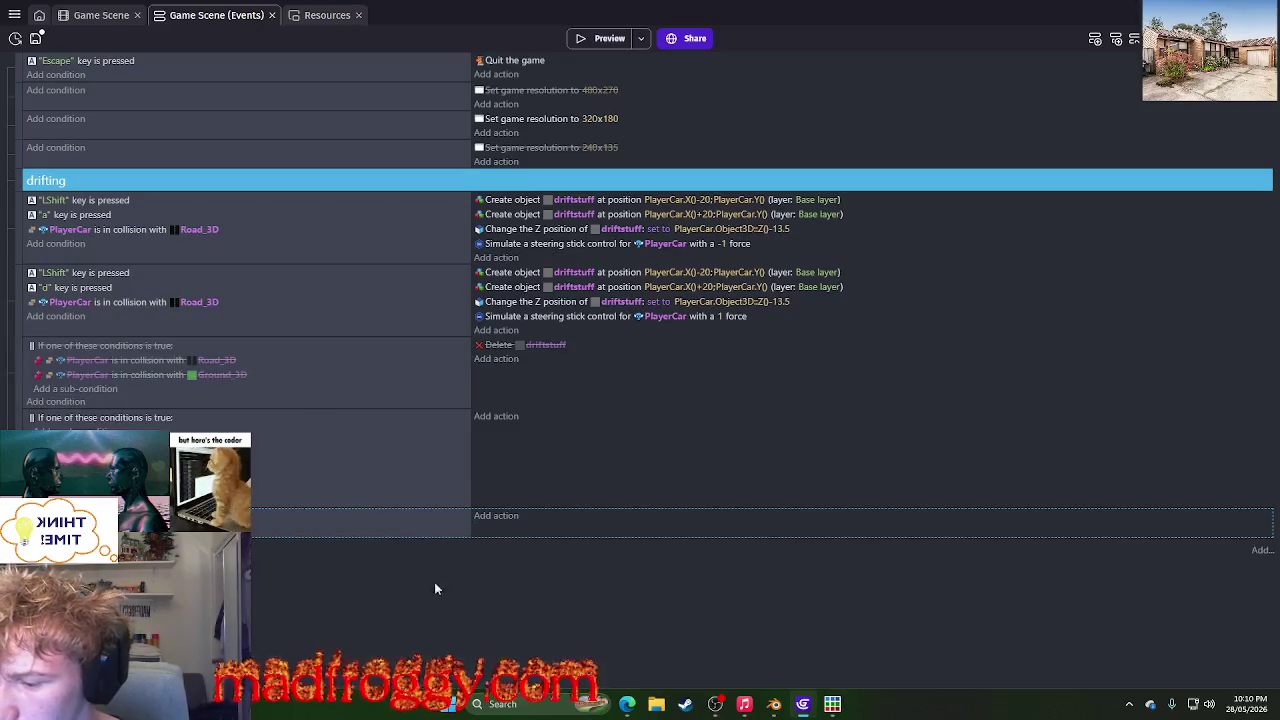
left_click(104, 16)
scroll(824, 342, "down", 2)
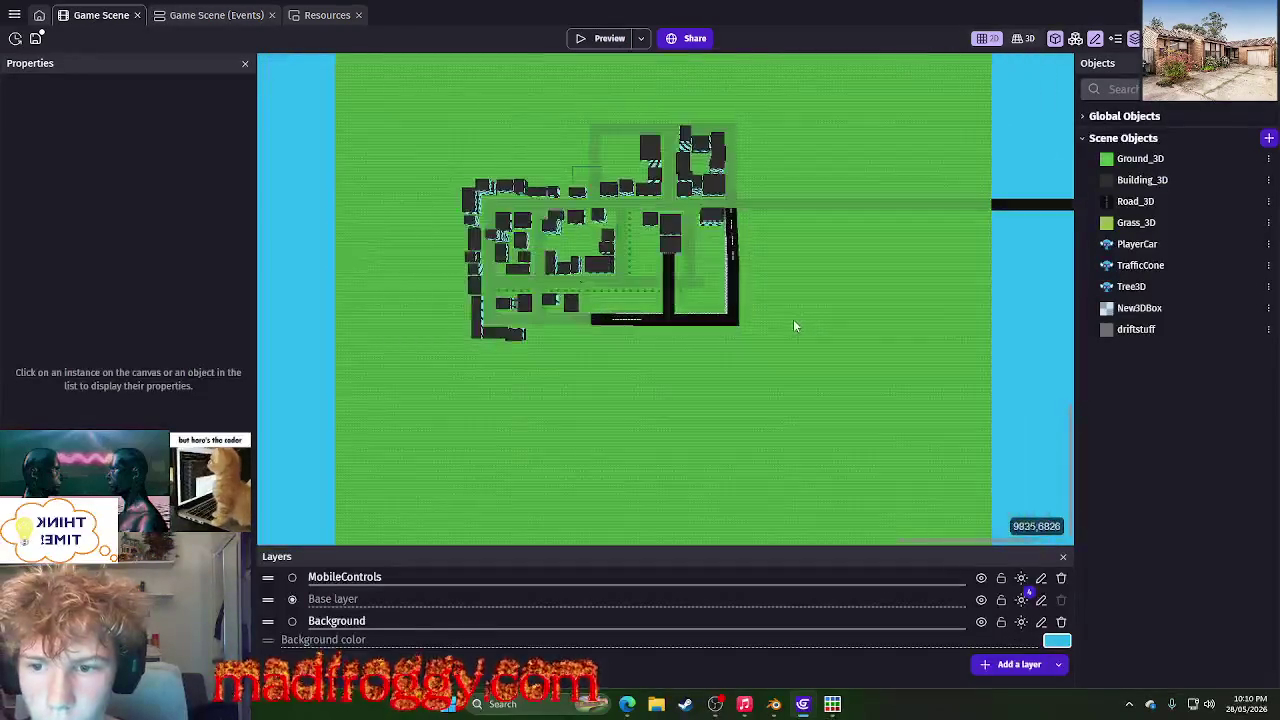
- Change the driftstuff object's Depth value, apply it, and go back to the events sheet
scroll(793, 319, "up", 3)
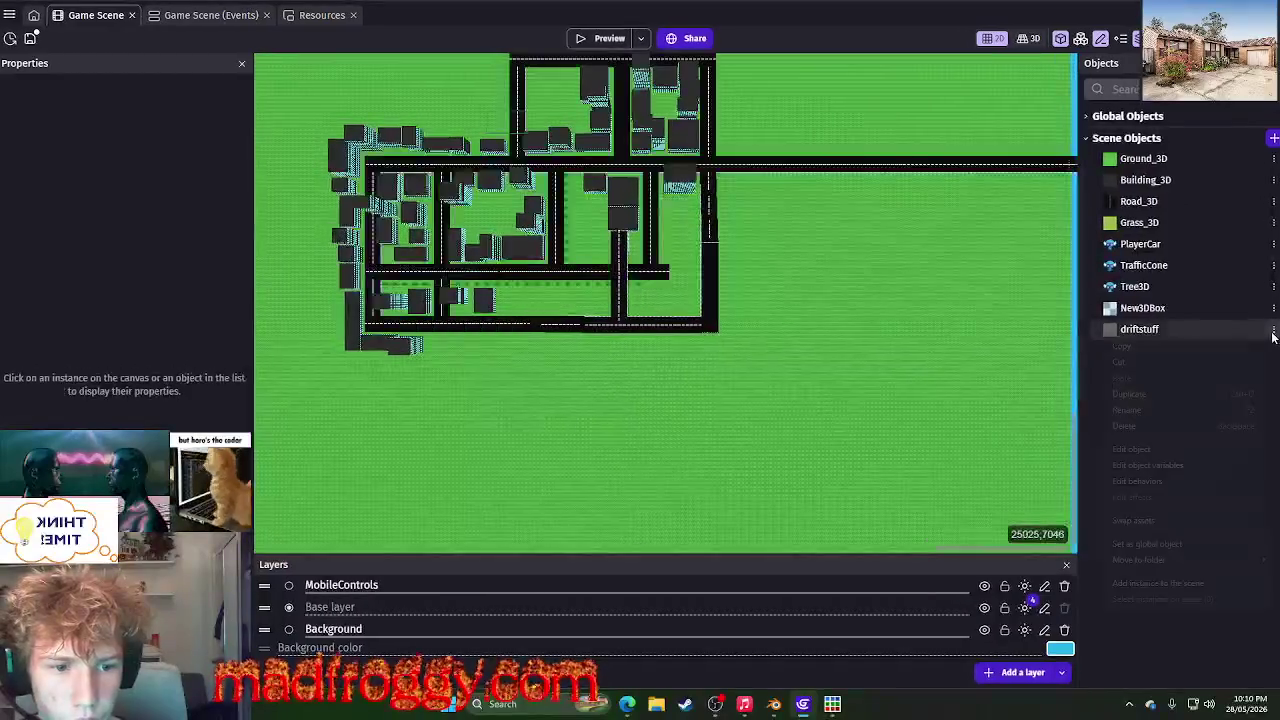
right_click(1140, 329)
left_click(673, 322)
left_click(823, 170)
type("15")
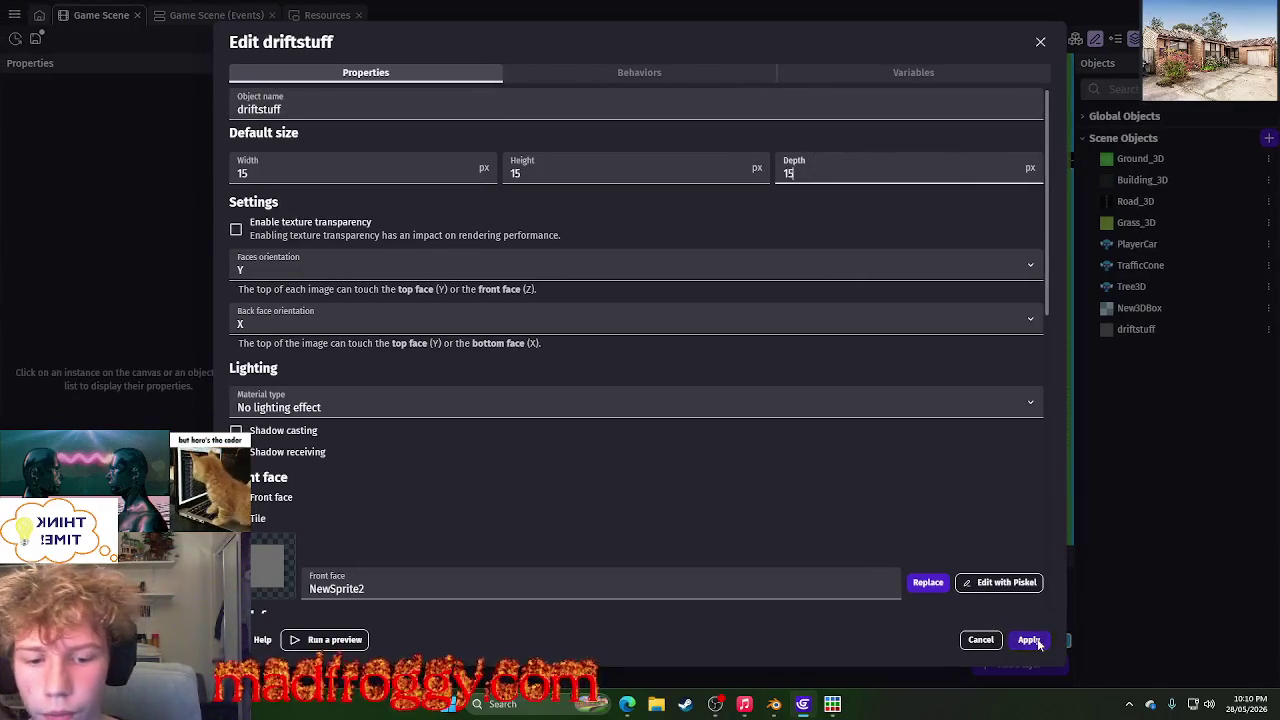
left_click(1038, 644)
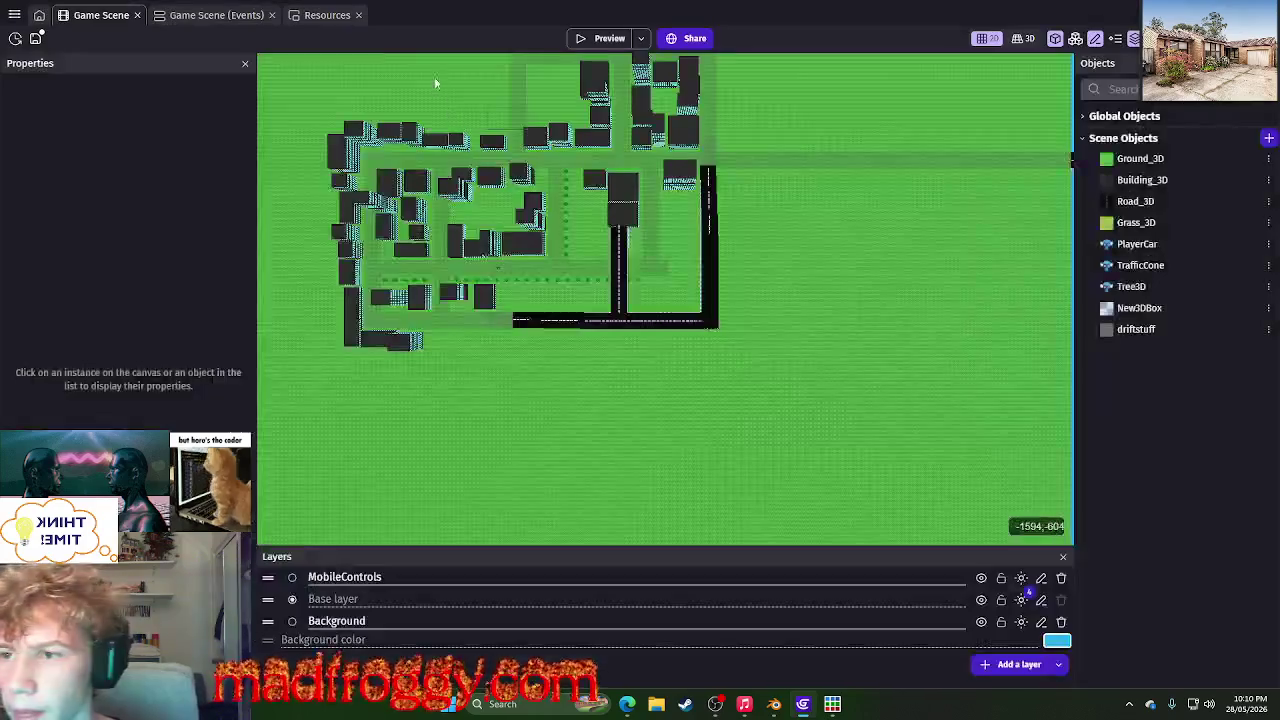
left_click(216, 18)
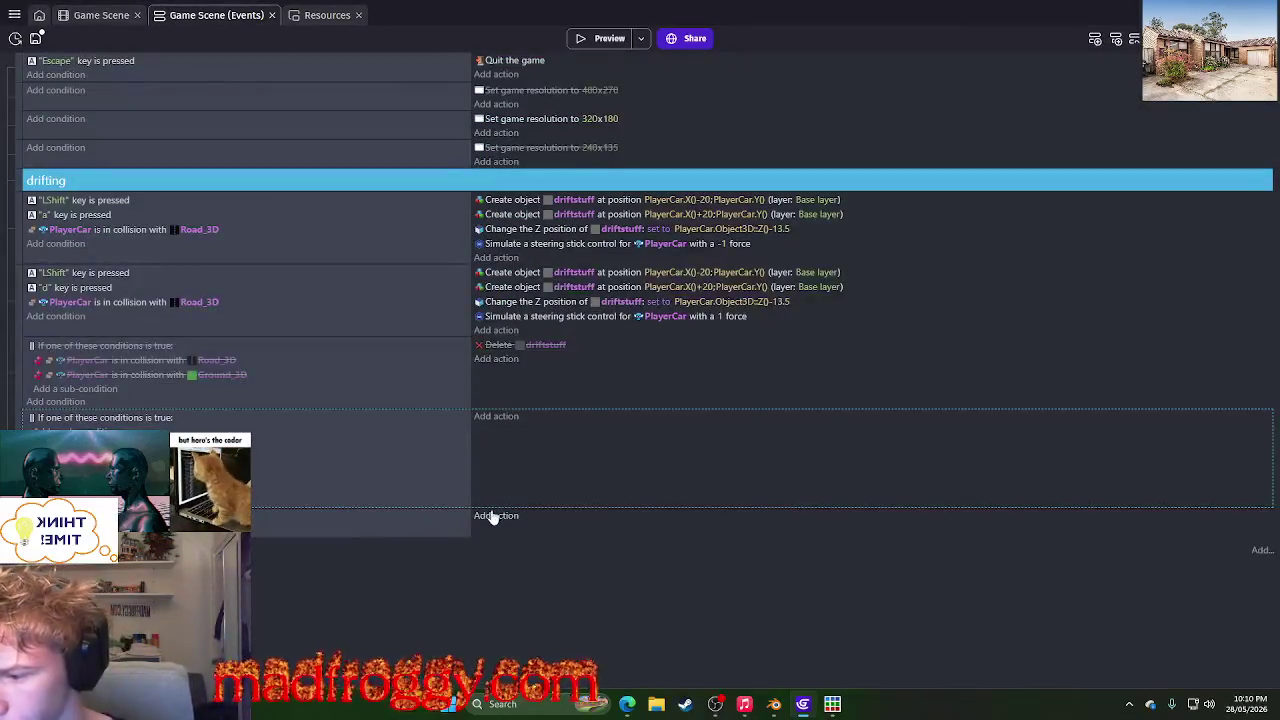
- Add a Delete driftstuff action to the bottom event, found by searching 'del'
left_click(496, 514)
key("Escape")
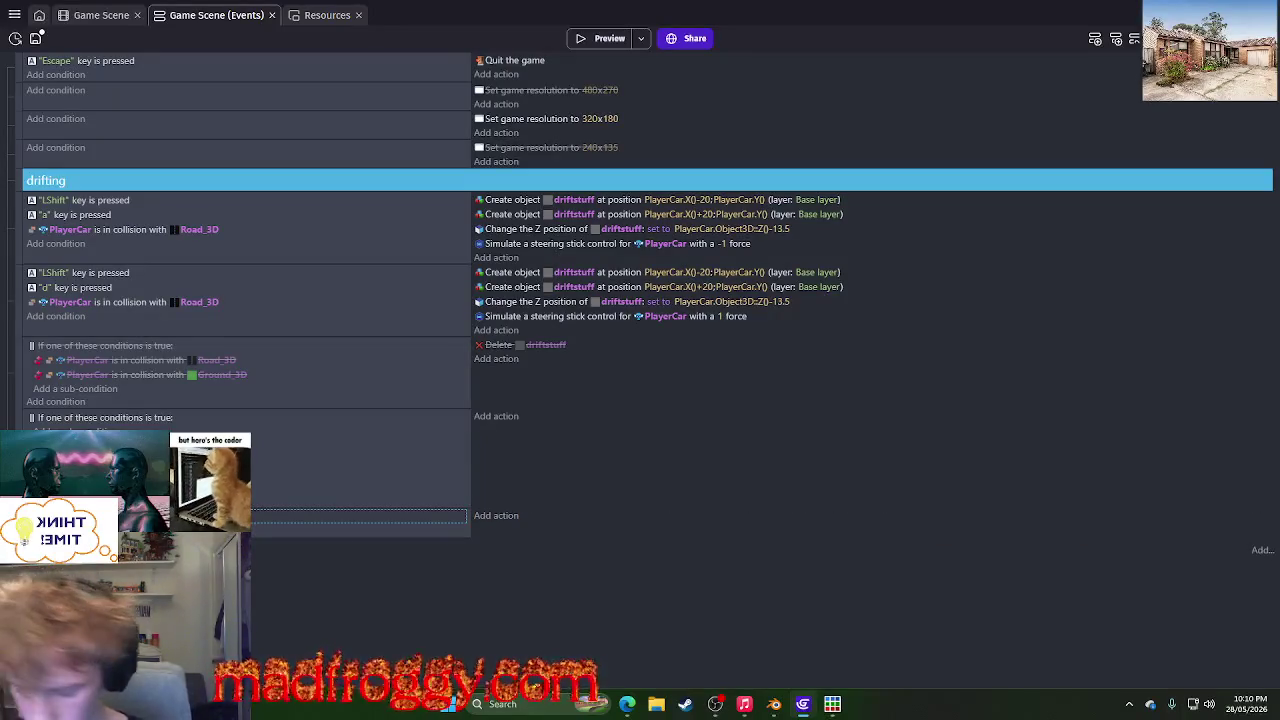
left_click(222, 374)
key("Escape")
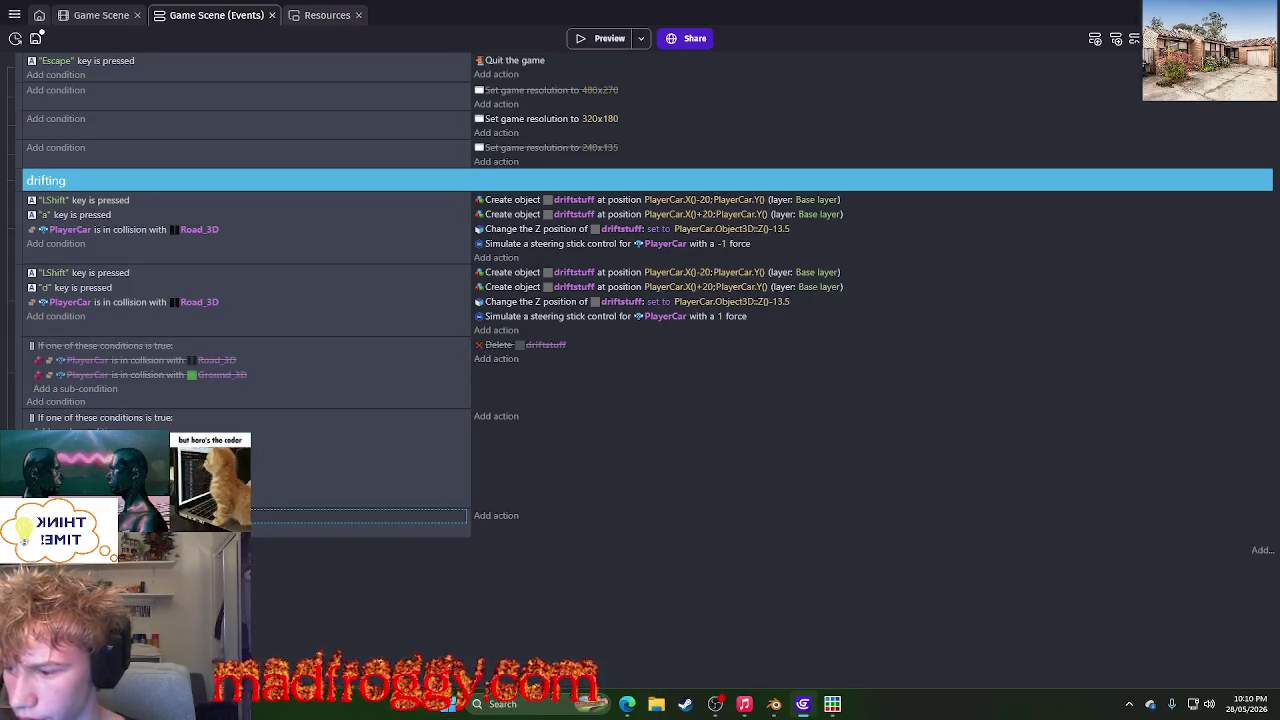
left_click(494, 516)
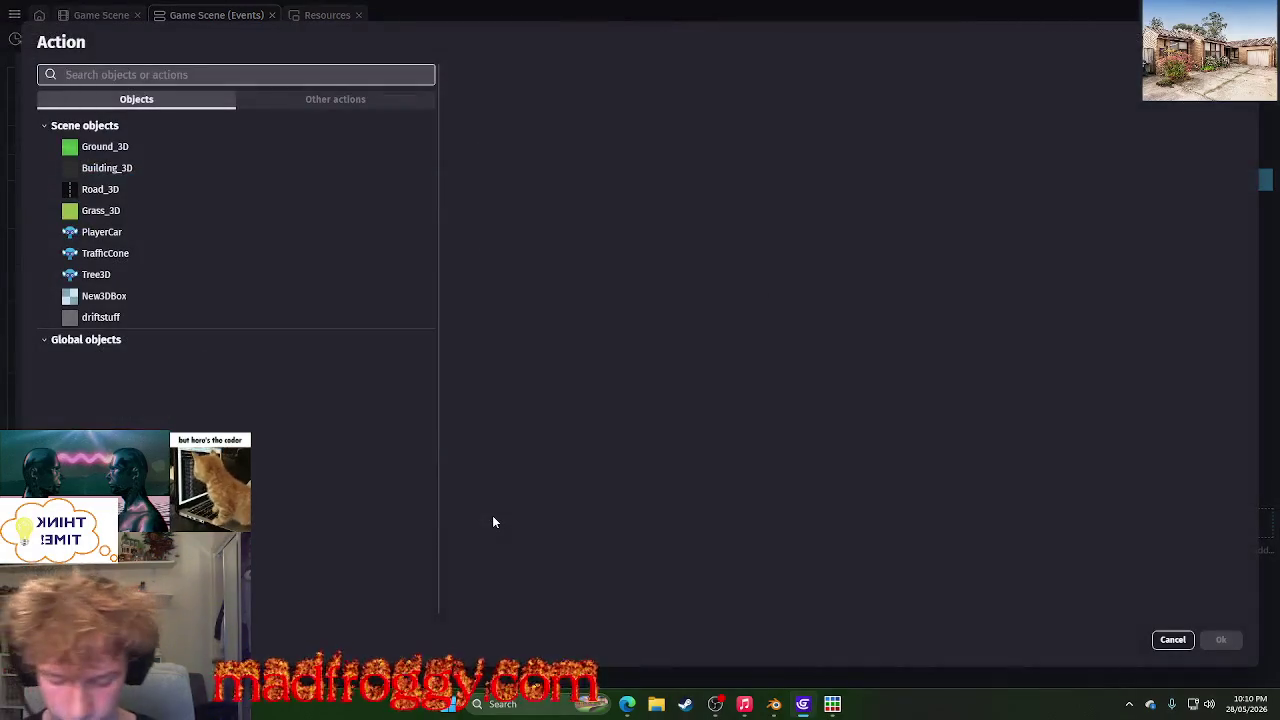
type("del")
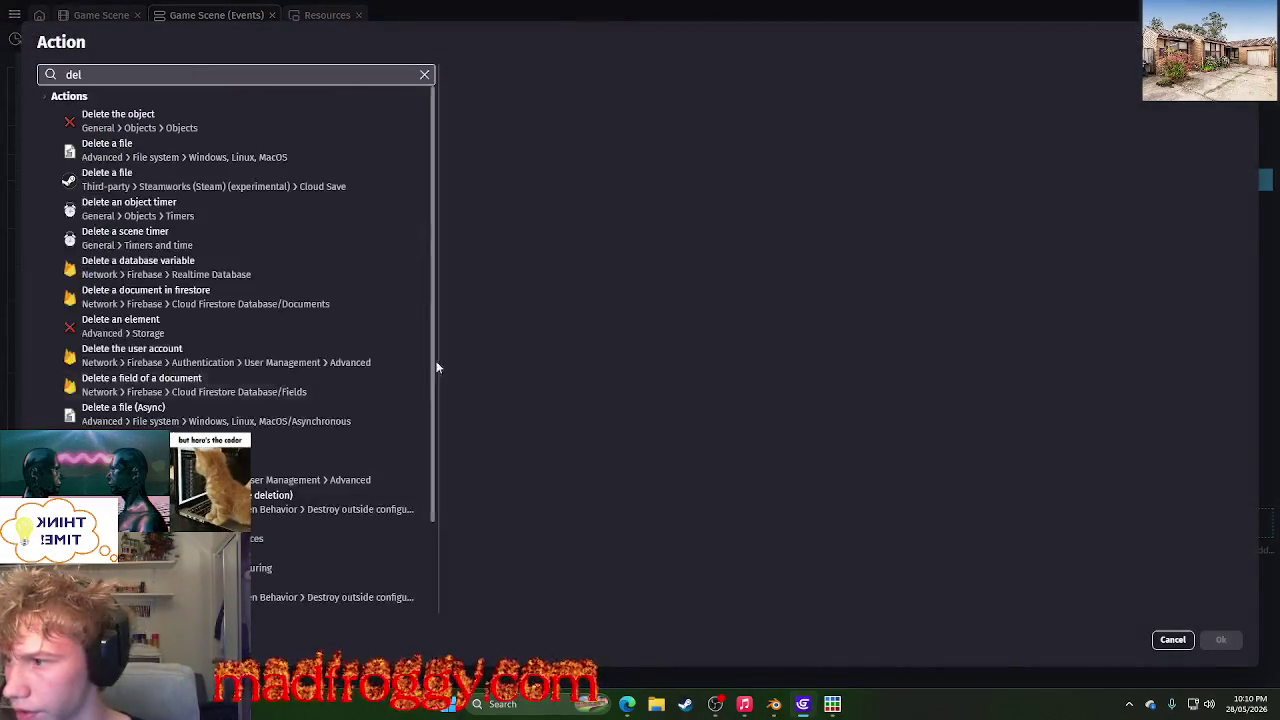
key("Return")
right_click(630, 350)
left_click(502, 516)
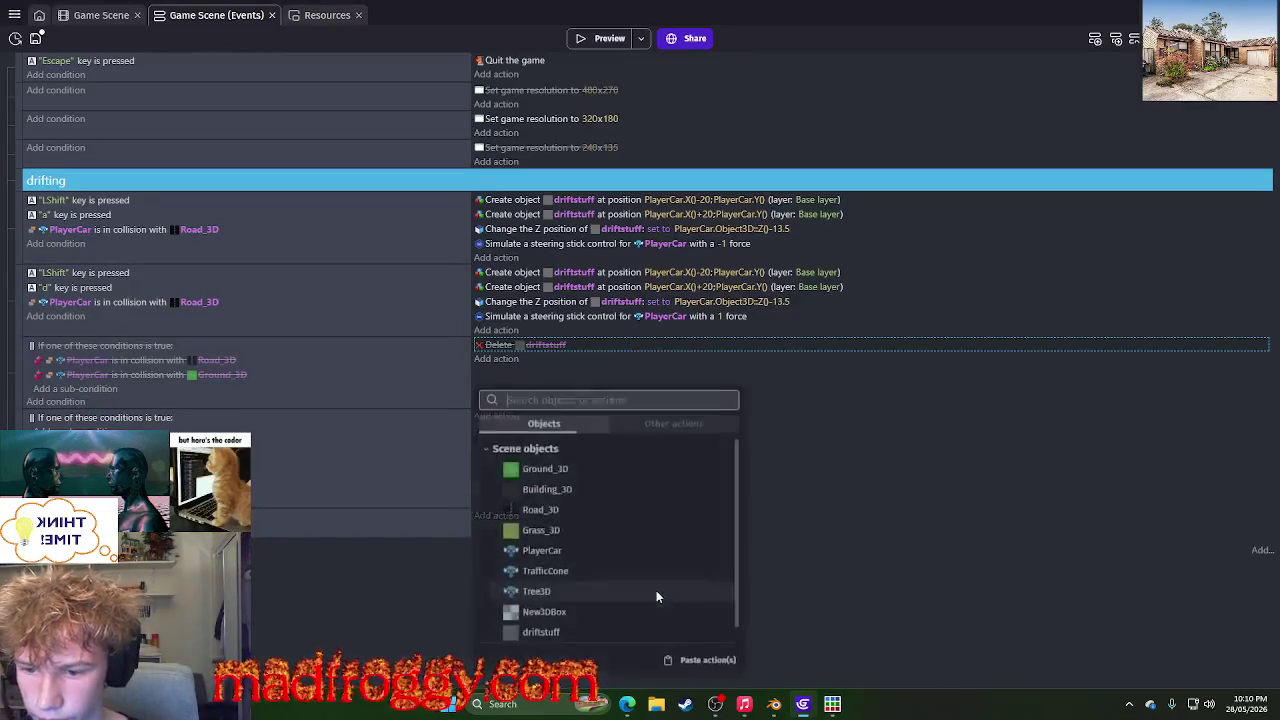
left_click(712, 660)
- Preview the game, drifting with Shift+D and steering with A, then close it
left_click(600, 38)
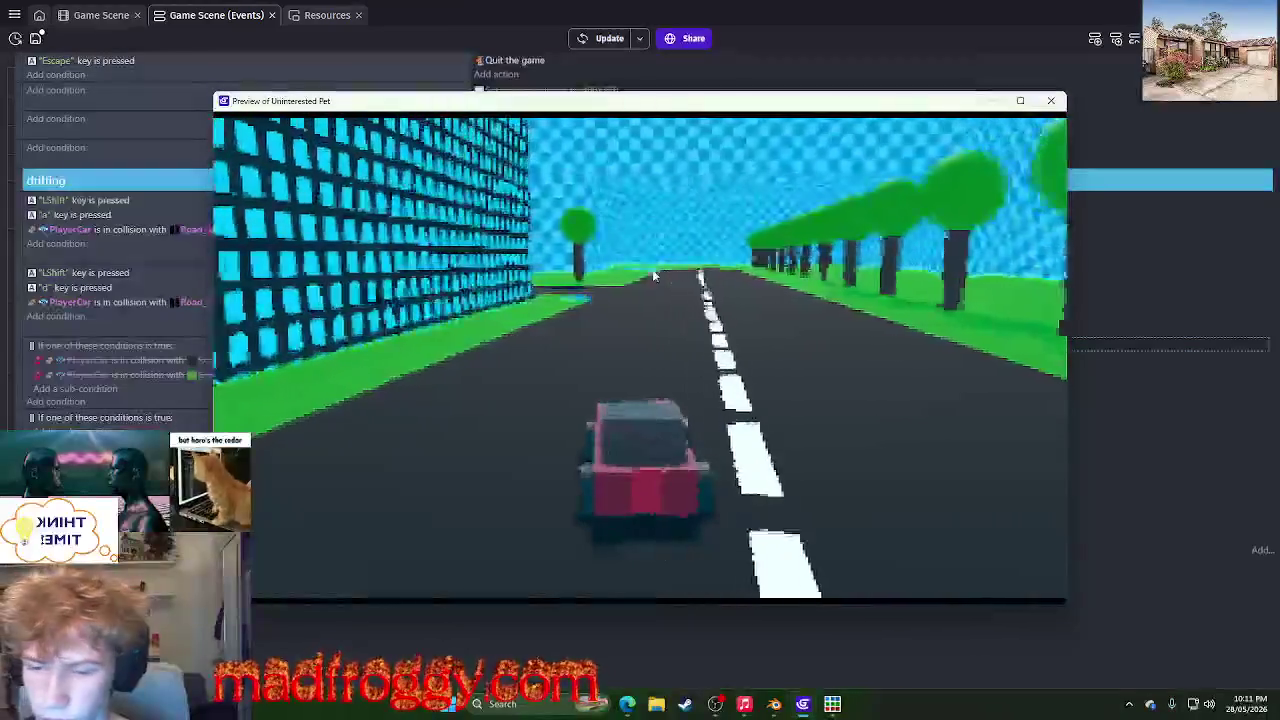
key("shift+d")
key("a")
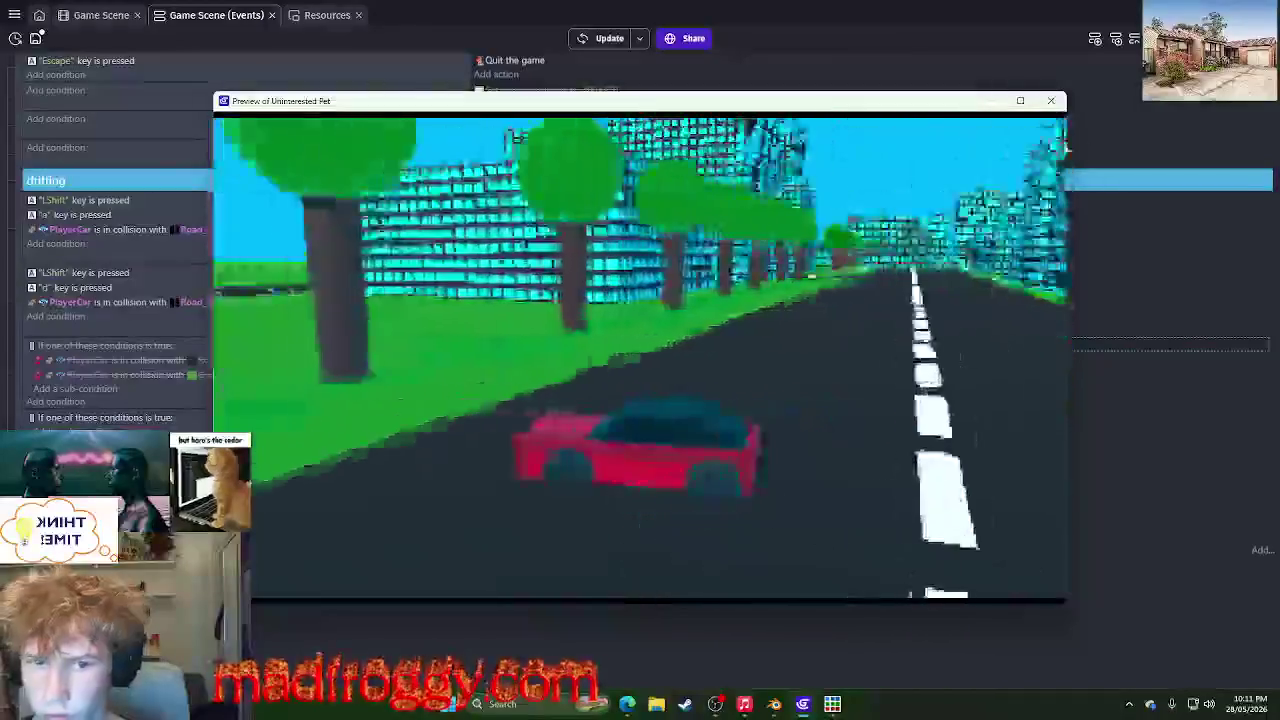
left_click(1051, 100)
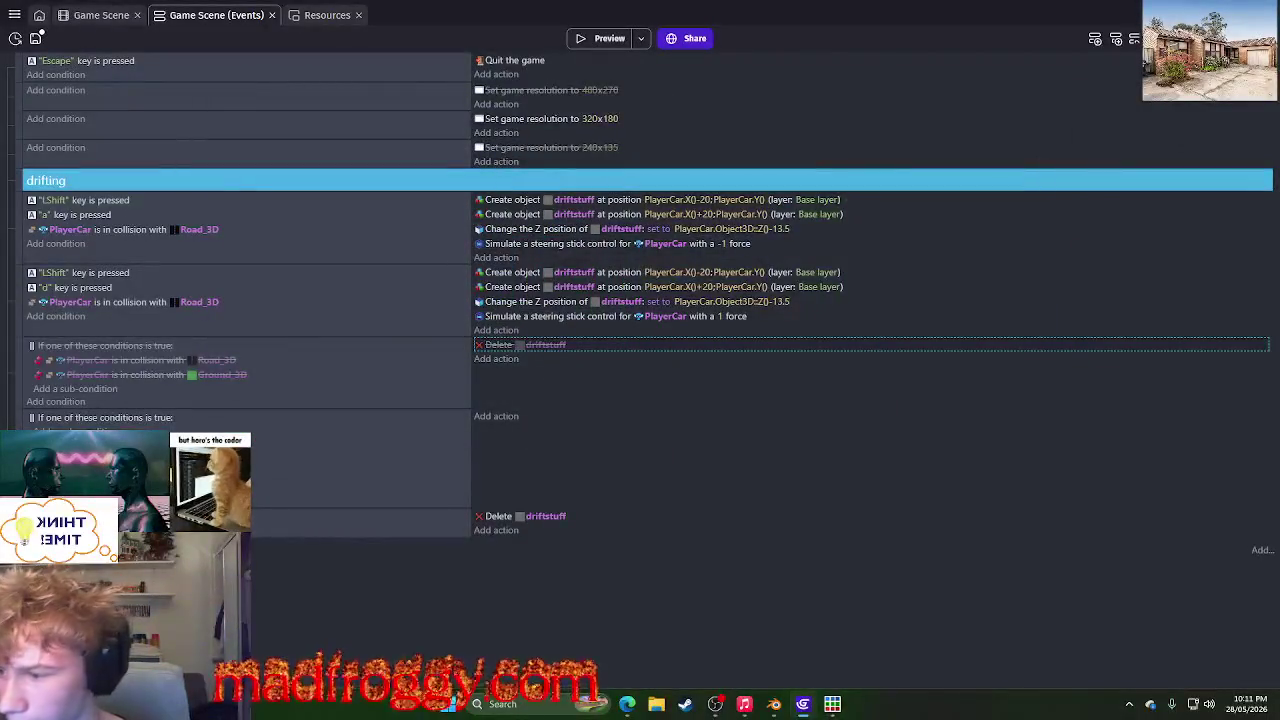
- Drag the Delete driftstuff event up under the LShift+d event and review its drift actions
left_click_drag(30, 510, 141, 335)
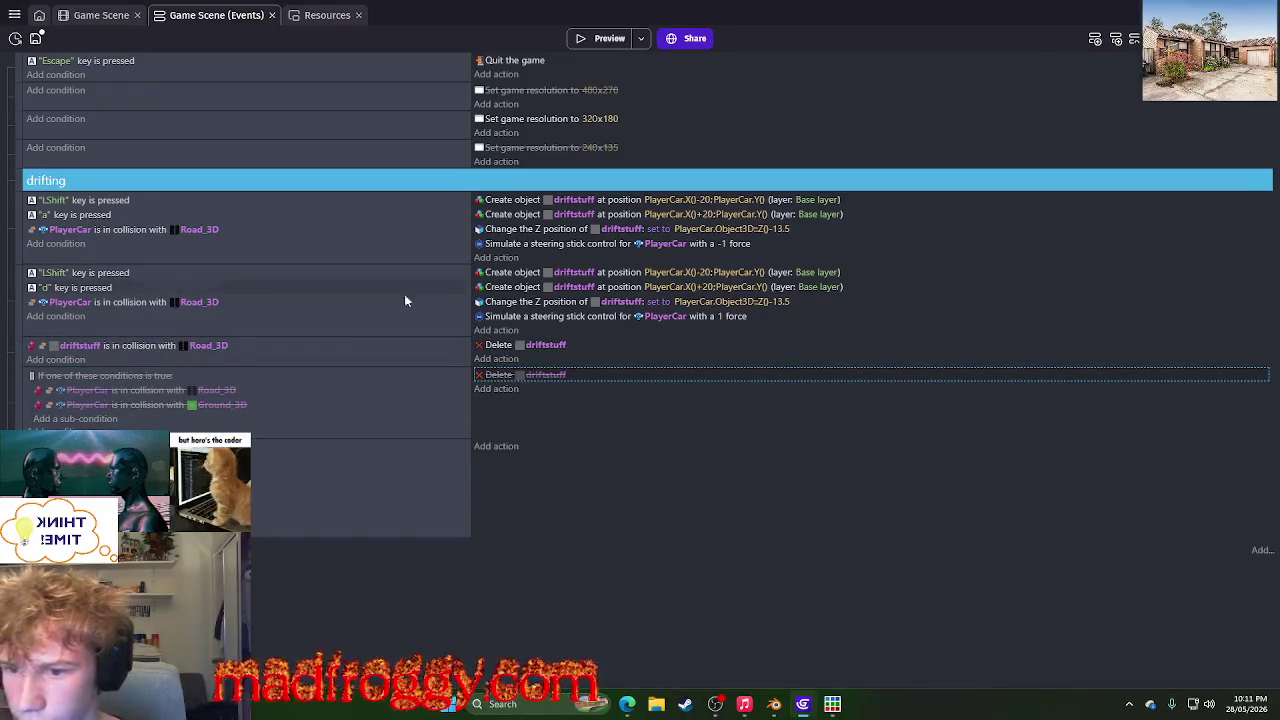
left_click(516, 304)
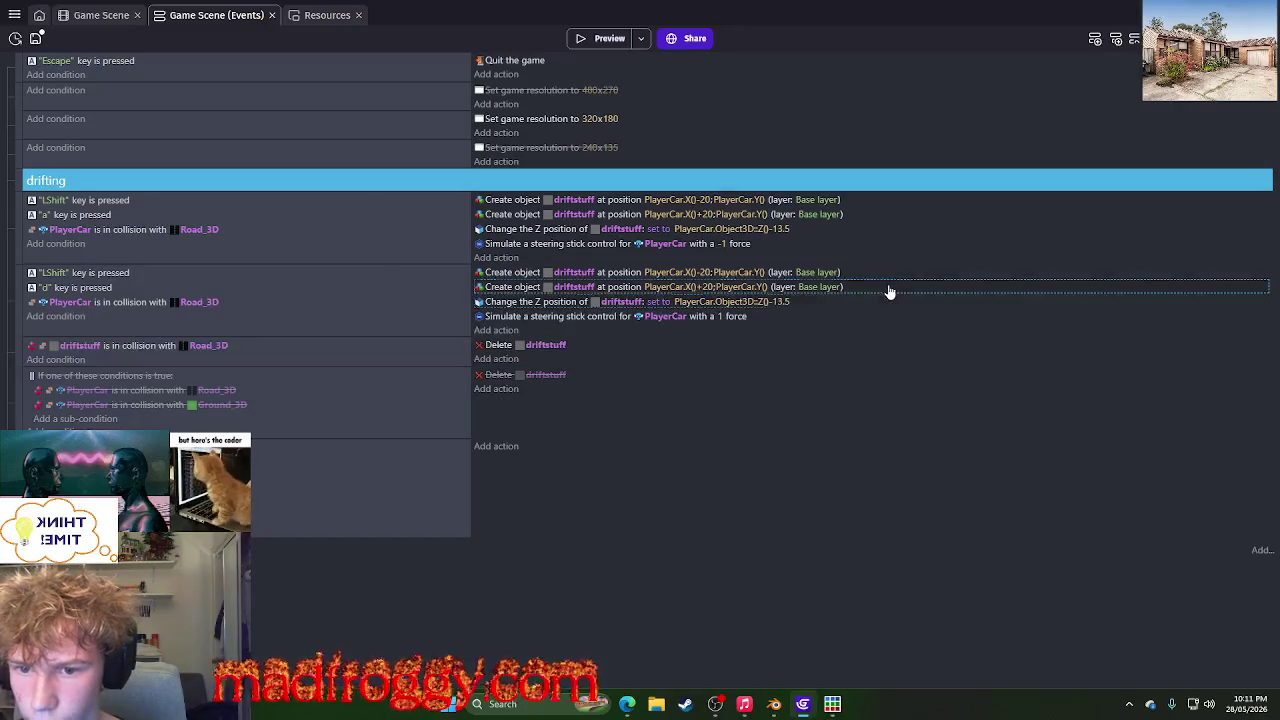
left_click(934, 276)
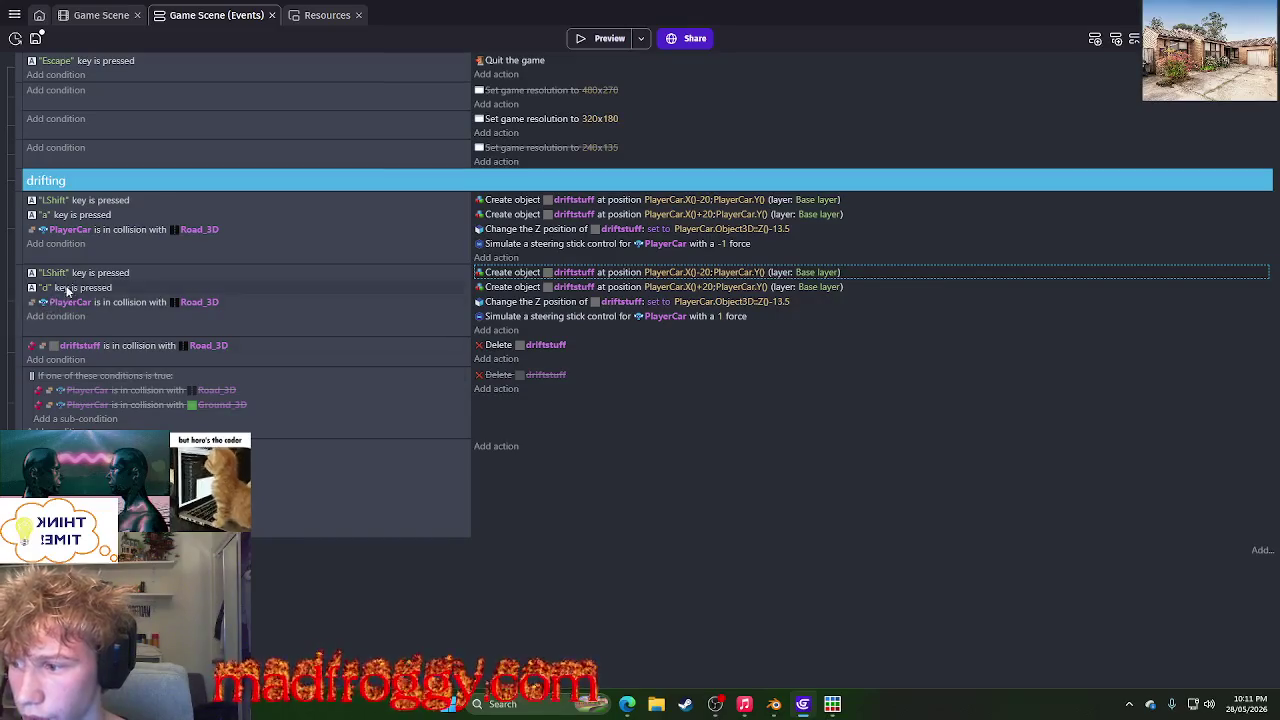
- Test-drive the game, drifting with Shift+D to check the skid marks, then stop it
left_click(600, 38)
key("a")
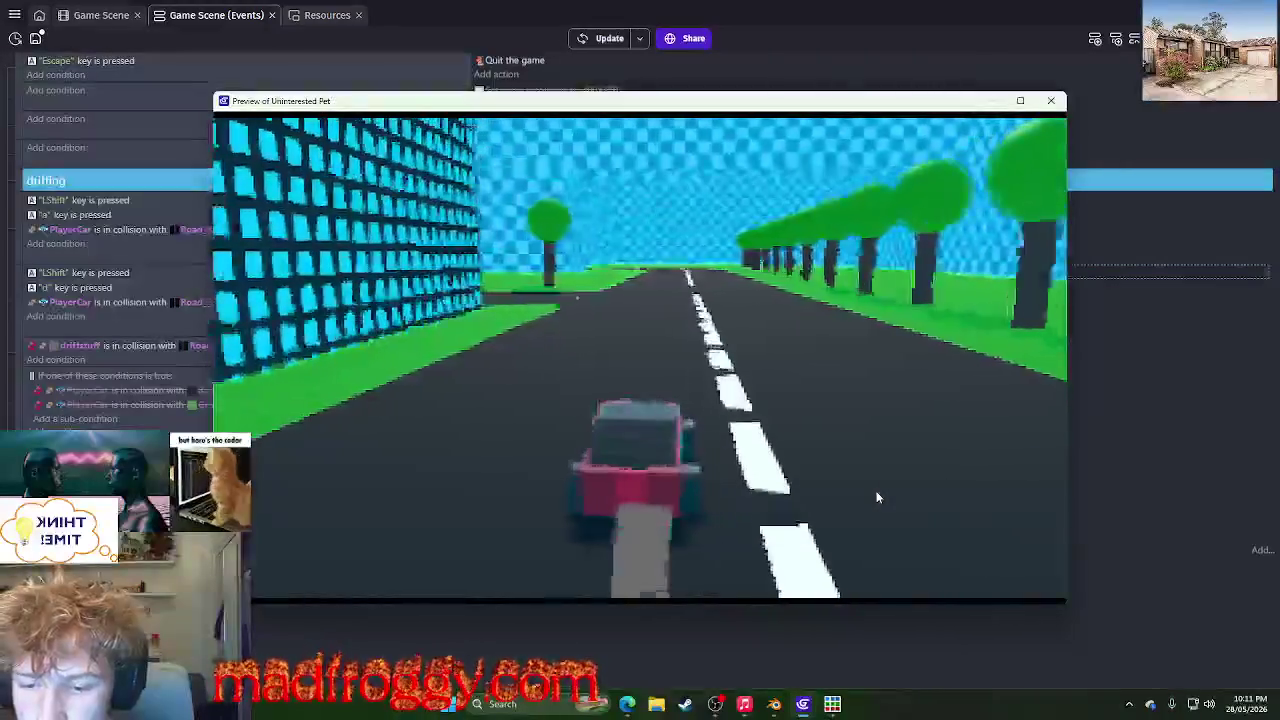
key("shift+d")
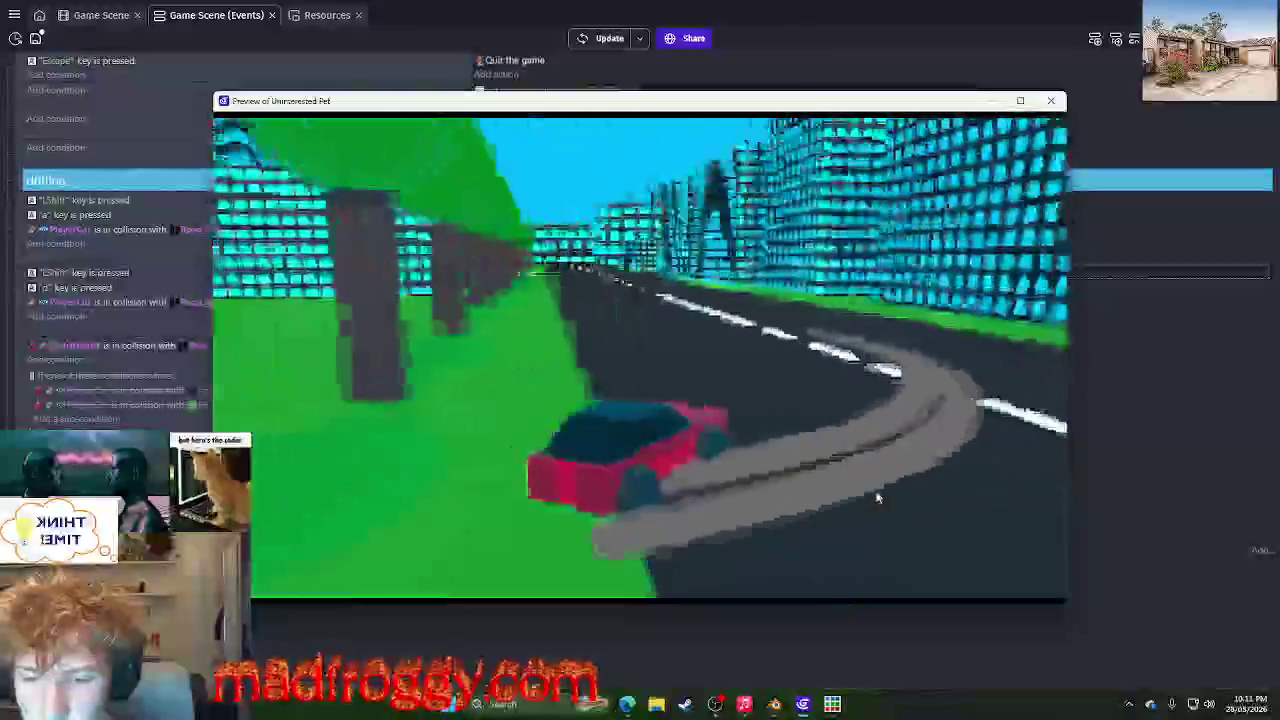
key("d")
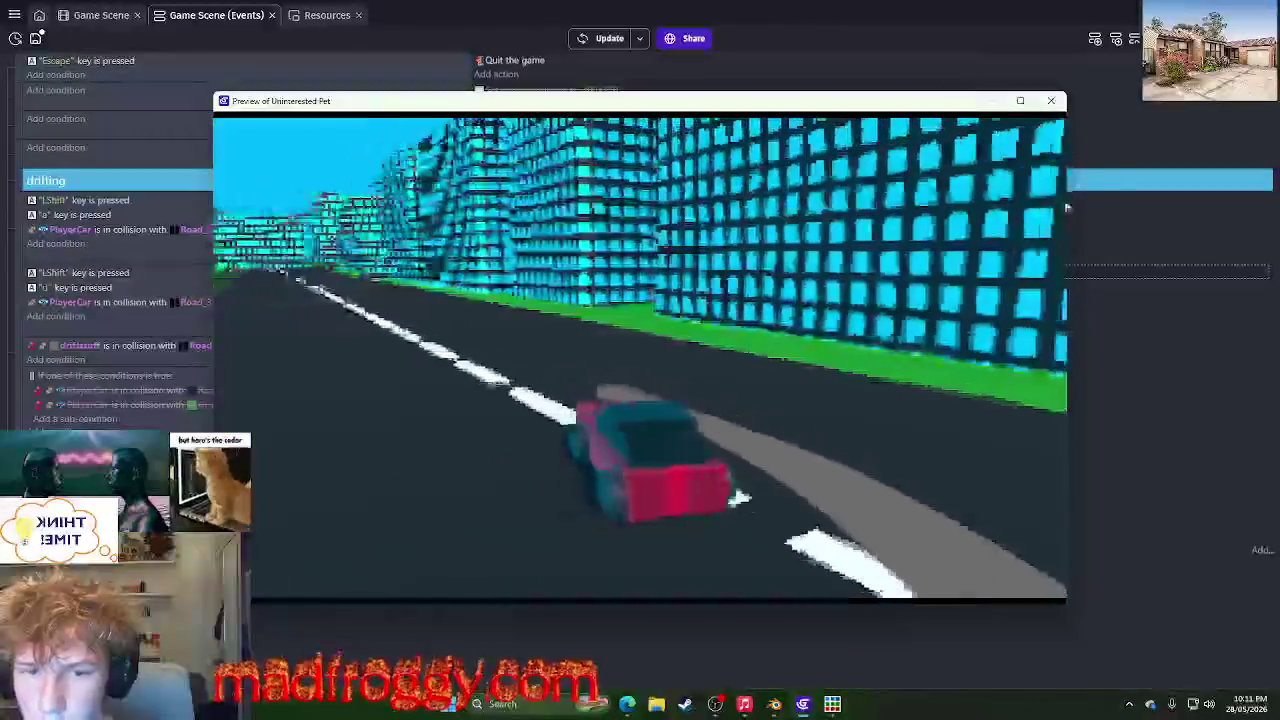
key("Escape")
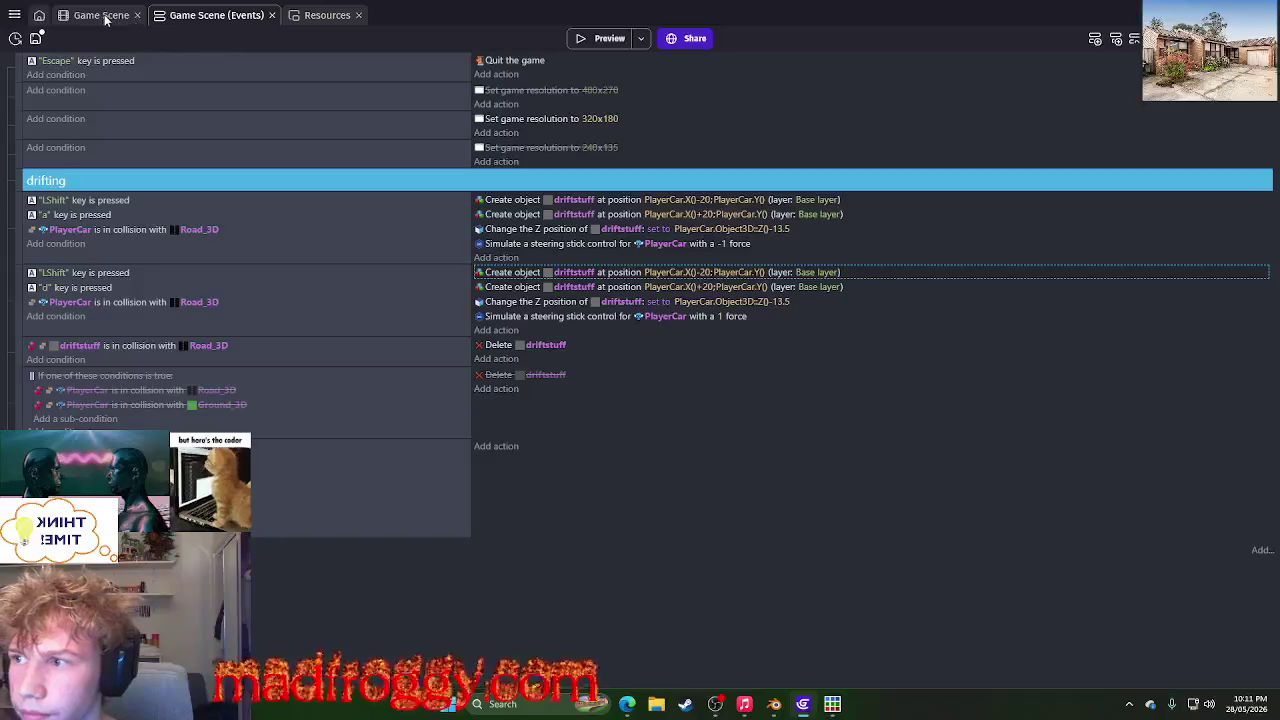
- Adjust driftstuff's Depth in its object settings, apply it, and relaunch the preview
left_click(101, 15)
right_click(1240, 329)
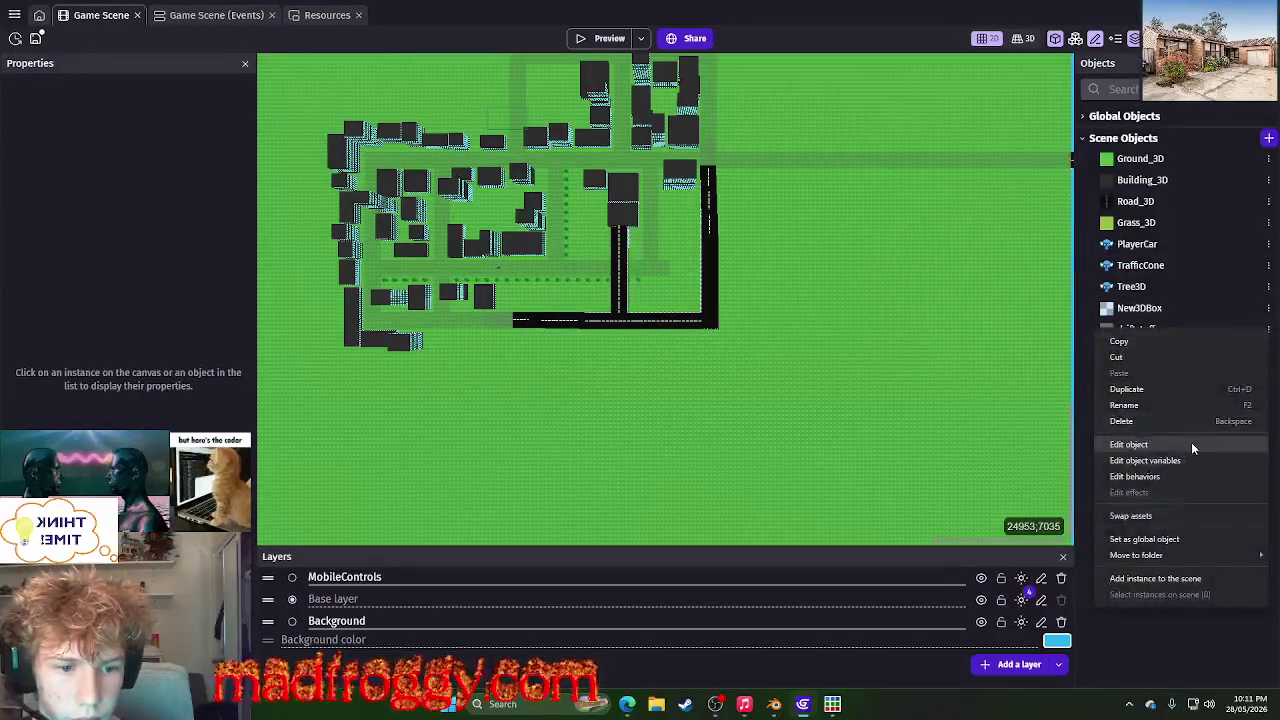
left_click(1191, 445)
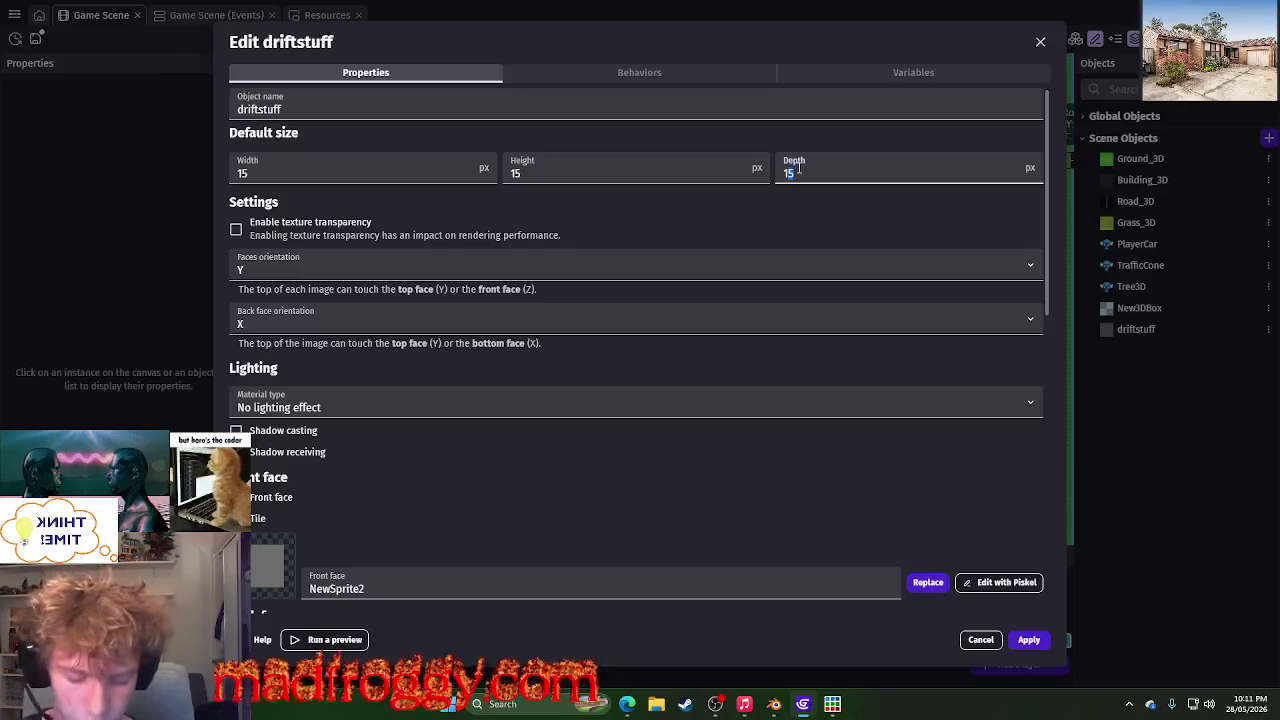
left_click(1029, 639)
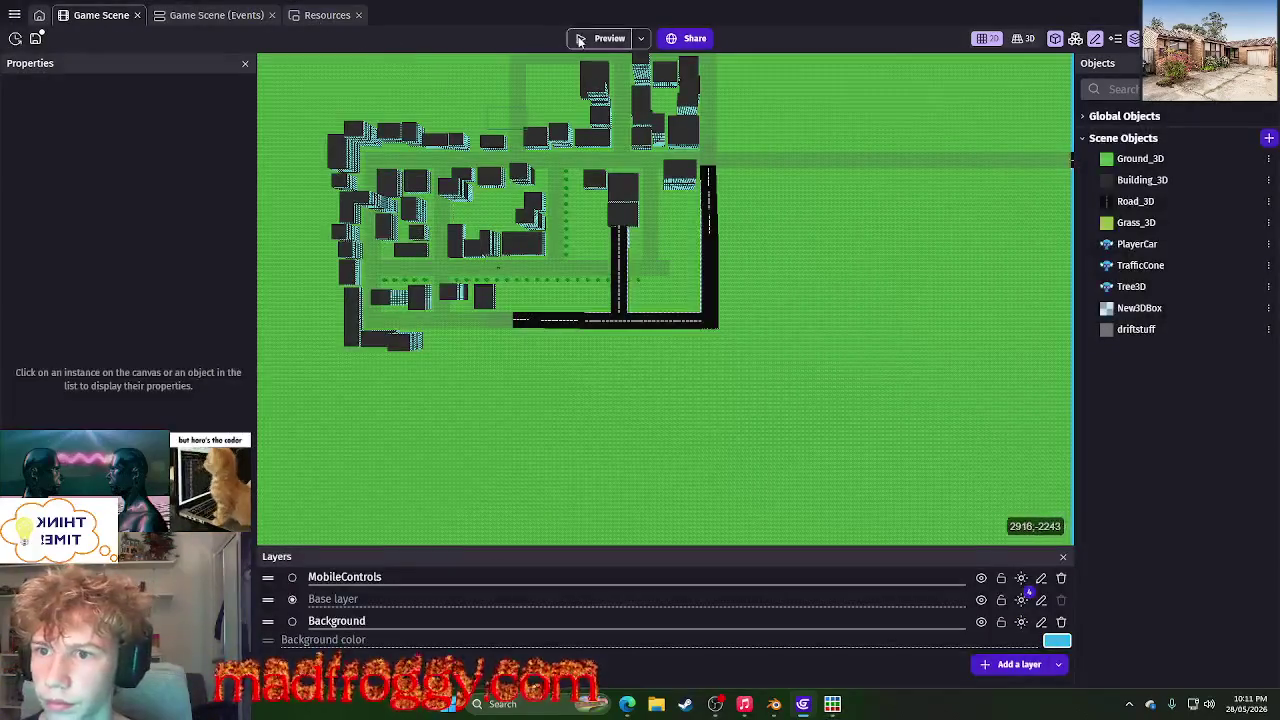
left_click(603, 38)
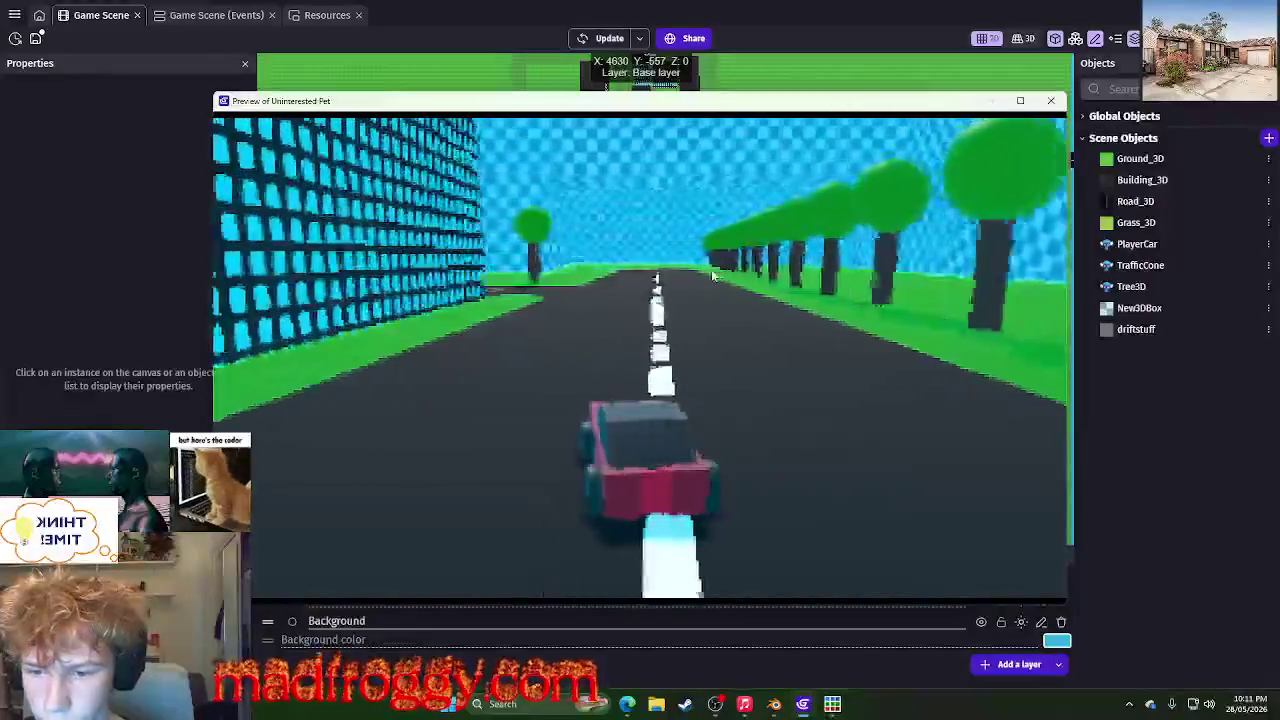
- Drive and drift the car with the arrow keys over road and grass, then close the preview
key("Right")
key("Left")
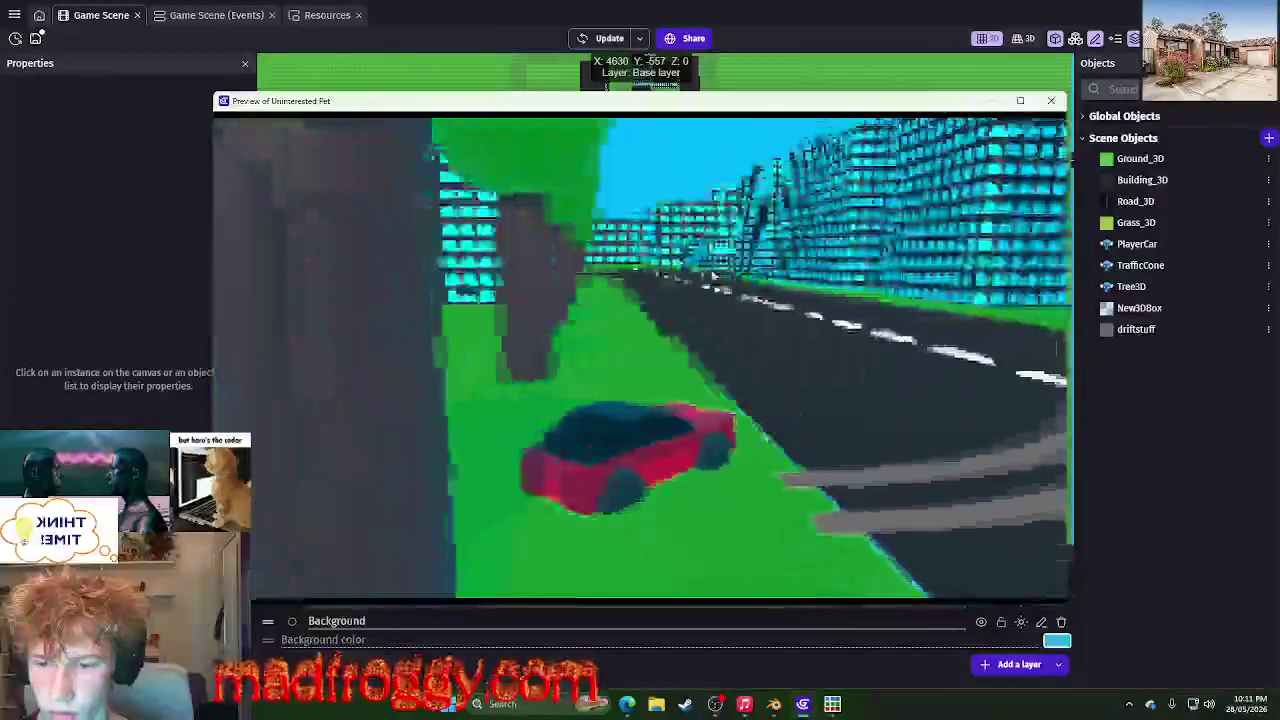
key("Left")
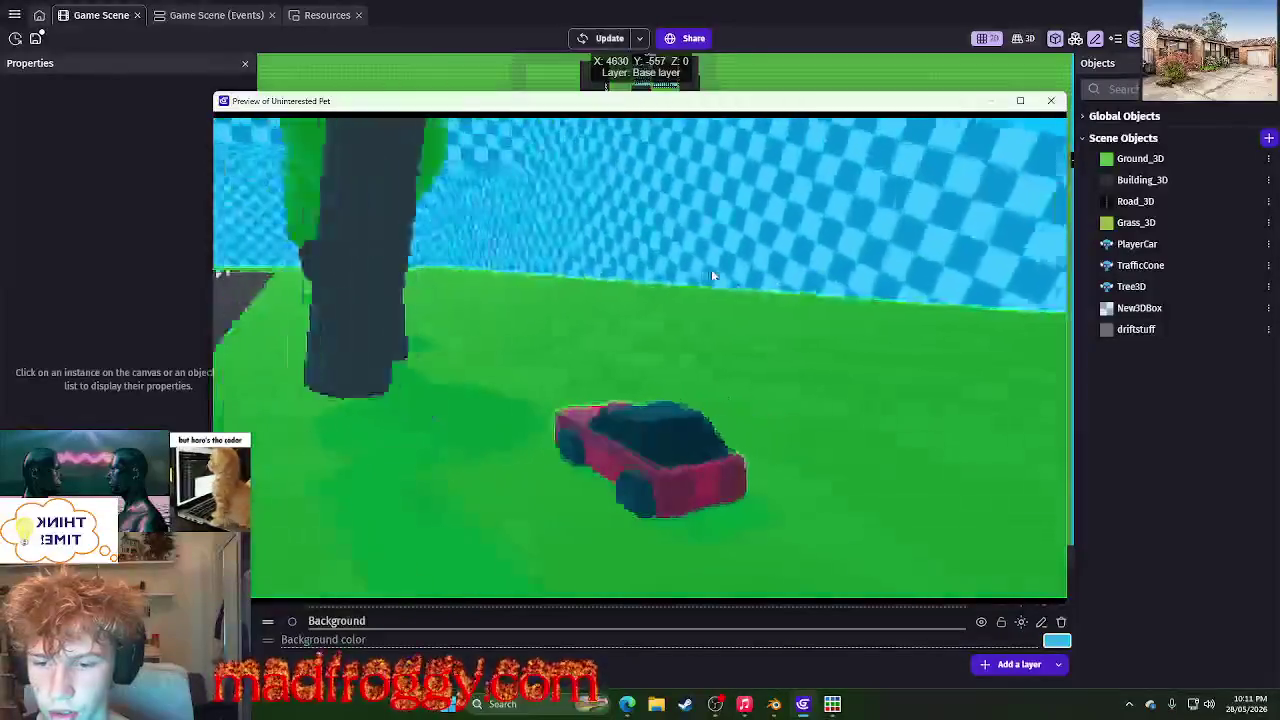
key("Left")
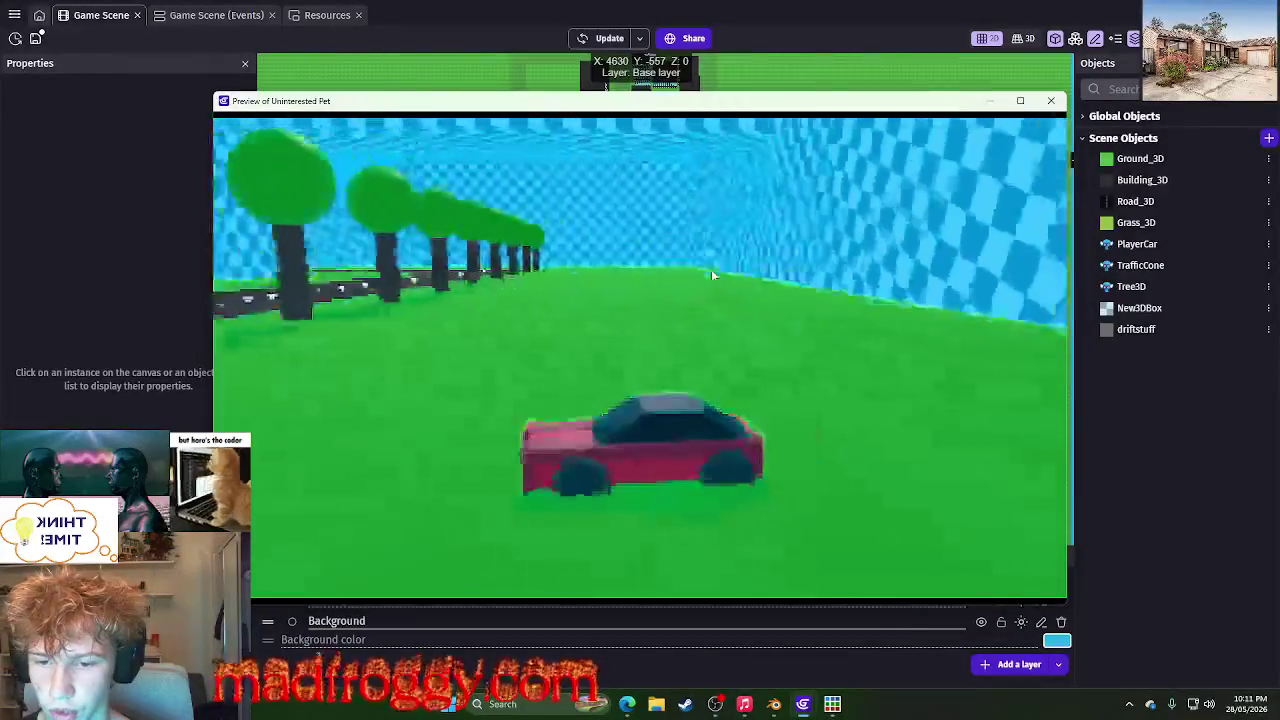
key("Left")
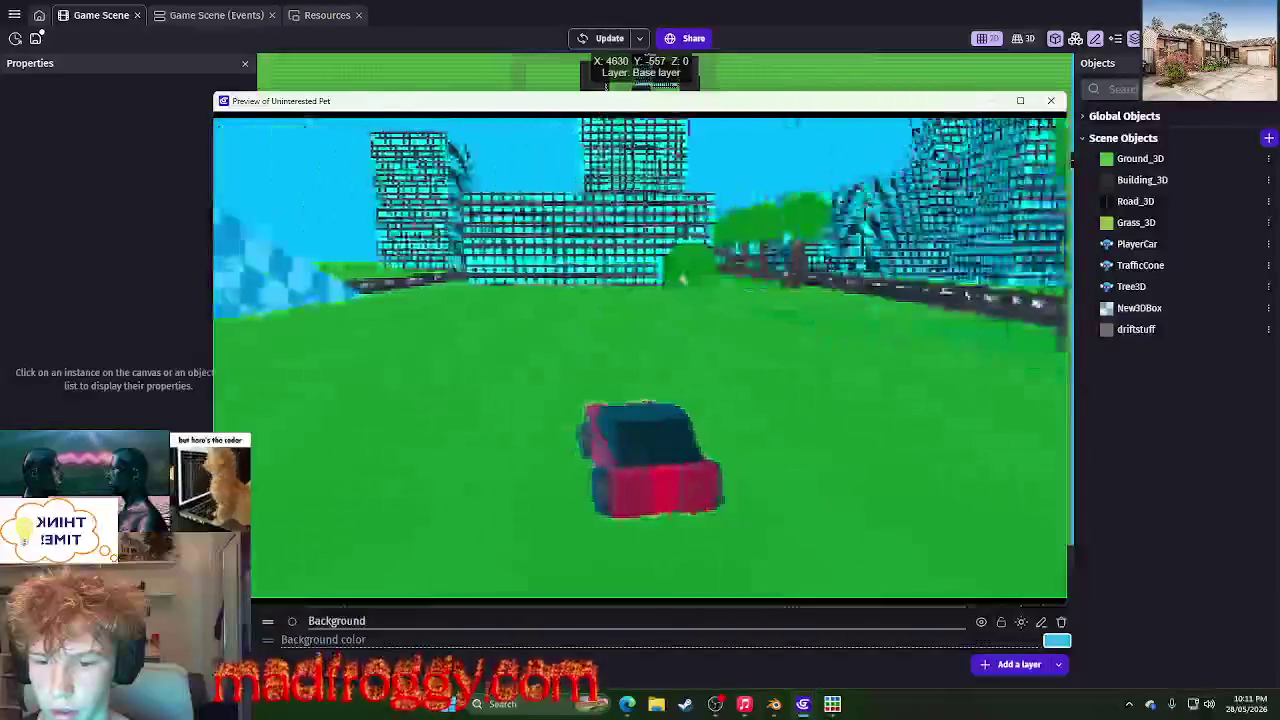
key("Left")
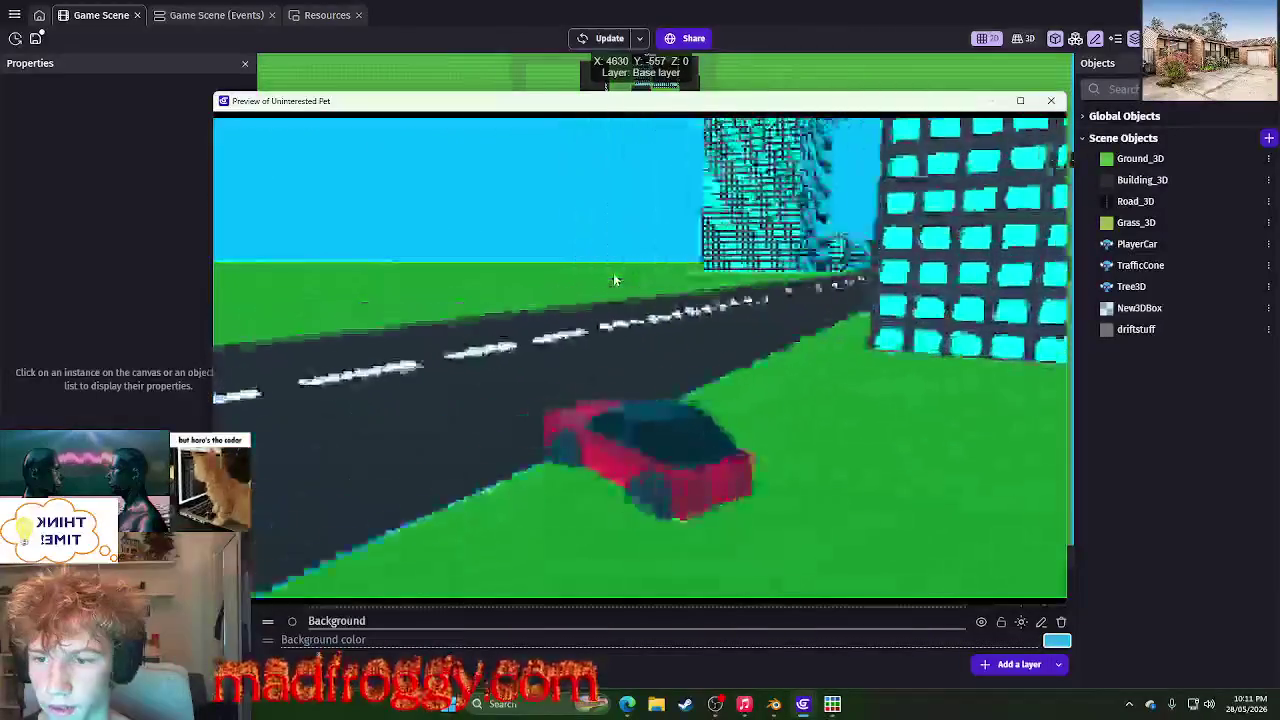
key("Left")
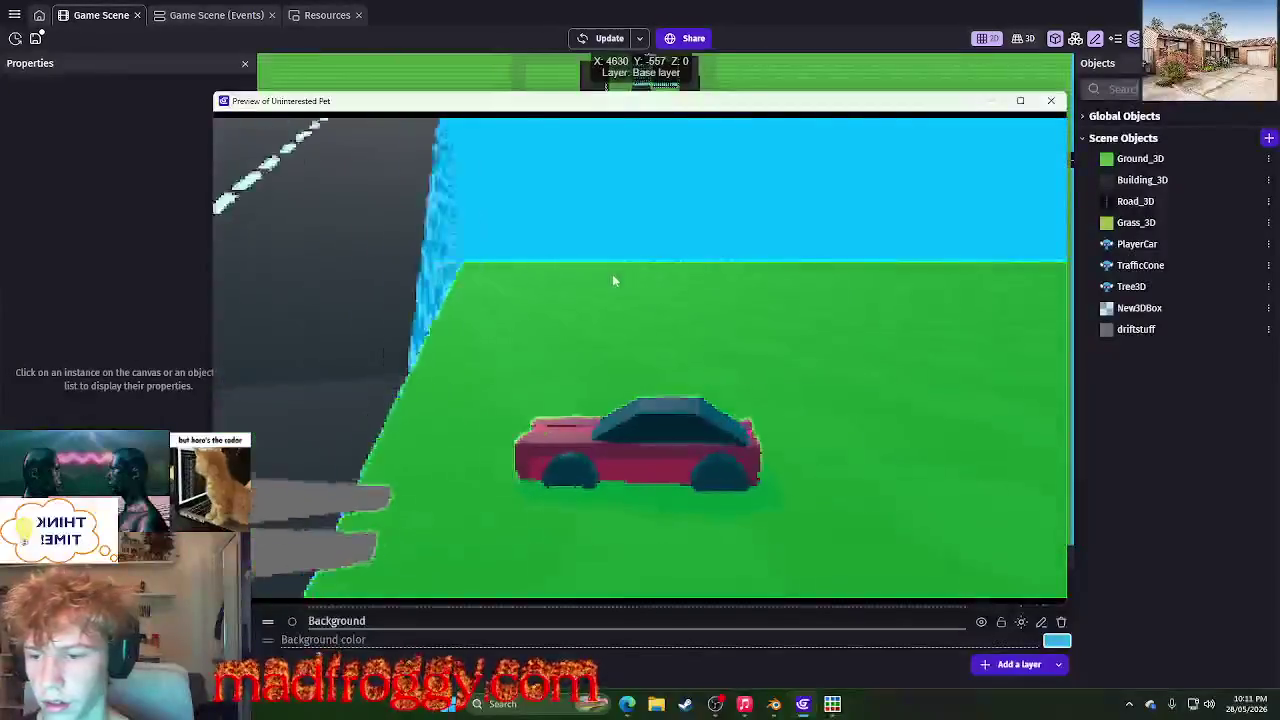
key("Left")
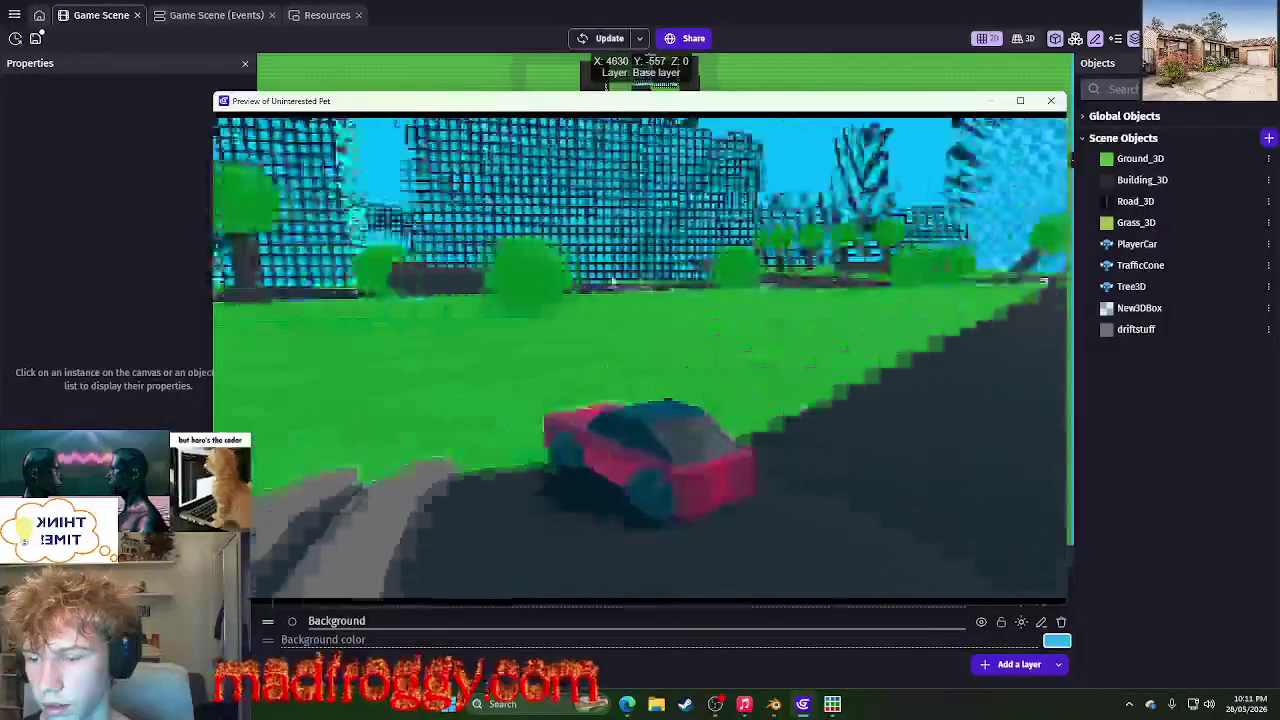
key("Left")
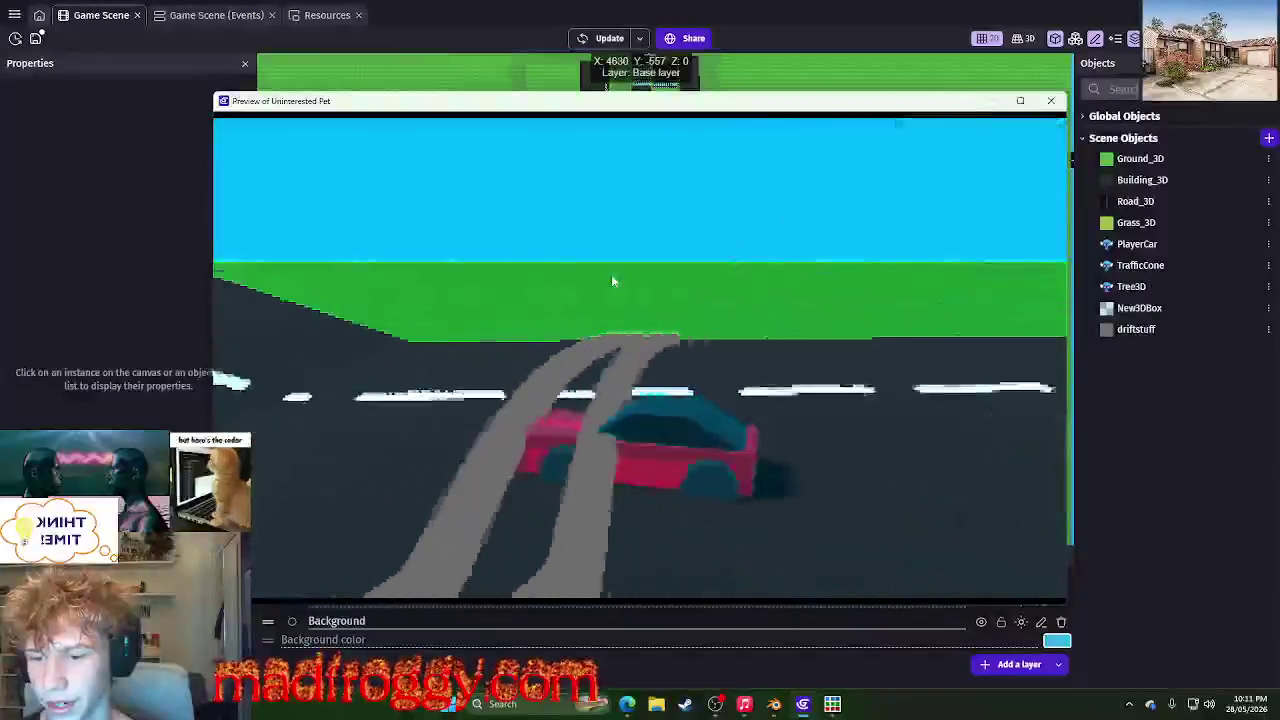
key("Left")
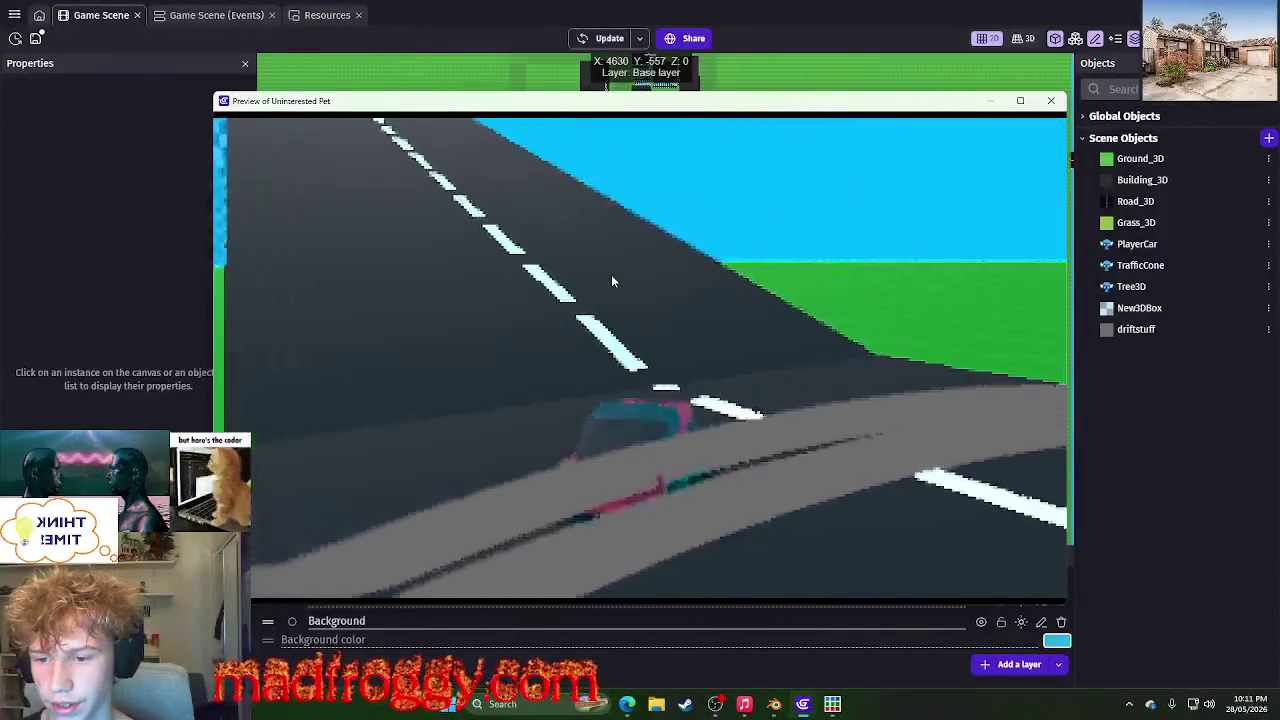
key("Right")
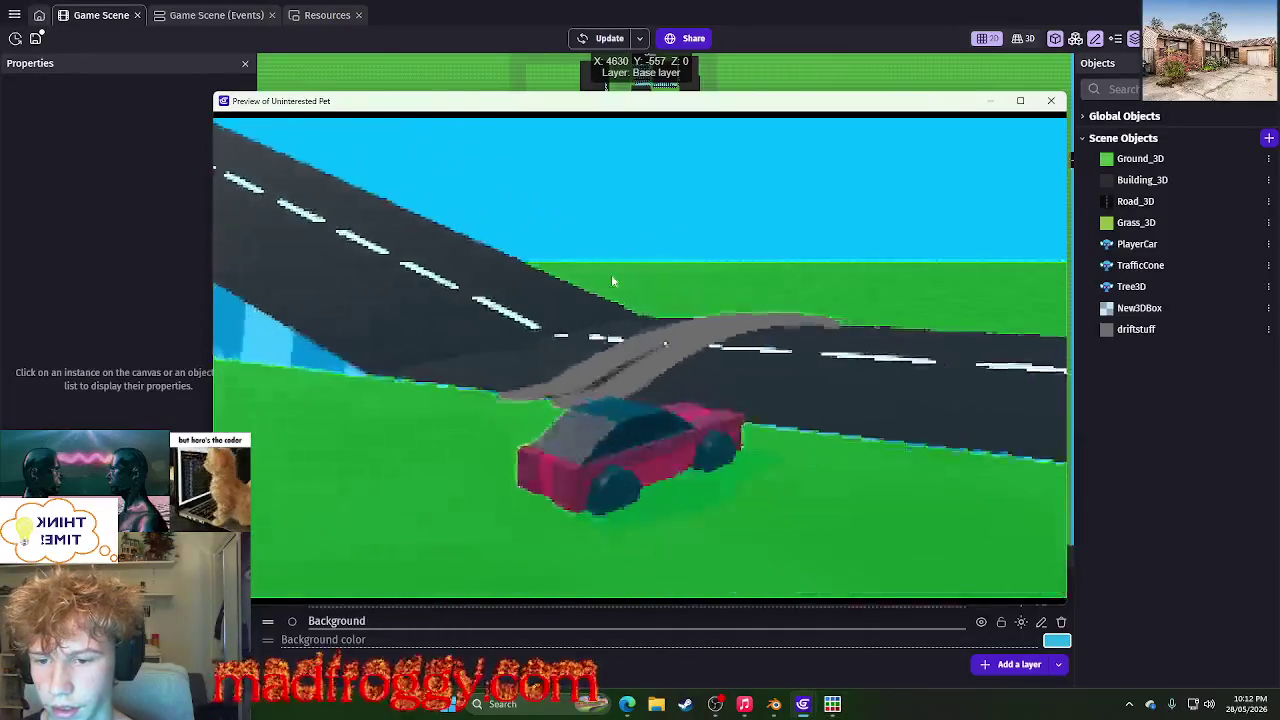
key("Left")
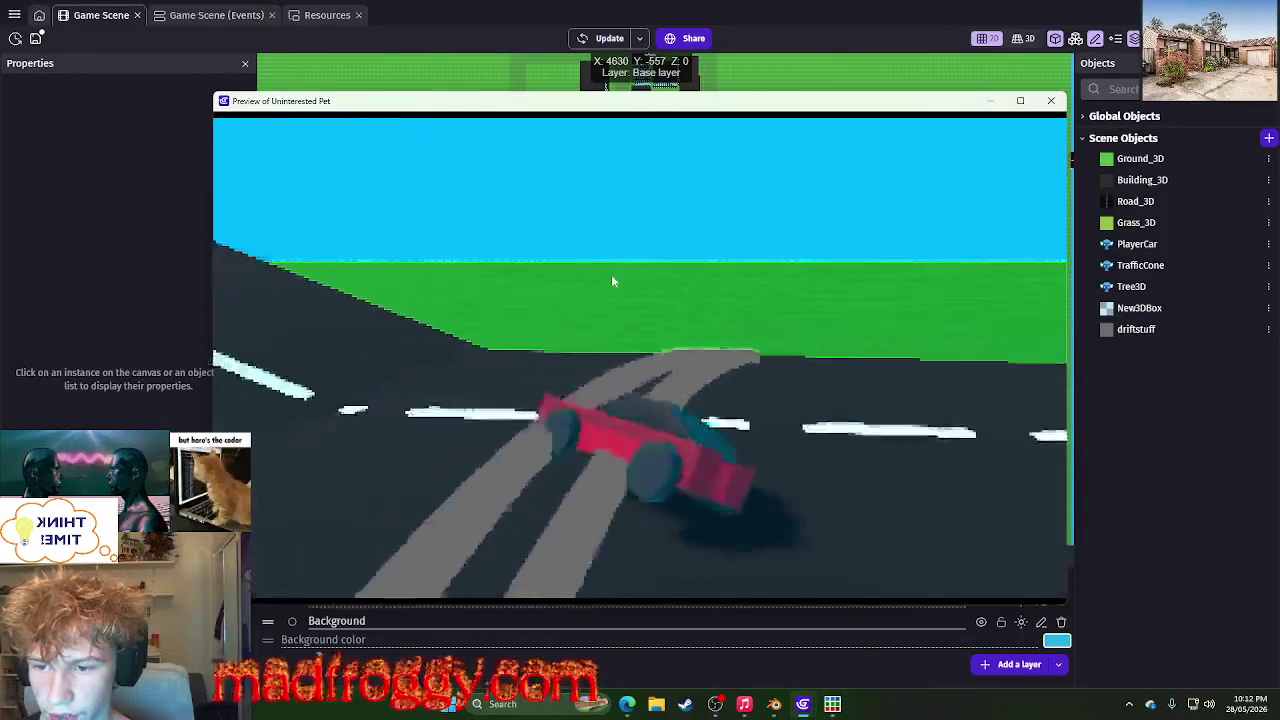
key("Left")
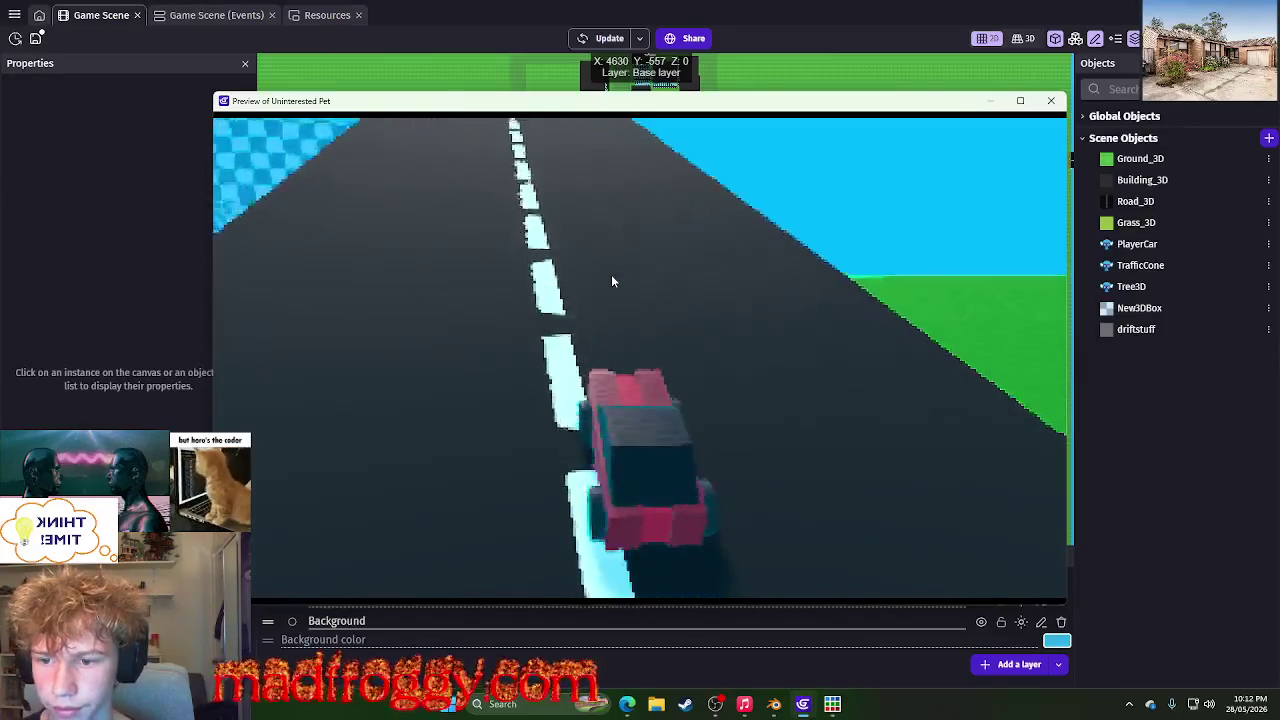
key("Right")
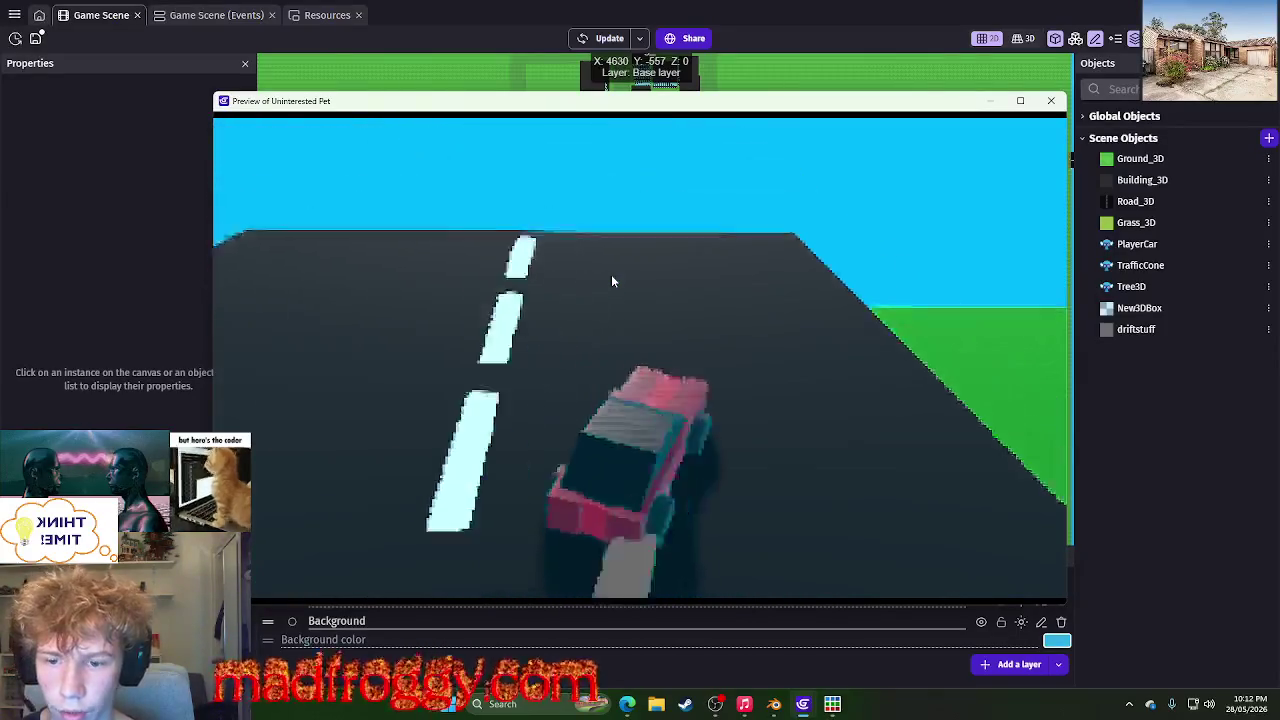
key("Right")
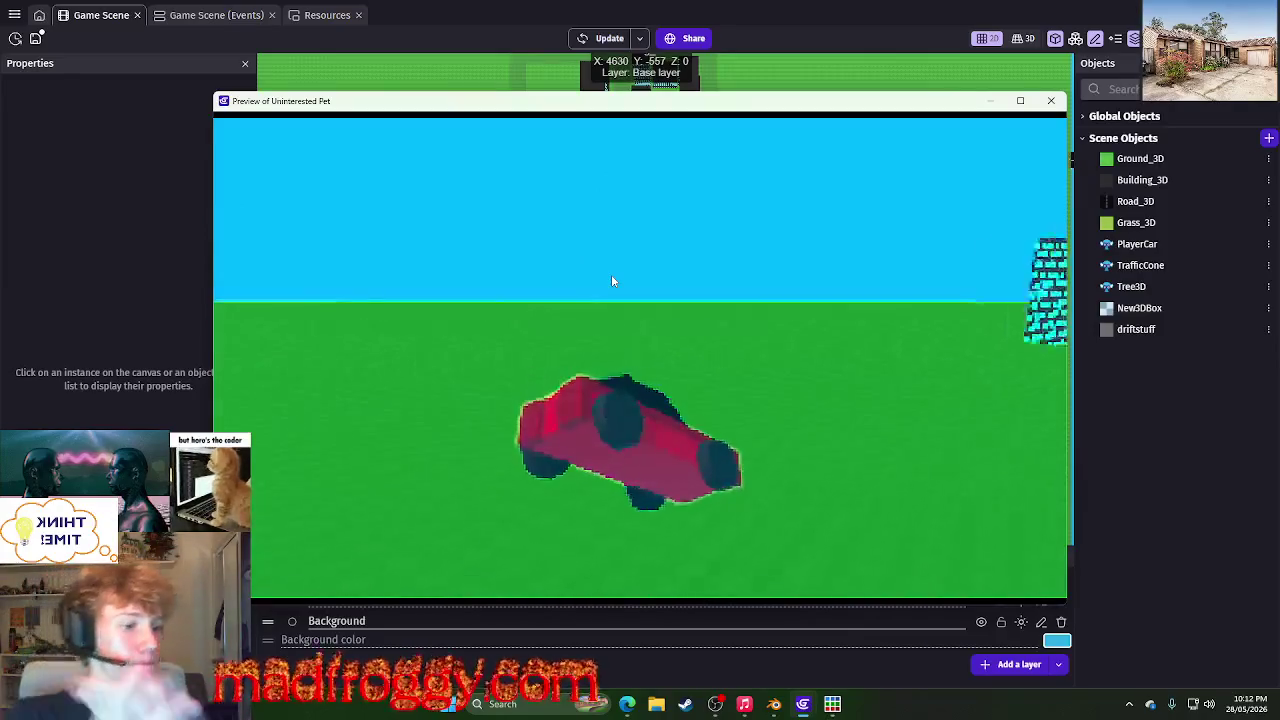
key("Left")
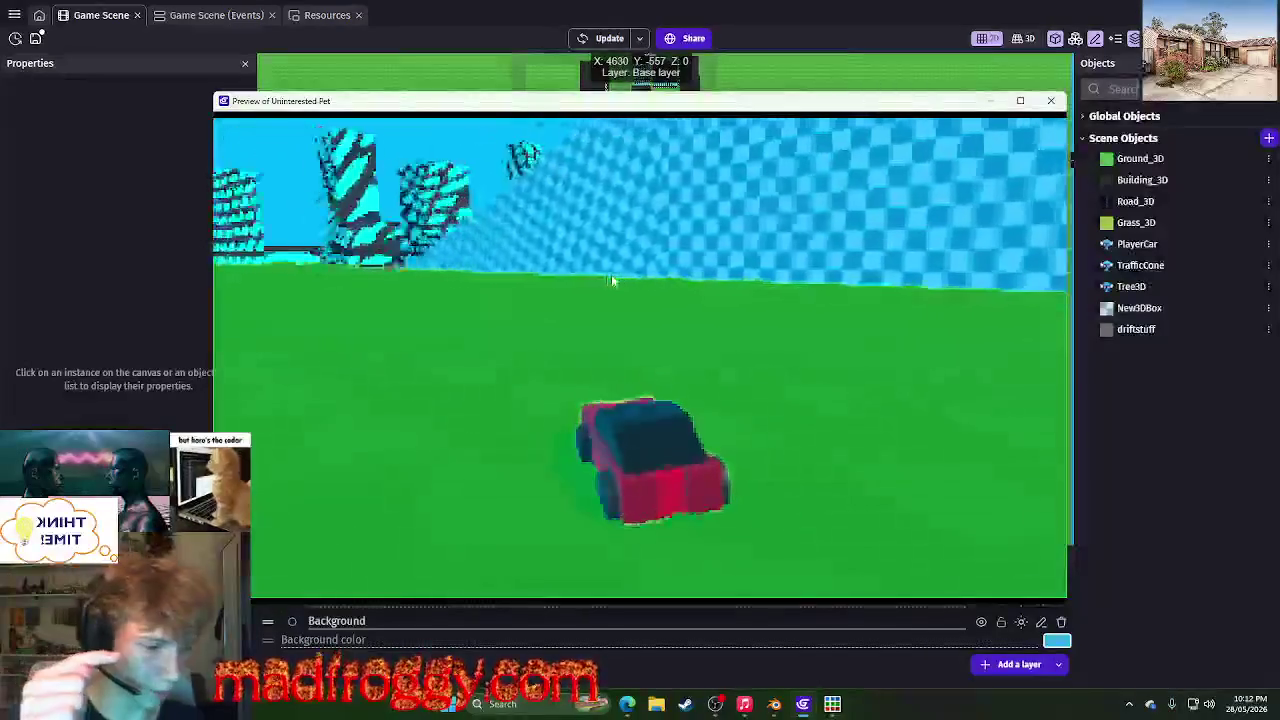
key("Left")
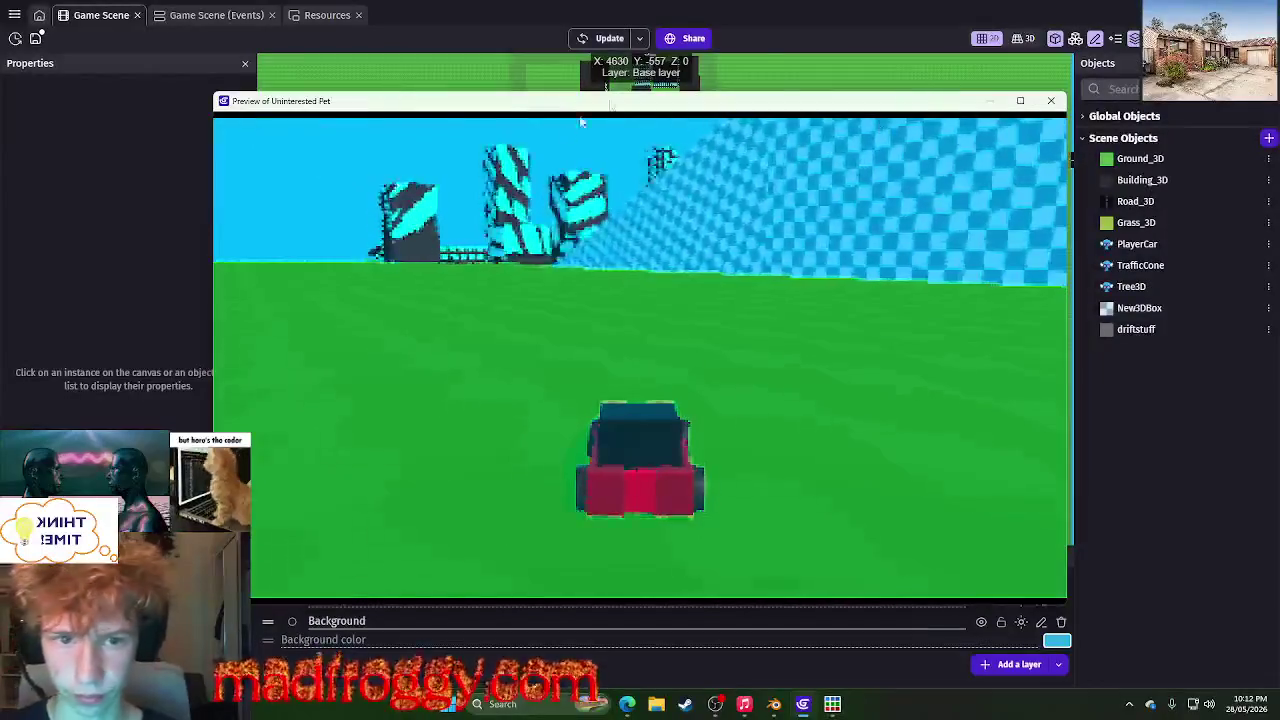
left_click(1048, 100)
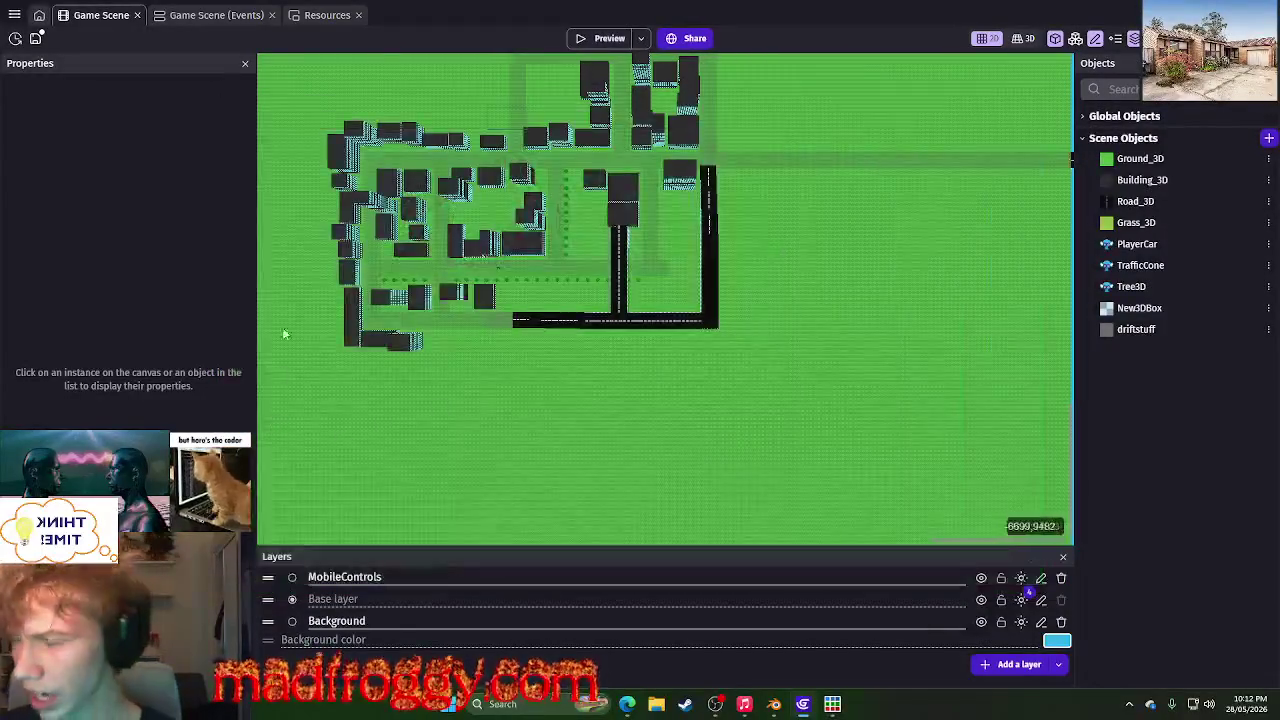
- Paste a duplicate of the driftstuff collision condition into the delete event
left_click(220, 17)
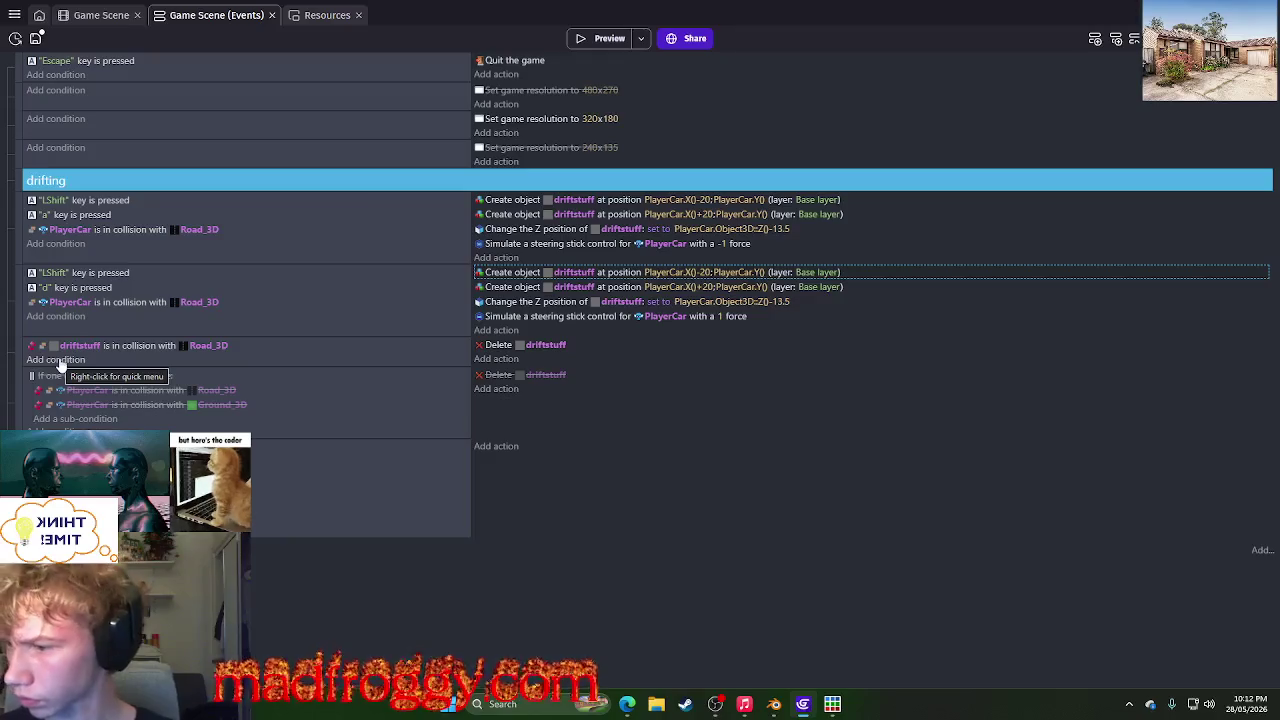
left_click(58, 360)
key("Escape")
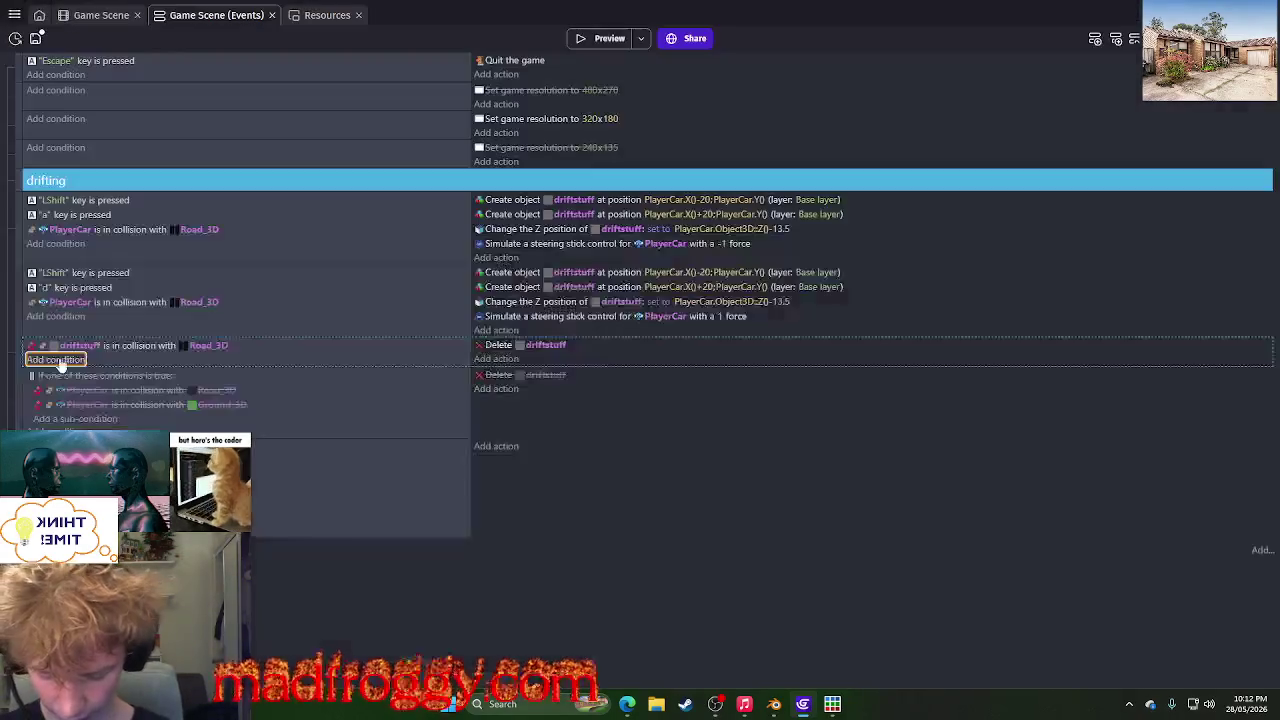
left_click(114, 348)
right_click(114, 346)
key("Escape")
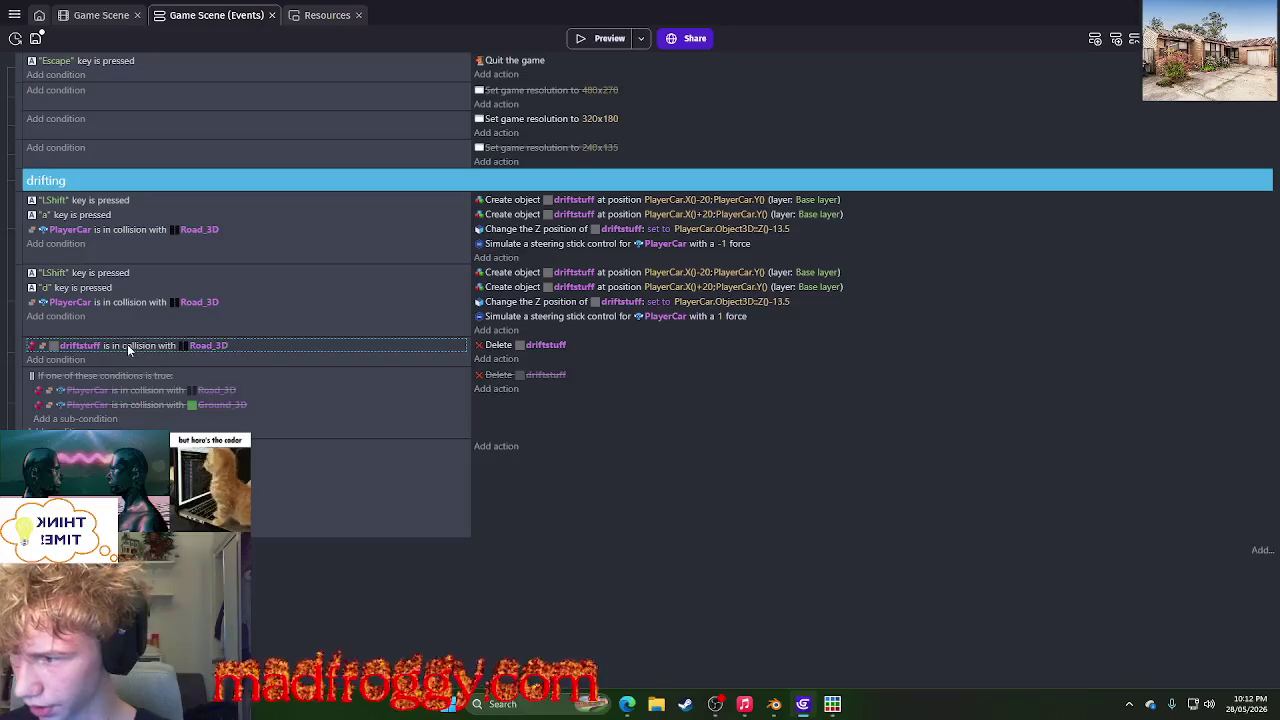
right_click(127, 344)
left_click(152, 390)
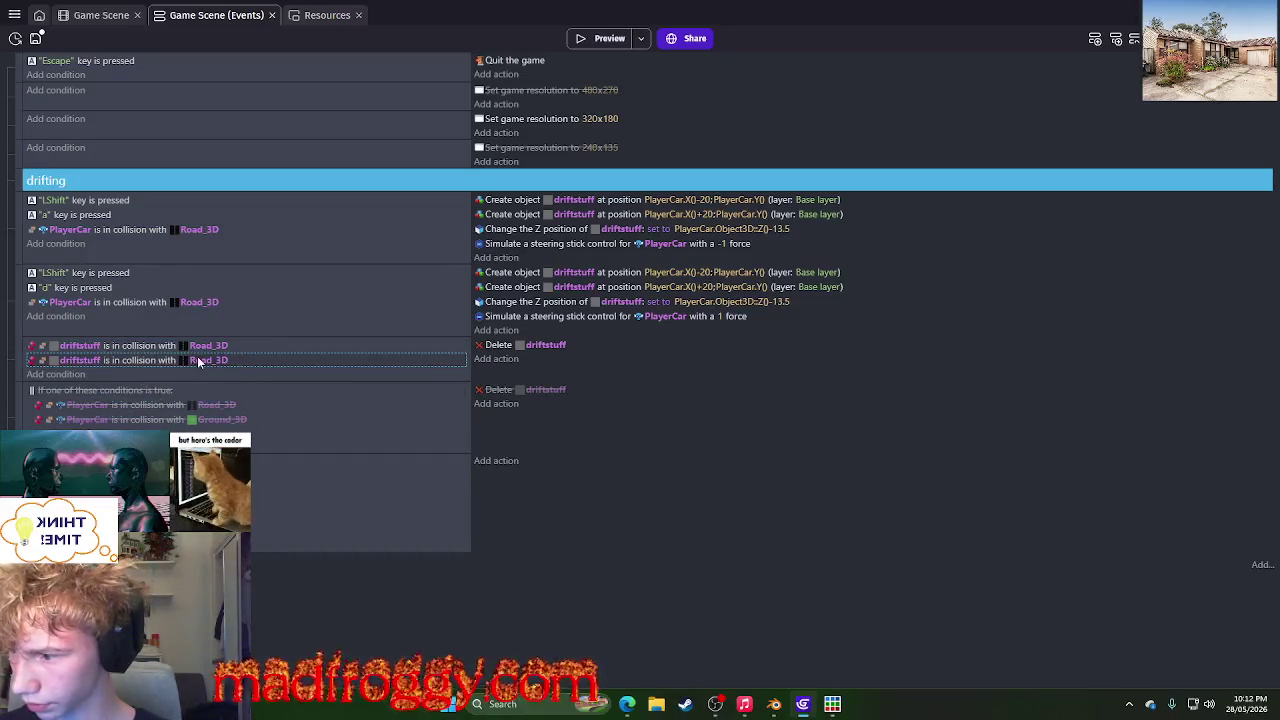
- Switch the copied condition's object to Ground_3D and start a game preview
left_click(205, 360)
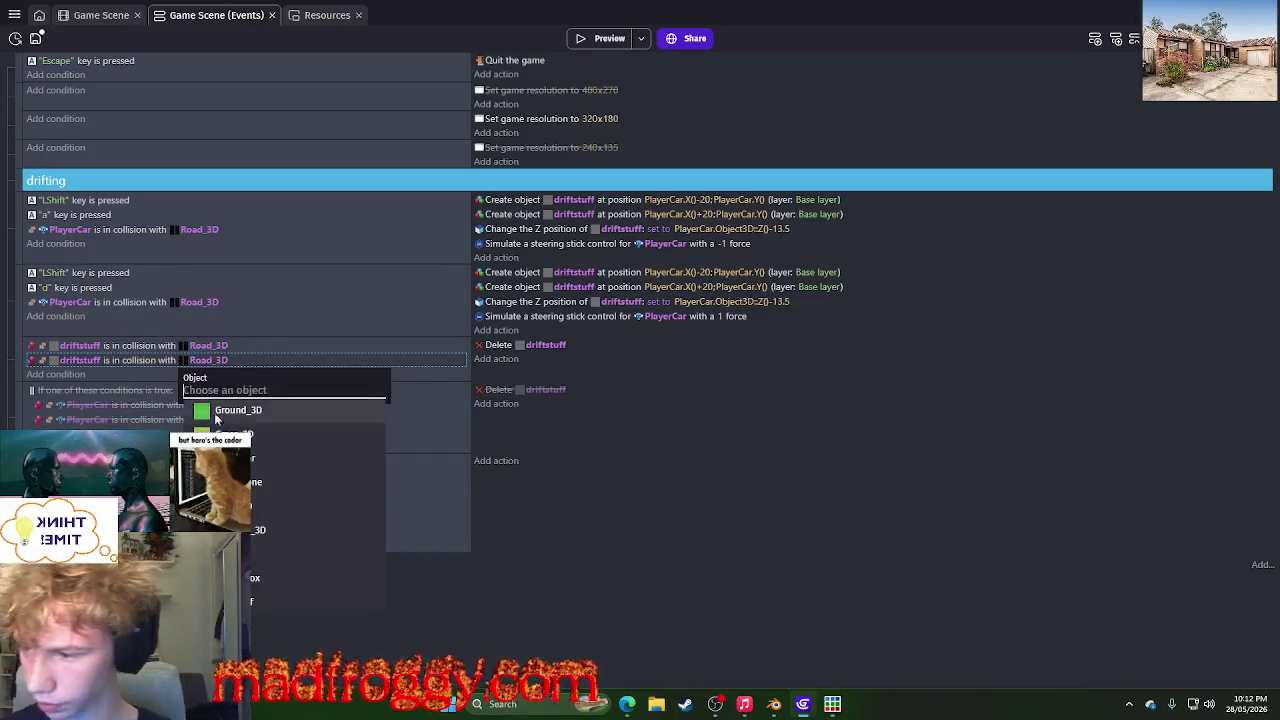
left_click(232, 408)
left_click(600, 40)
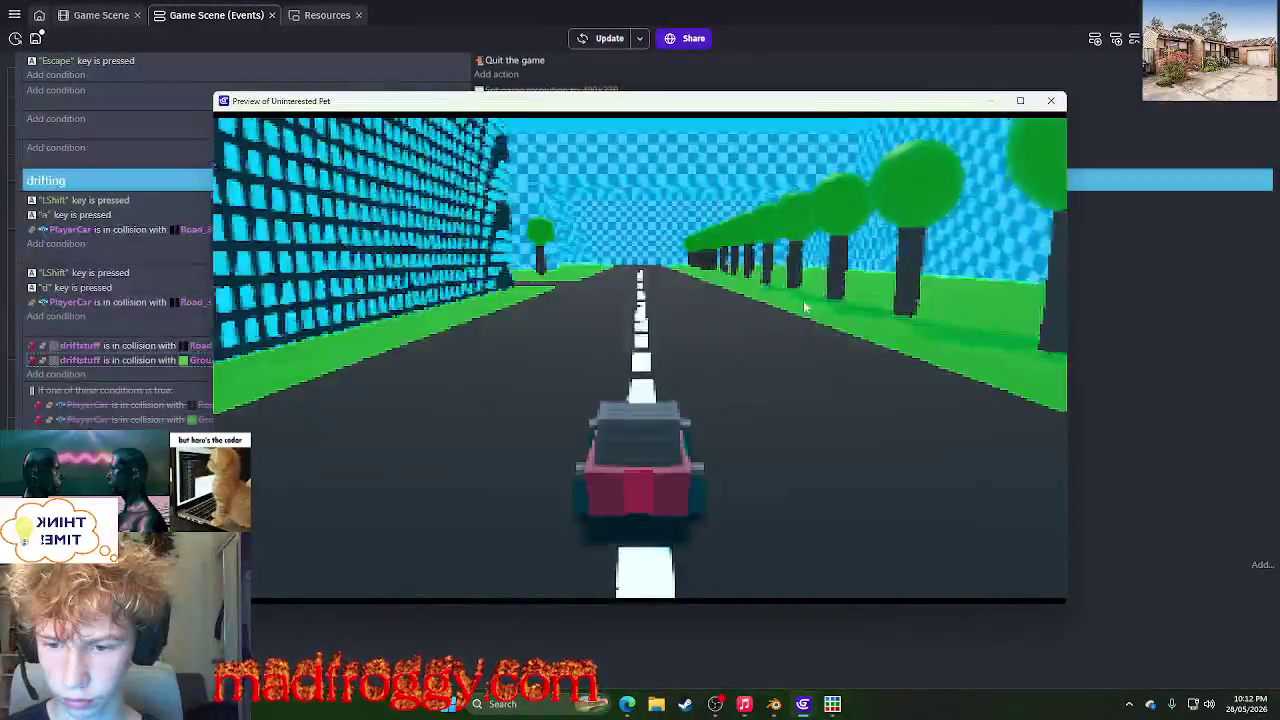
- Drive across road and grass, drifting with Shift+A, then close the preview
key("d")
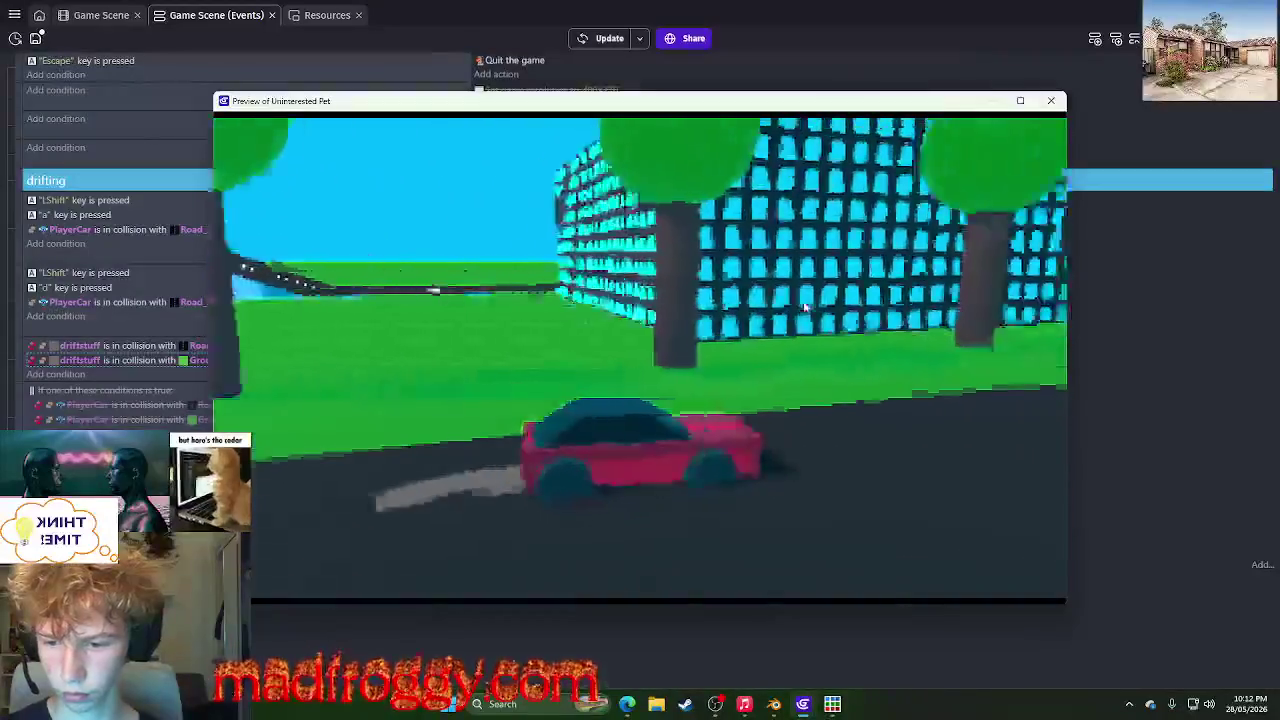
key("shift+a")
key("d")
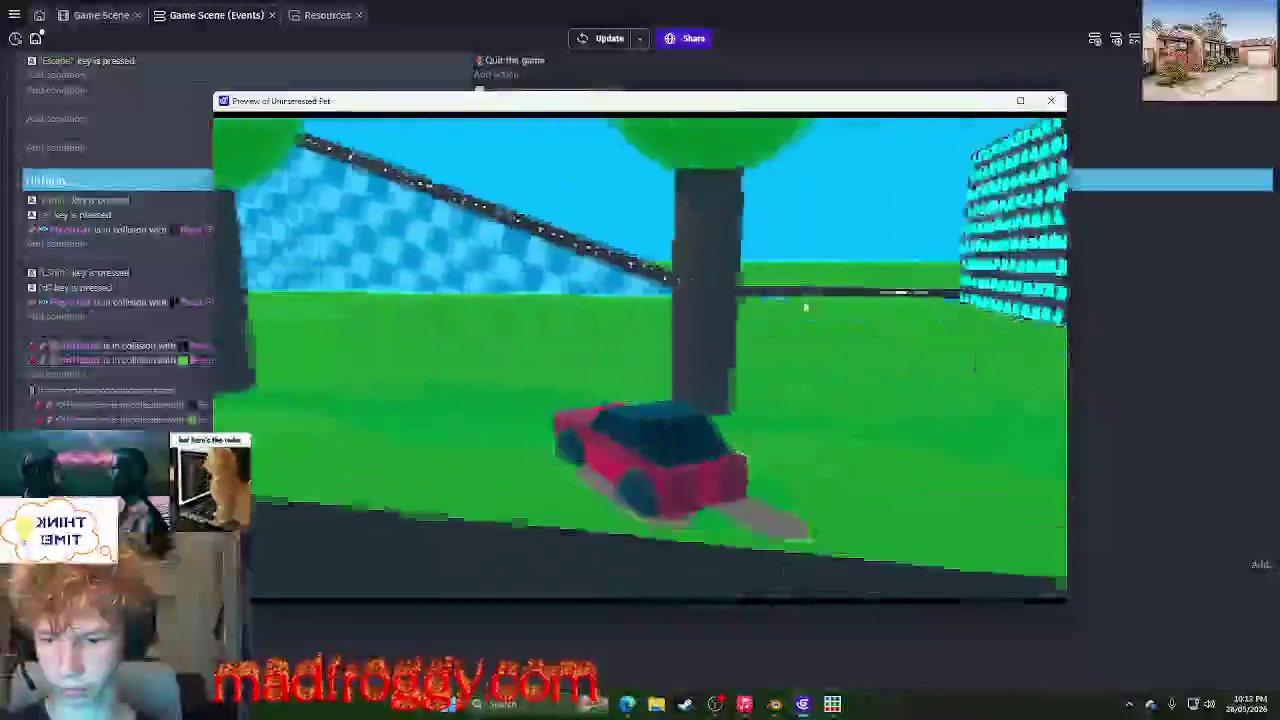
key("a")
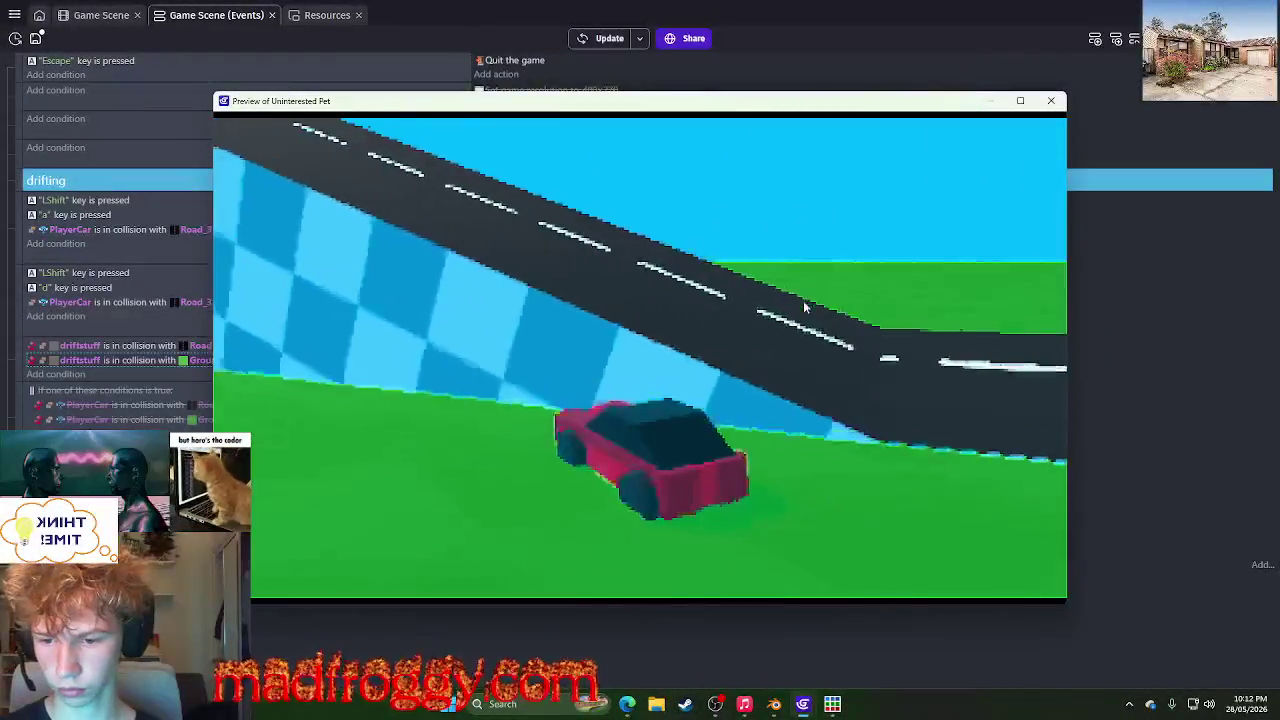
key("a")
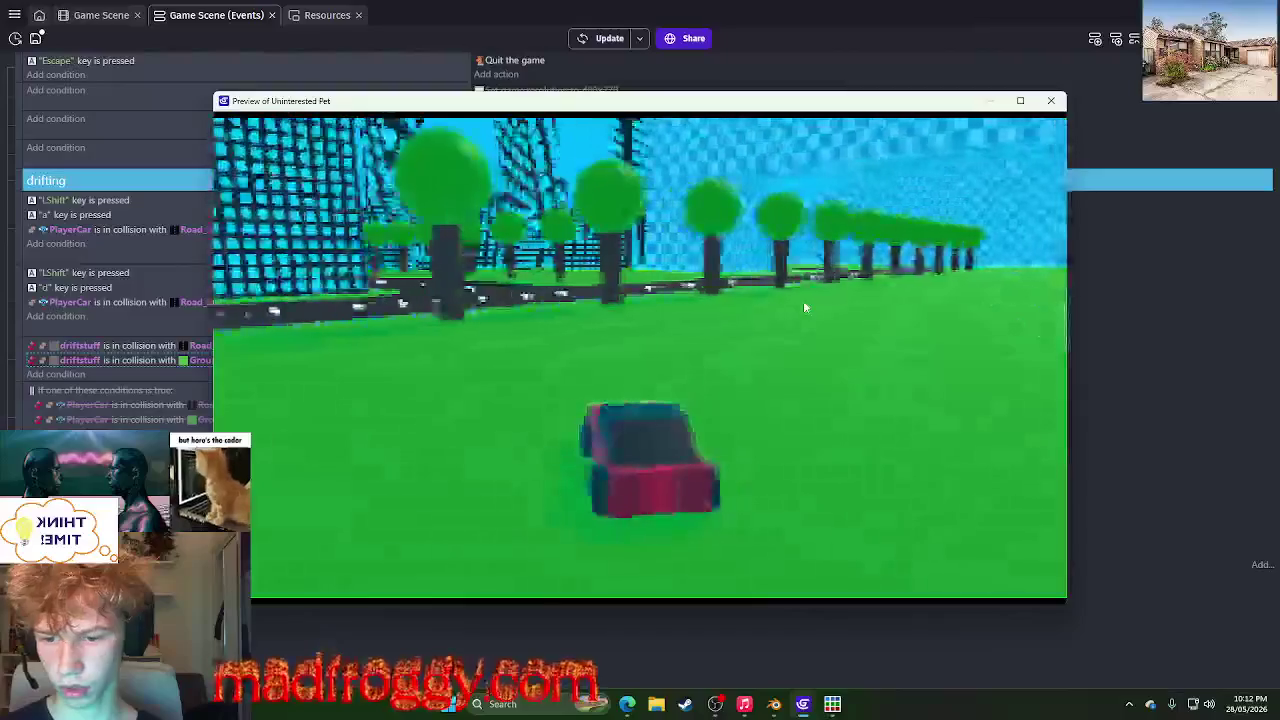
key("a")
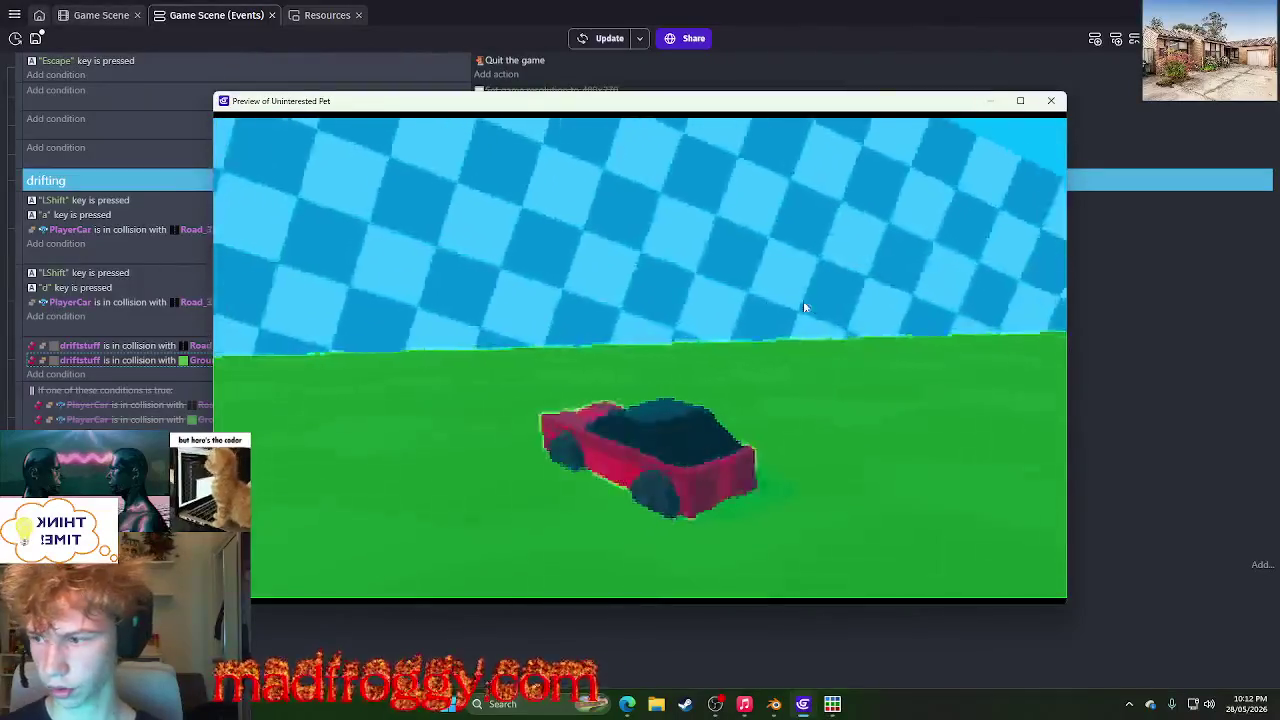
key("a")
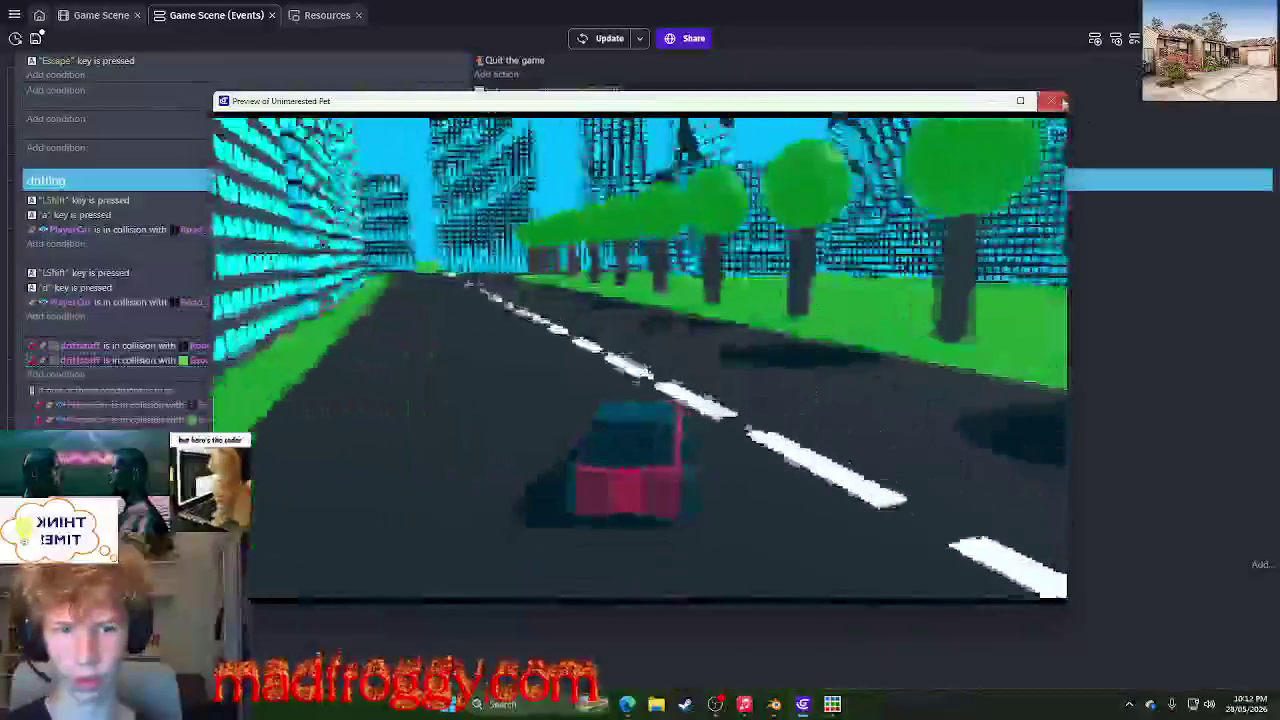
left_click(1050, 100)
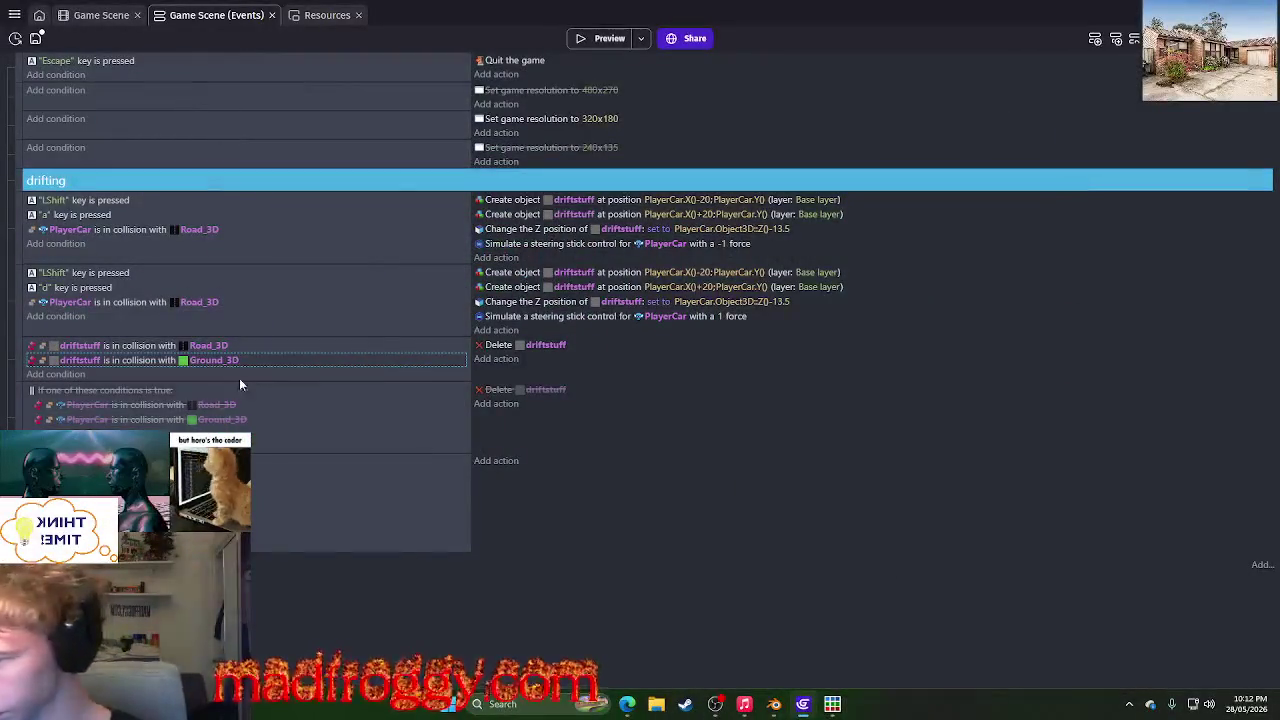
- Add an And condition and drag the Road_3D and Ground_3D driftstuff conditions into it
left_click(129, 367)
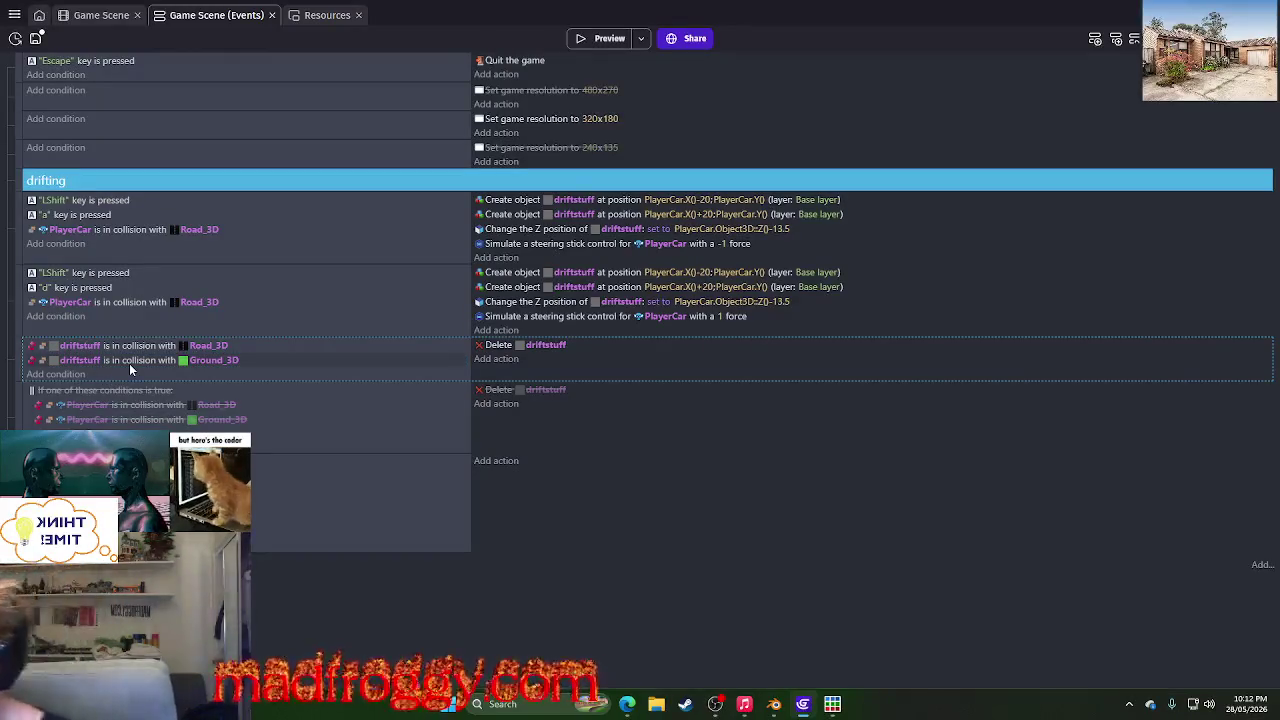
left_click(297, 361)
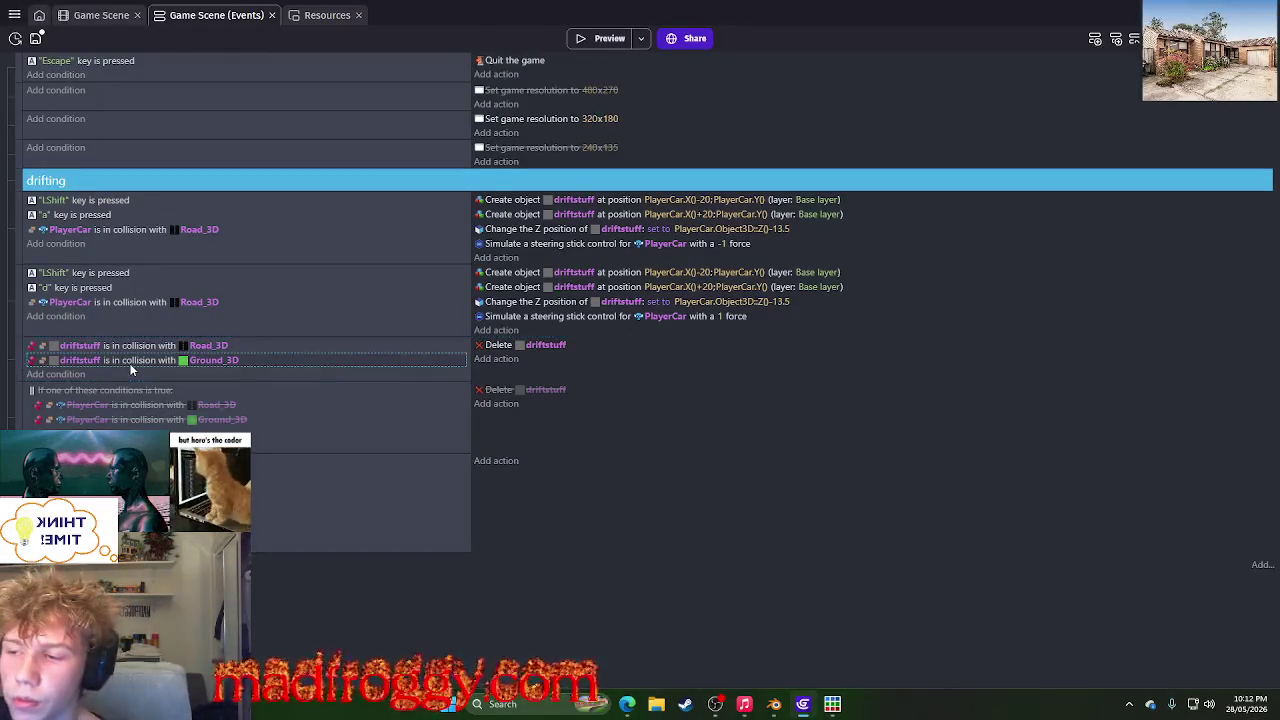
left_click(70, 347)
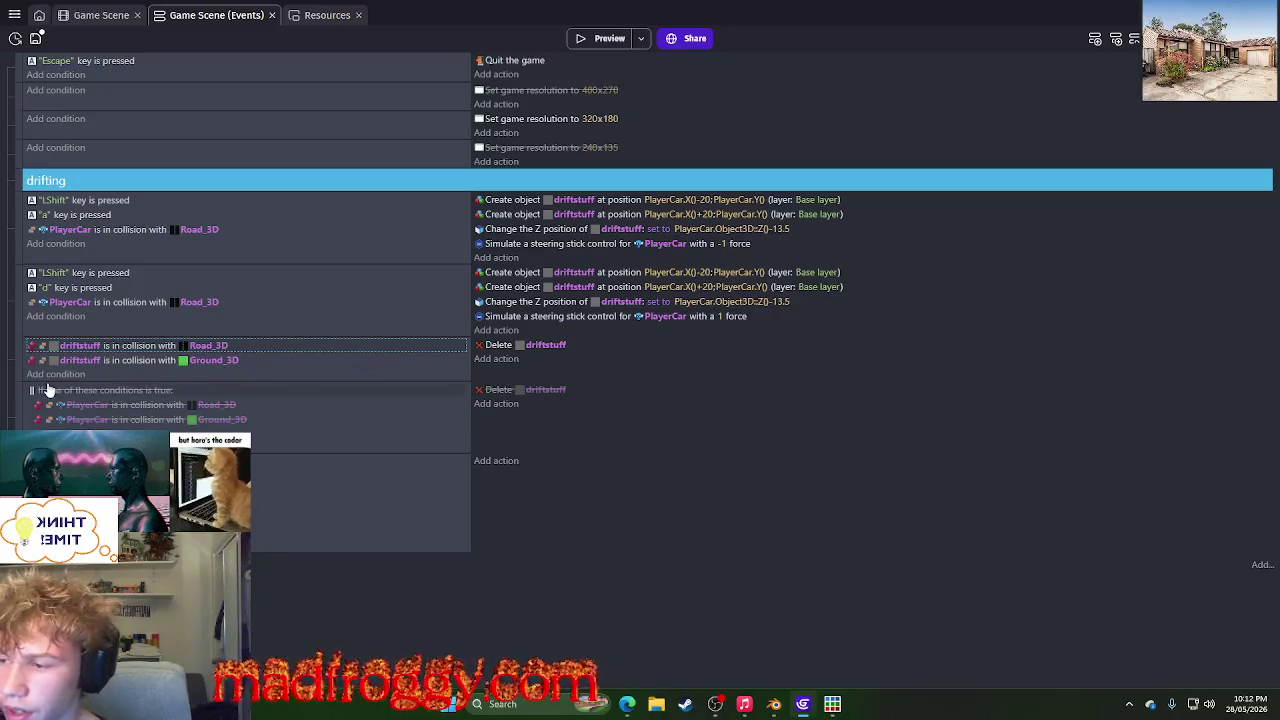
left_click(60, 375)
type("and")
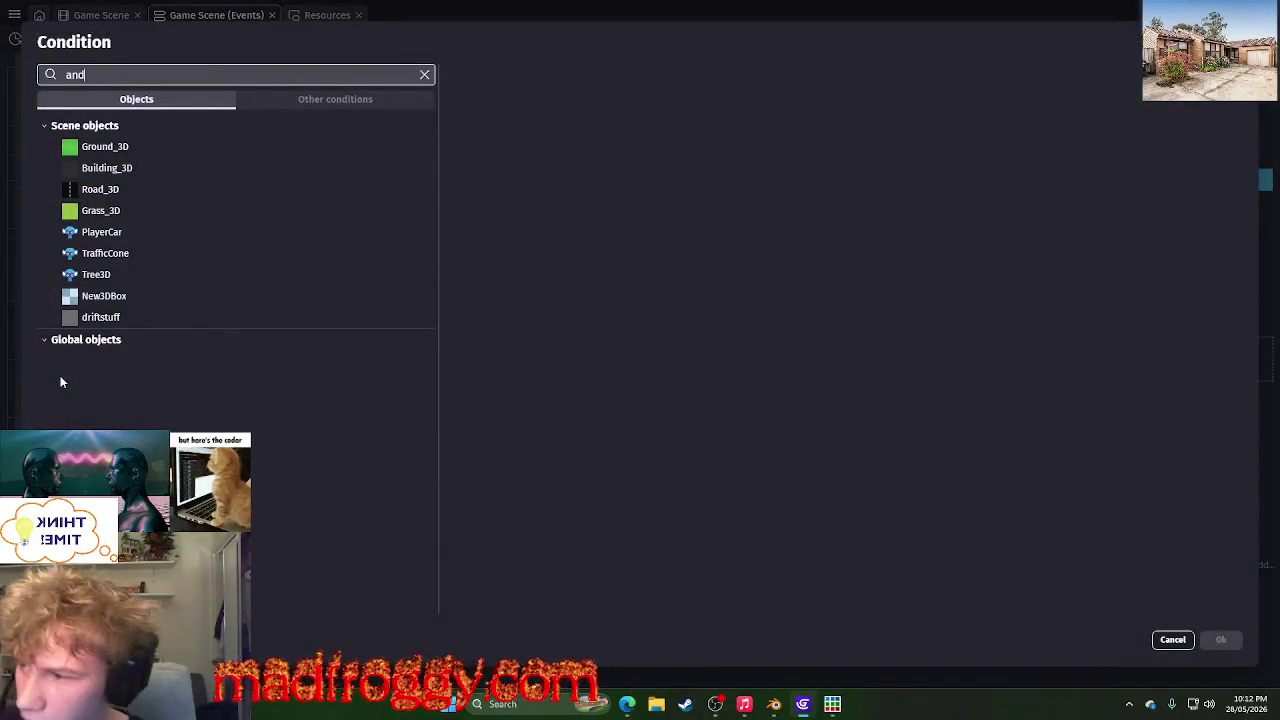
left_click(203, 143)
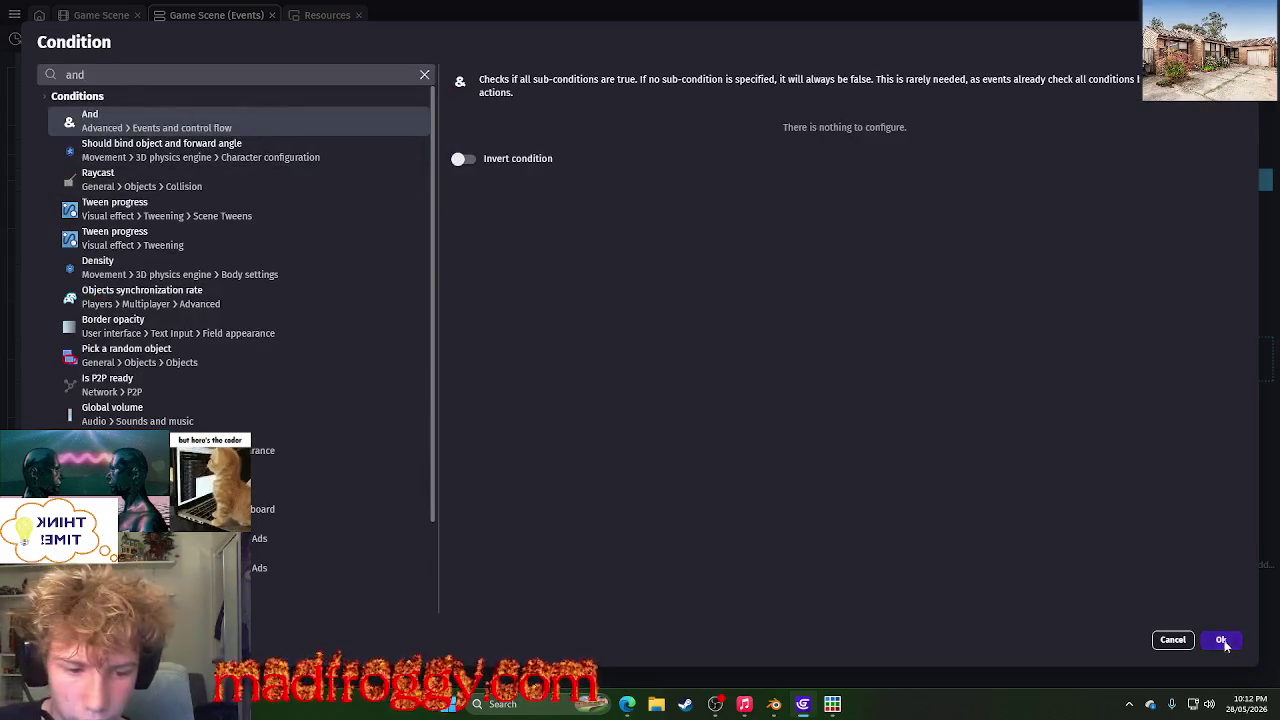
left_click(1222, 640)
left_click_drag(134, 345, 137, 375)
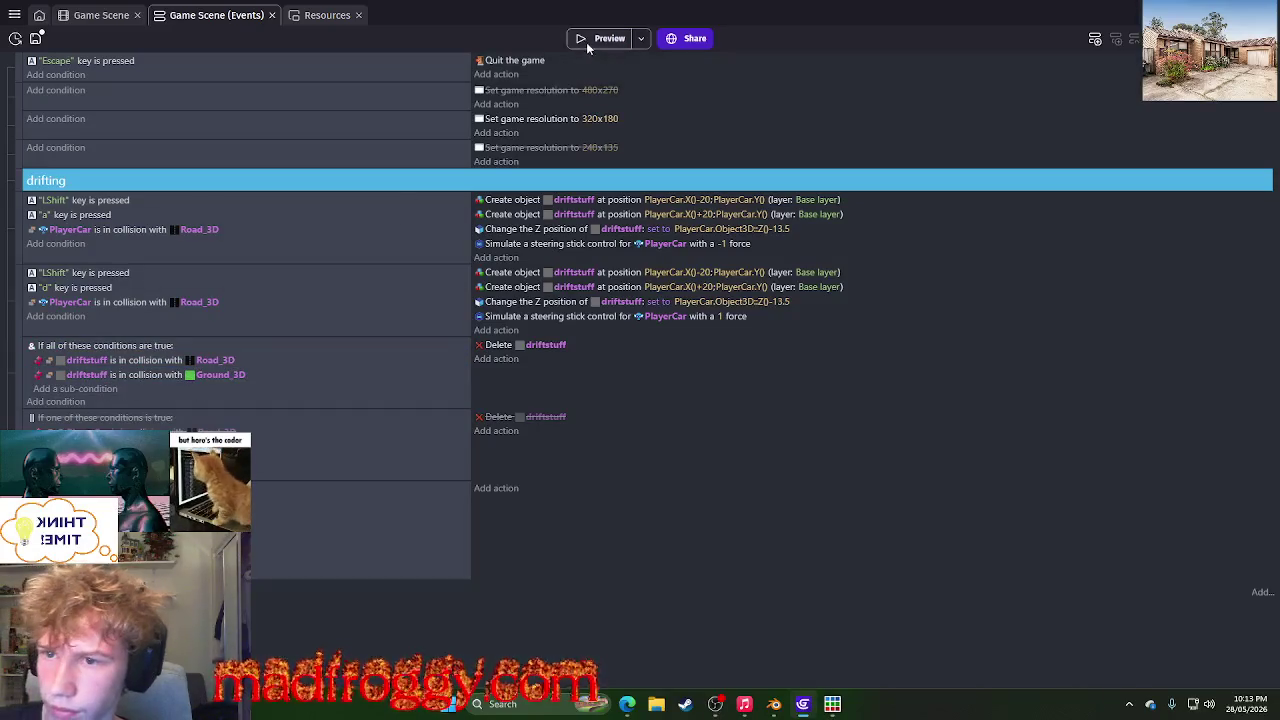
left_click(587, 42)
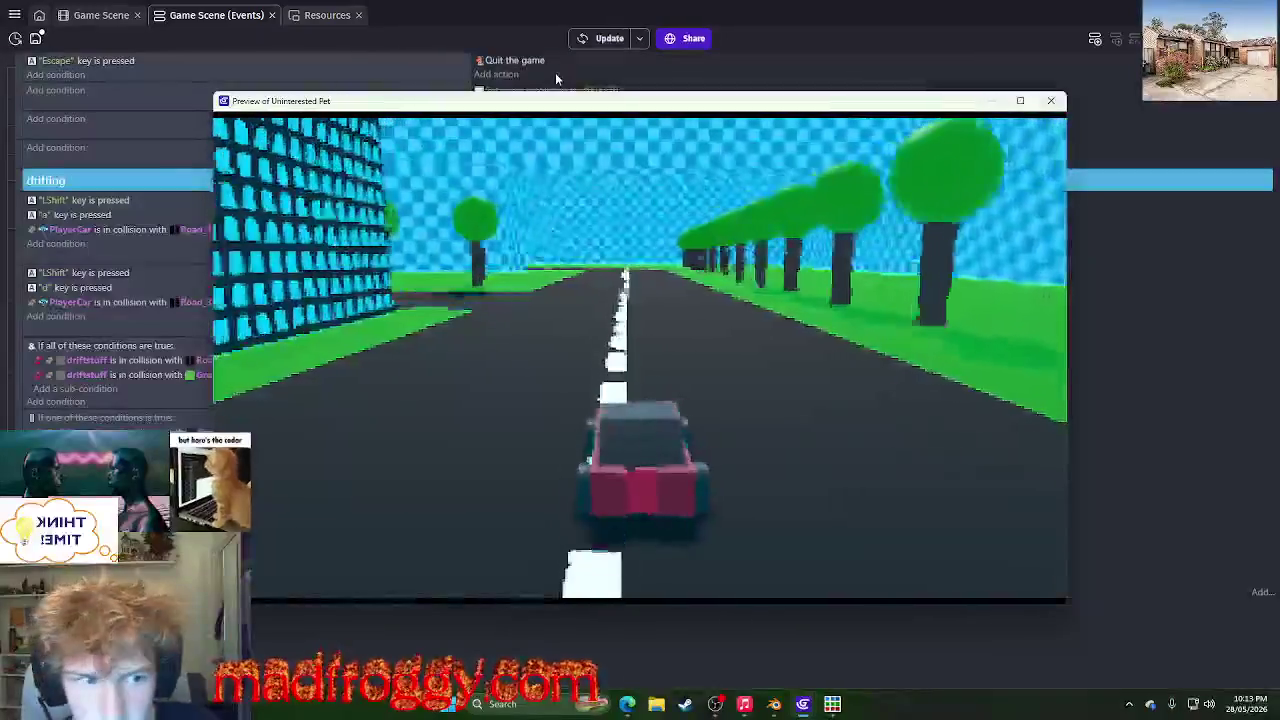
key("a")
key("a")
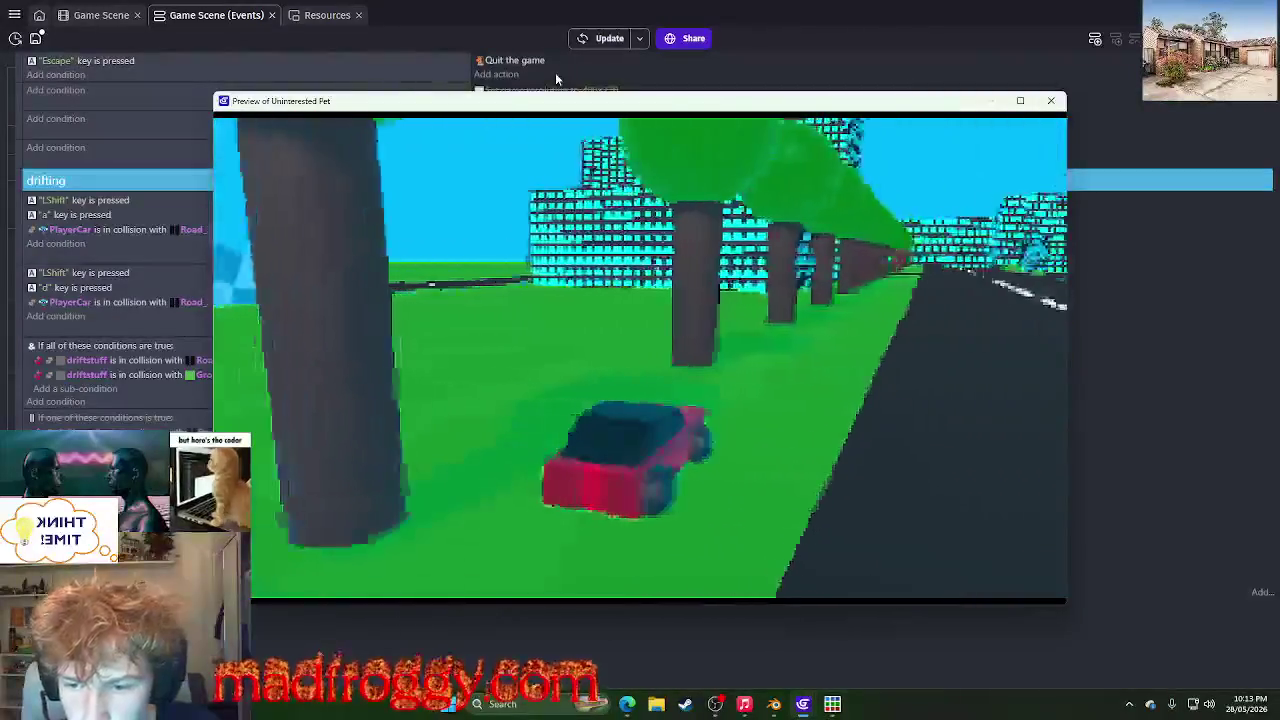
key("a")
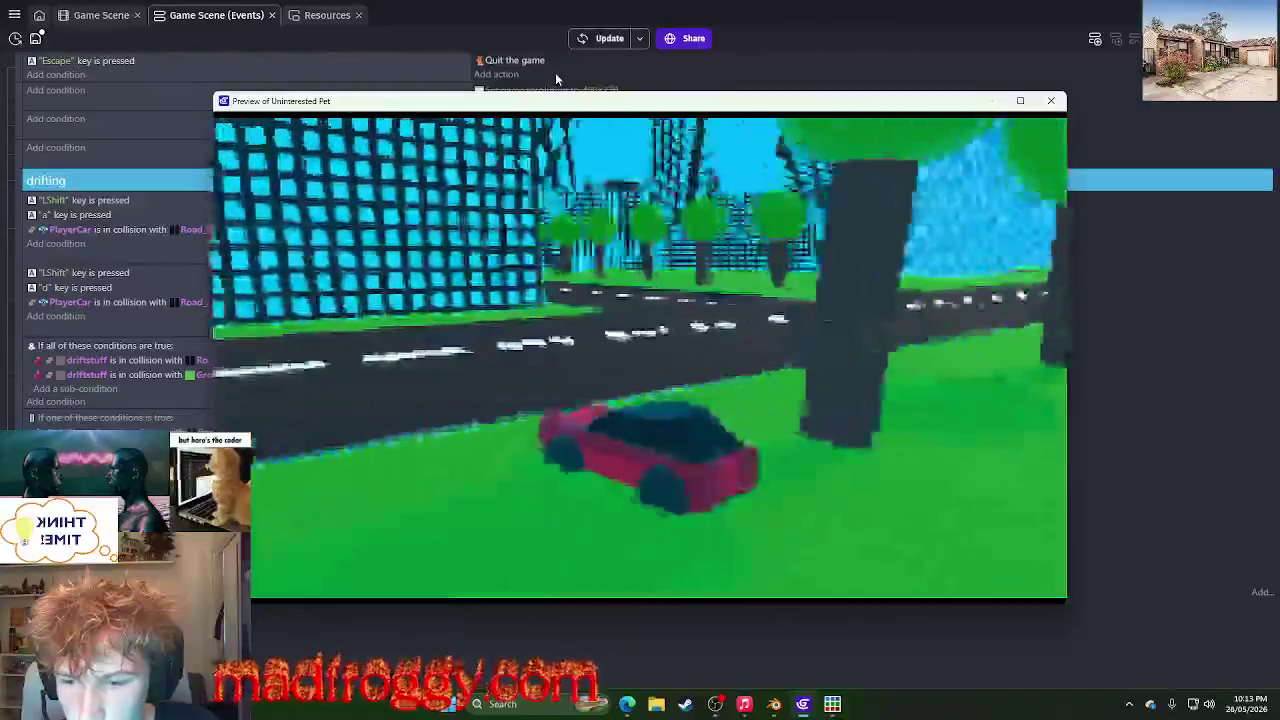
key("a")
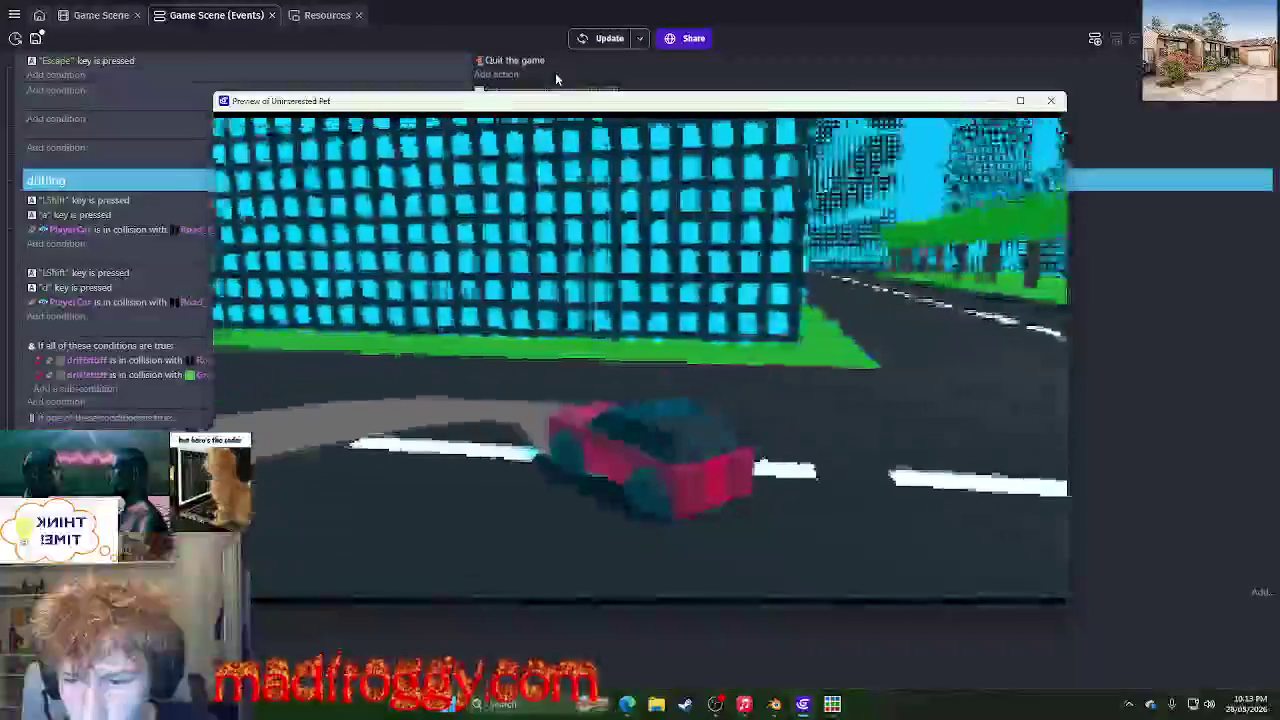
key("a")
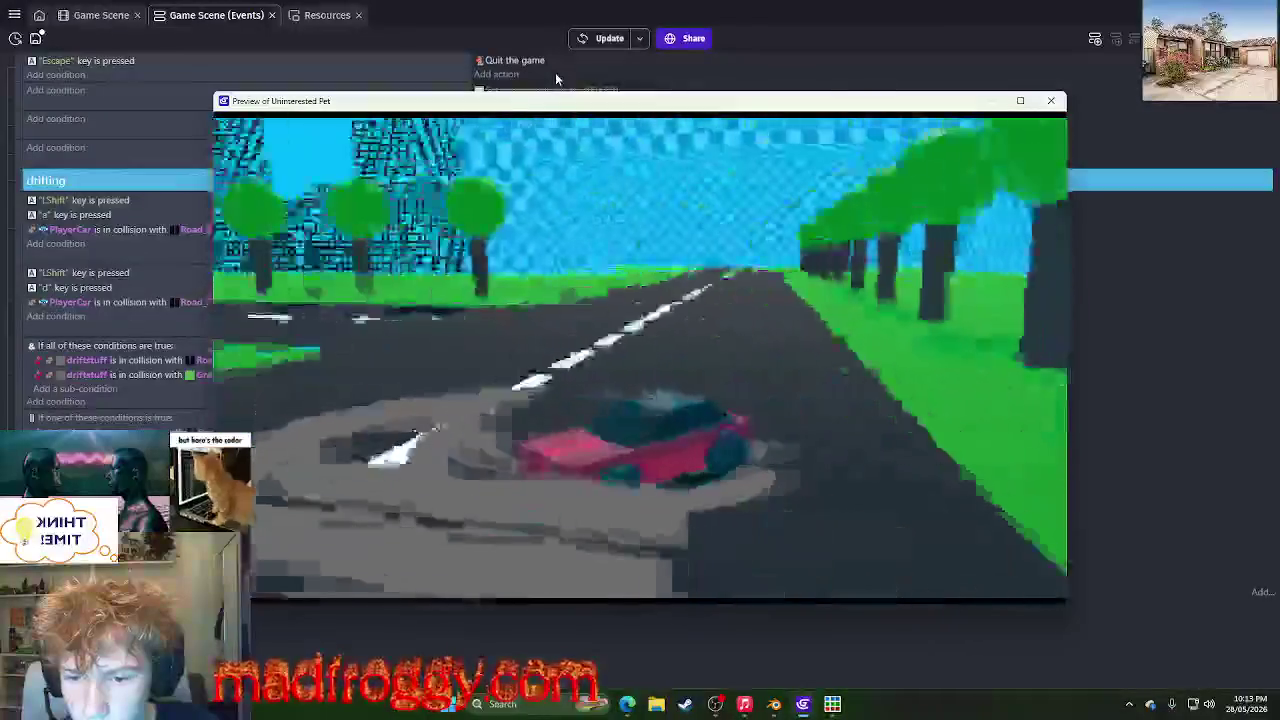
key("a")
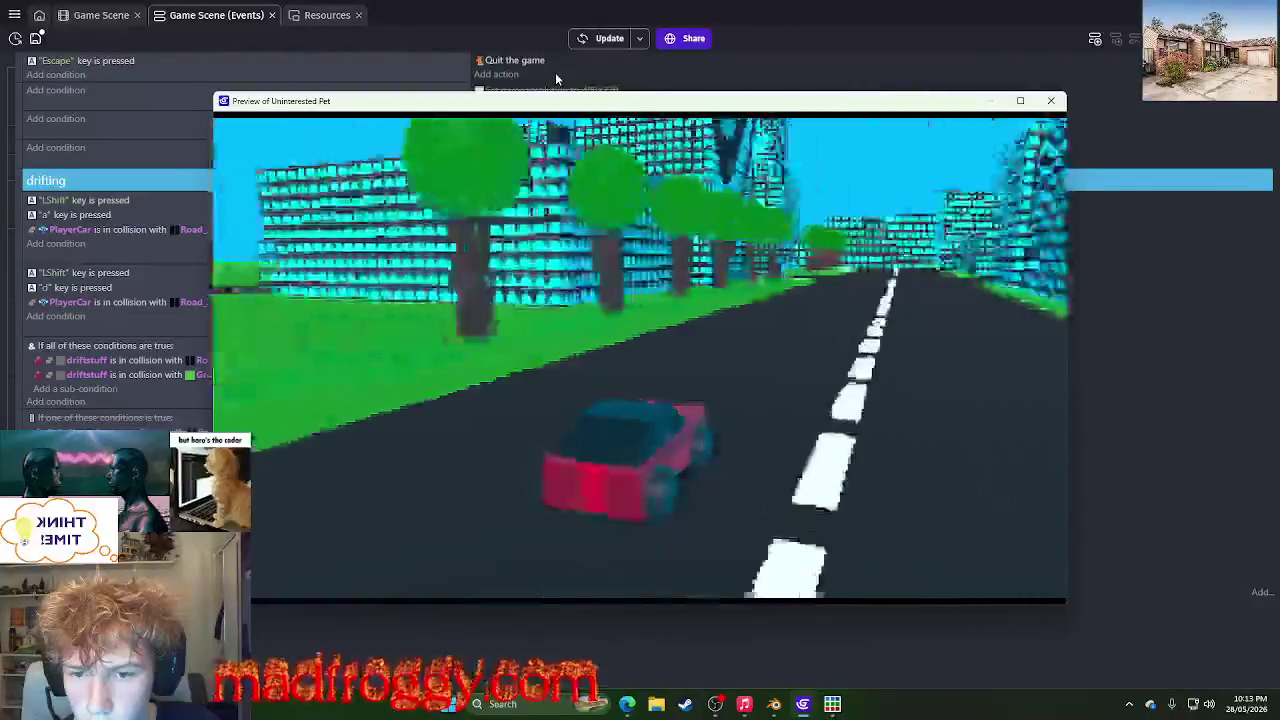
key("a")
key("a")
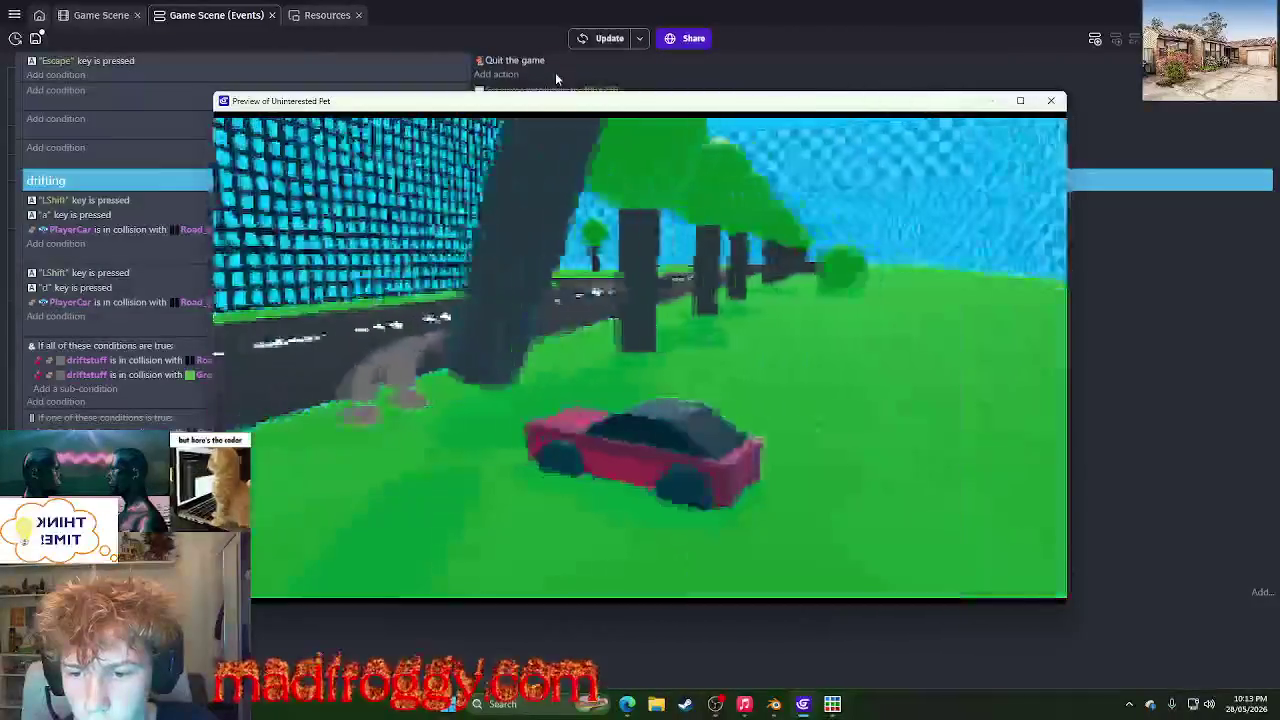
key("a")
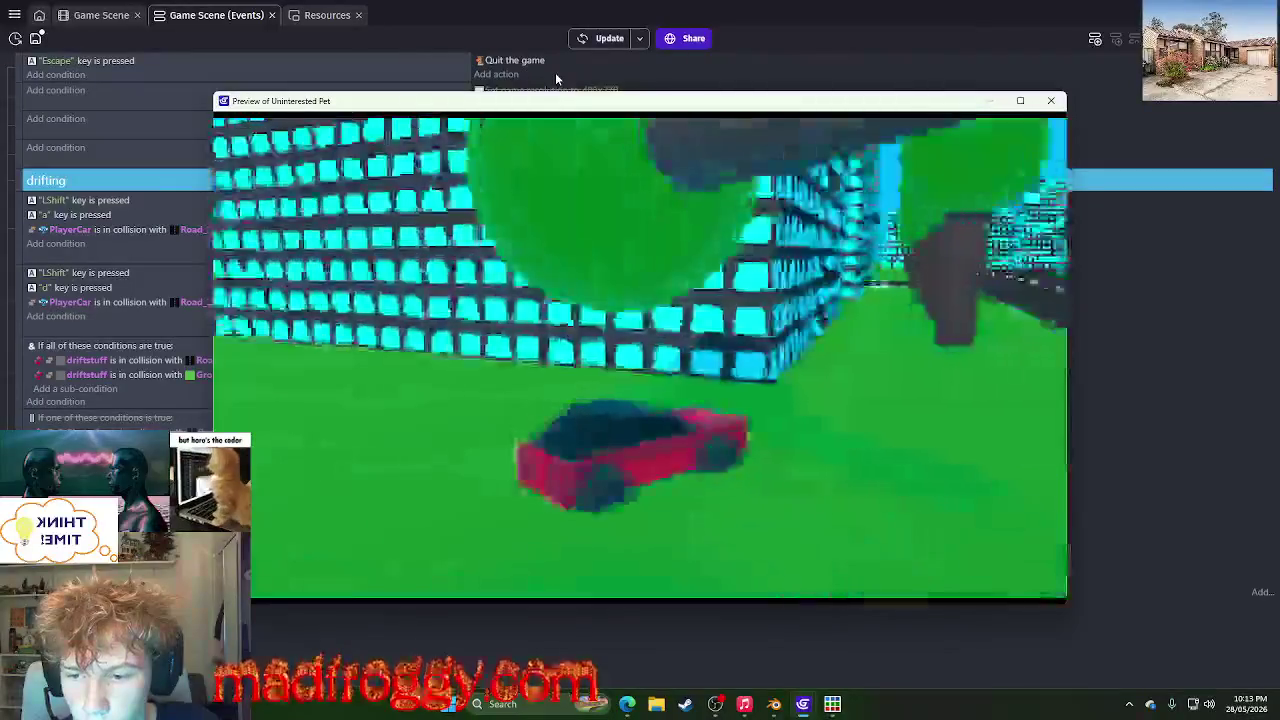
key("a")
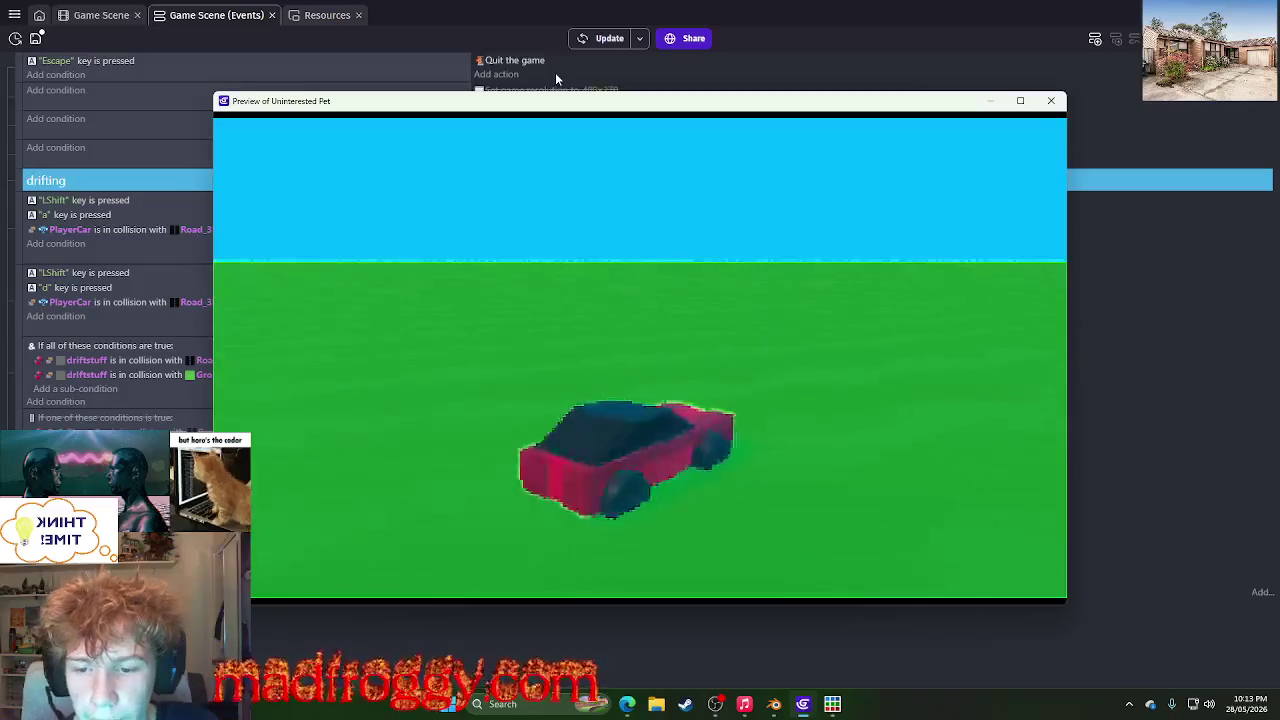
key("a")
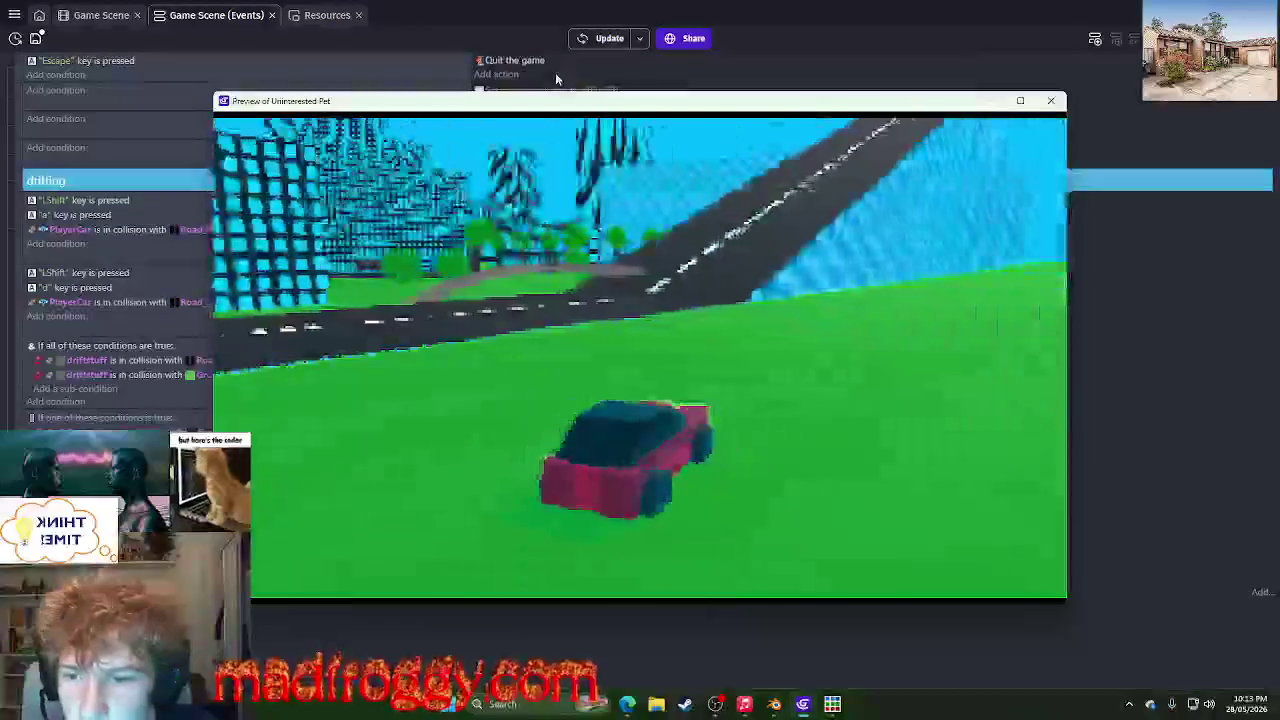
key("a")
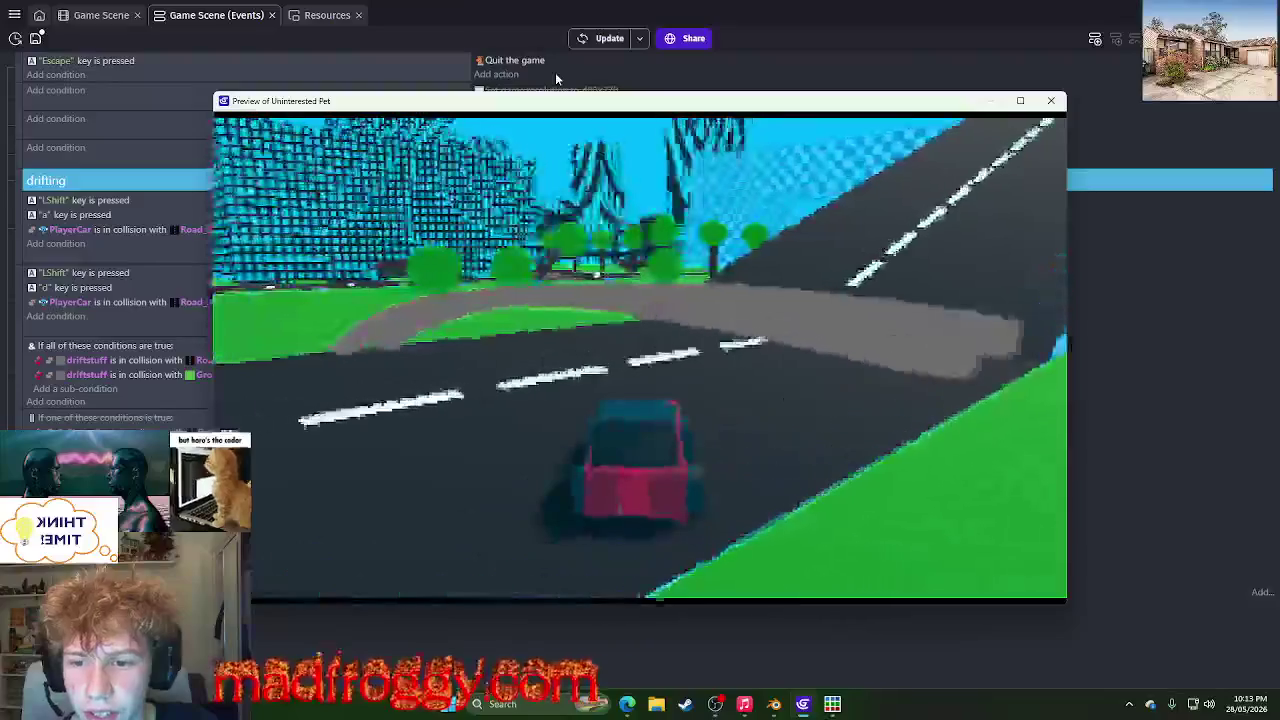
key("d")
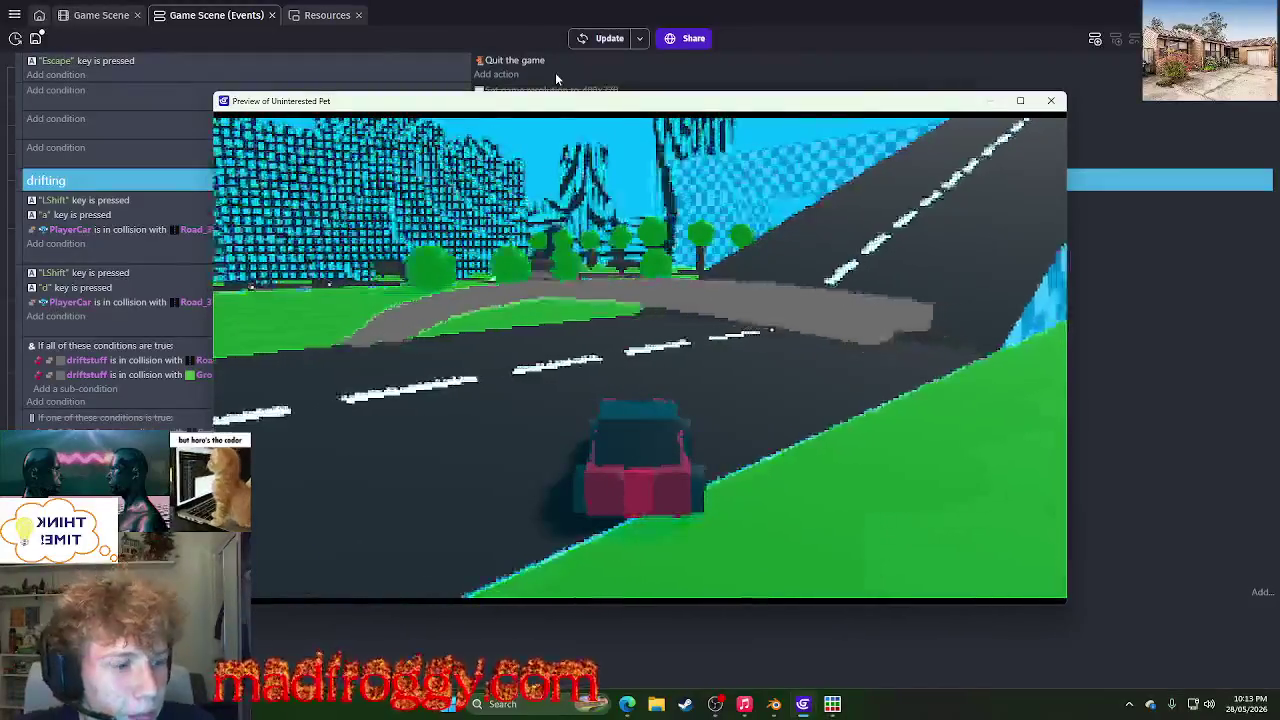
key("d")
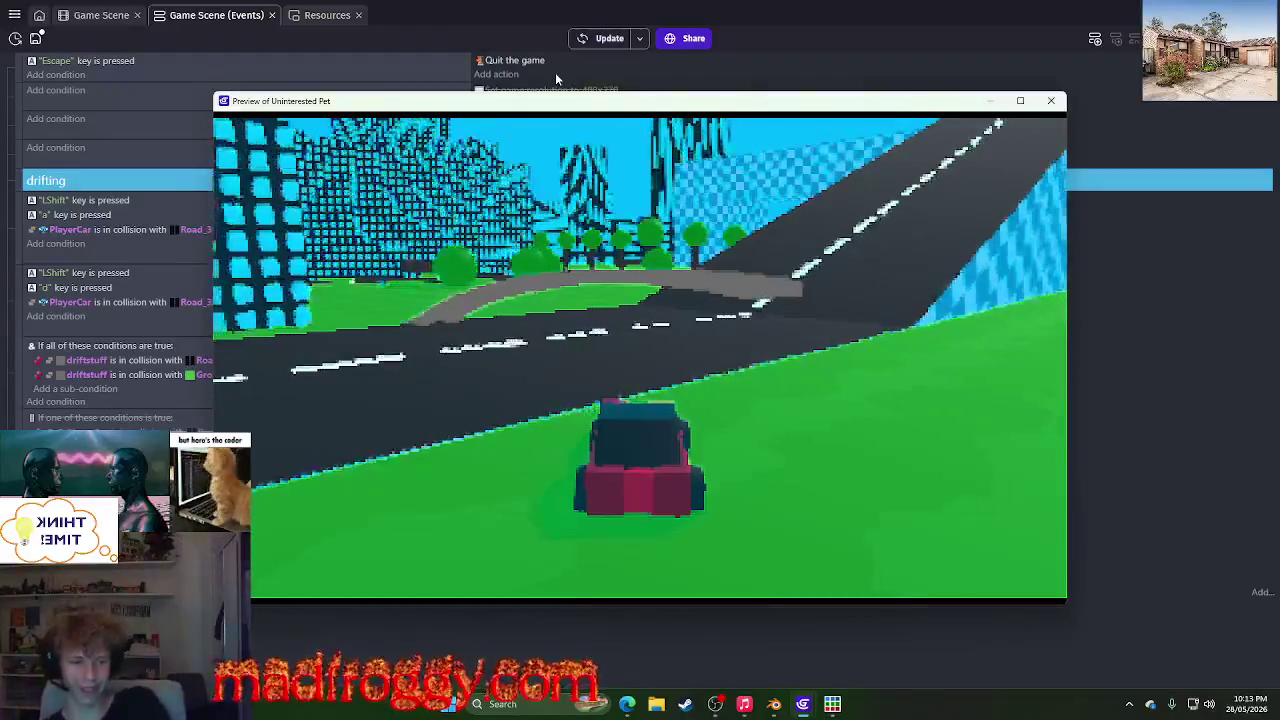
key("a")
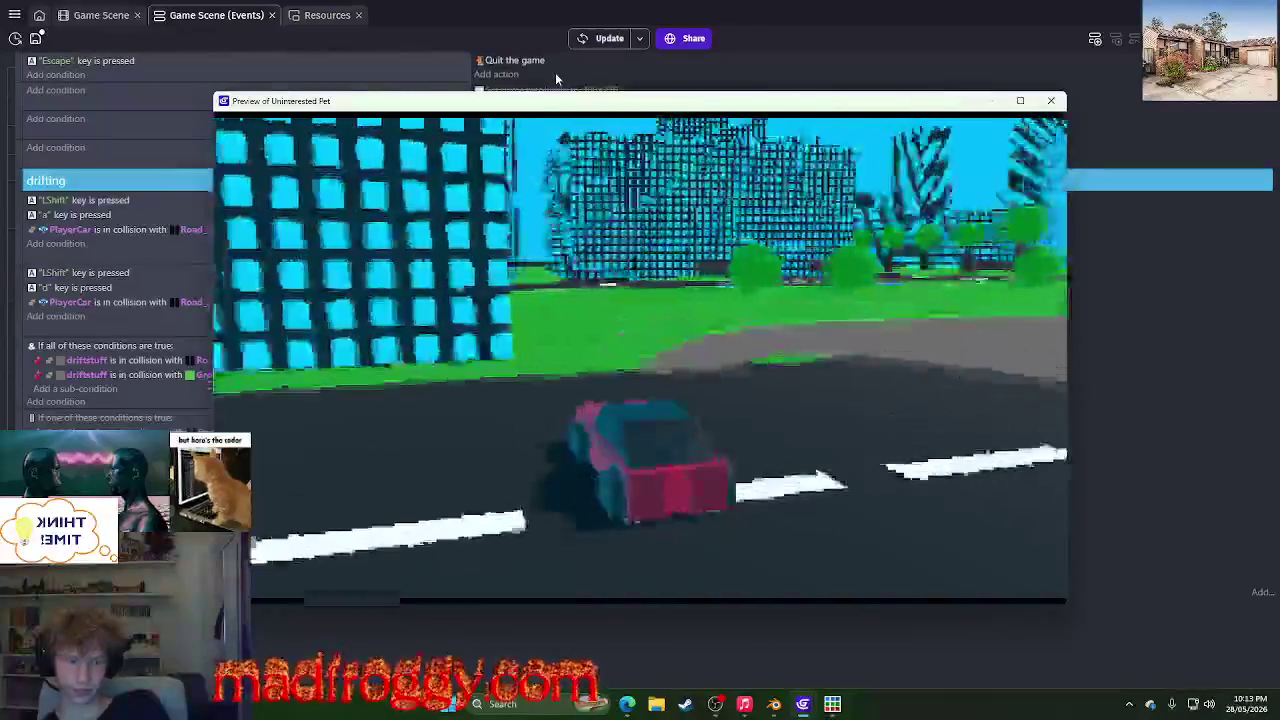
key("d")
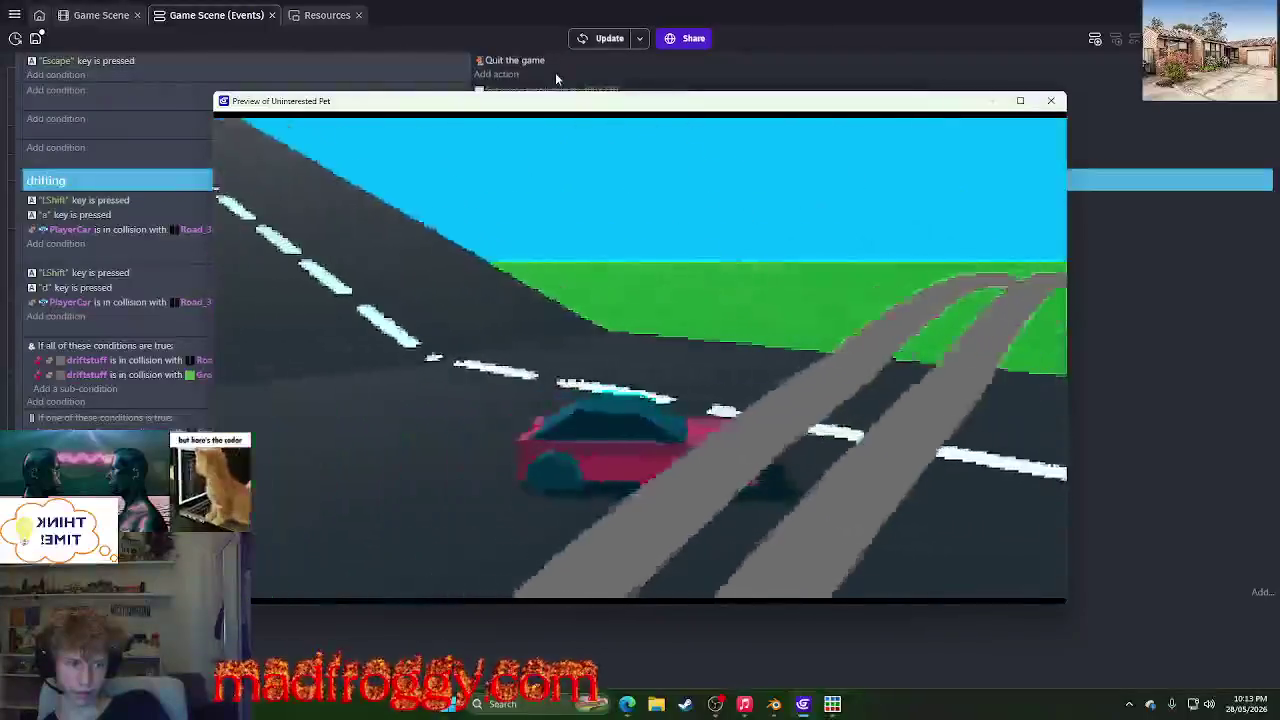
key("a")
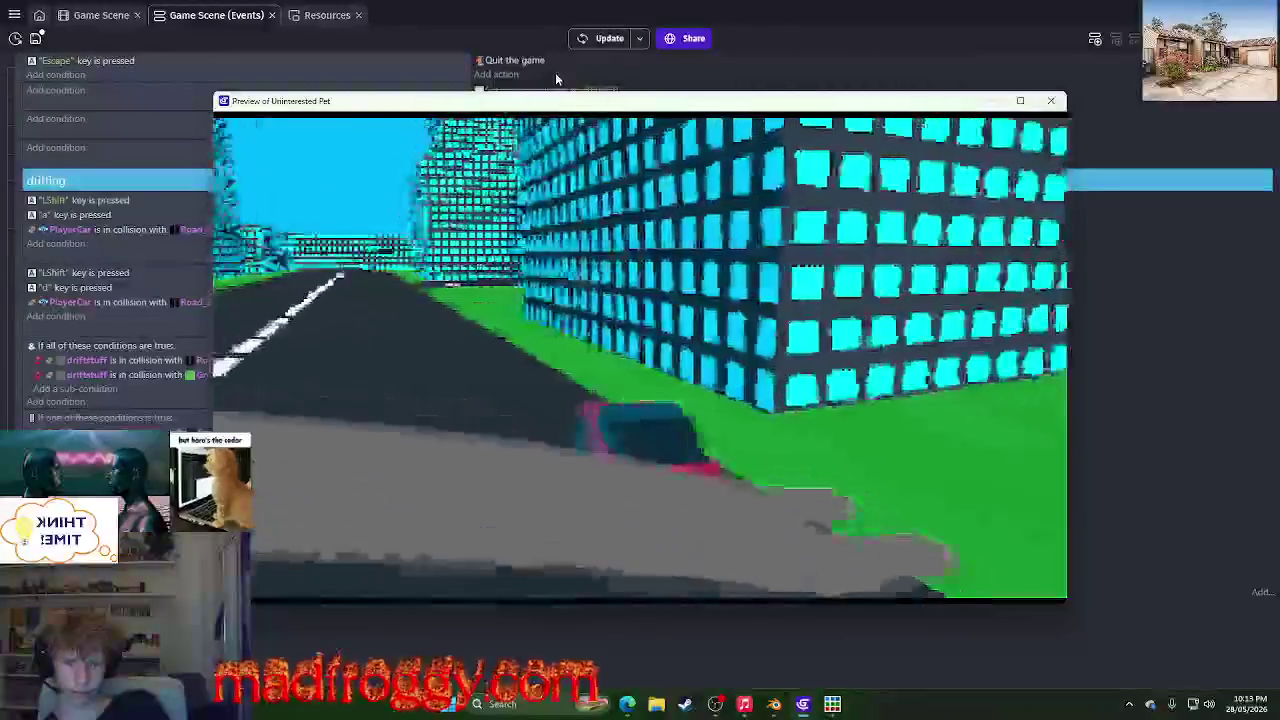
key("d")
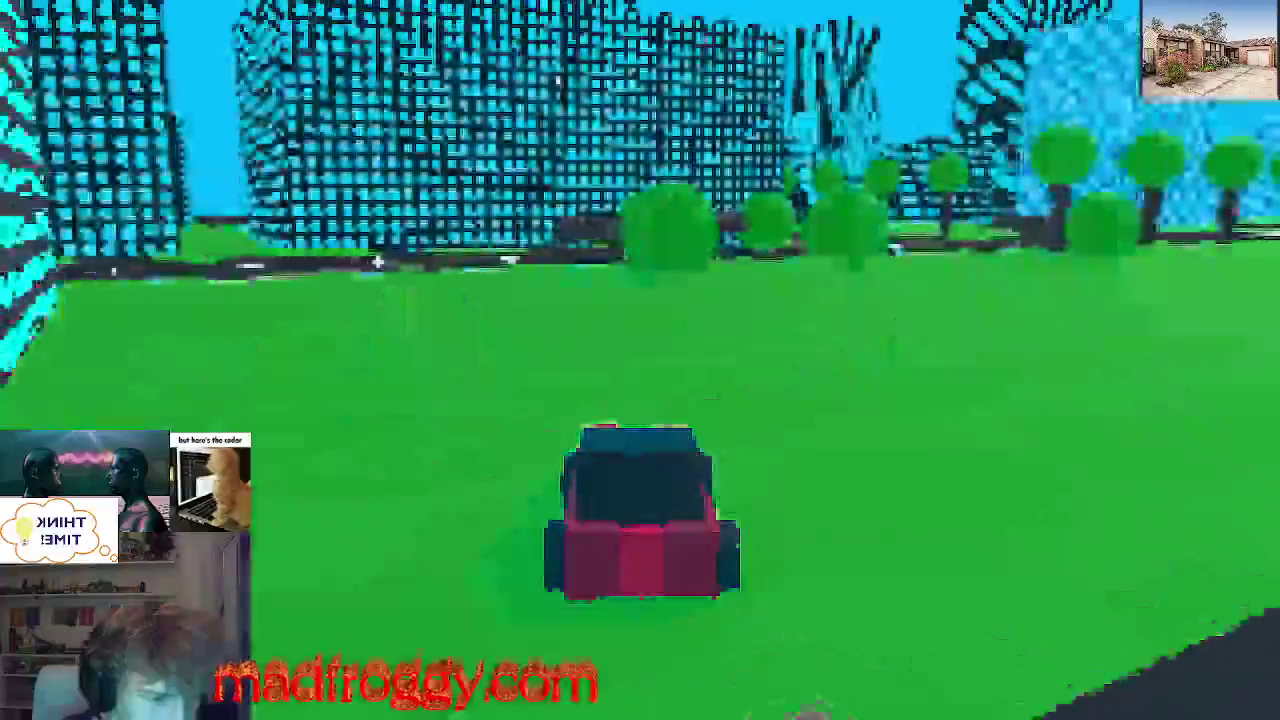
key("w")
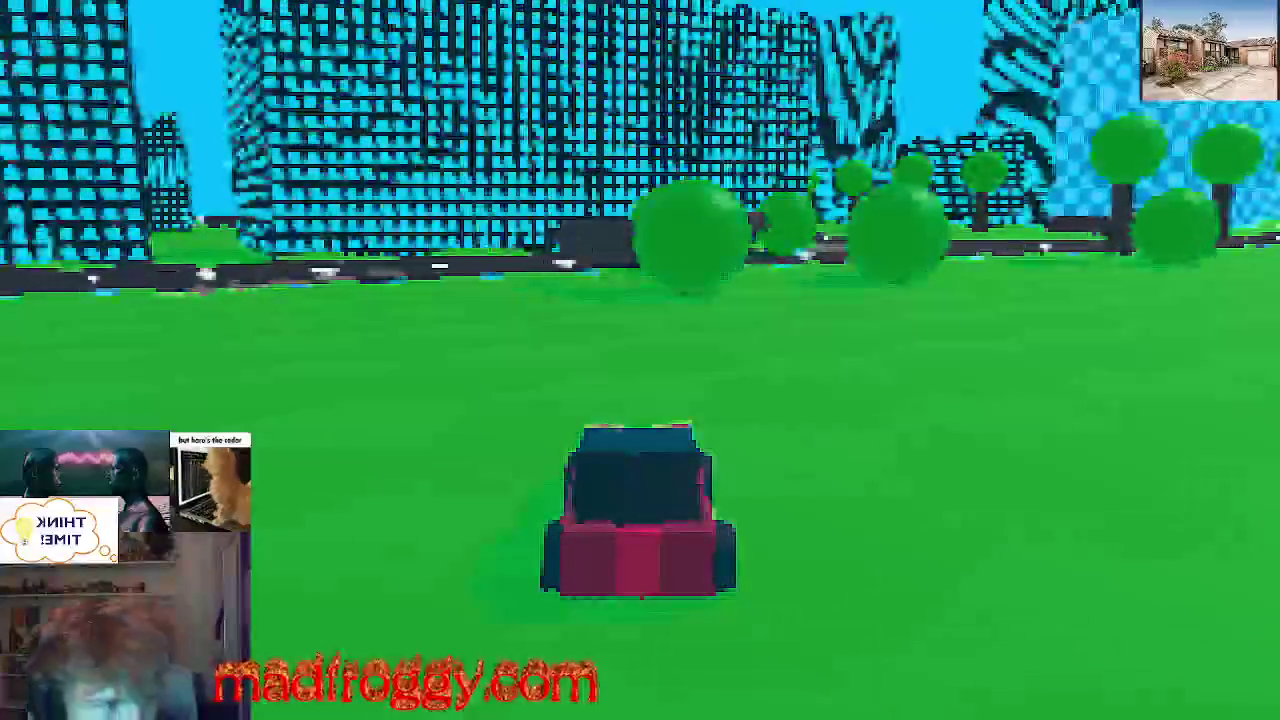
key("alt+Tab")
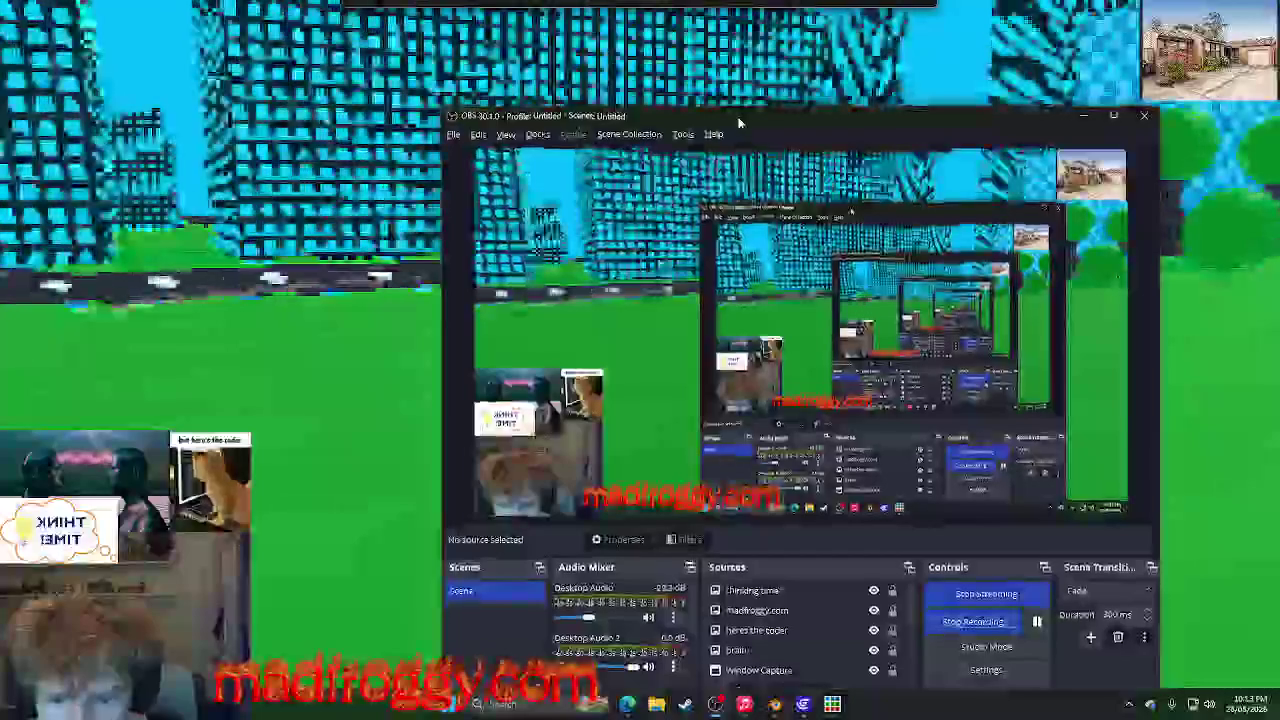
left_click_drag(738, 122, 950, 44)
key("alt+Tab")
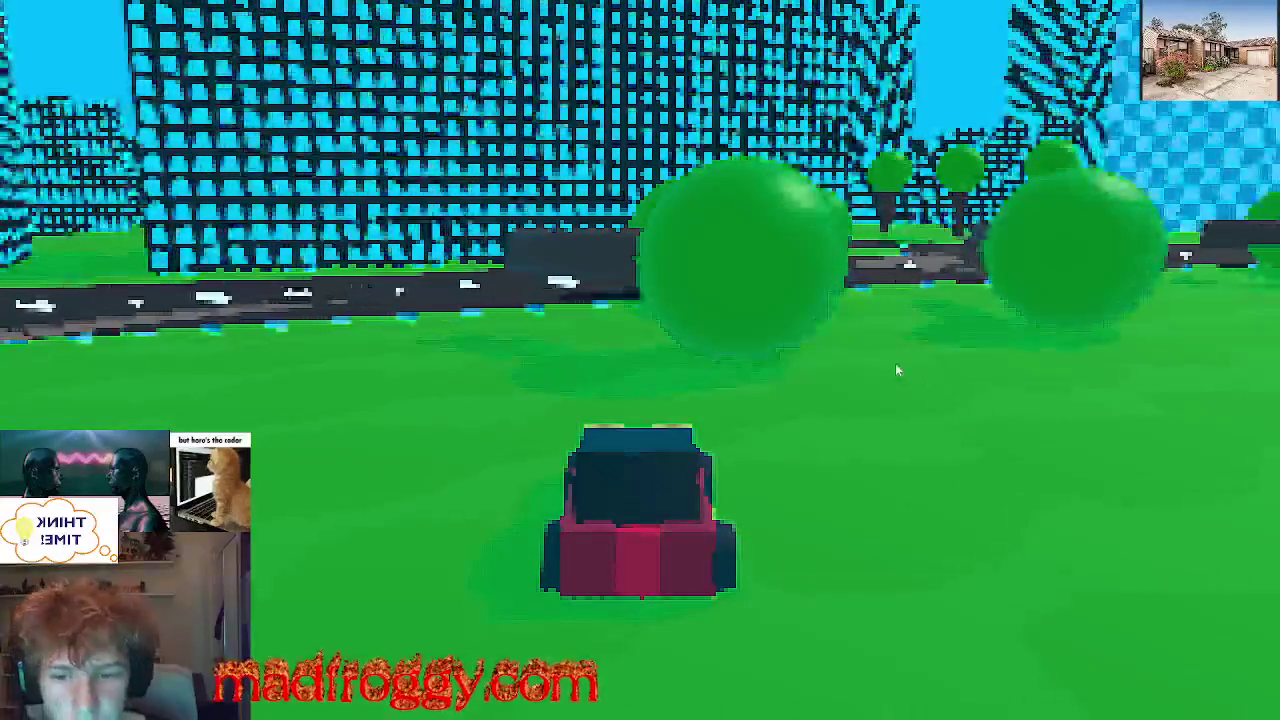
key("Escape")
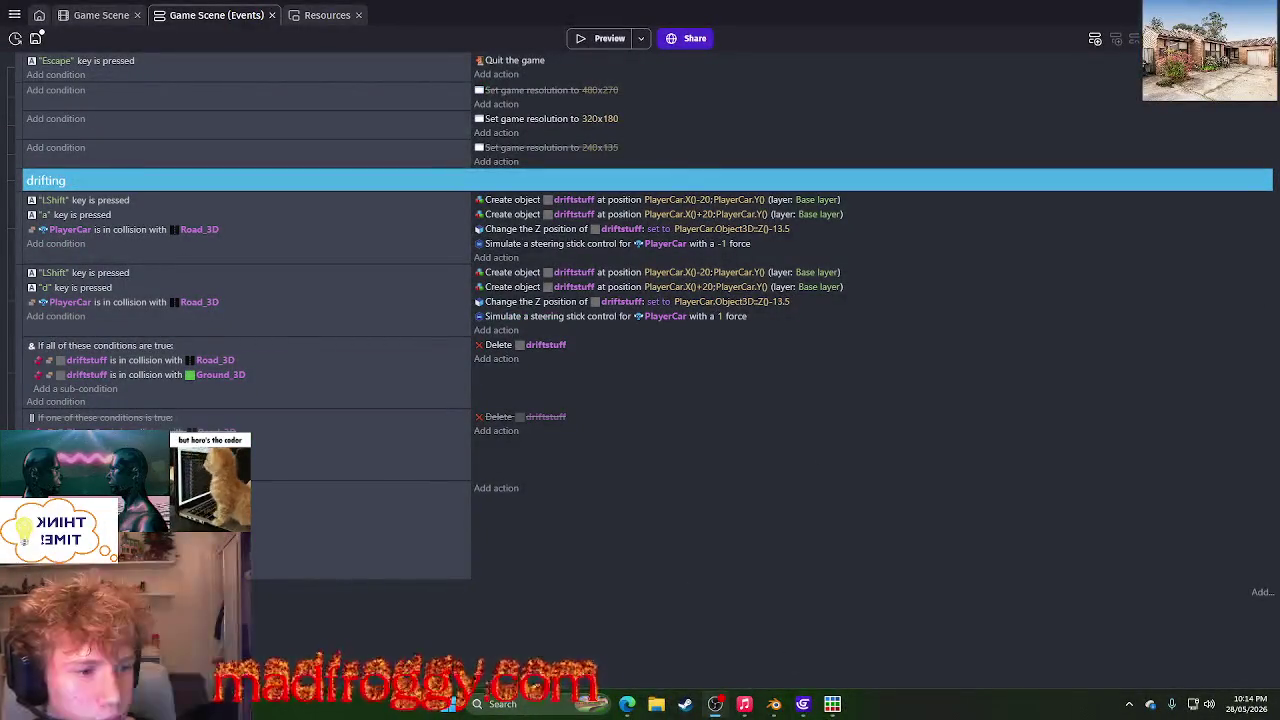
- Move the recording window aside, select the disabled Delete driftstuff event, and view the zoomed scene map
mouse_move(1270, 353)
left_mouse_down()
mouse_move(1018, 353)
mouse_move(1200, 361)
left_mouse_up()
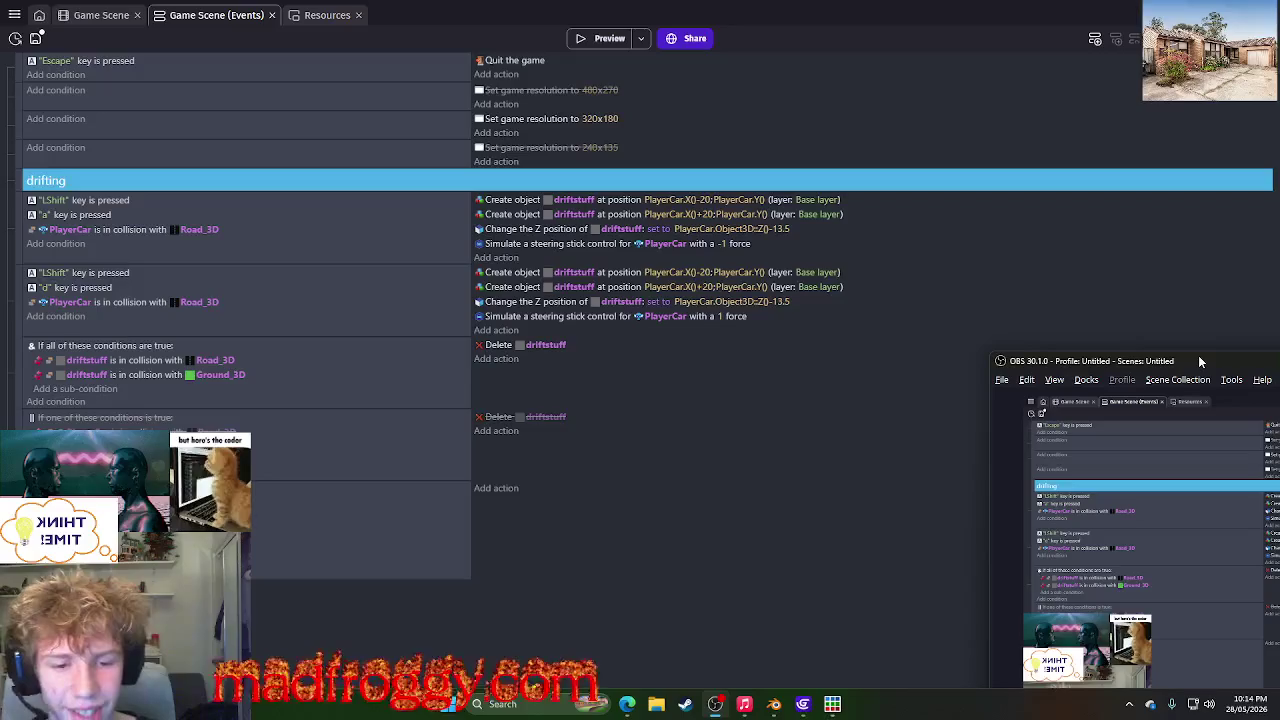
left_click_drag(1200, 361, 1279, 470)
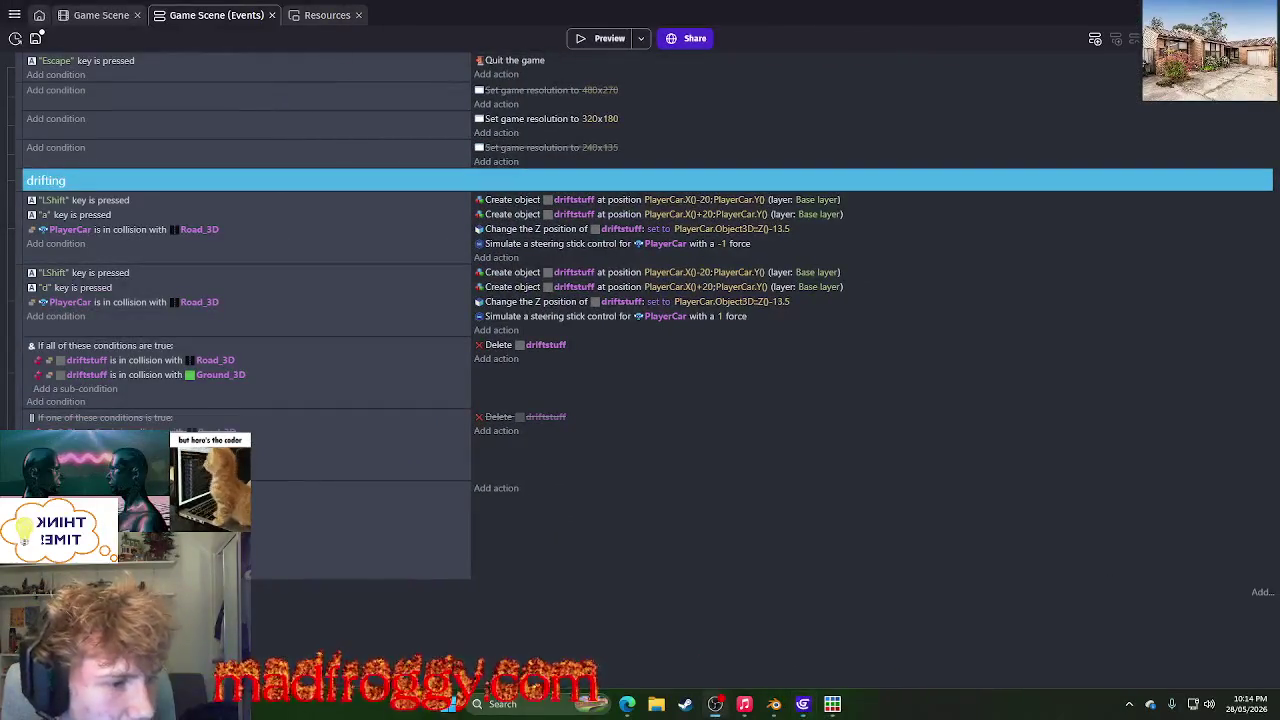
left_click(1068, 483)
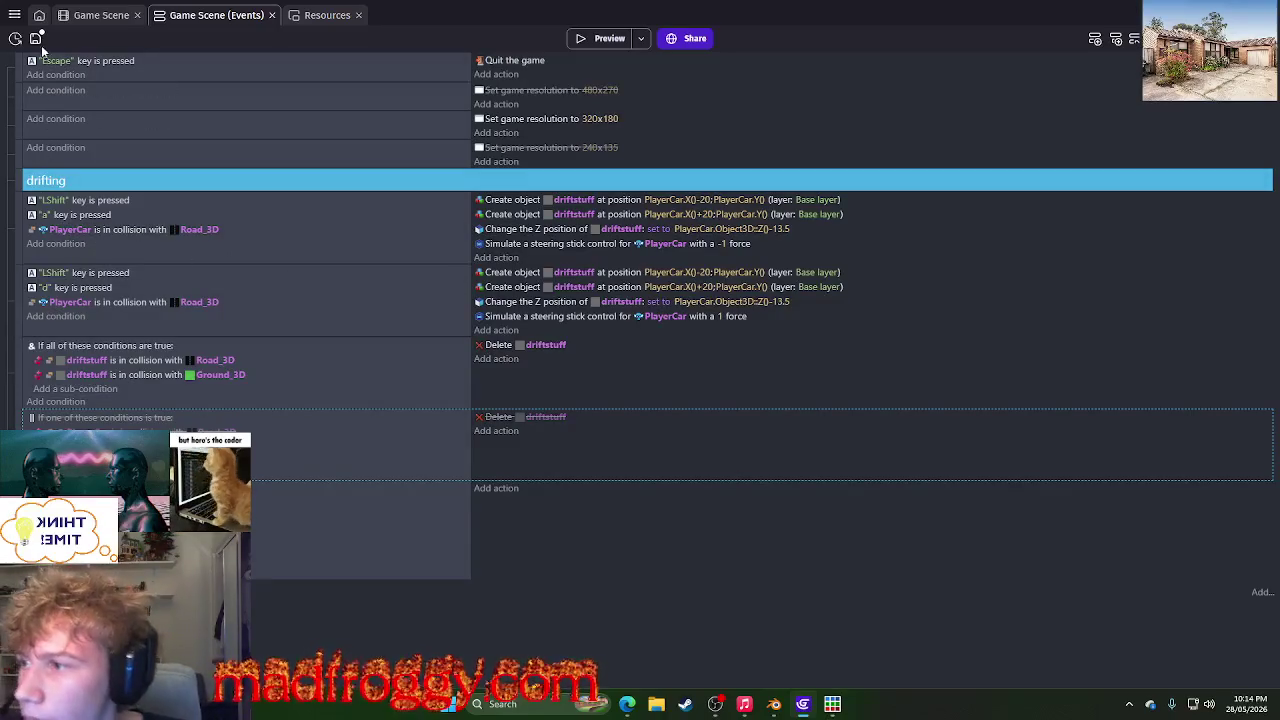
left_click(102, 17)
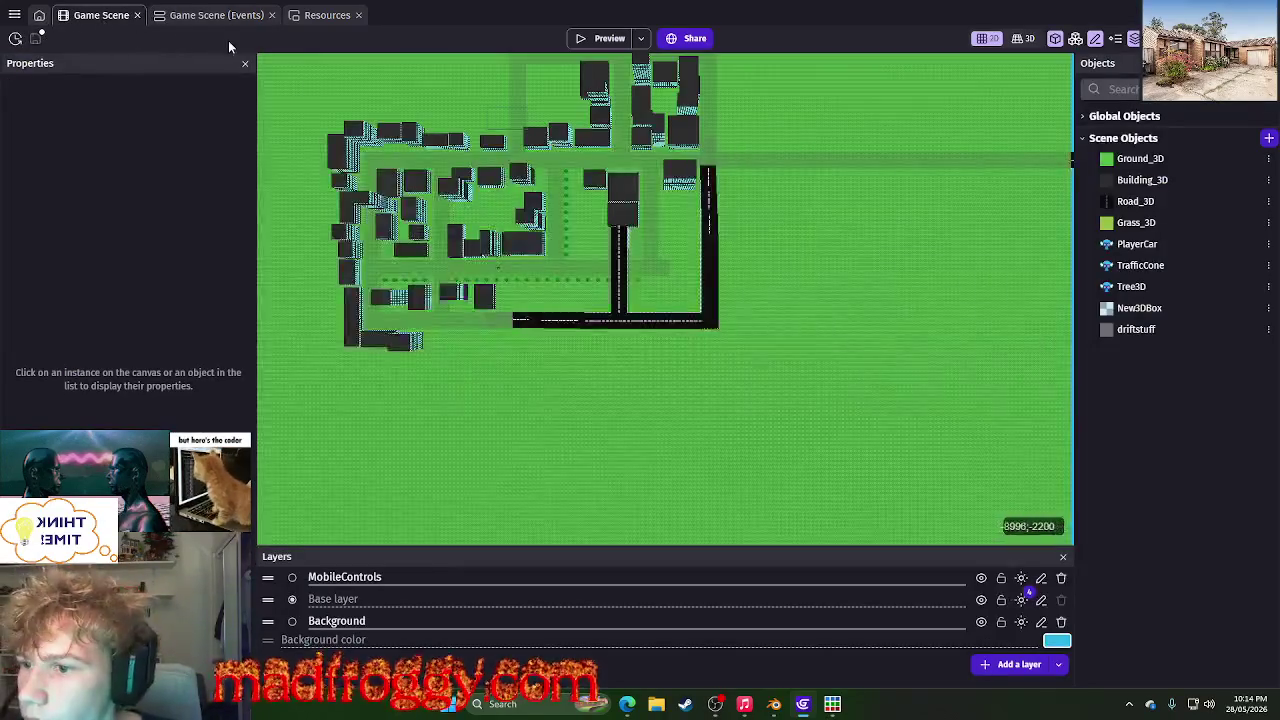
scroll(800, 354, "up", 2, "ctrl")
scroll(800, 354, "up", 2, "ctrl")
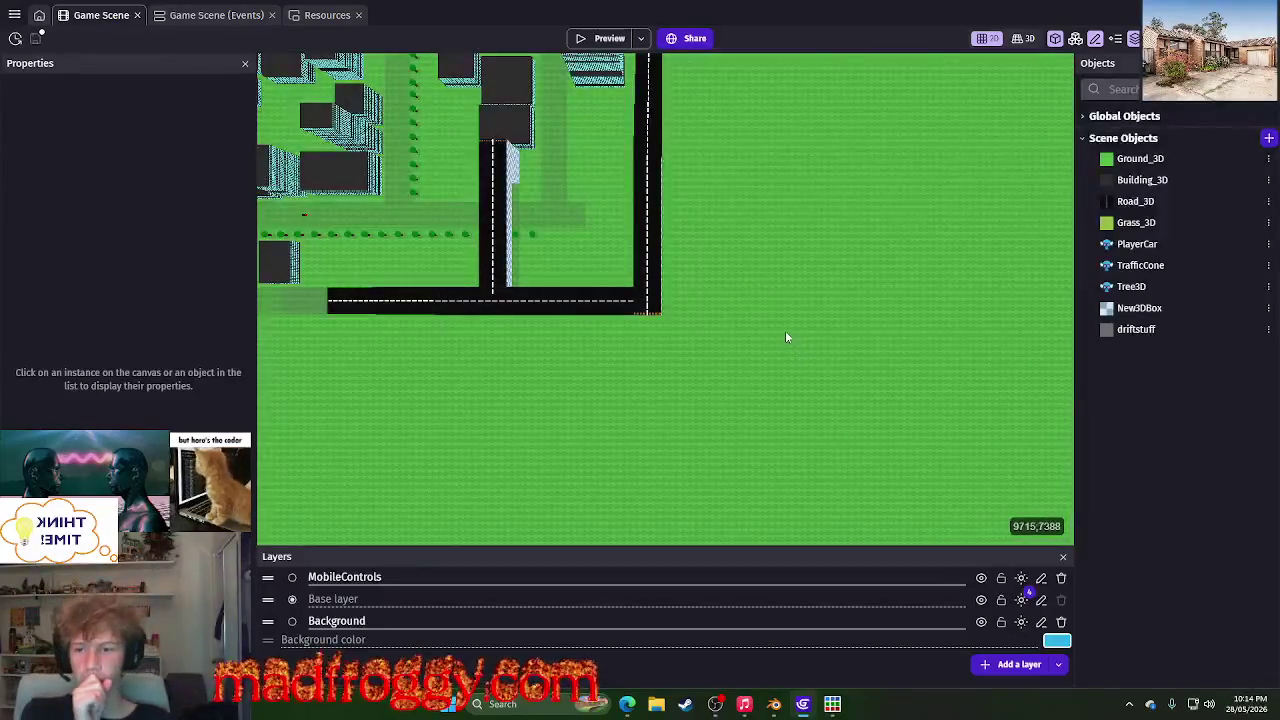
right_click(769, 317)
left_click(891, 218)
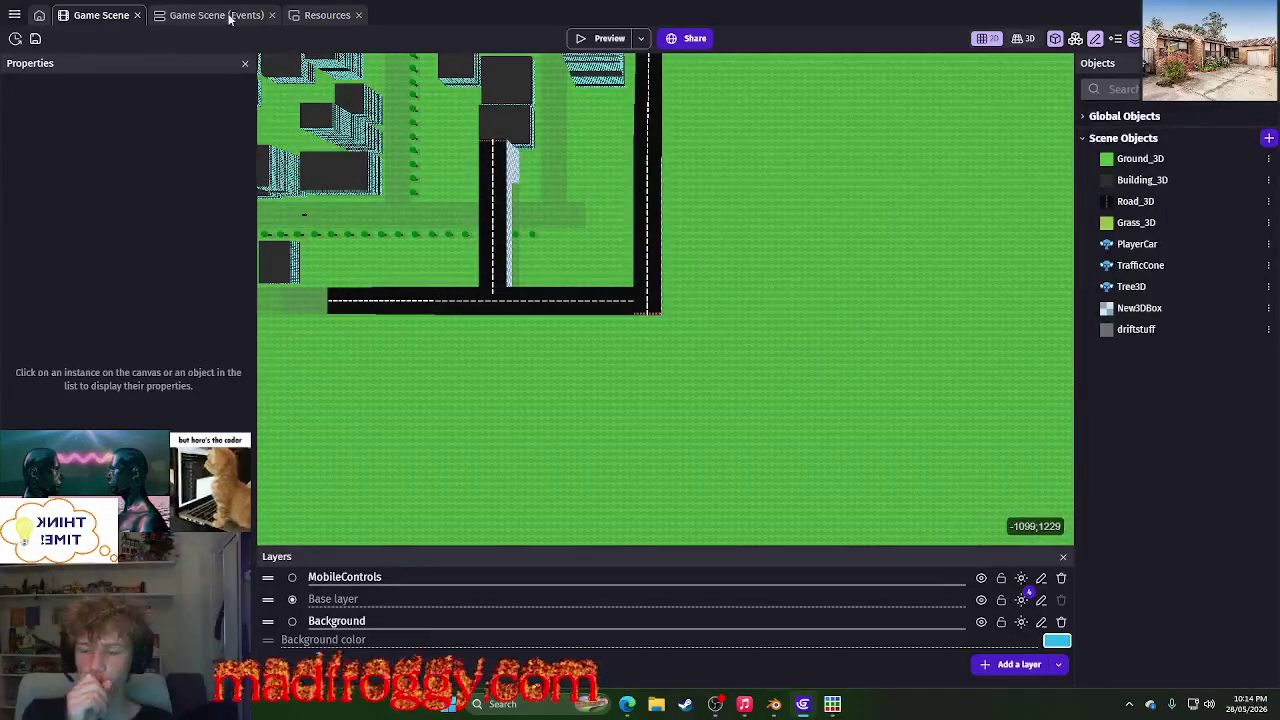
- Back on the event sheet, select the driftstuff–Road_3D condition and launch a game preview
left_click(229, 20)
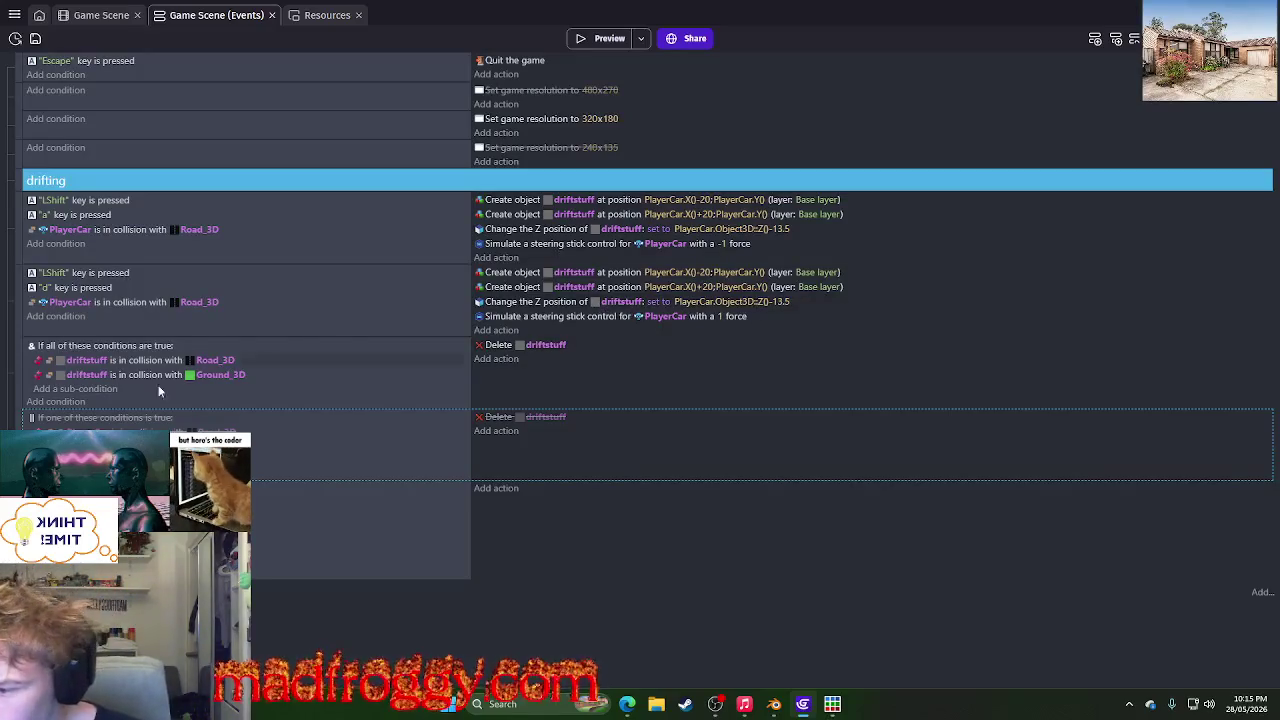
left_click(135, 364)
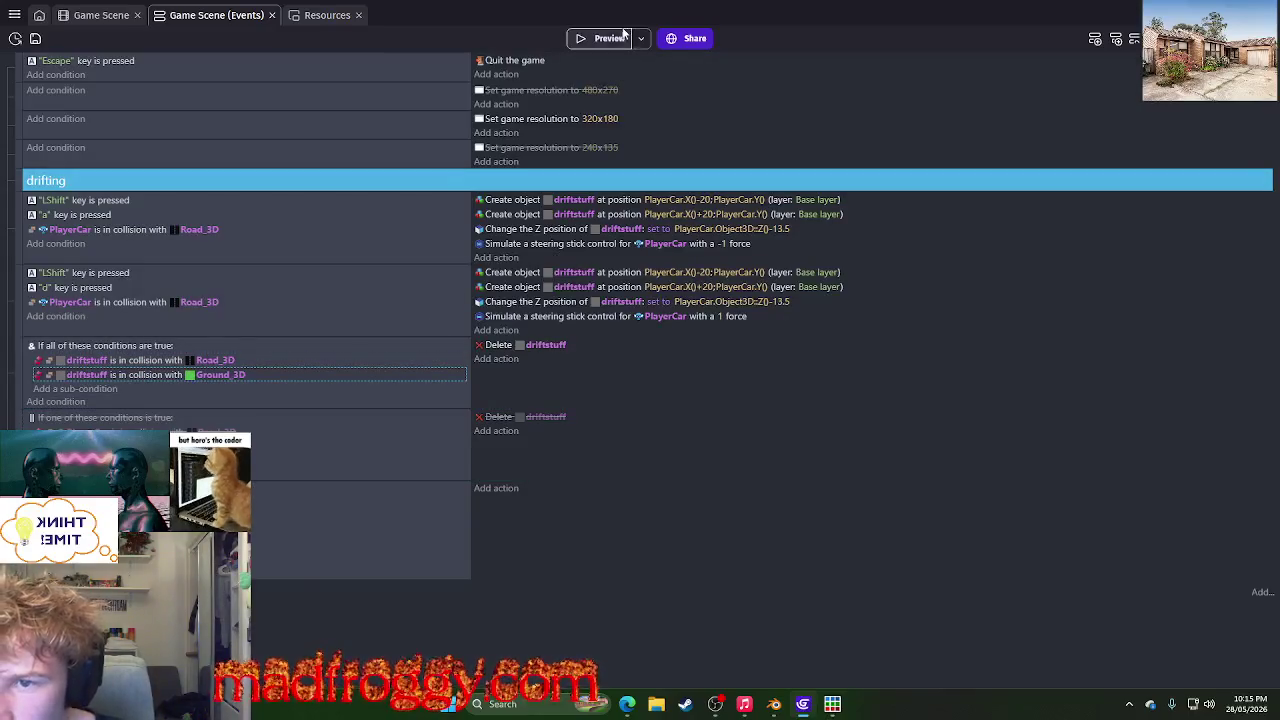
left_click(609, 38)
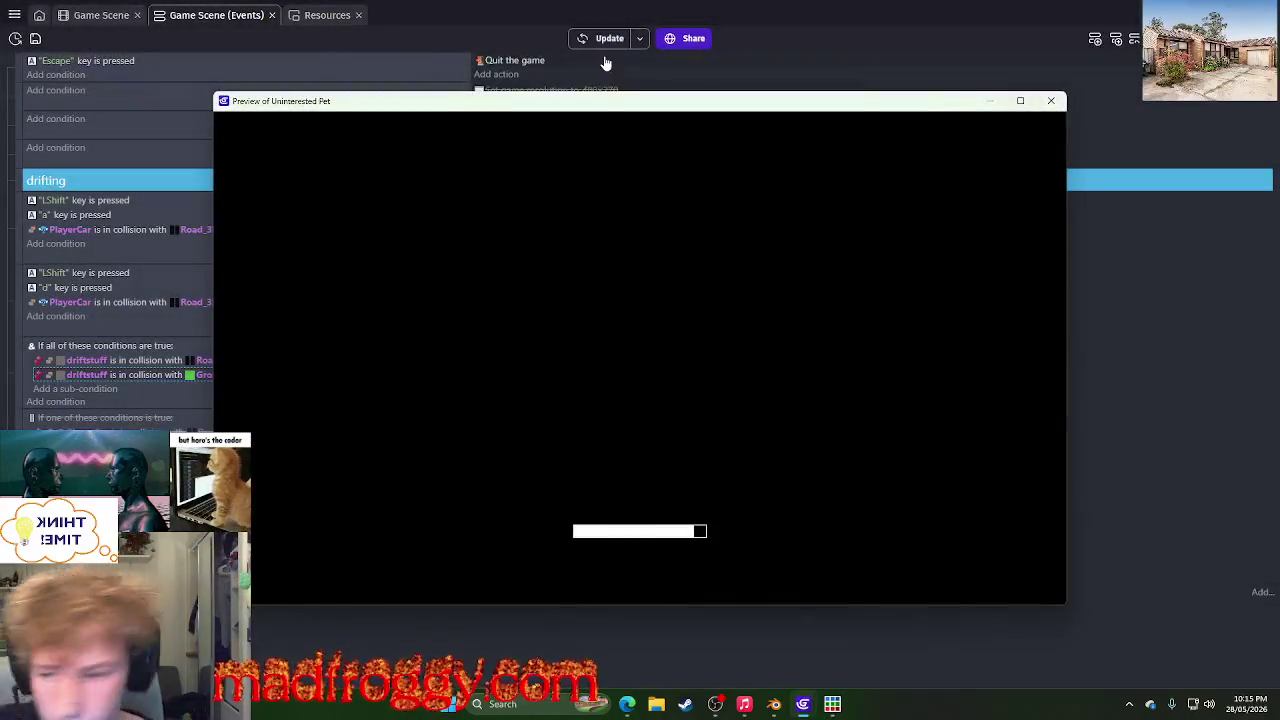
- Test-drive the car, drifting with Shift+A and steering onto the grass, then end the run
key("w")
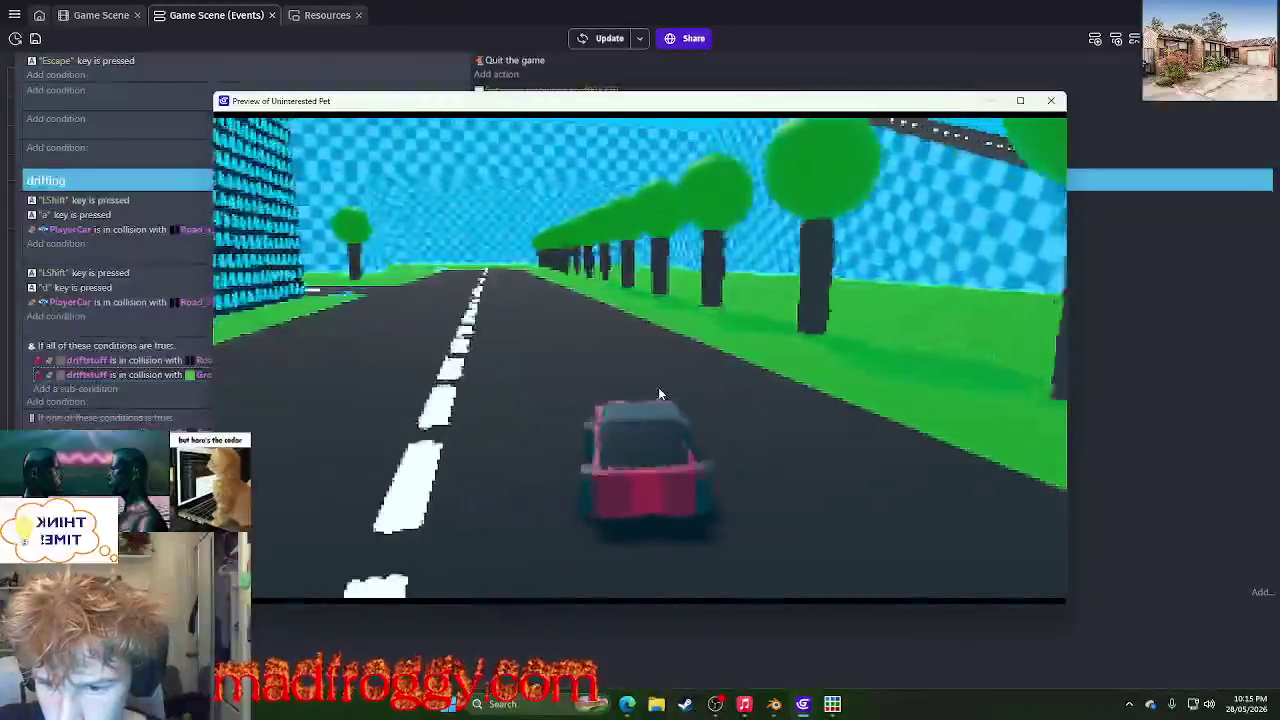
key("a")
key("shift+a")
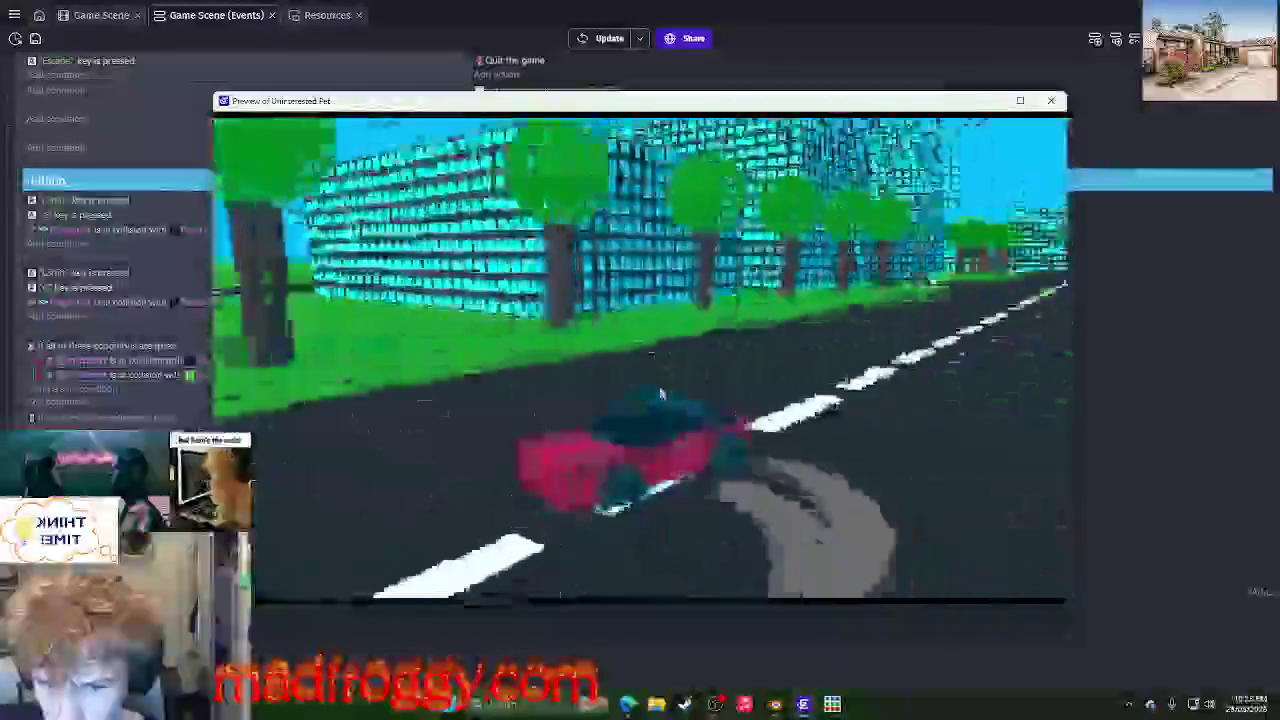
key("d")
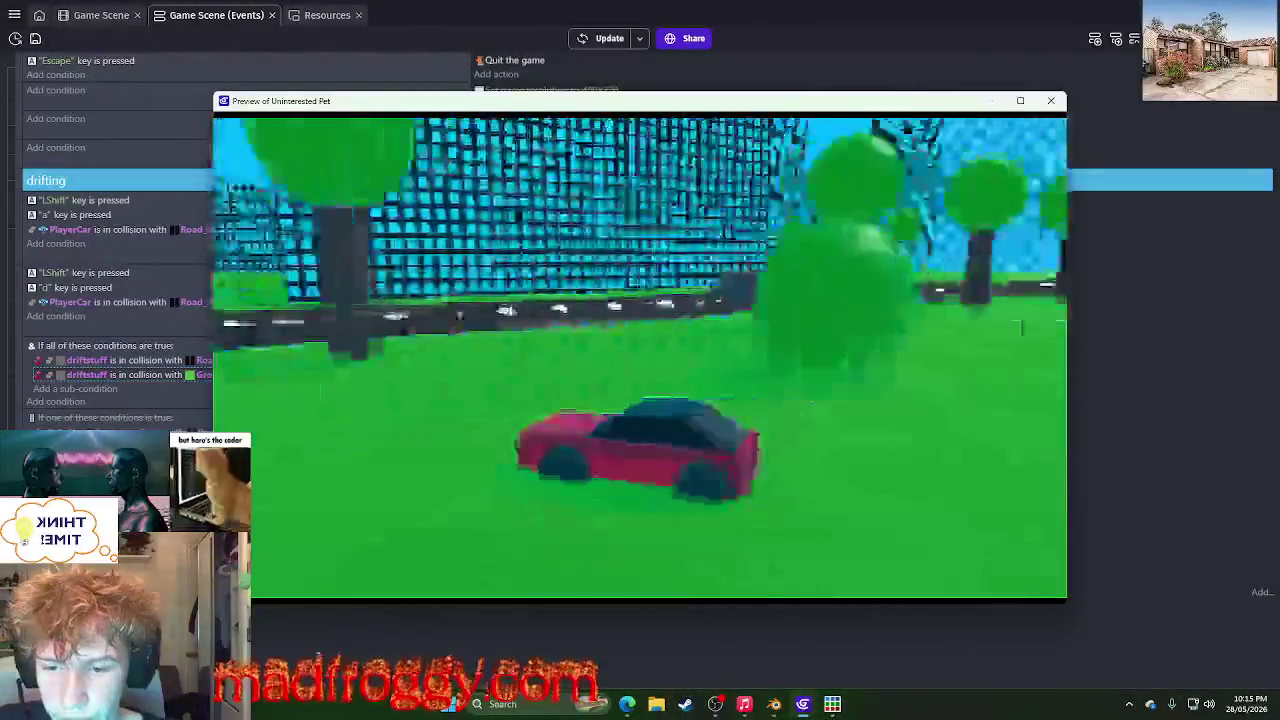
key("Escape")
- Split the combined collision sub-event by pulling Ground_3D out and deleting the AND block
left_click(20, 357)
right_click(34, 352)
right_click(30, 376)
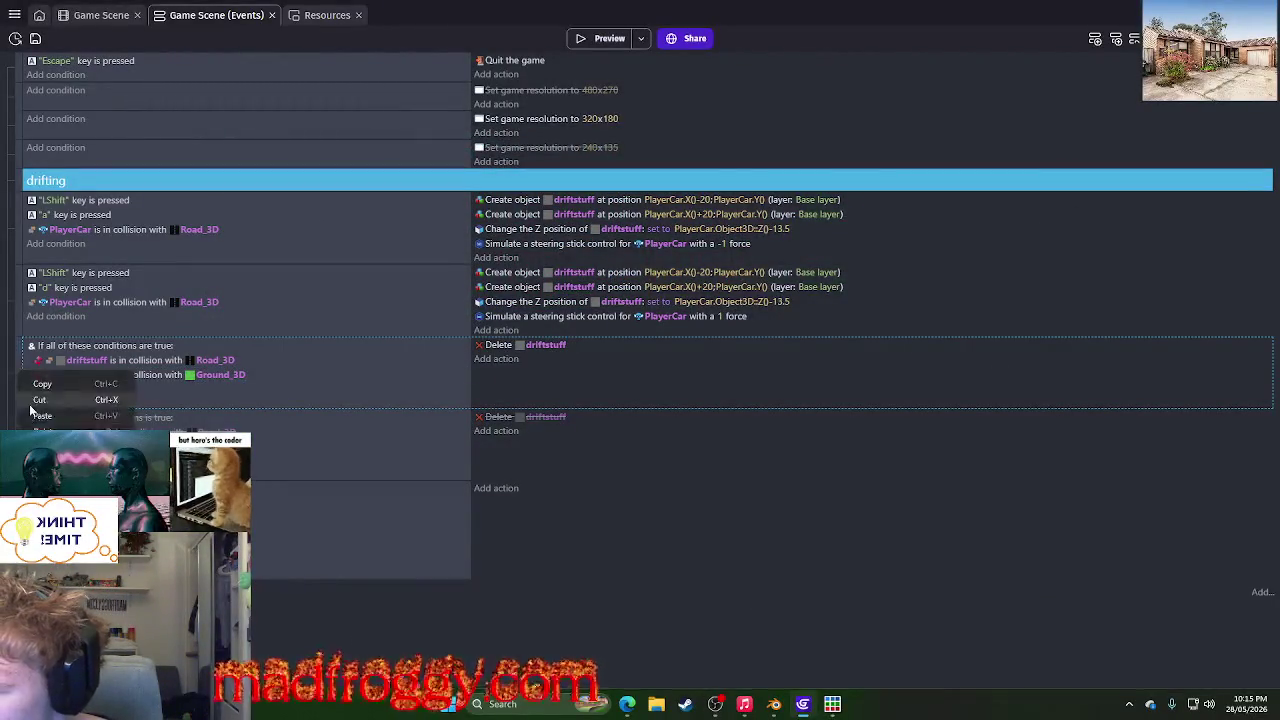
left_click(33, 413)
left_click(122, 425)
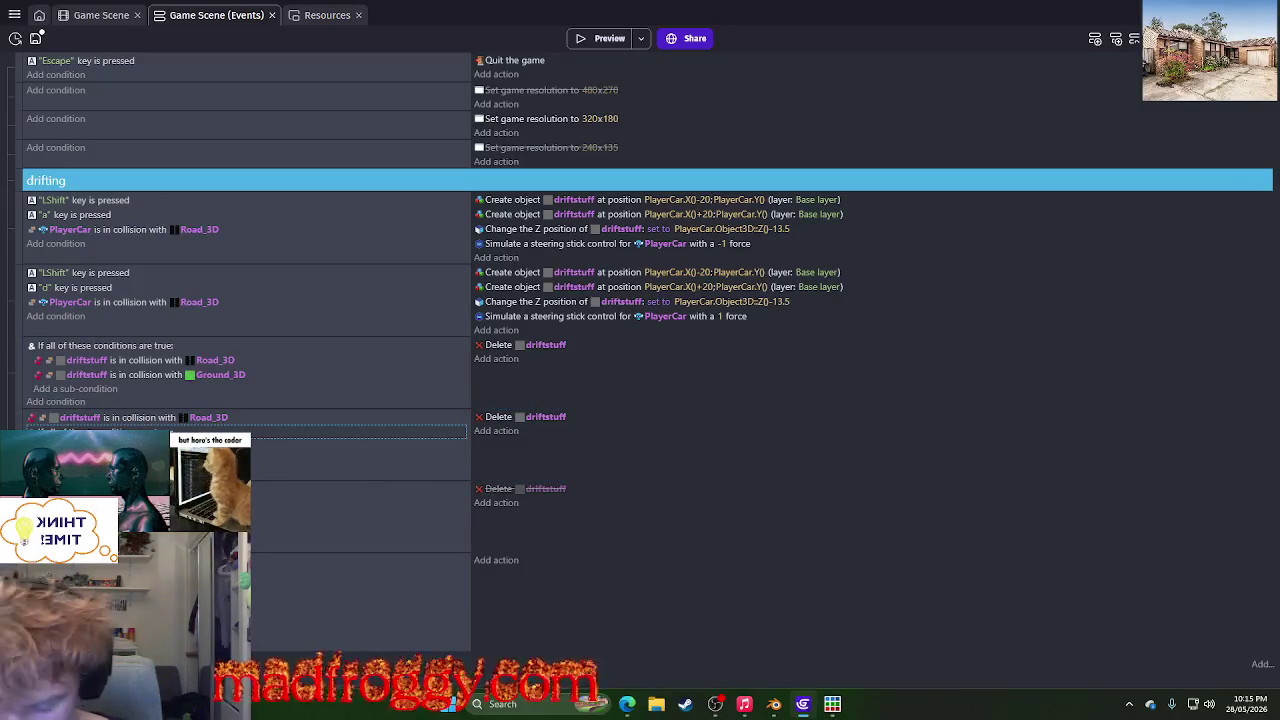
key("Delete")
left_click_drag(150, 360, 134, 363)
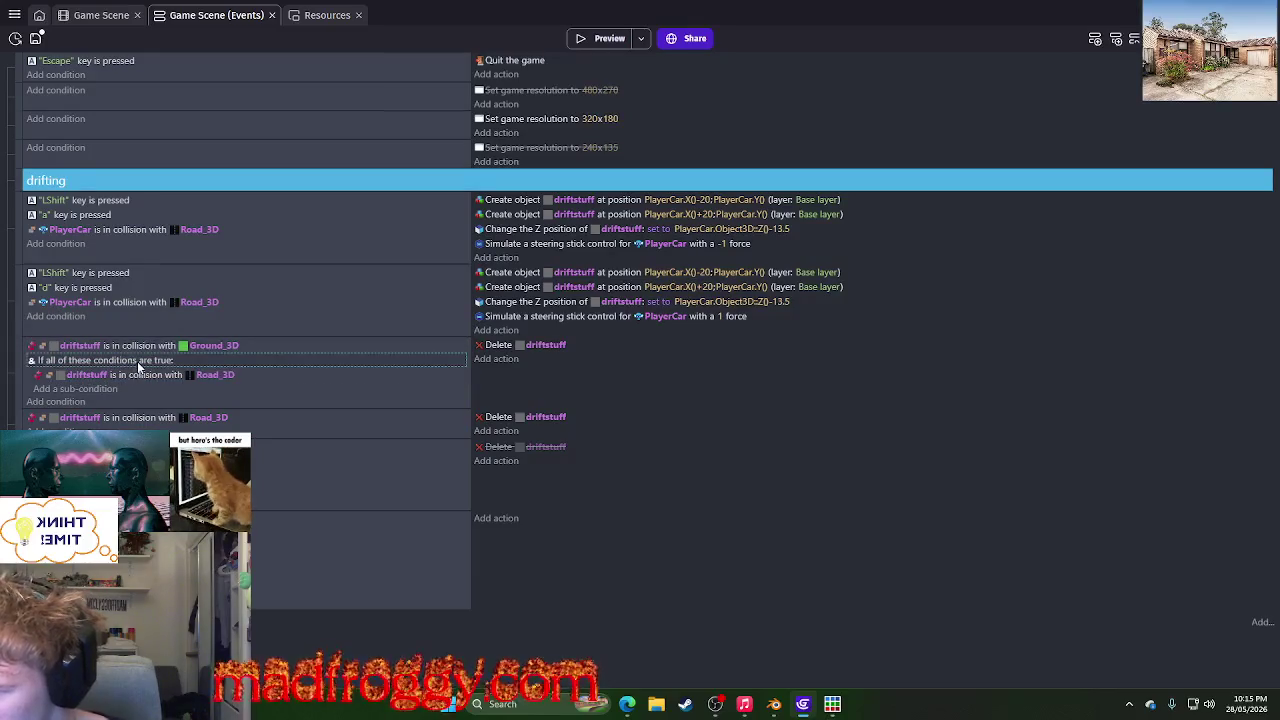
key("Delete")
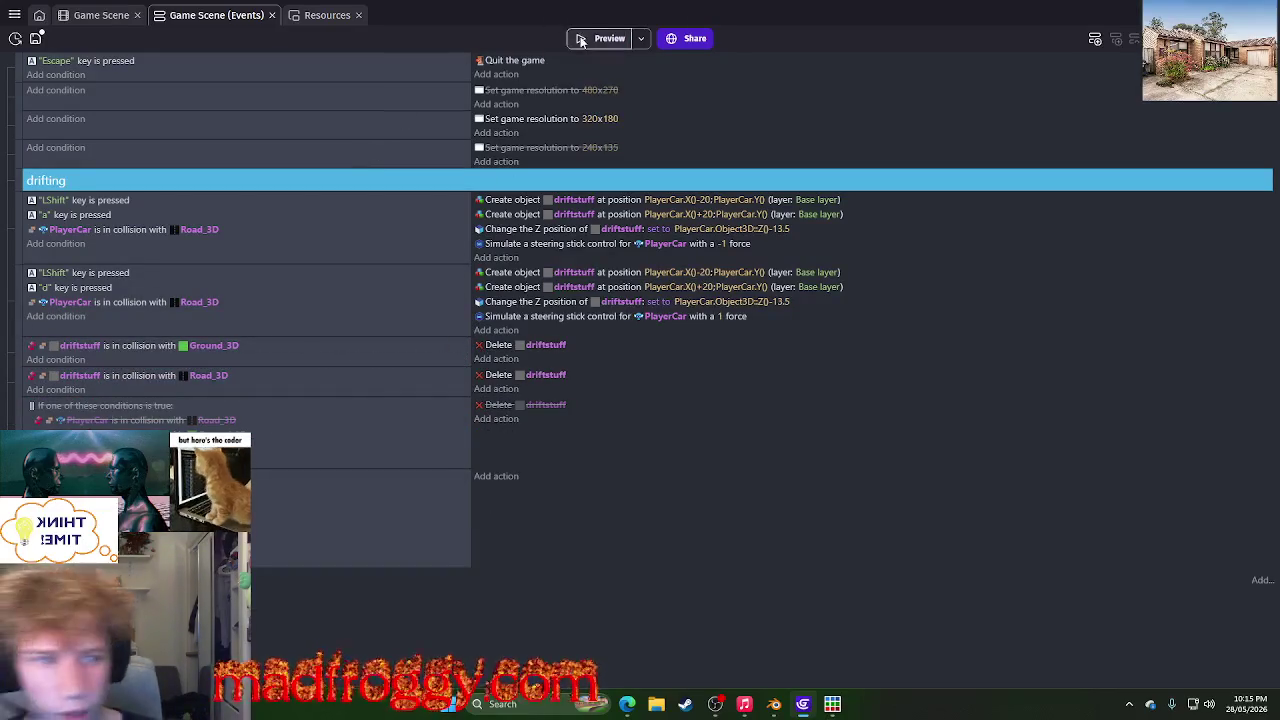
- Test the split events, move the Road_3D event above Ground_3D, and retest
left_click(581, 40)
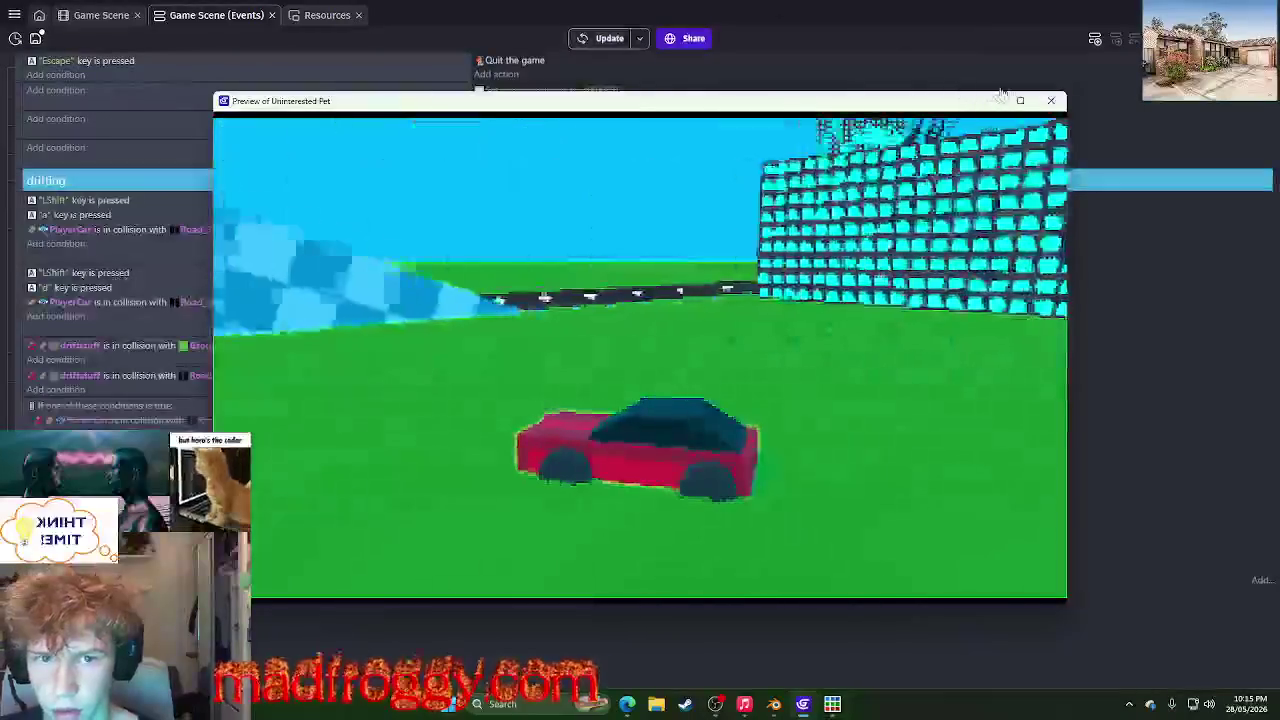
left_click(1051, 100)
left_click_drag(19, 377, 19, 342)
left_click(576, 38)
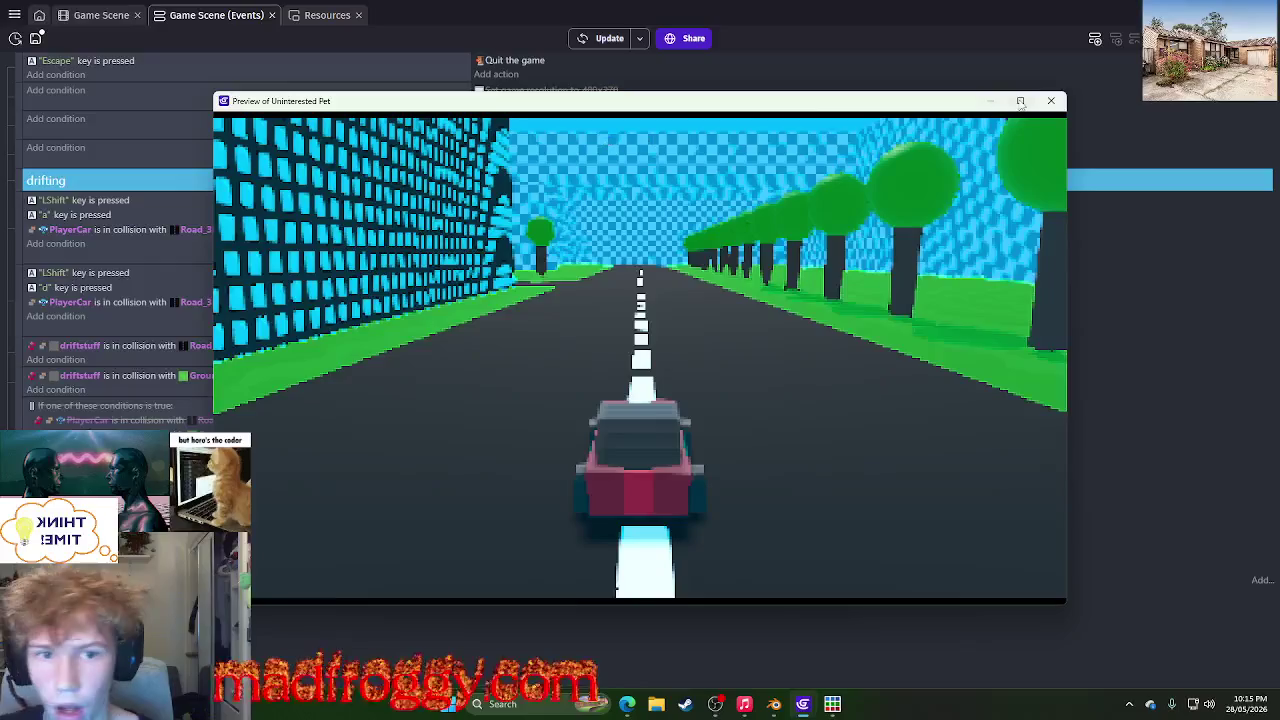
left_click(1051, 100)
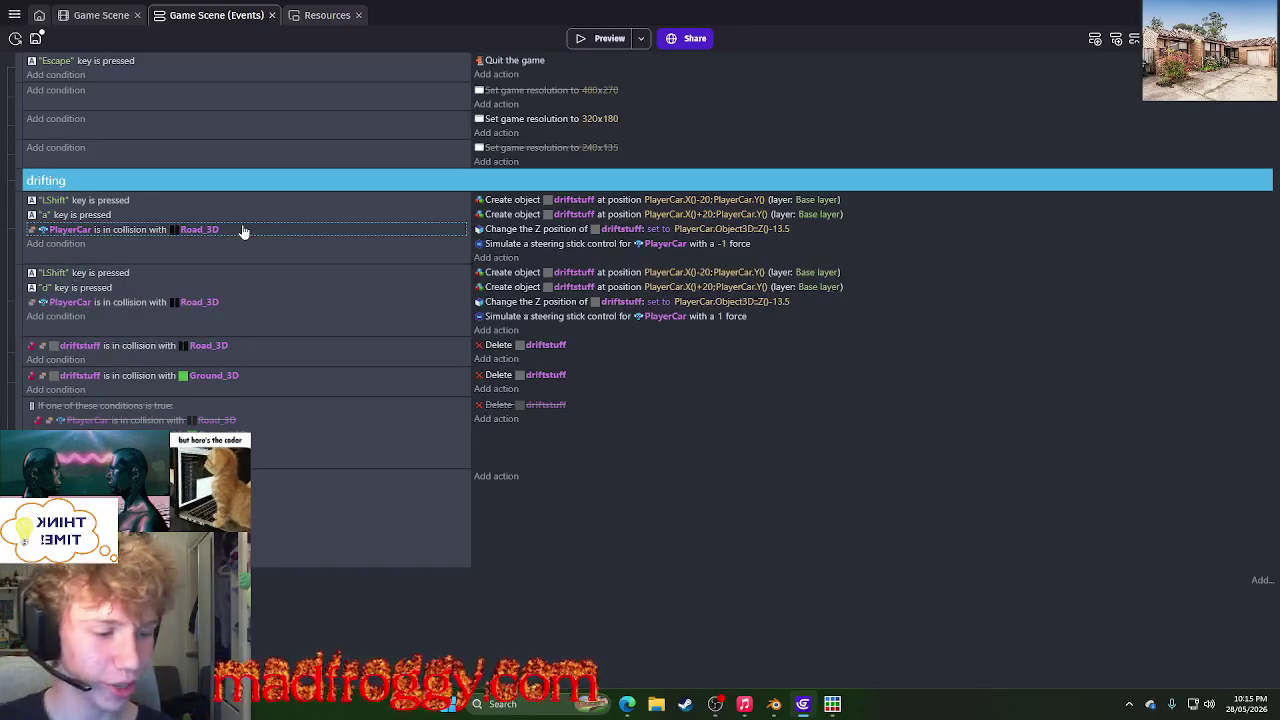
- Delete the PlayerCar-touching-Road_3D condition from both the LShift+a and LShift+d events
right_click(242, 230)
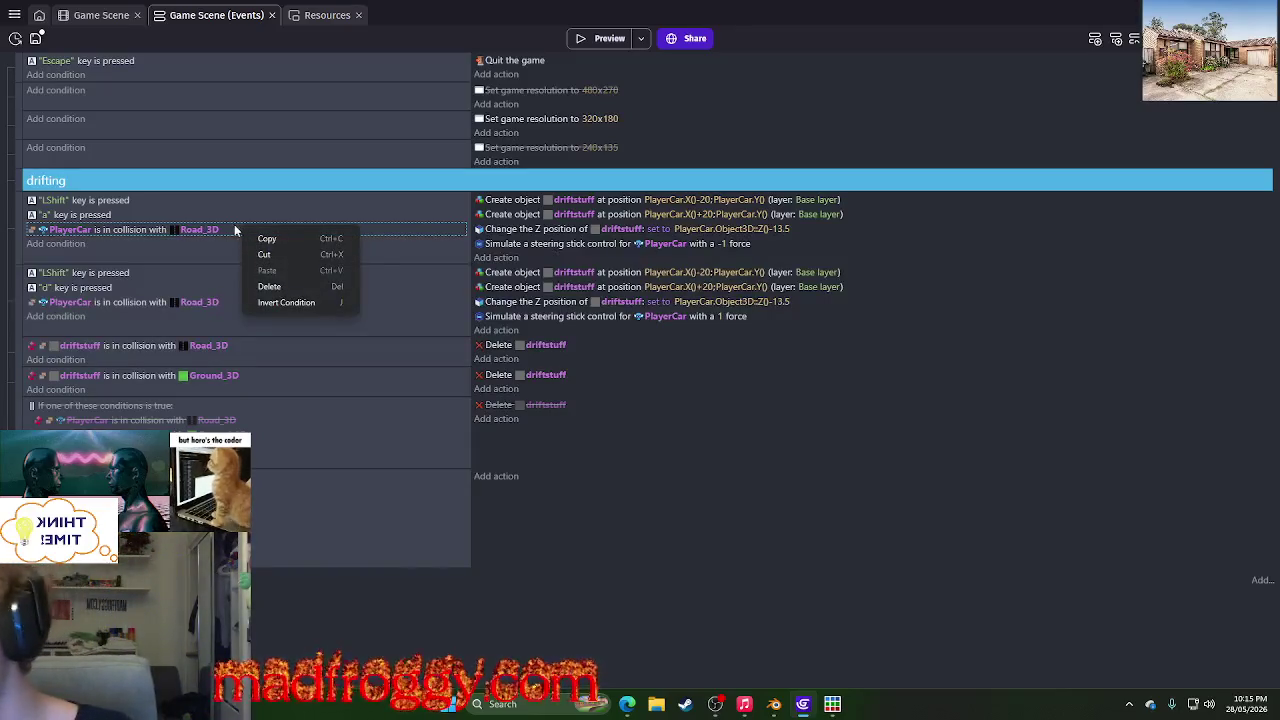
left_click(233, 230)
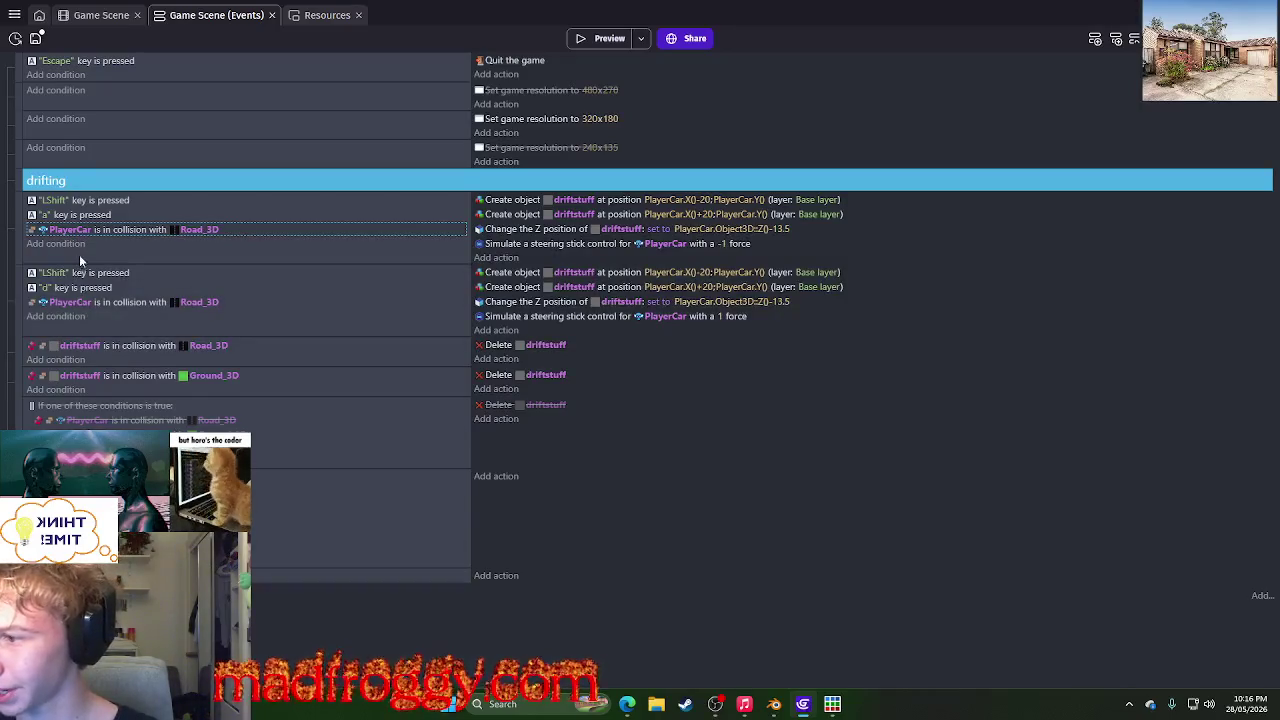
key("Delete")
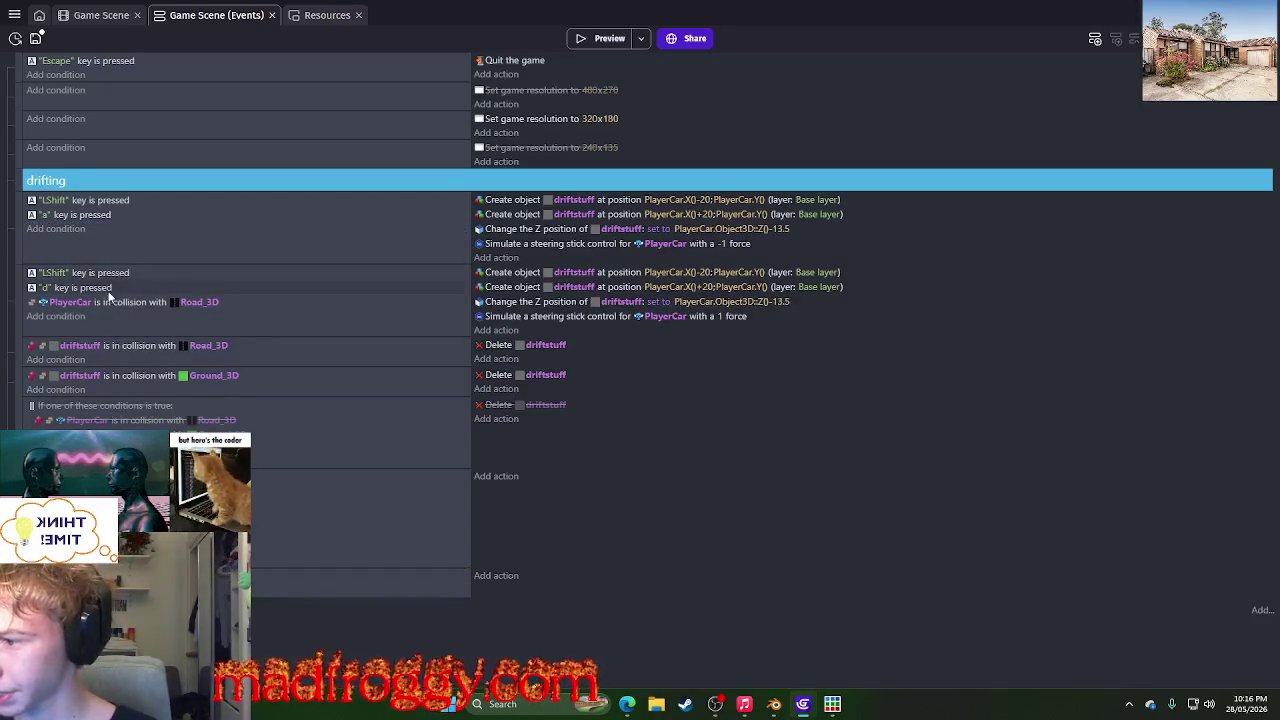
left_click(128, 303)
key("Delete")
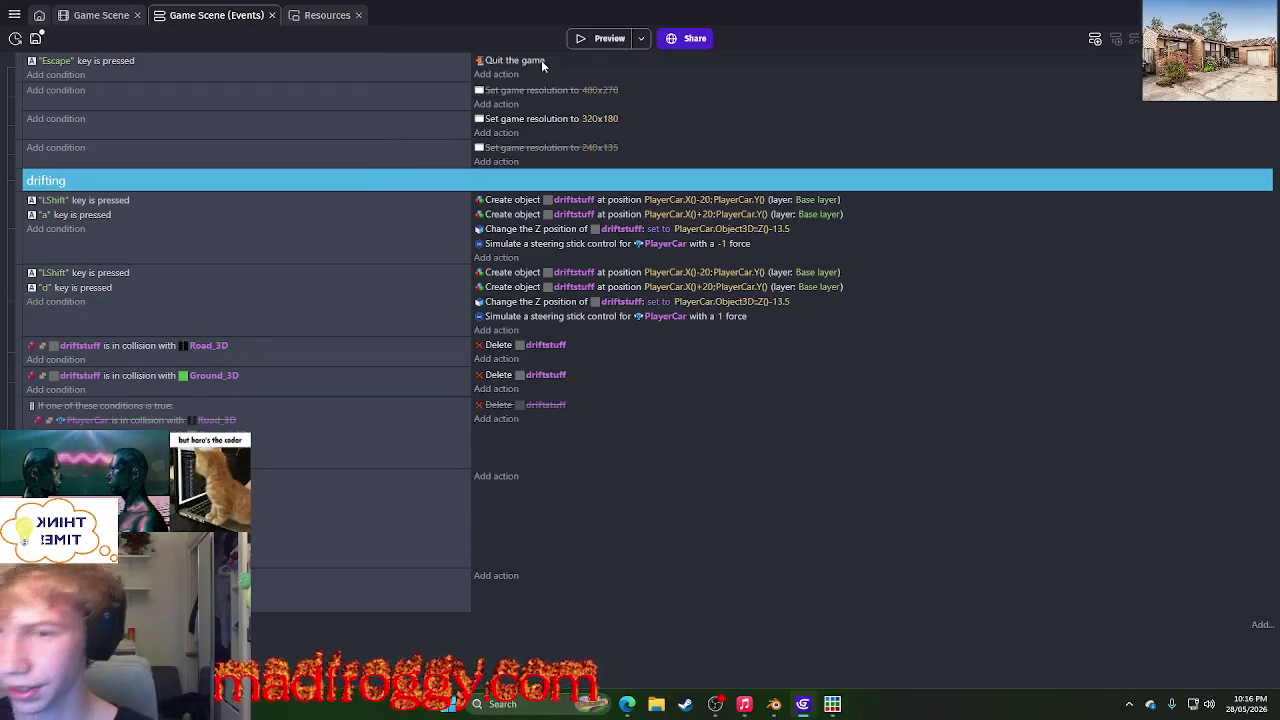
- Preview the game and drift the car between road and grass, then close it
left_click(600, 38)
key("w")
key("shift+a")
key("a")
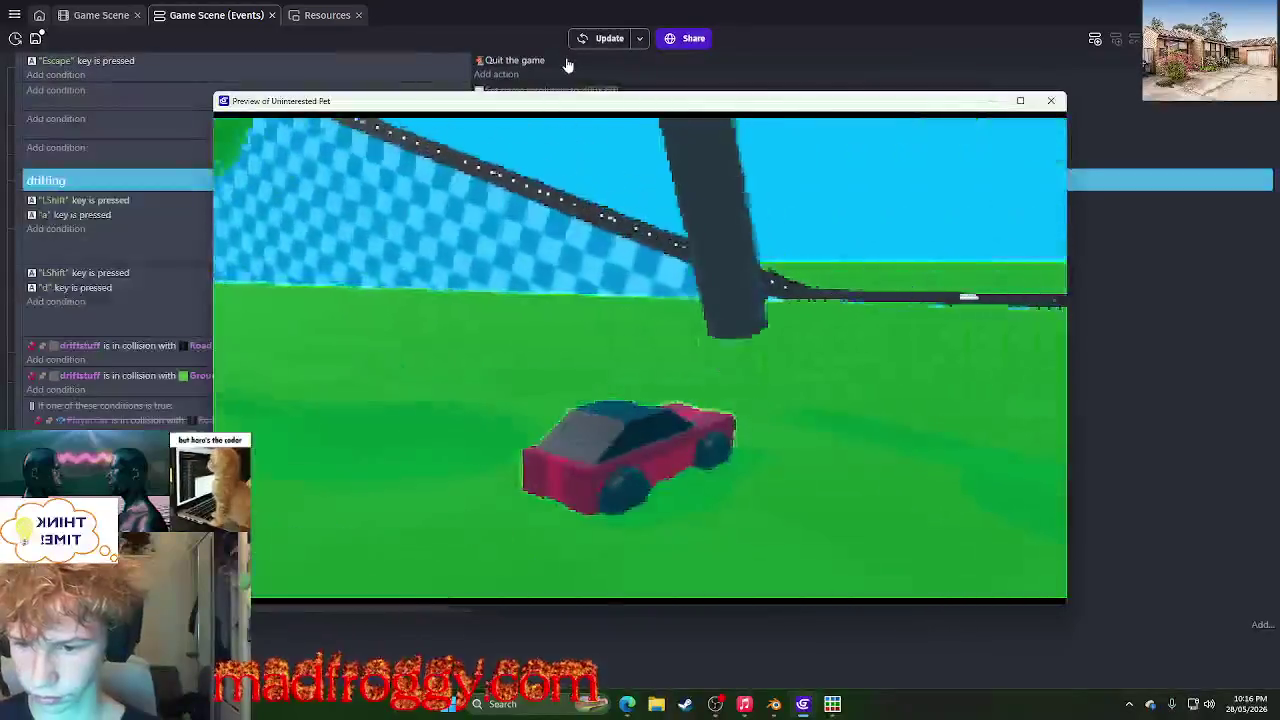
key("a")
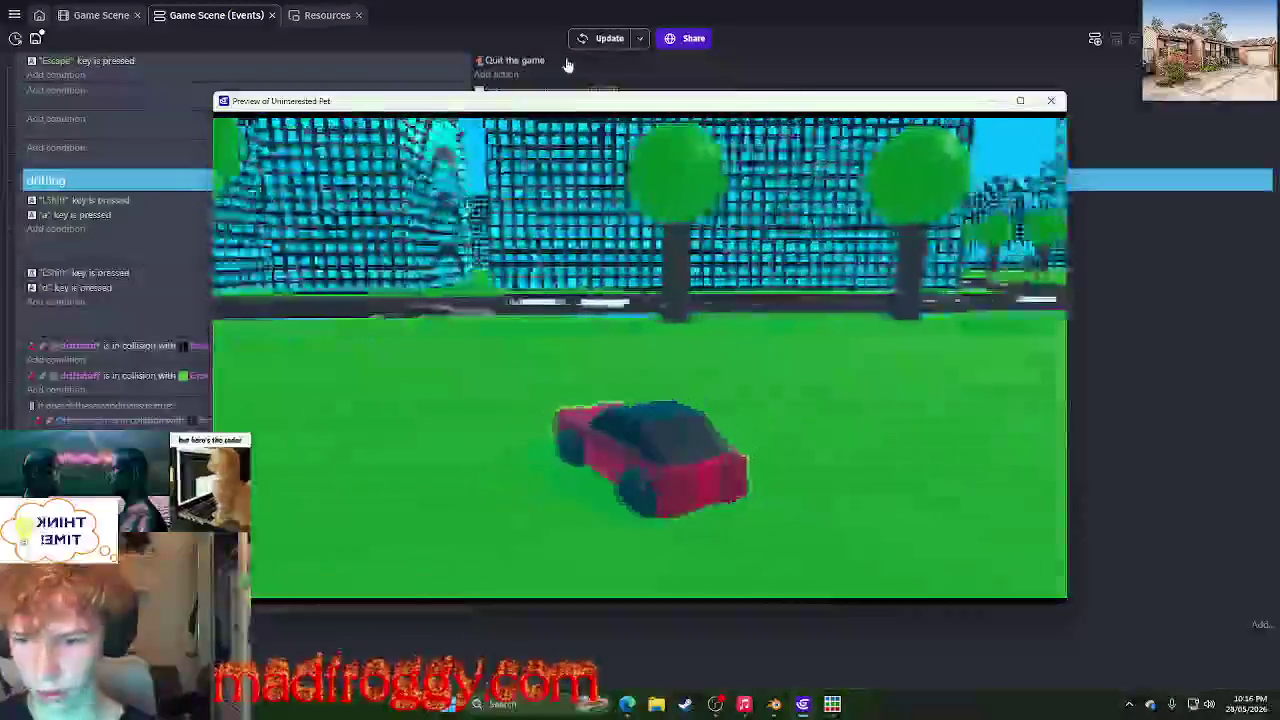
key("a")
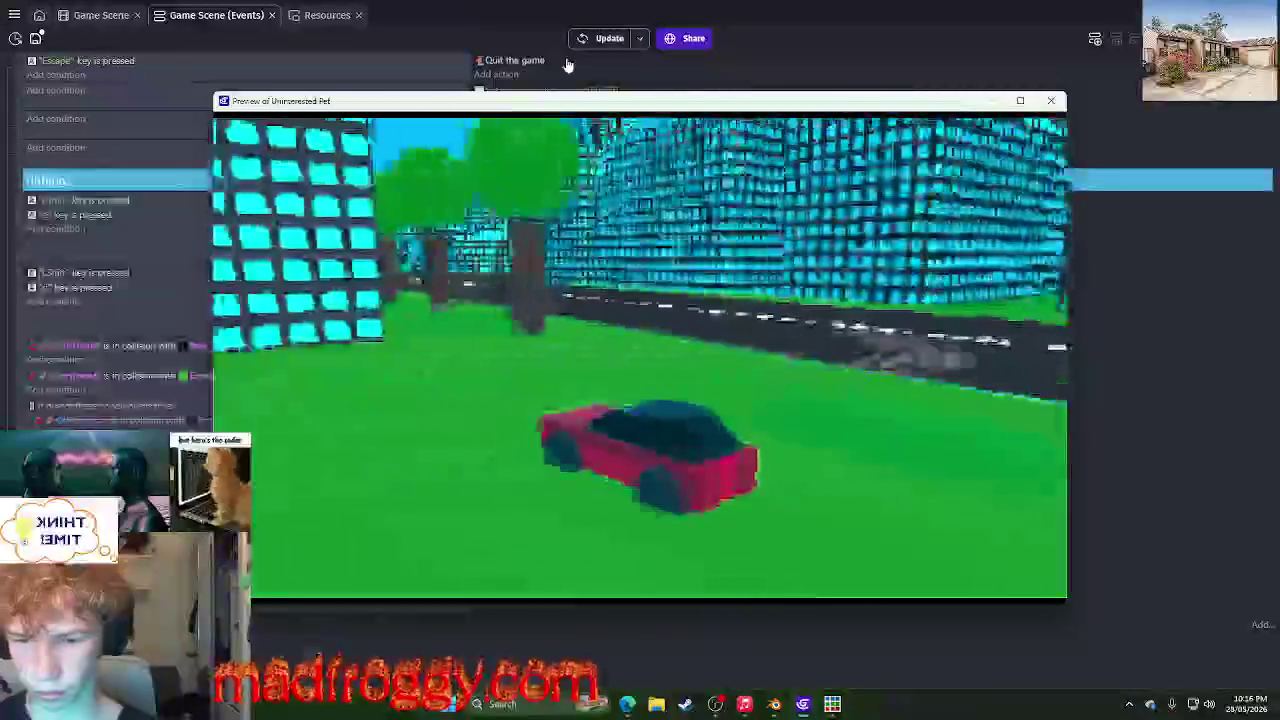
key("a")
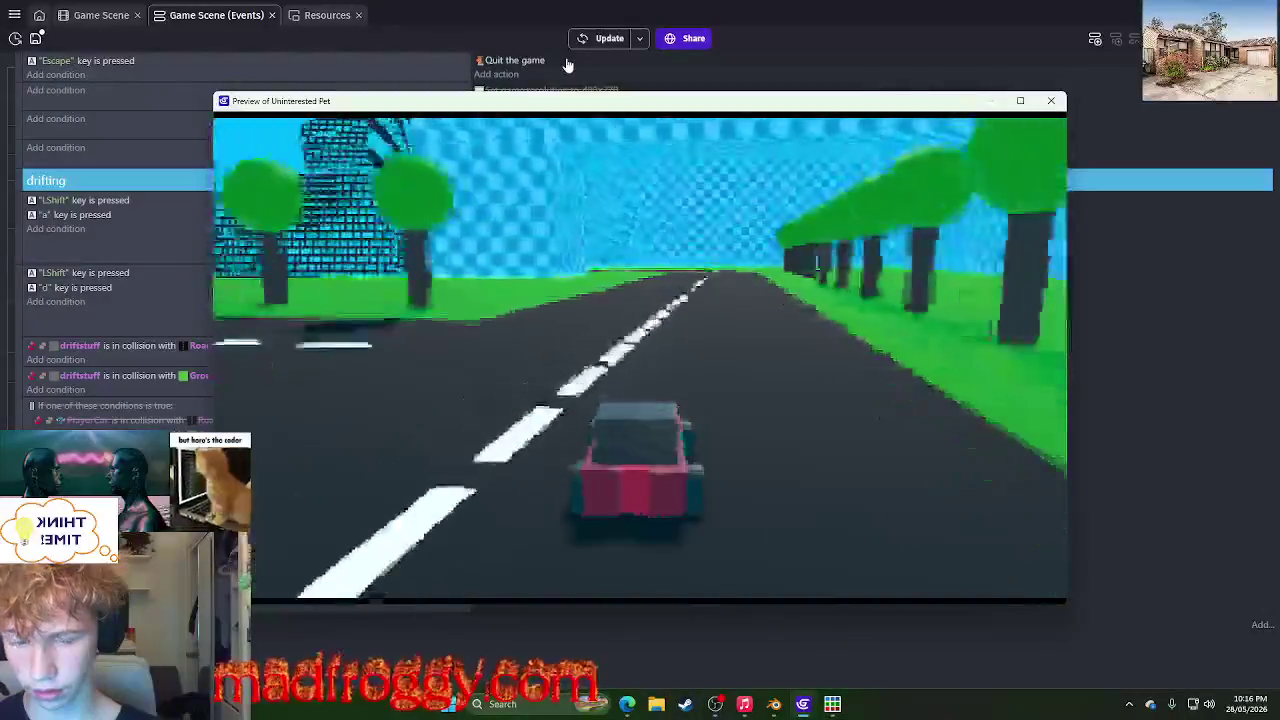
key("a")
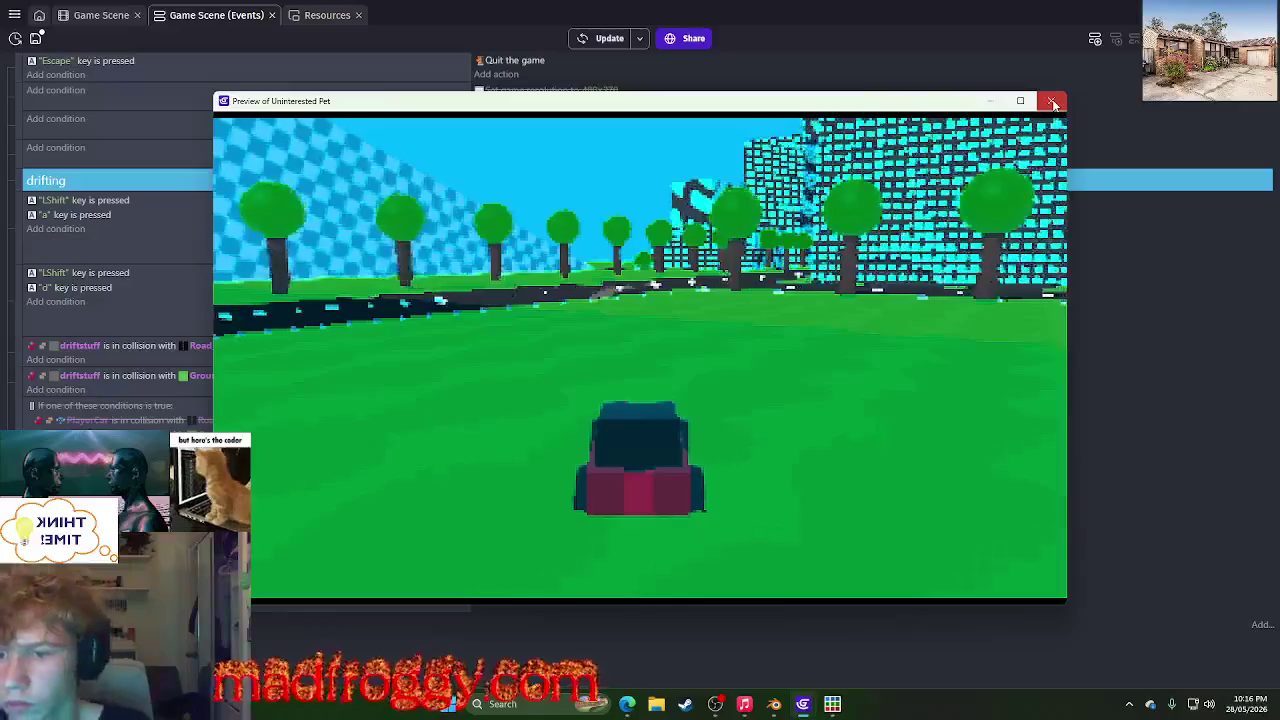
left_click(1053, 103)
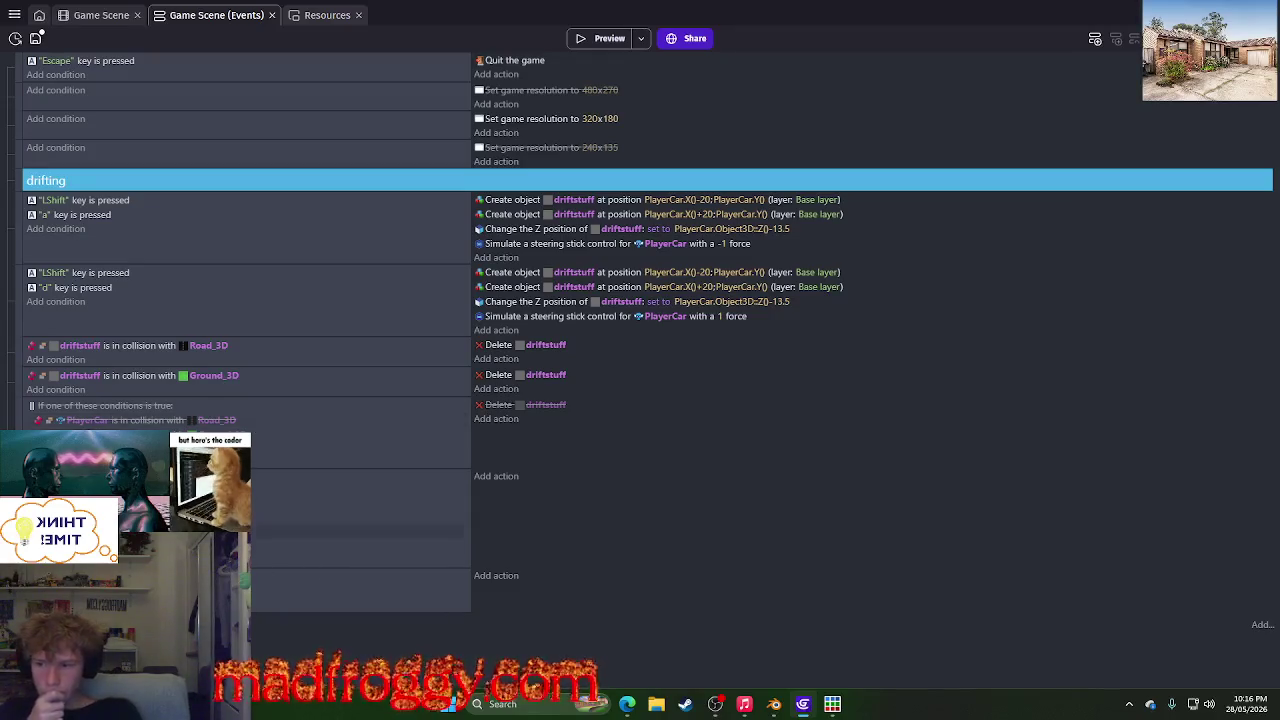
- Move the driftstuff-Road_3D event below the Ground_3D event and run a quick preview
left_click(198, 304)
left_click(376, 355)
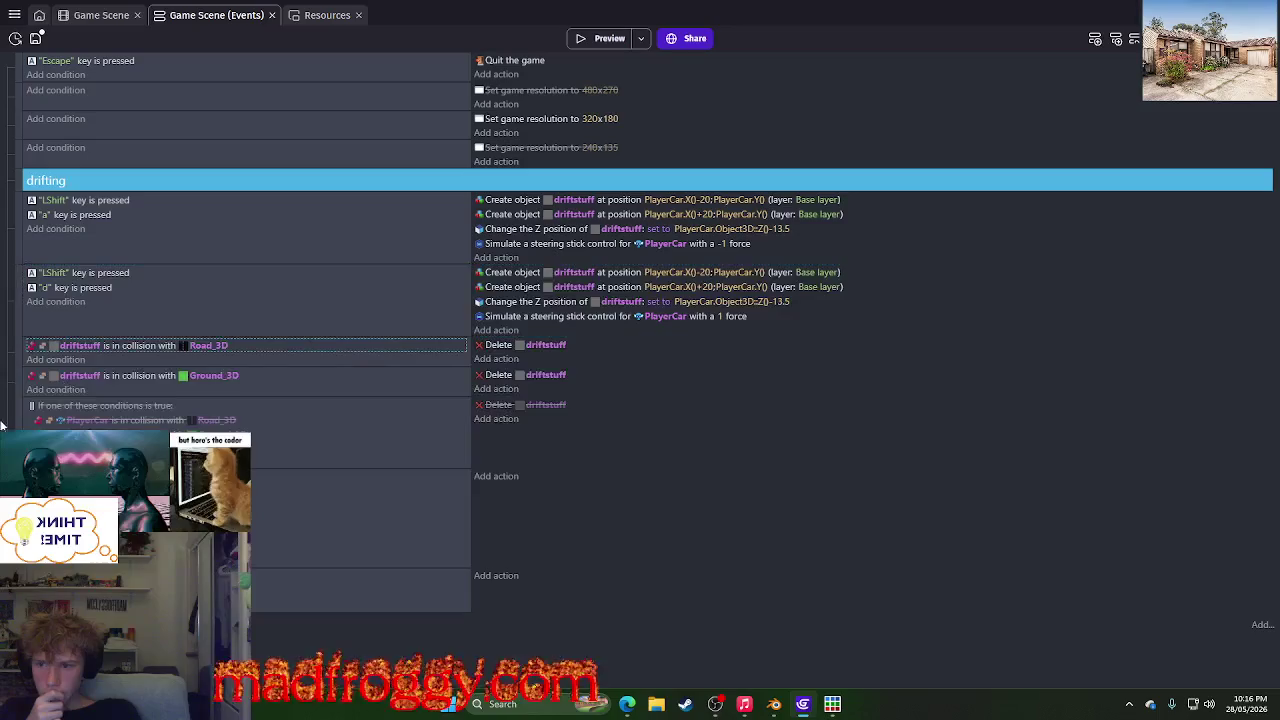
left_click_drag(18, 382, 18, 392)
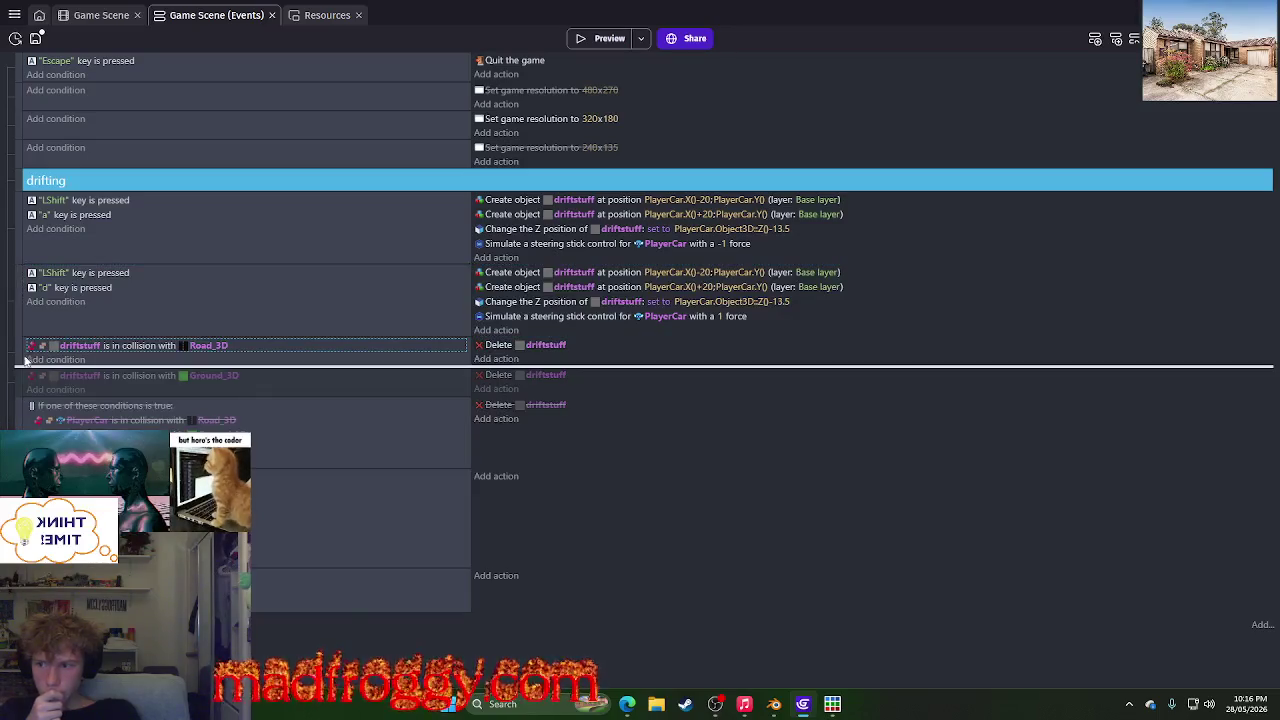
left_click(593, 40)
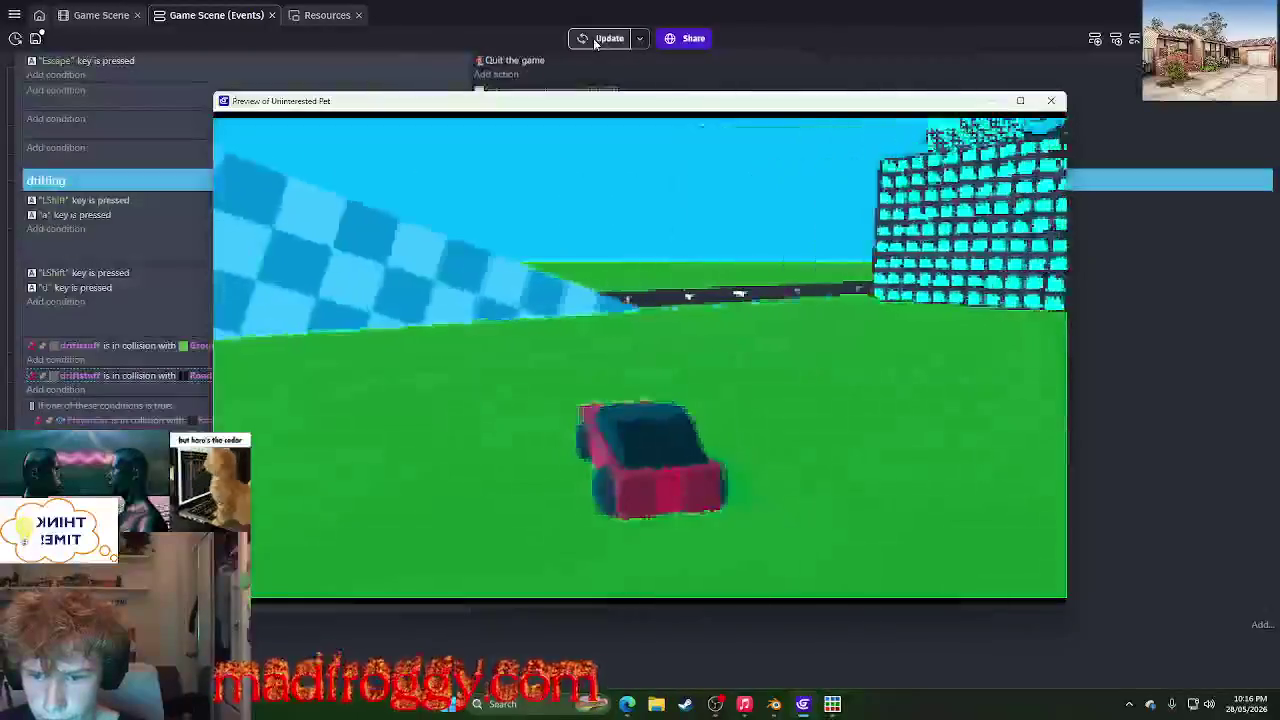
left_click(1050, 100)
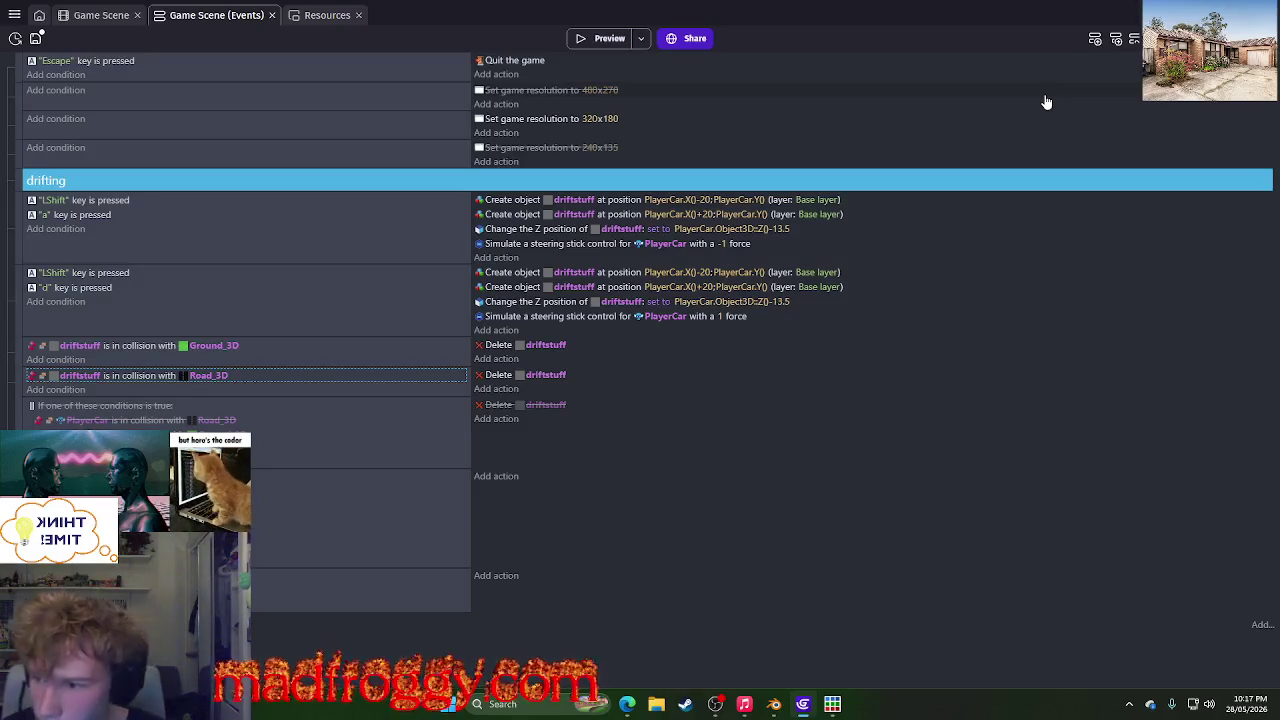
- Disable both the Ground_3D and Road_3D driftstuff deletion events
right_click(26, 362)
left_click(44, 428)
right_click(30, 382)
left_click(44, 448)
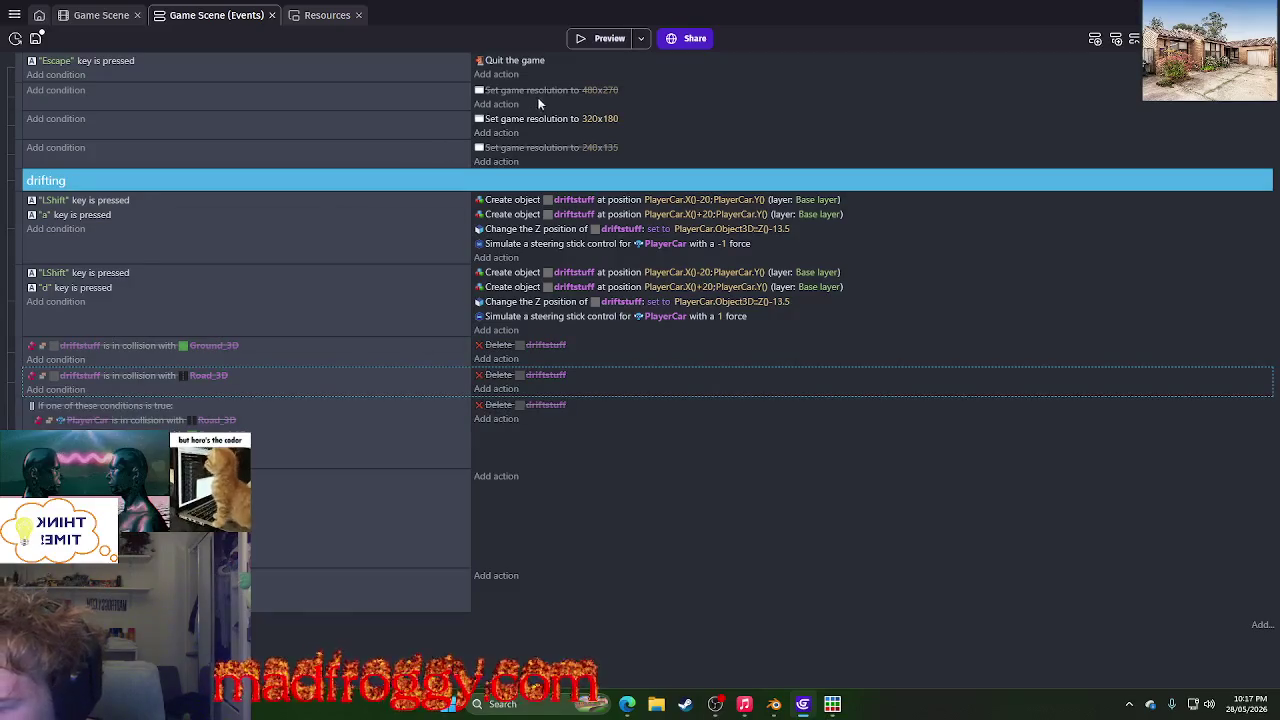
- Preview the game and drift the car across grass and road, then close it
left_click(573, 44)
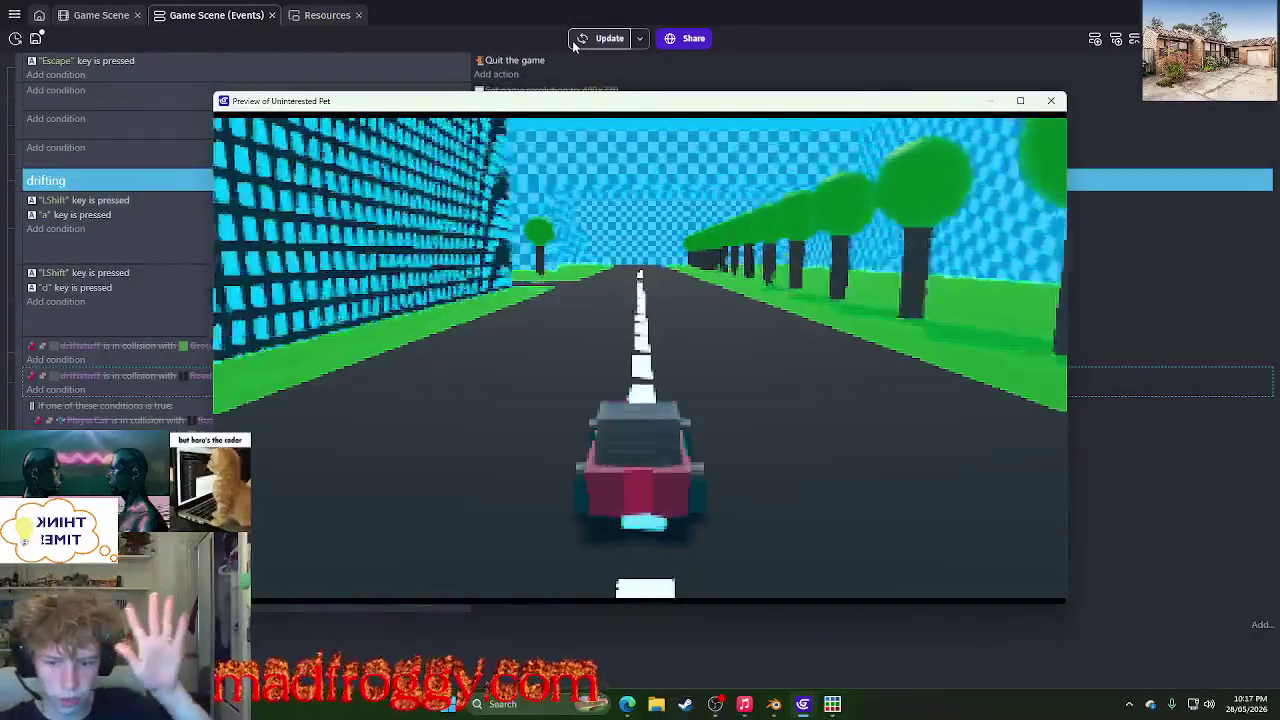
key("d")
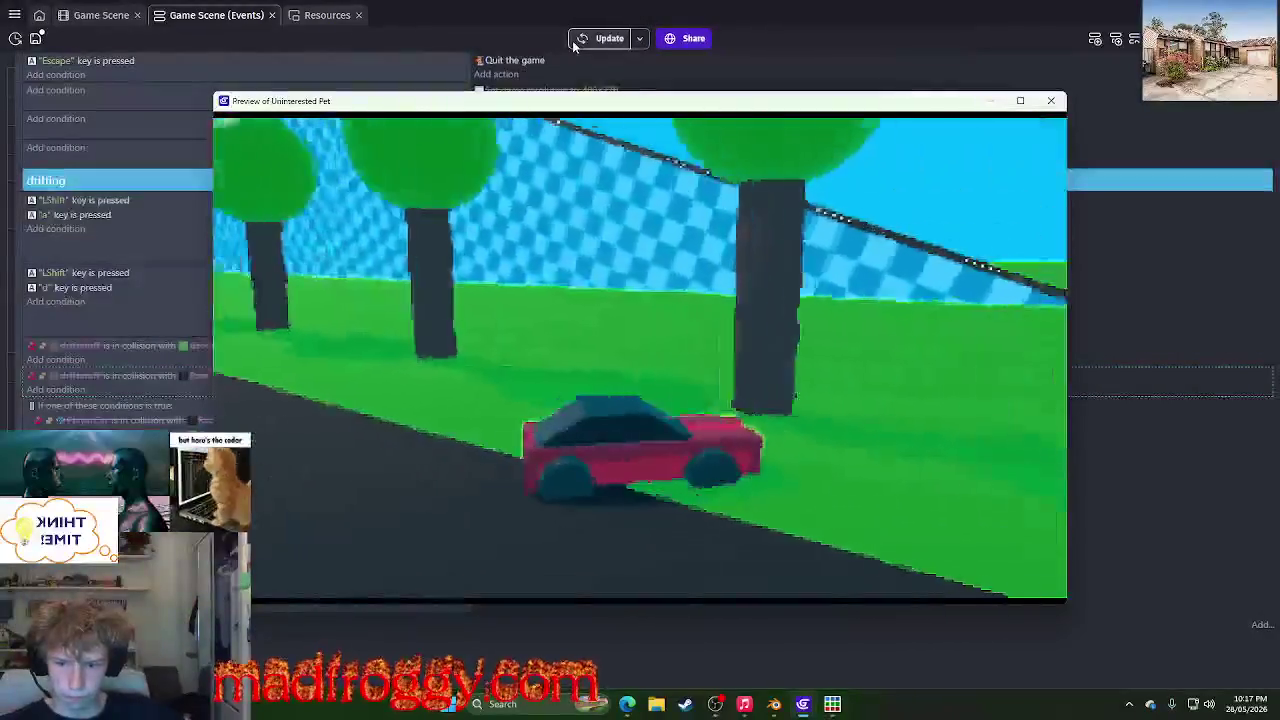
key("shift+a")
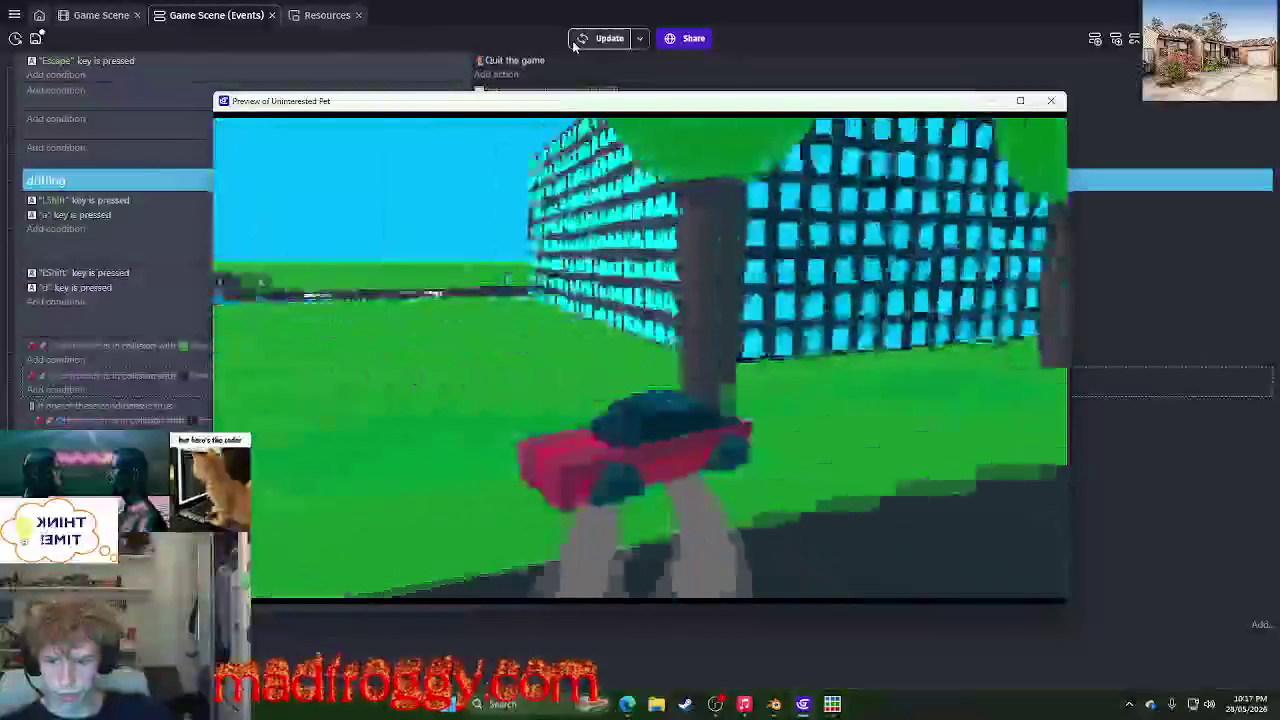
key("w")
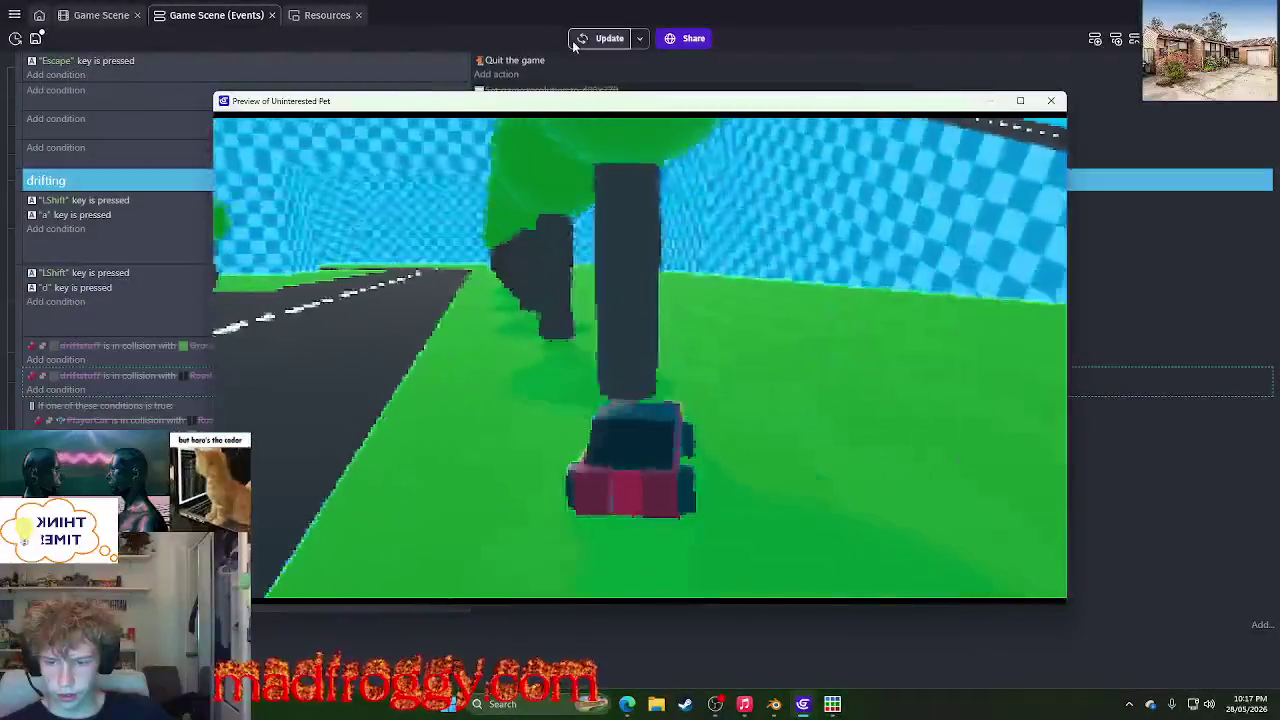
key("d")
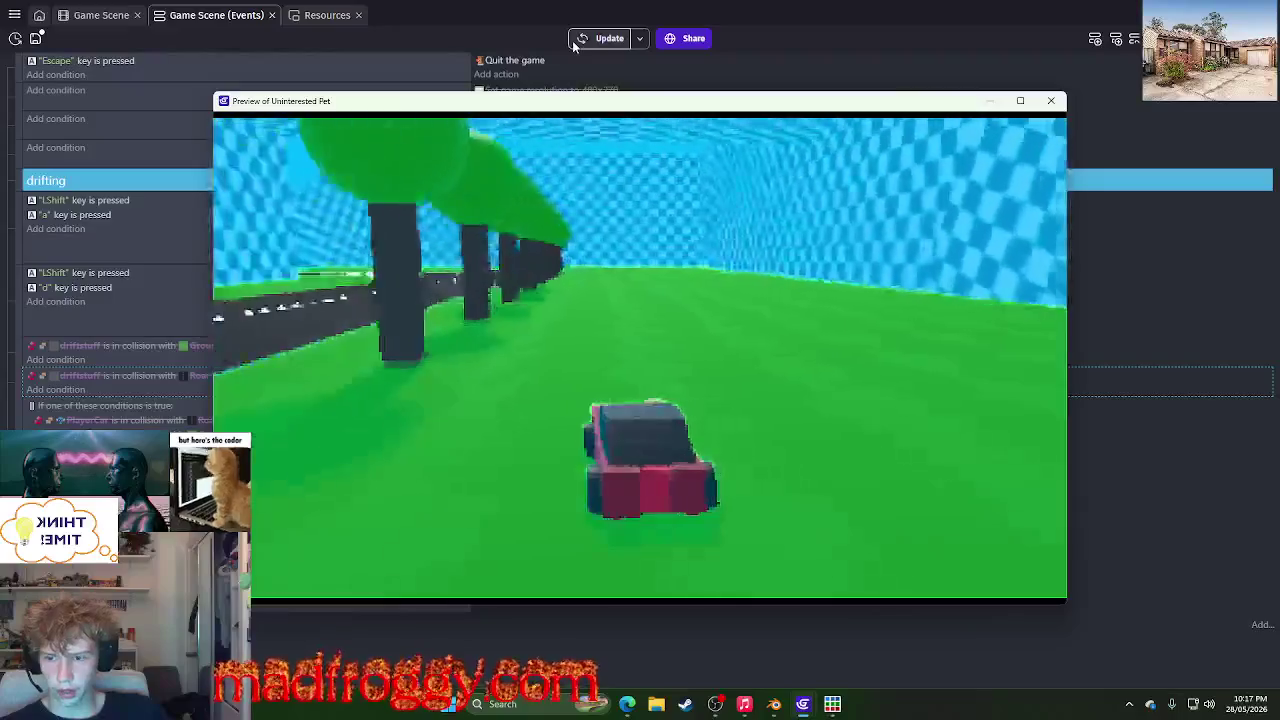
key("shift+a")
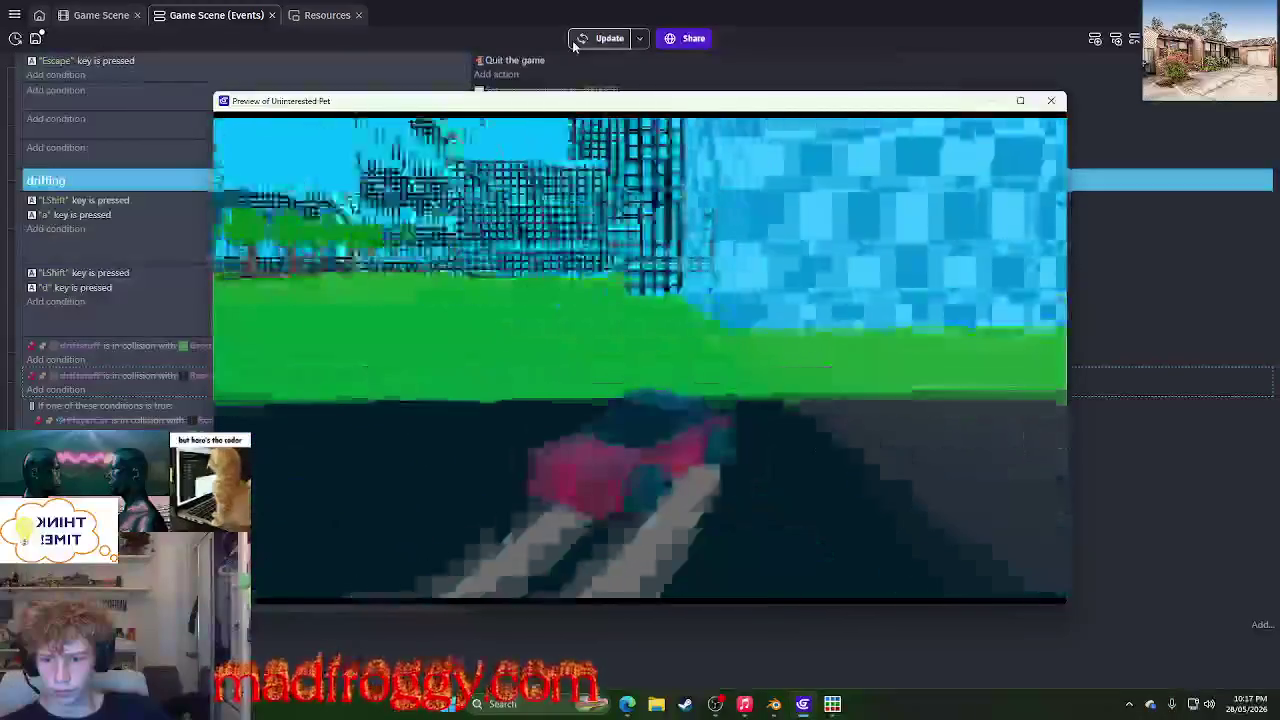
key("d")
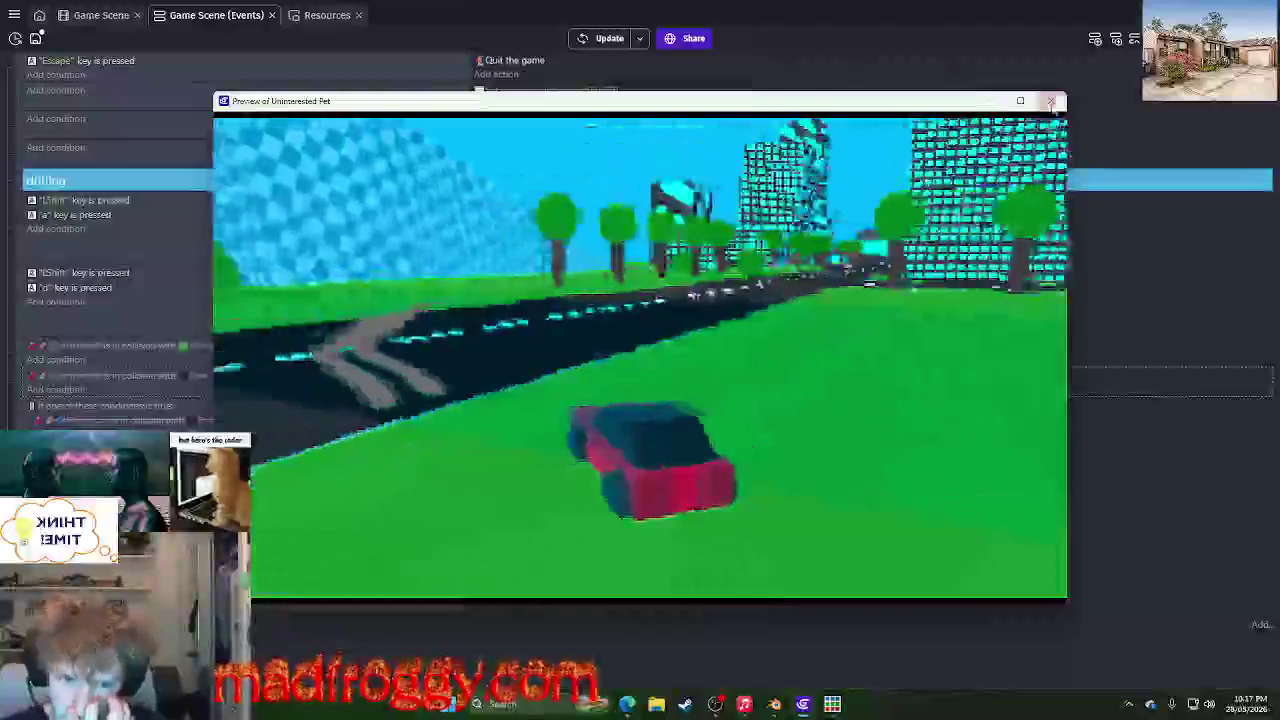
left_click(1052, 101)
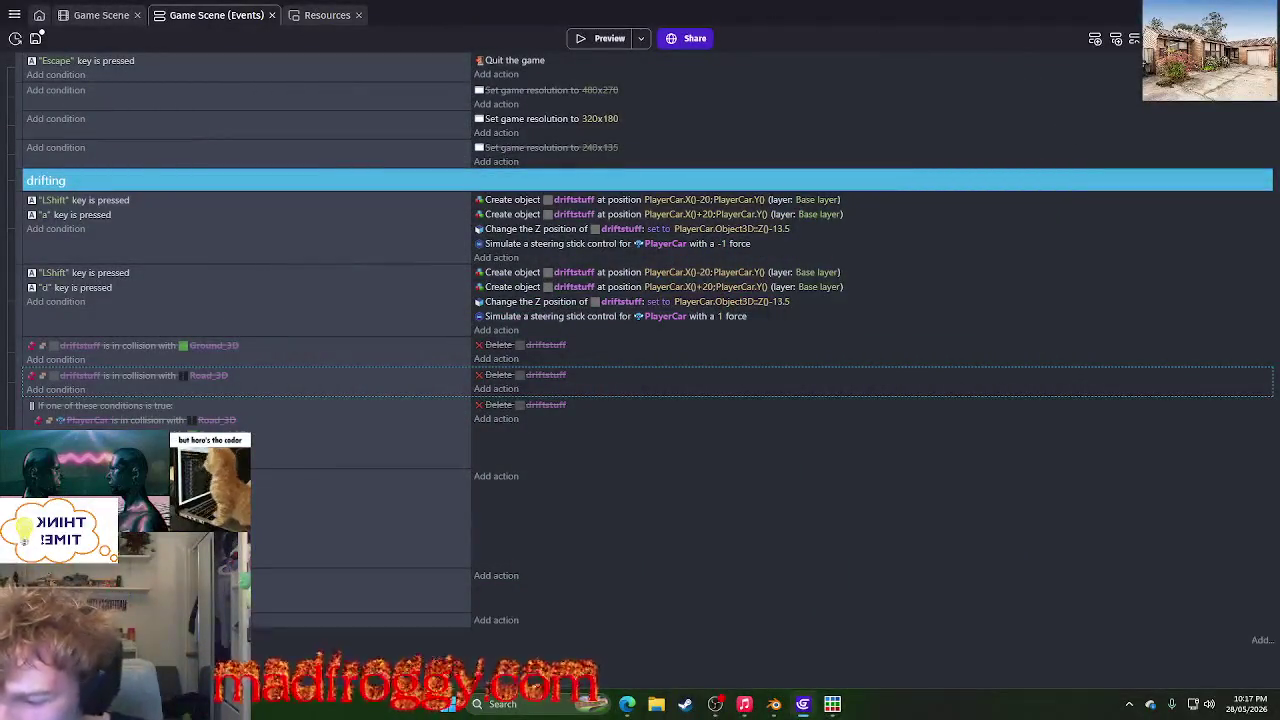
- Add a PlayerCar 'Is on floor' condition to the LShift+a drifting event
left_click(56, 389)
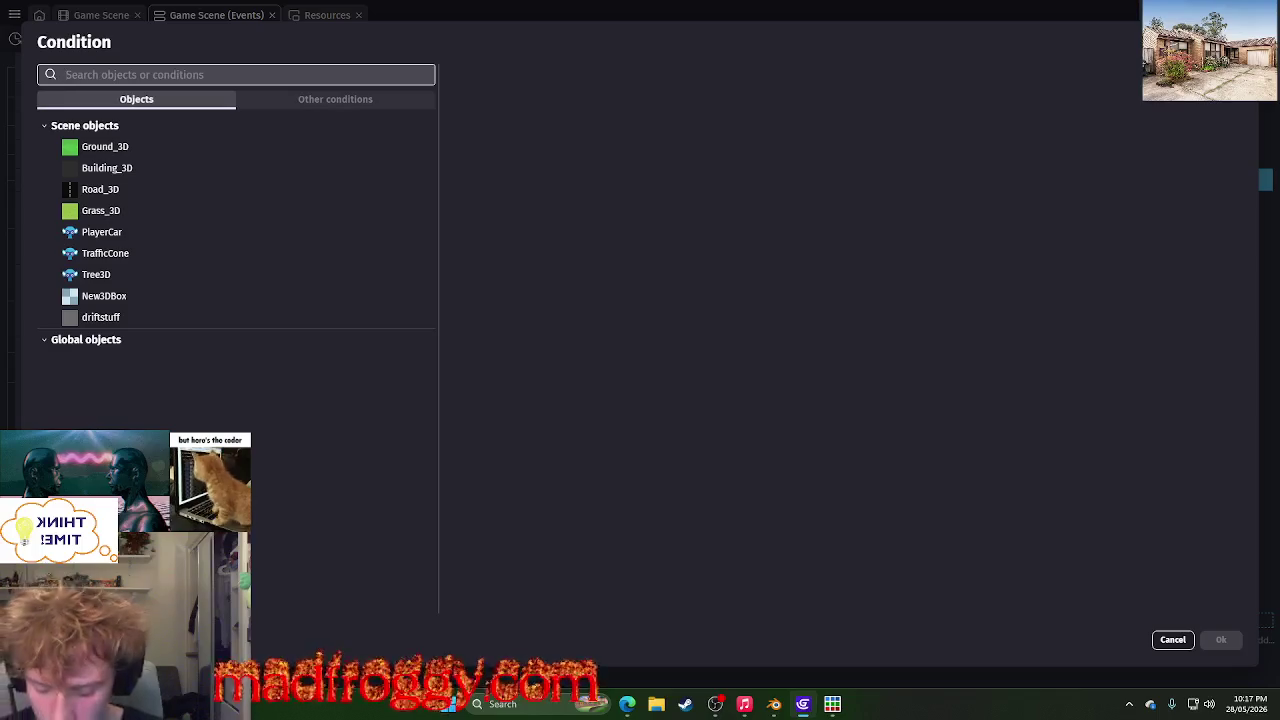
type("air")
key("BackSpace")
key("BackSpace")
key("BackSpace")
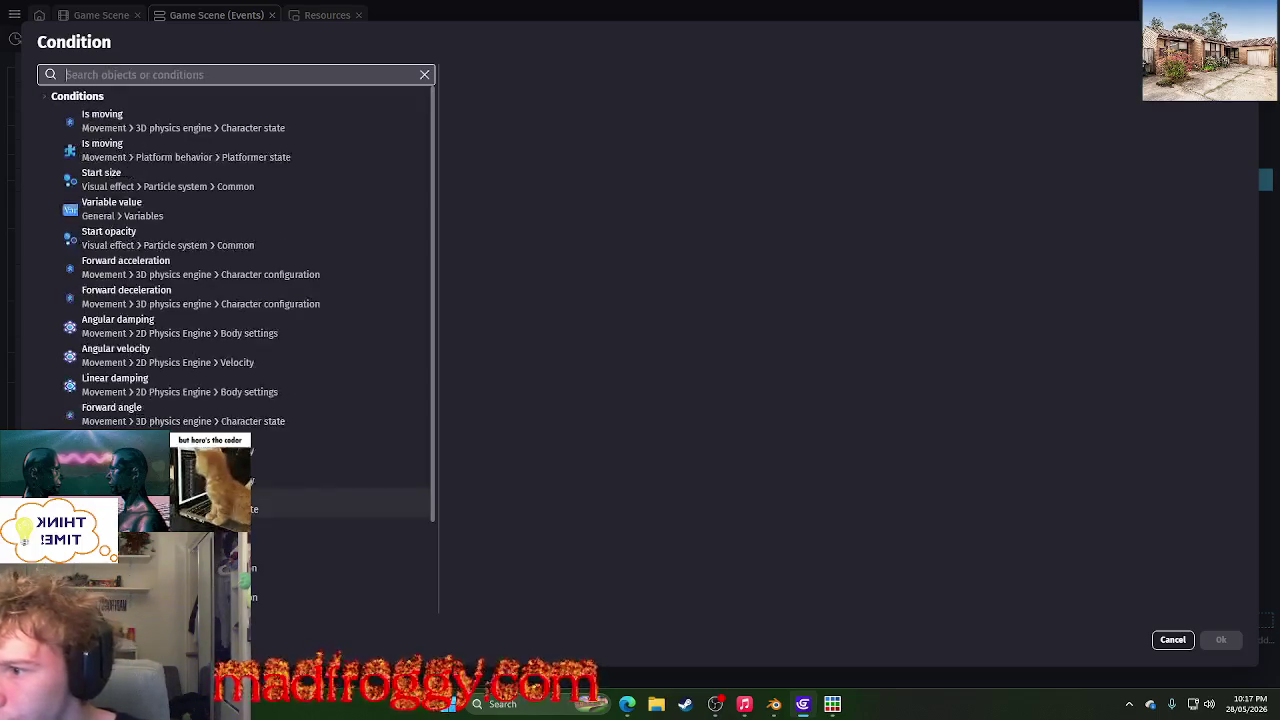
left_click(140, 296)
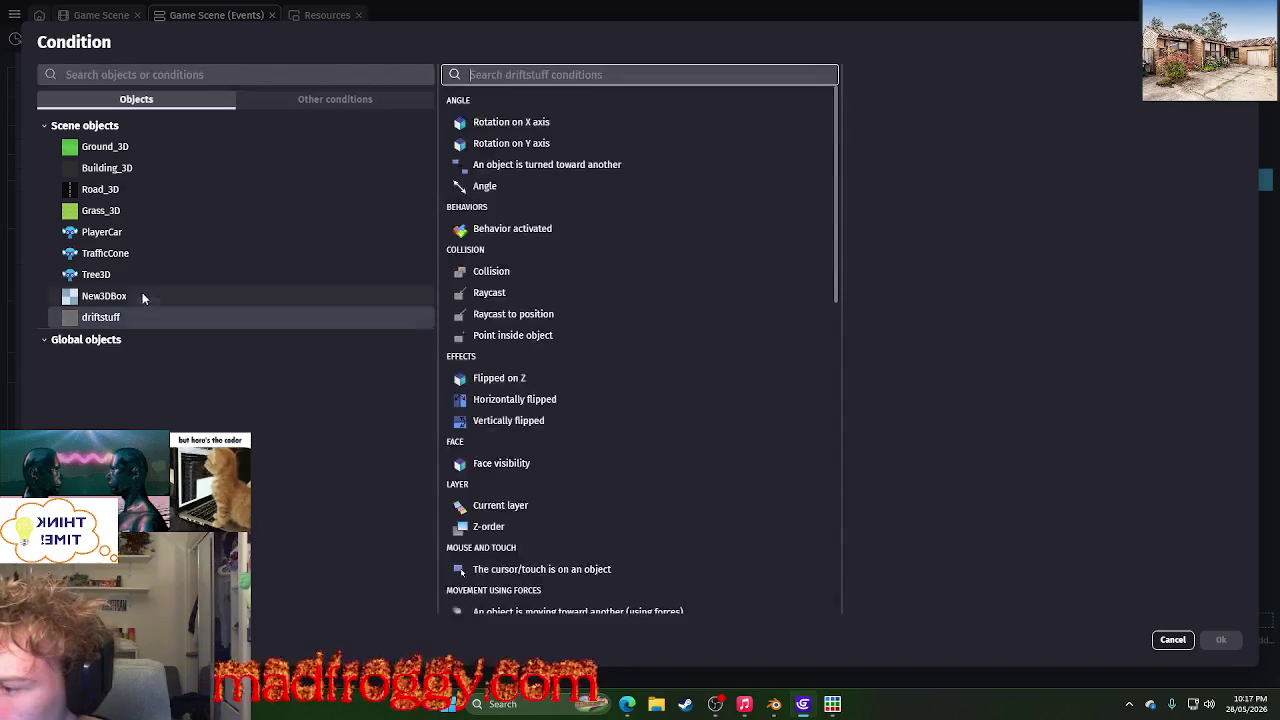
left_click(150, 253)
left_click(165, 210)
left_click(146, 231)
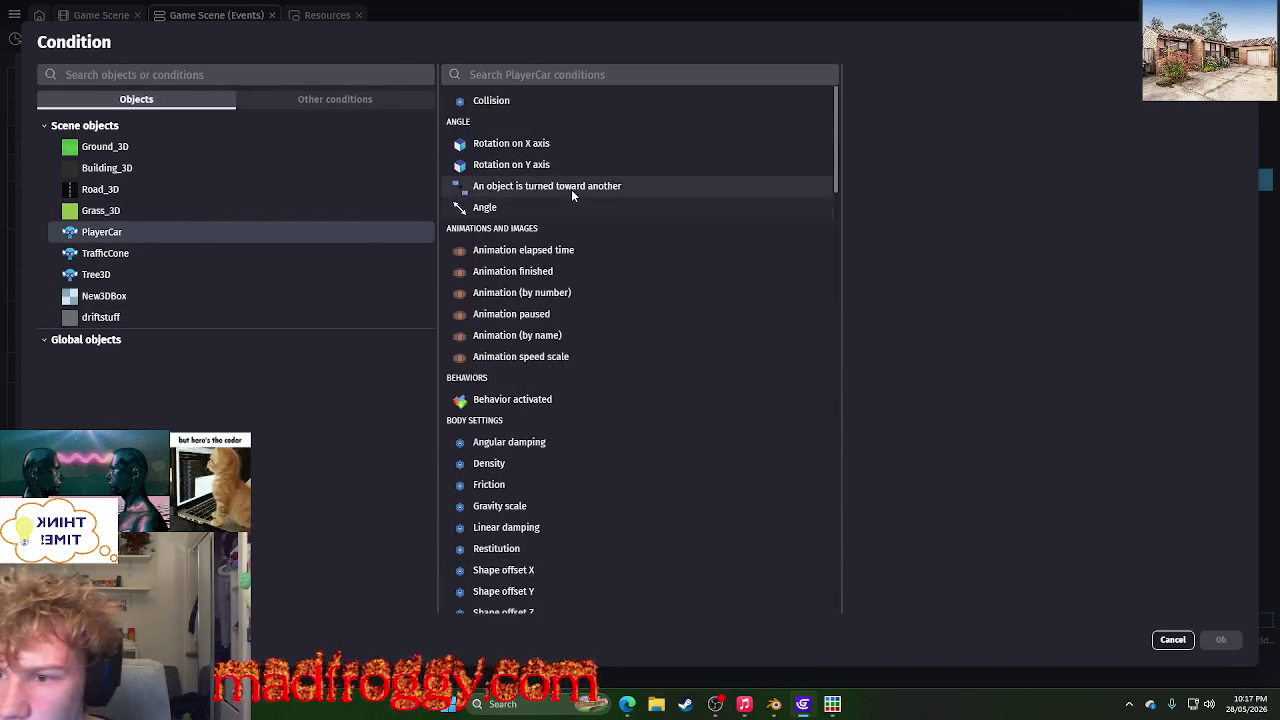
scroll(571, 189, "down", 5)
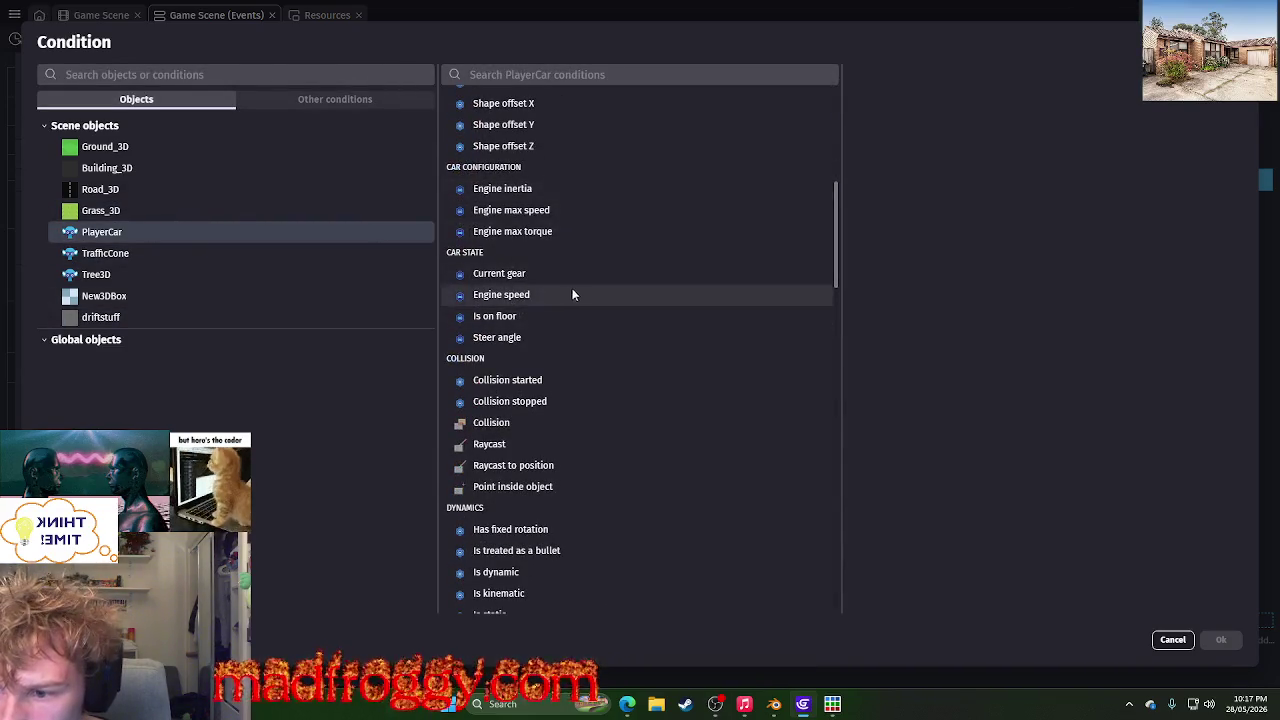
left_click(575, 189)
left_click(548, 210)
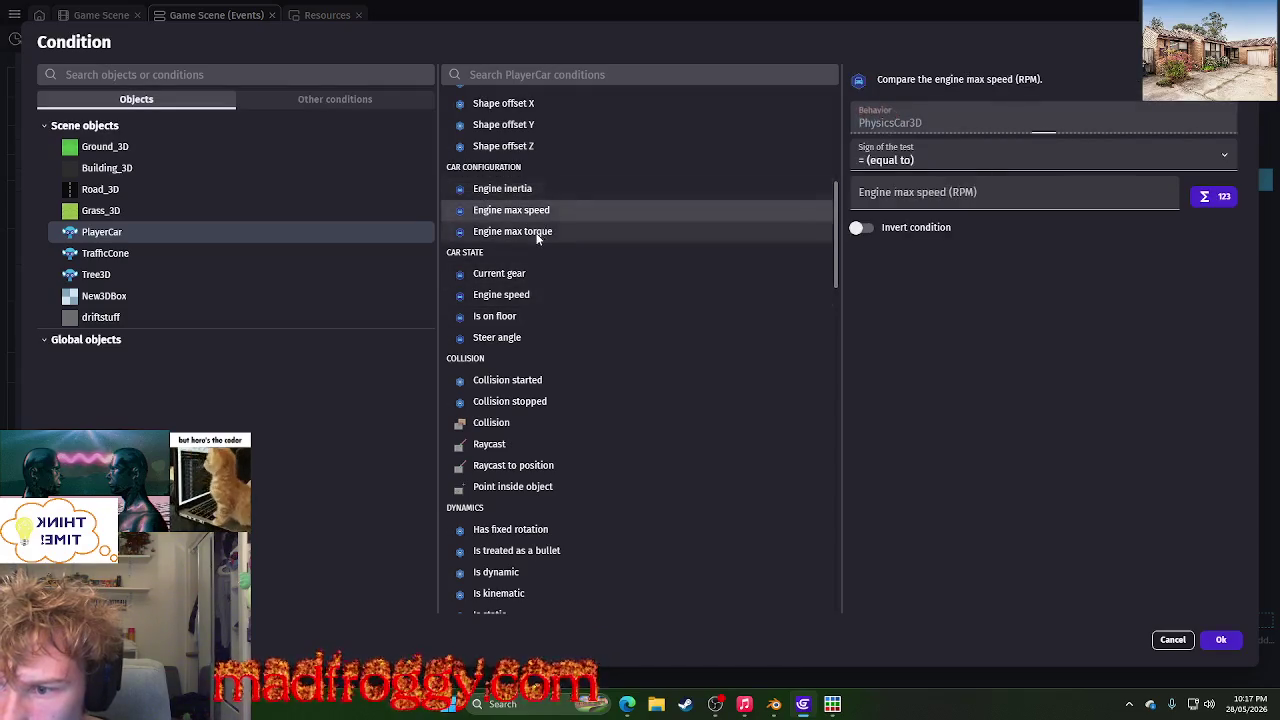
left_click(536, 231)
scroll(535, 233, "up", 1)
scroll(538, 210, "up", 2)
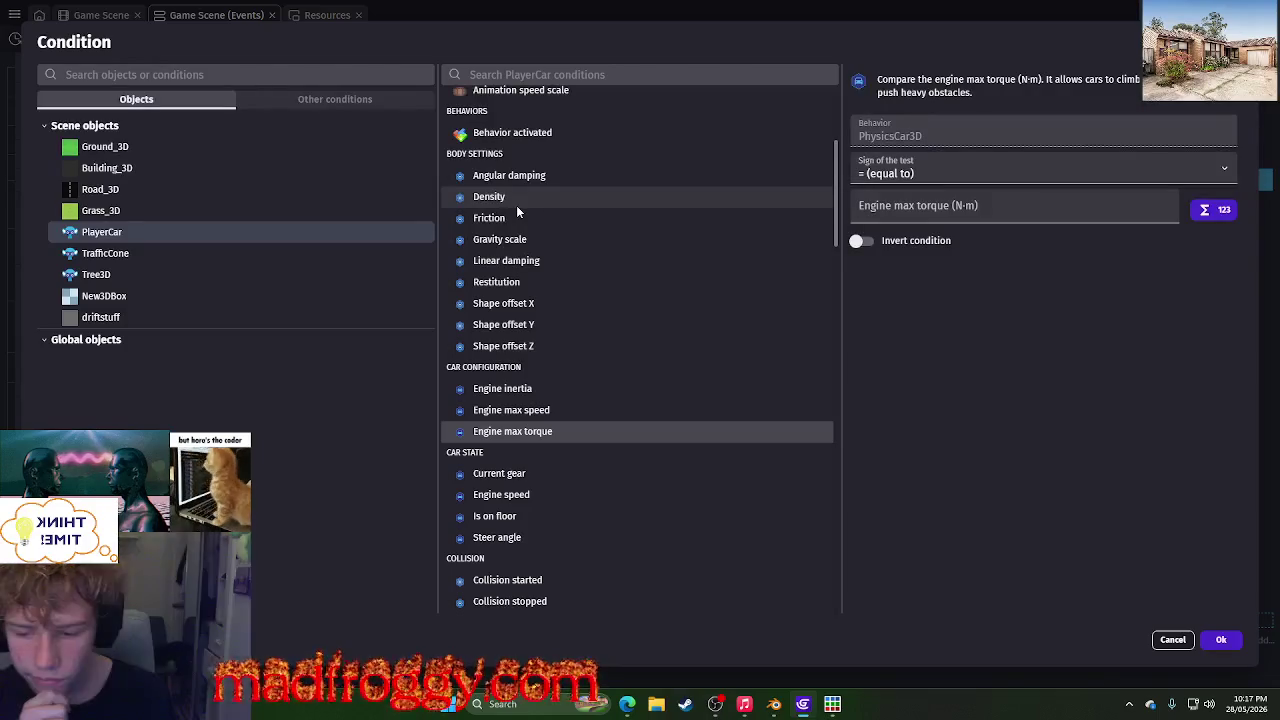
scroll(516, 428, "down", 1)
scroll(516, 428, "down", 3)
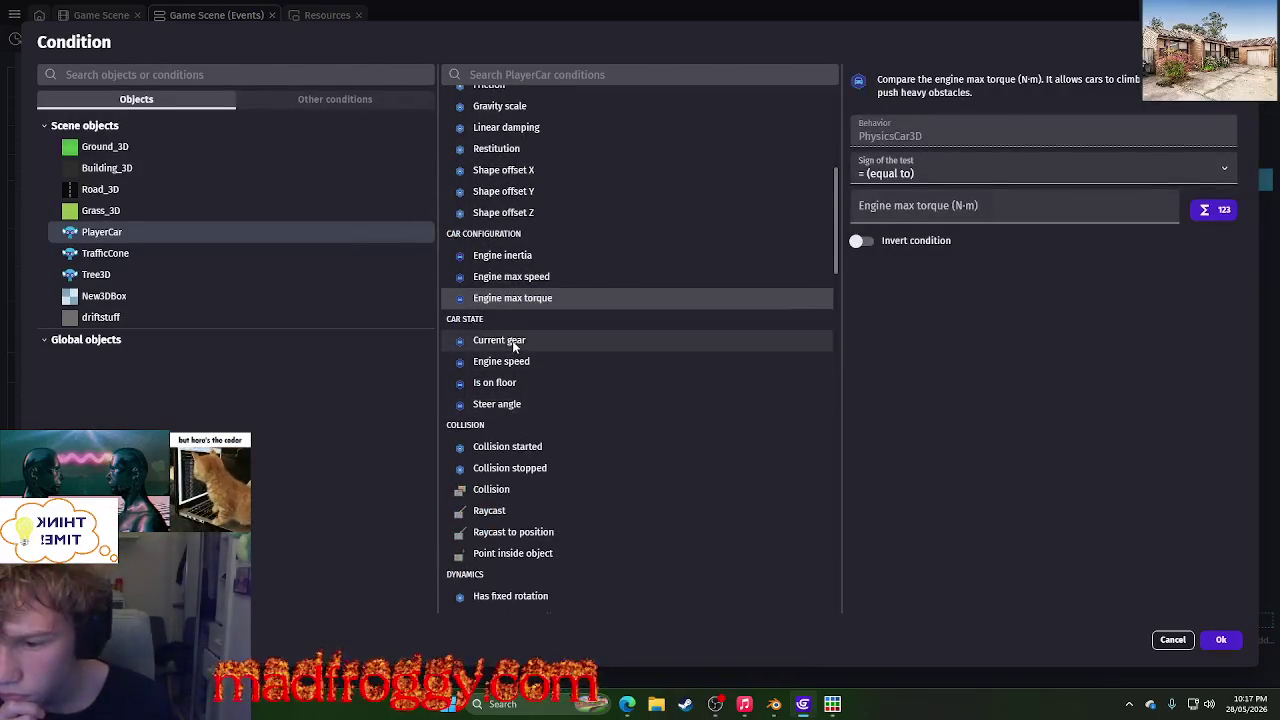
left_click(485, 387)
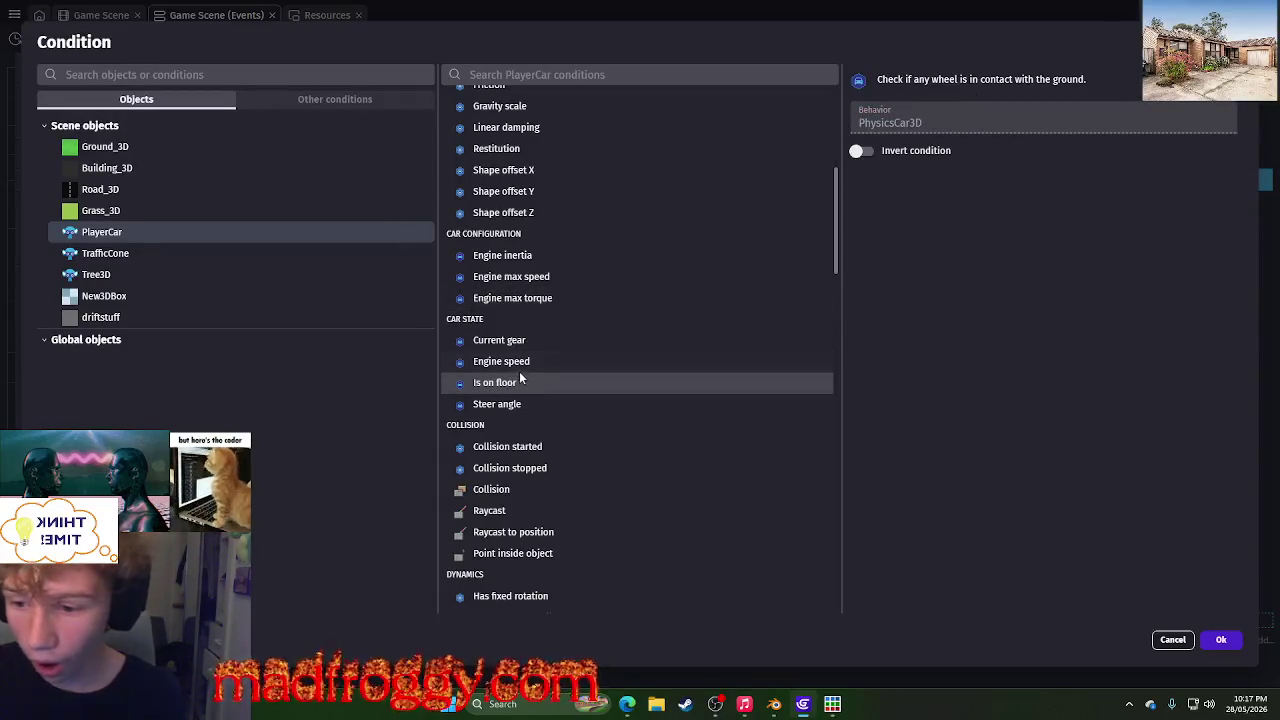
left_click(1225, 640)
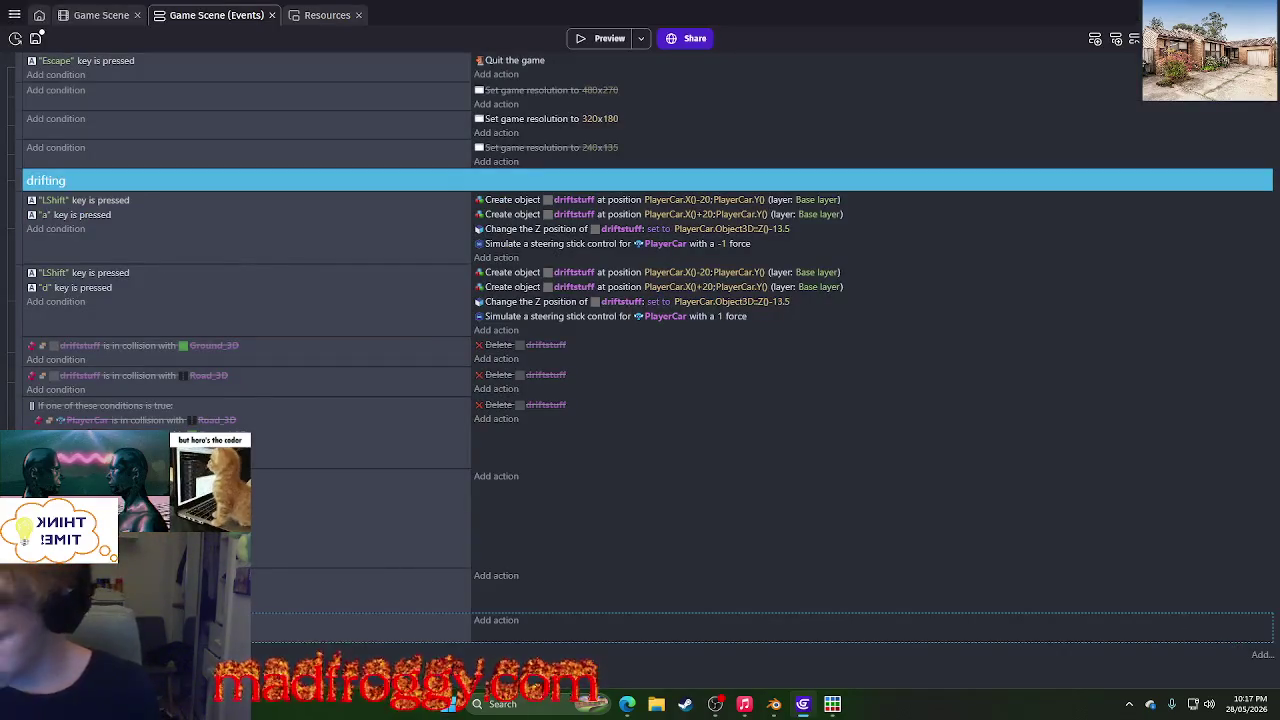
- Copy the 'Is on floor' condition into the LShift+d event and launch a preview
left_click(56, 620)
type("once")
key("Return")
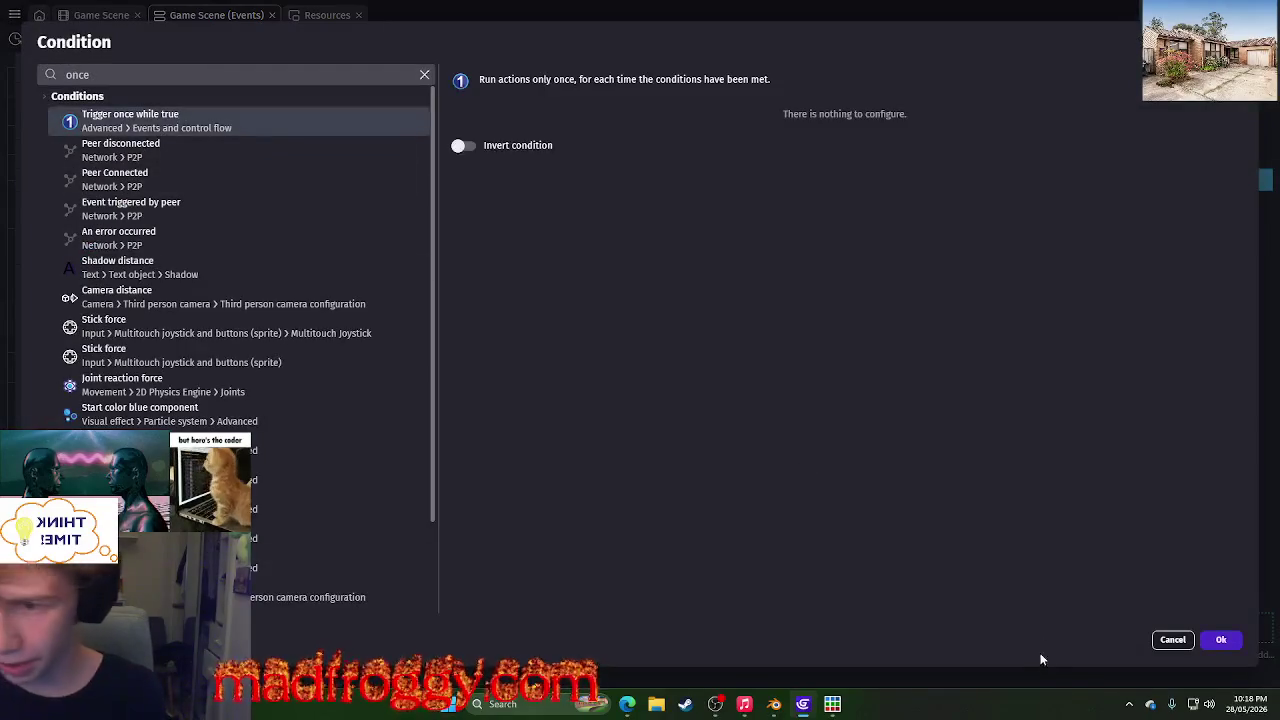
left_click(1220, 643)
left_click_drag(260, 620, 166, 300)
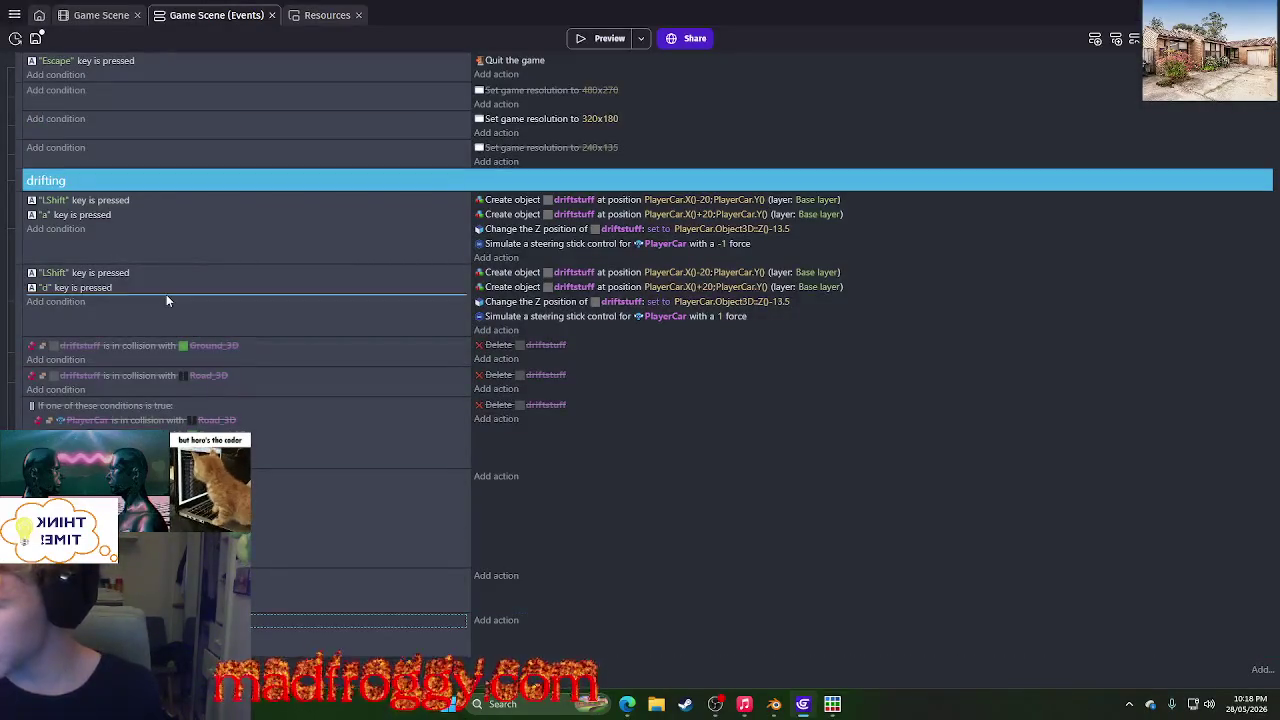
right_click(140, 229)
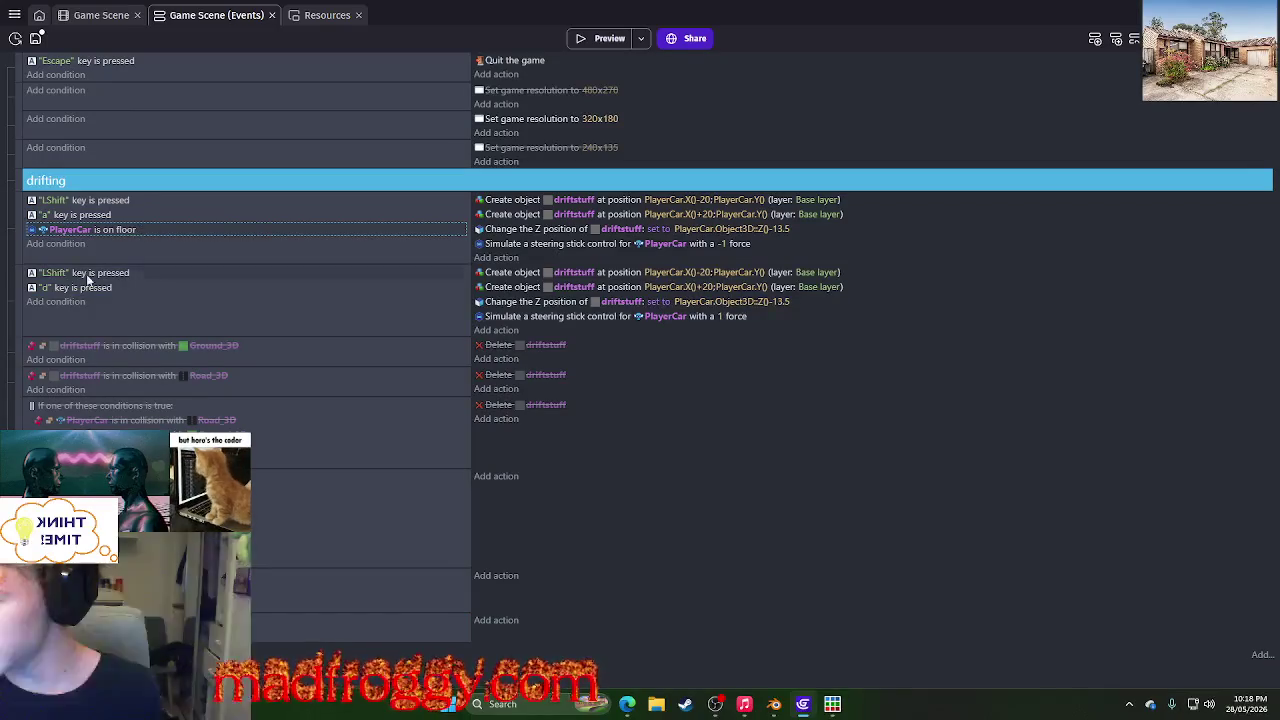
left_click(56, 301)
key("ctrl+v")
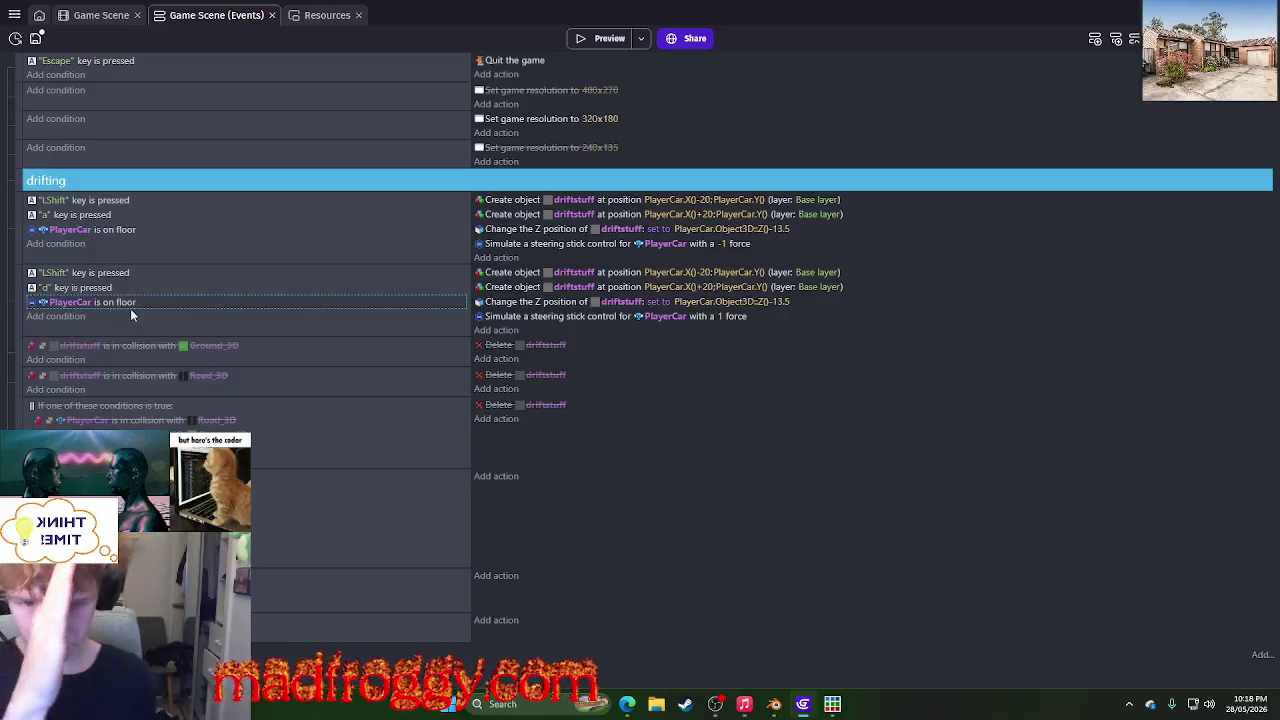
left_click(603, 38)
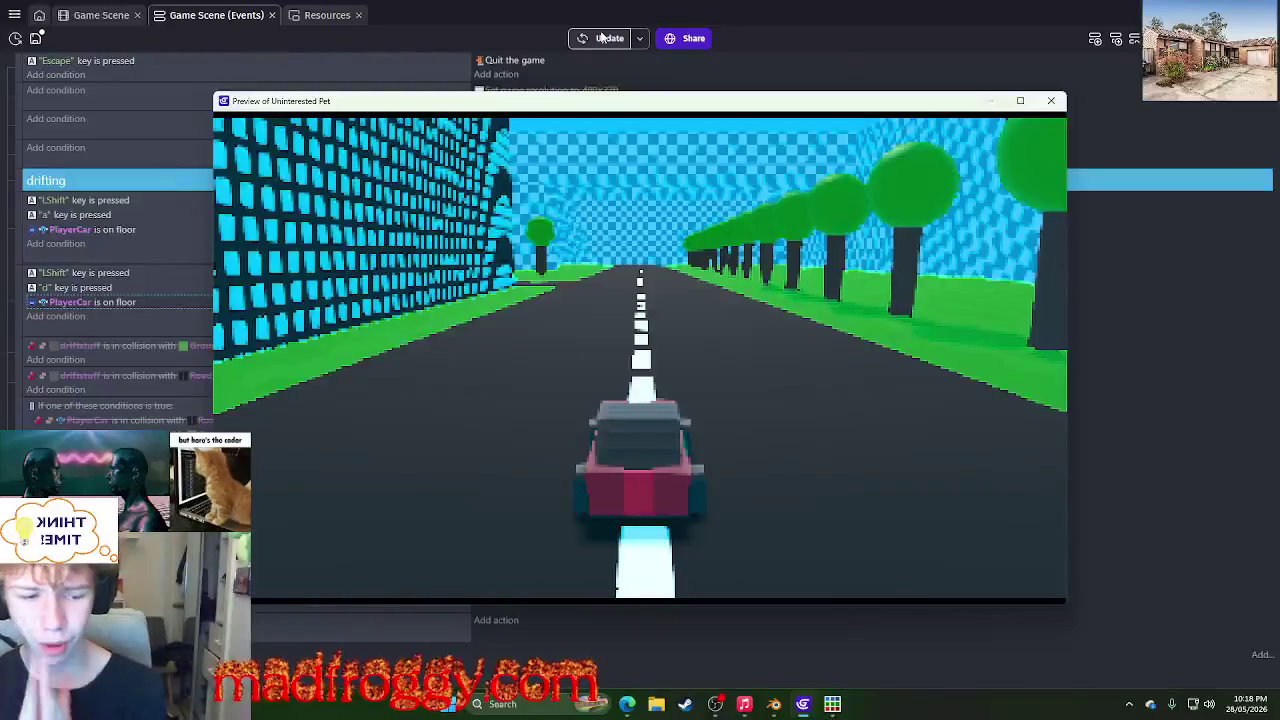
- Drive the car down the road, drifting onto the grass and back across the lane
key("w")
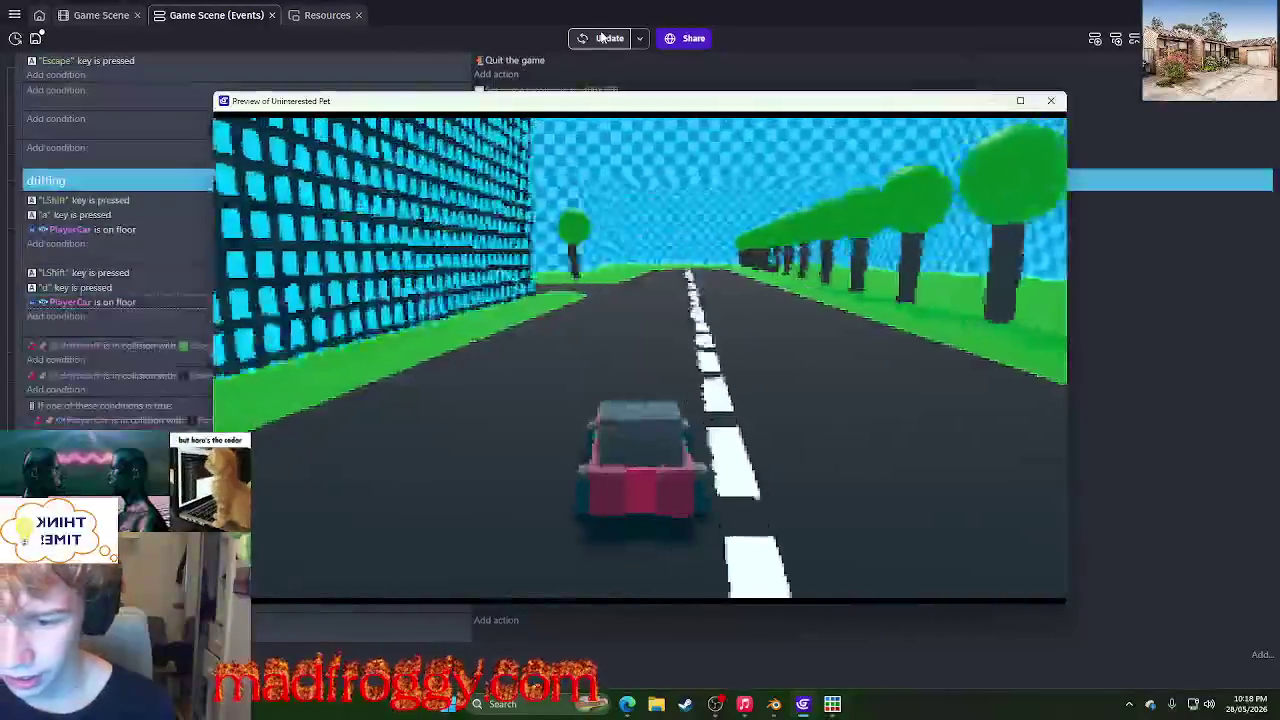
key("d")
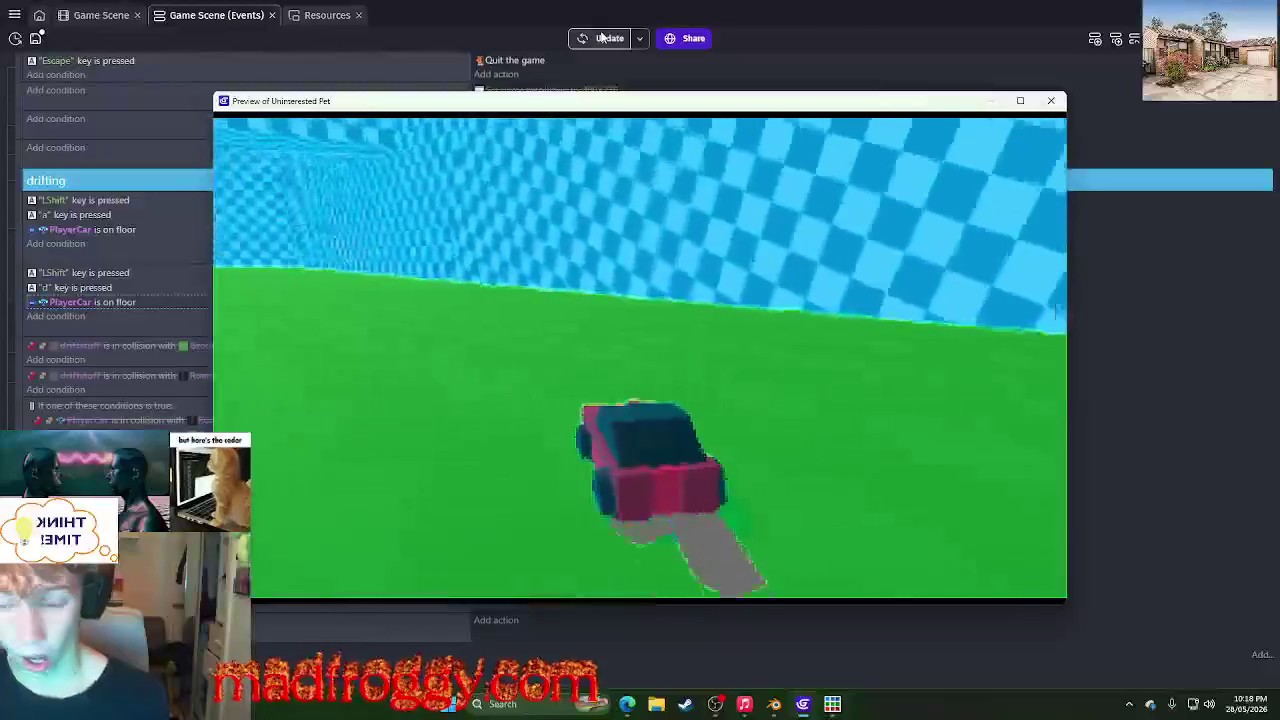
key("a")
key("d")
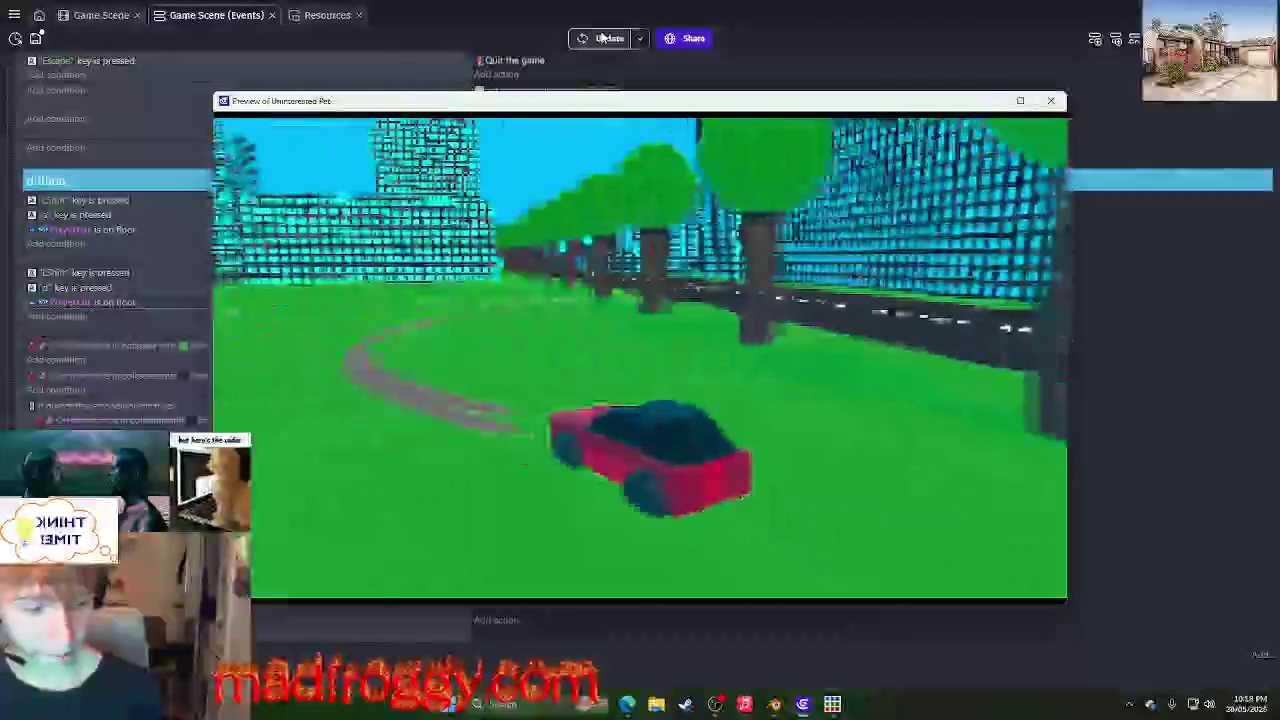
key("a")
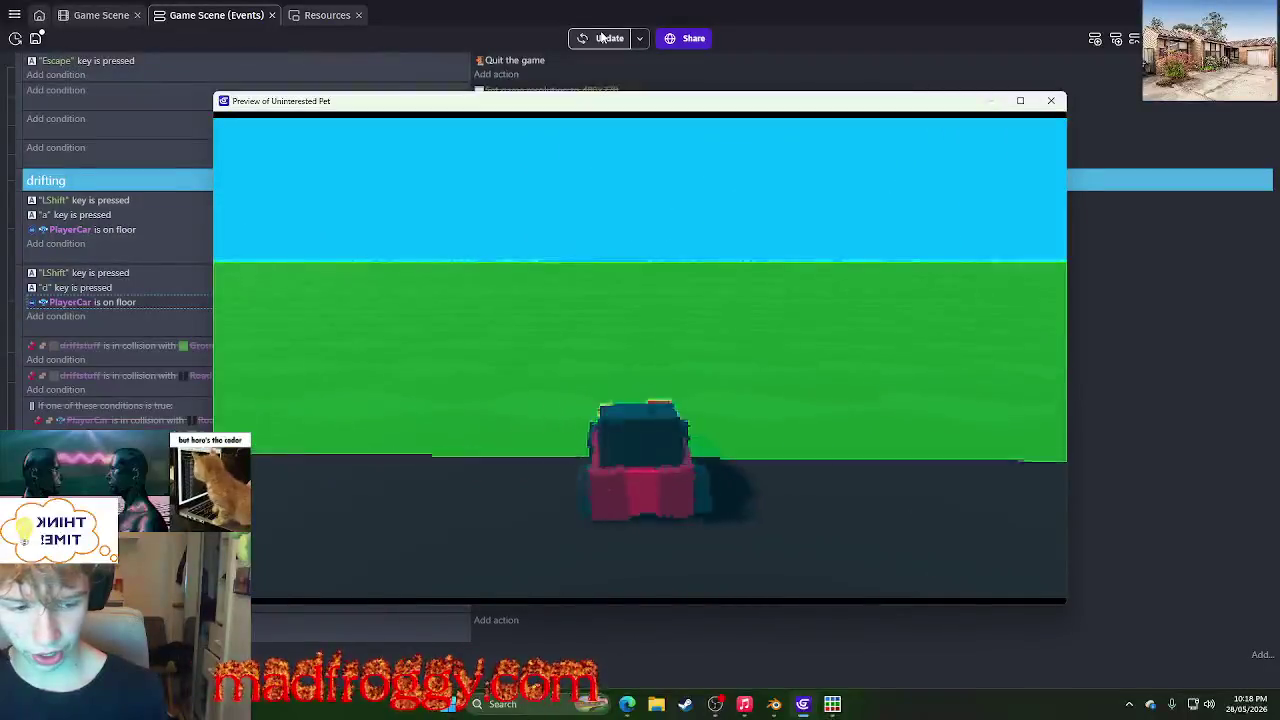
key("a")
key("a")
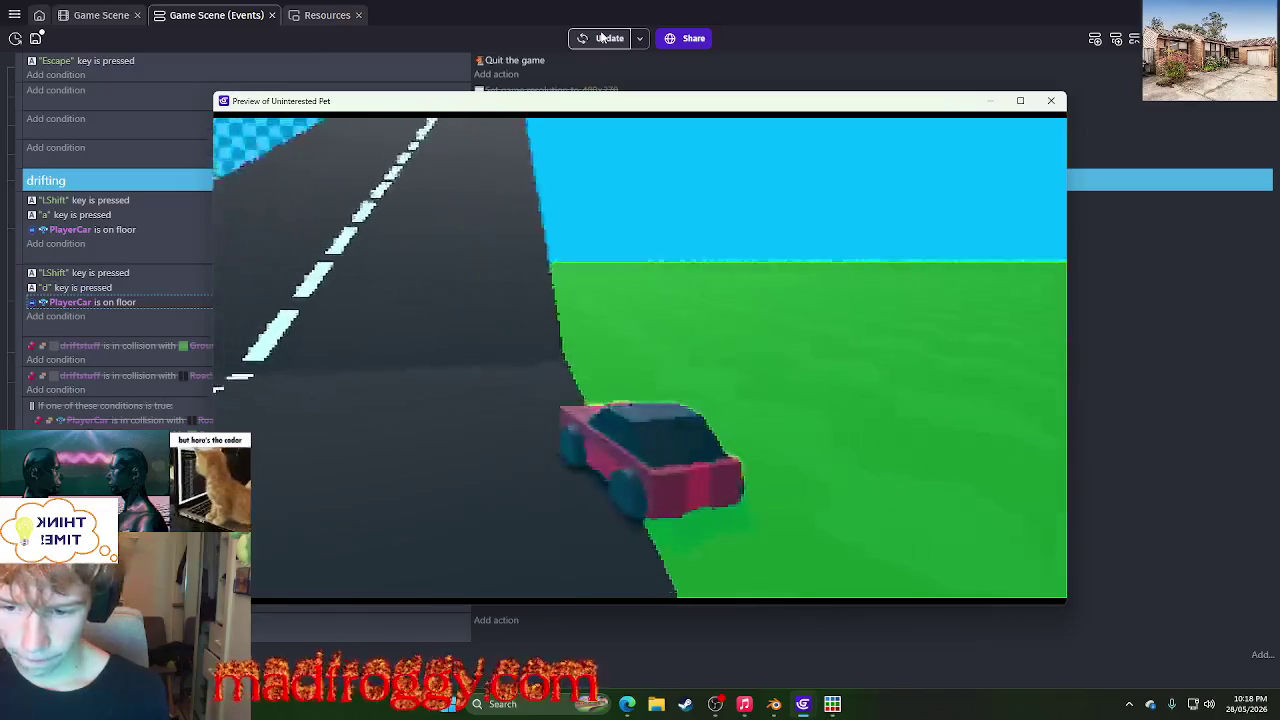
key("d")
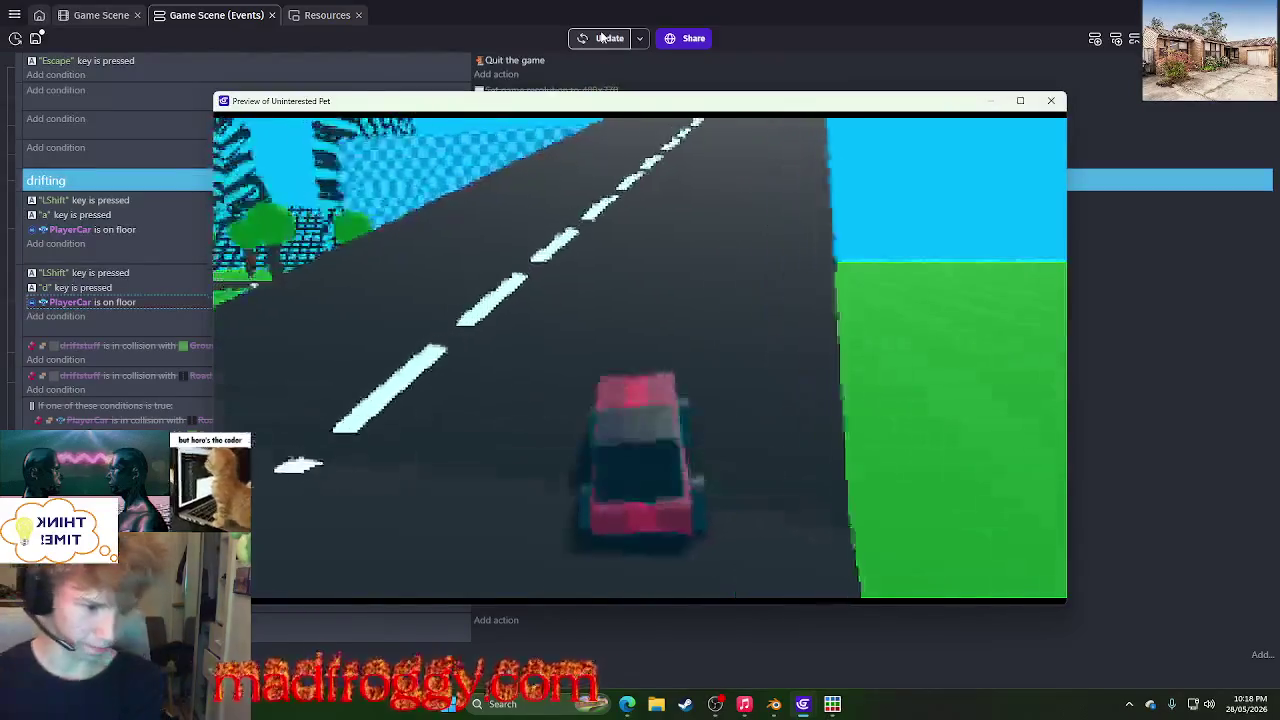
key("a")
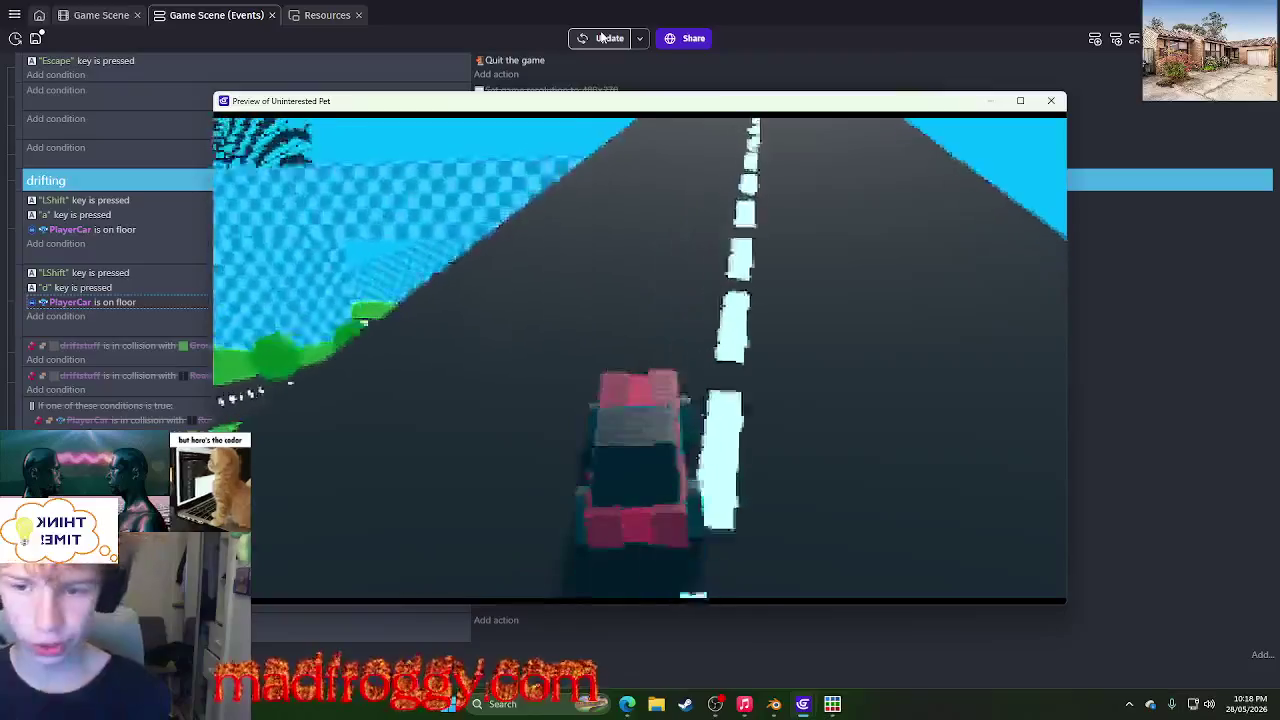
key("d")
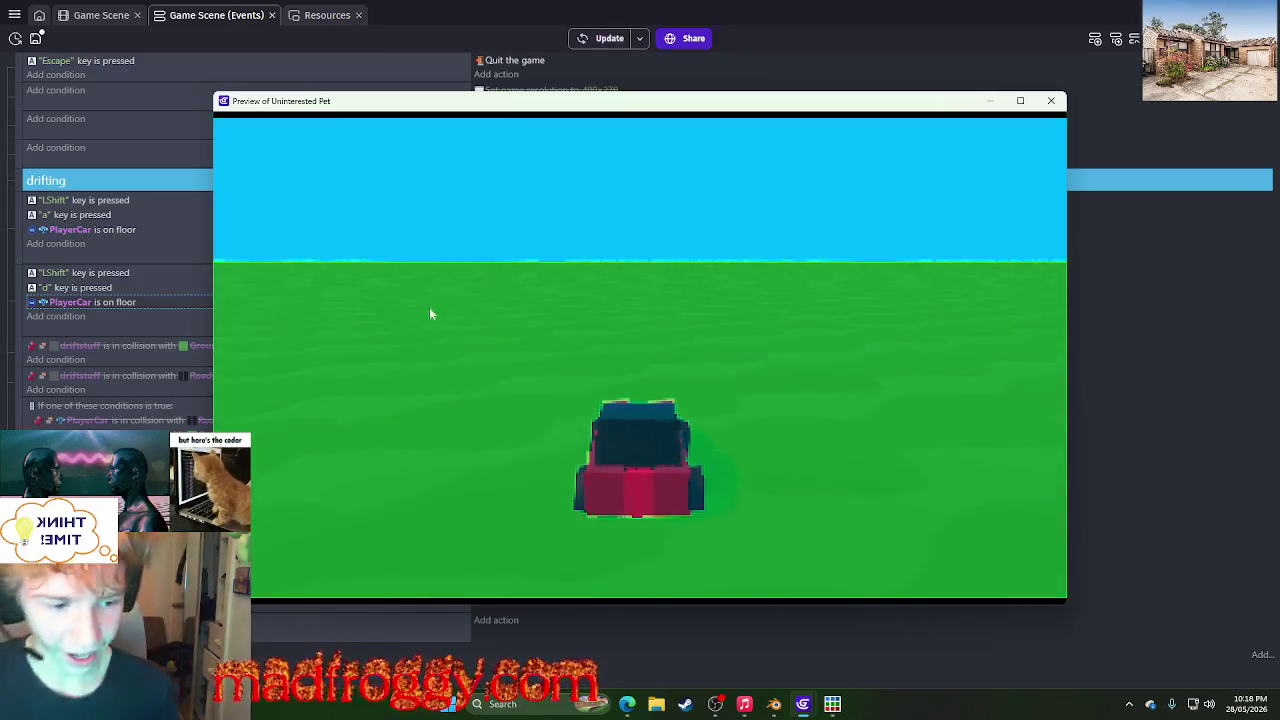
- Turn toward the buildings, return down the road, spin out on the grass, and close the preview
key("d")
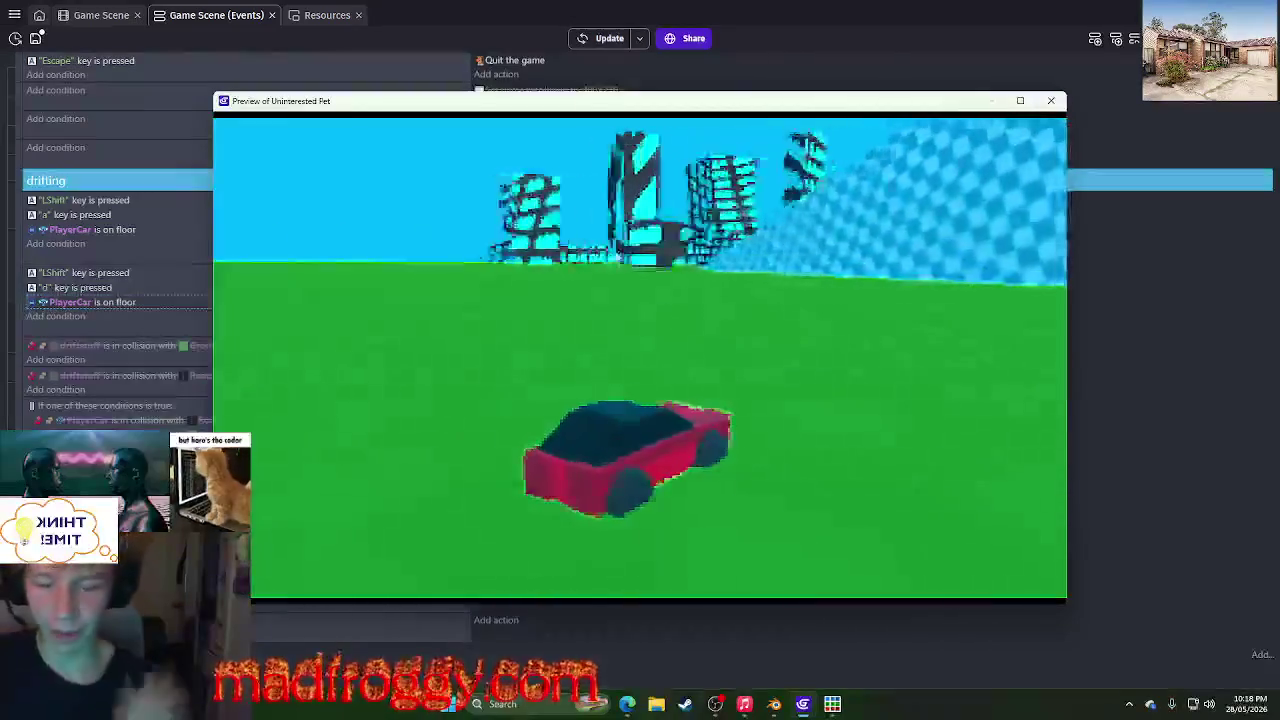
key("d")
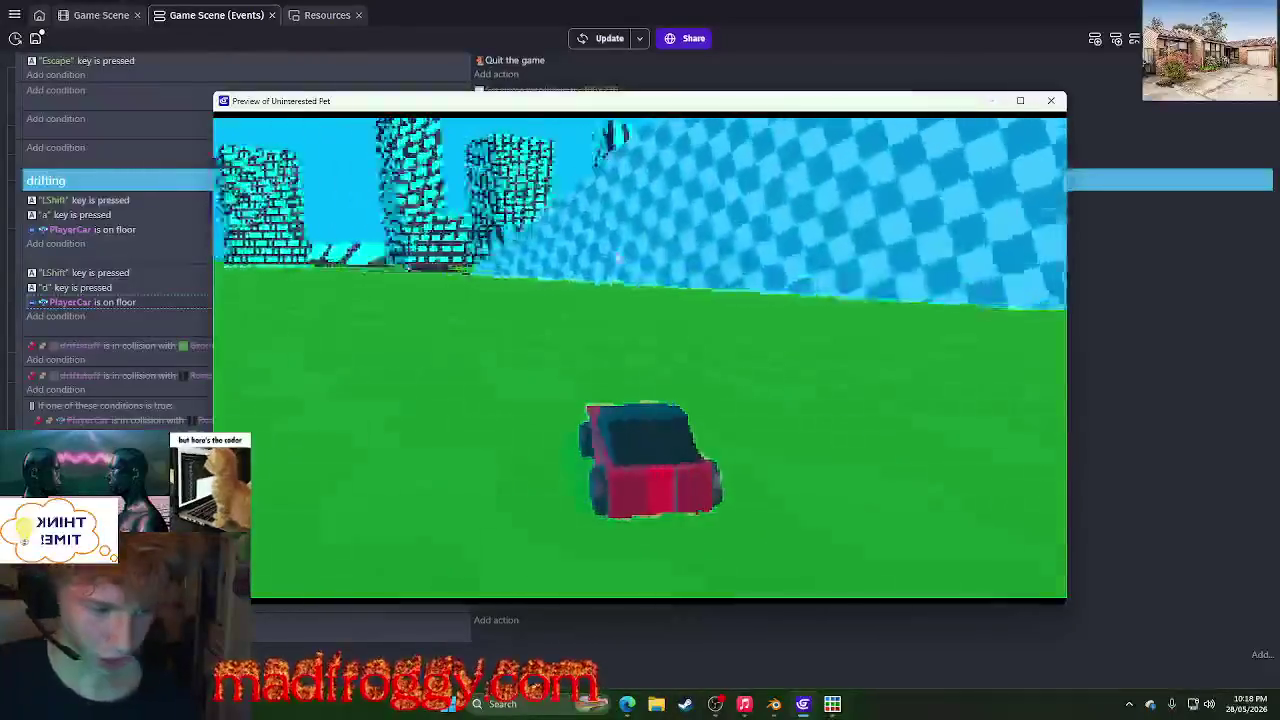
key("a")
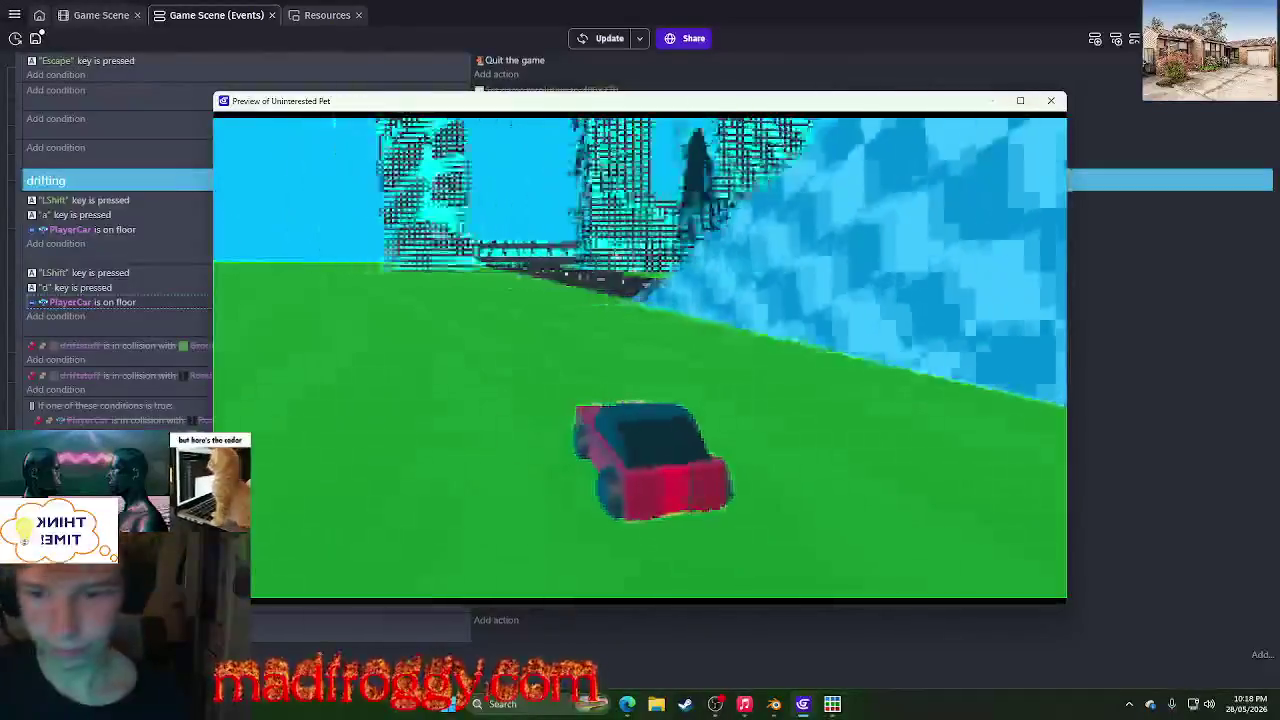
key("a")
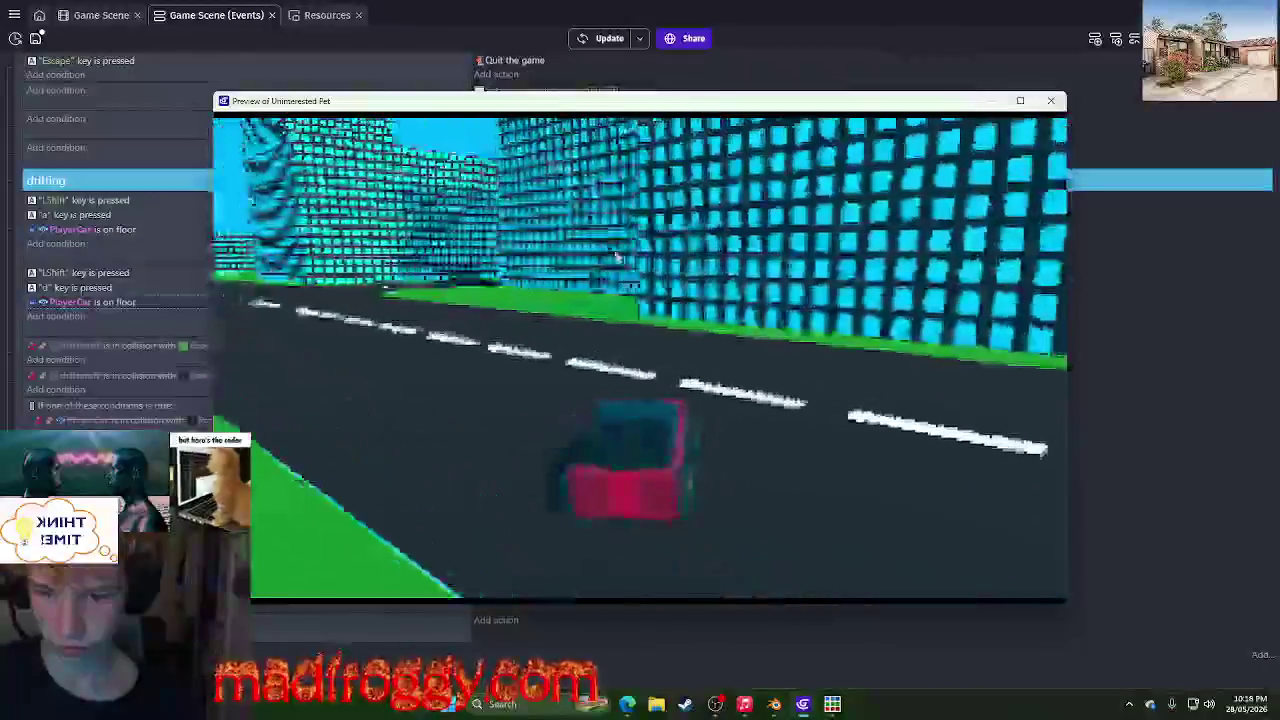
key("d")
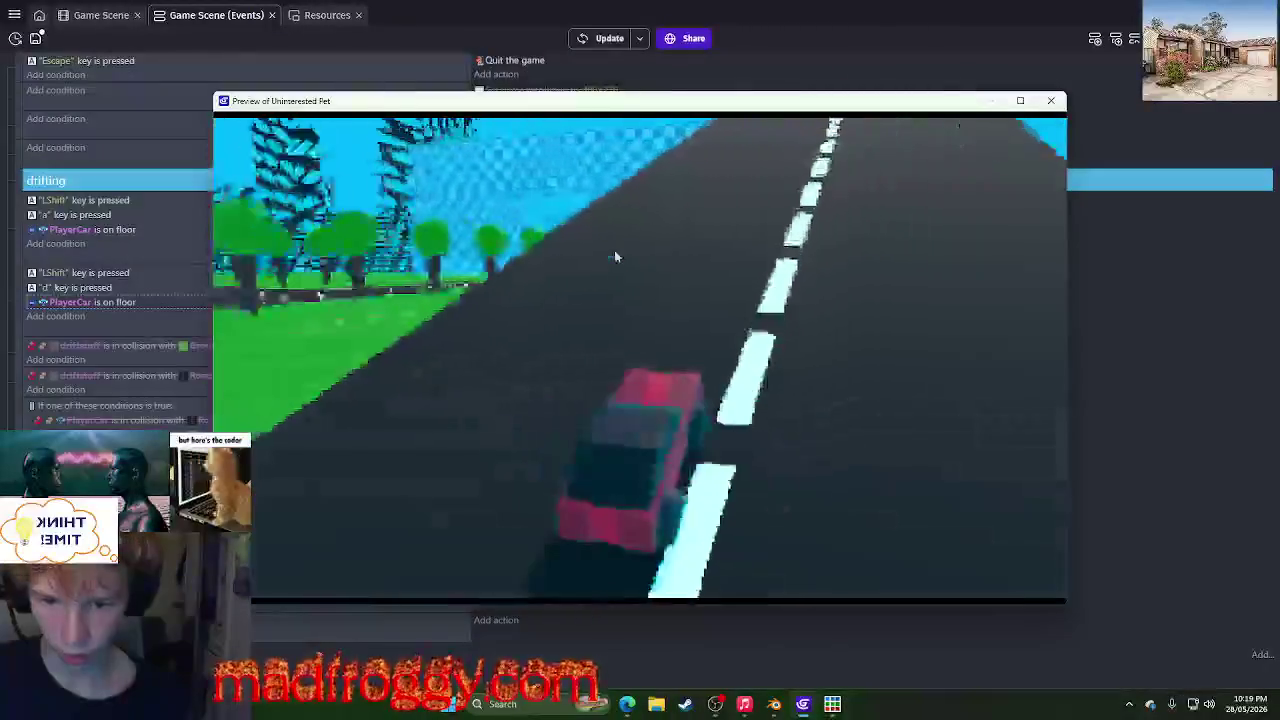
key("d")
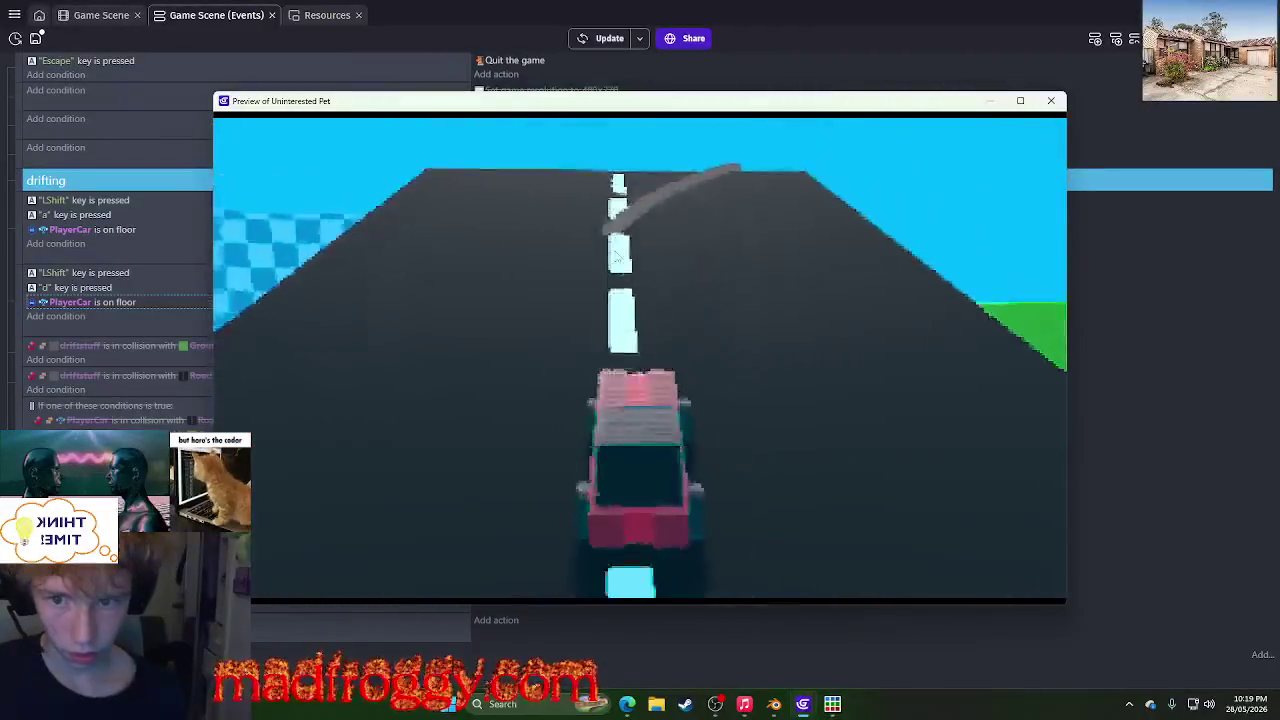
key("d")
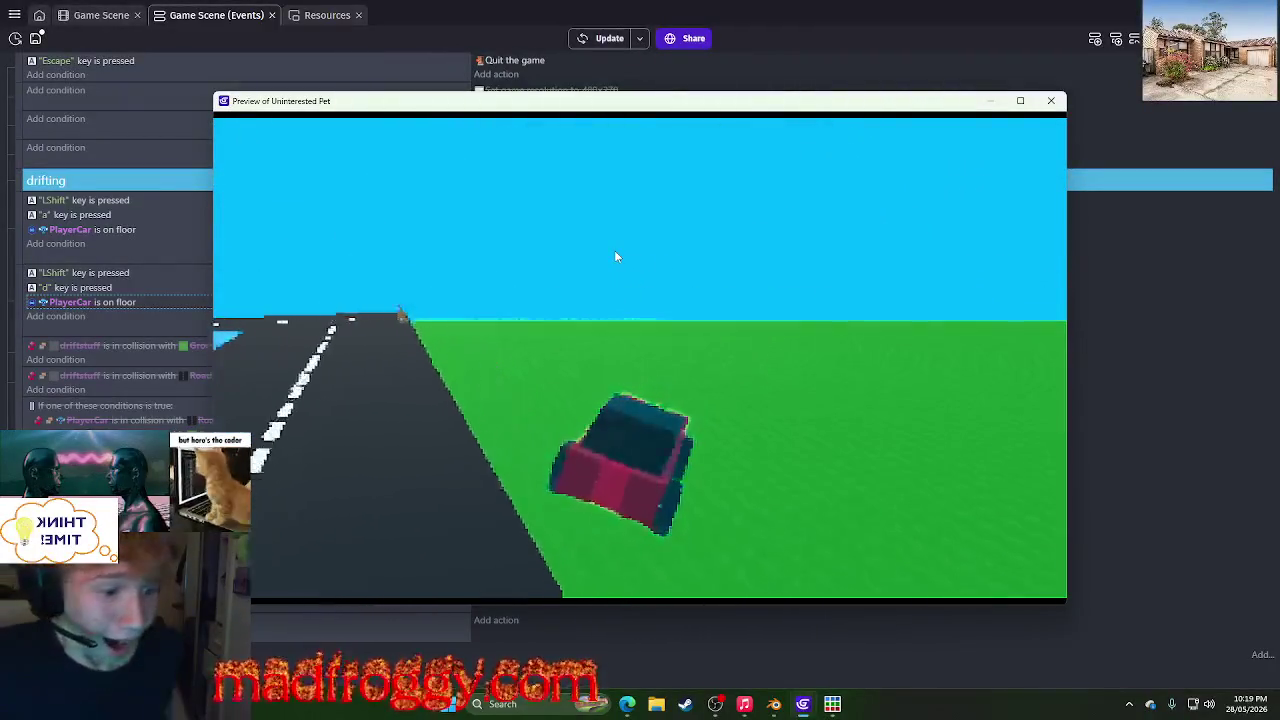
key("d")
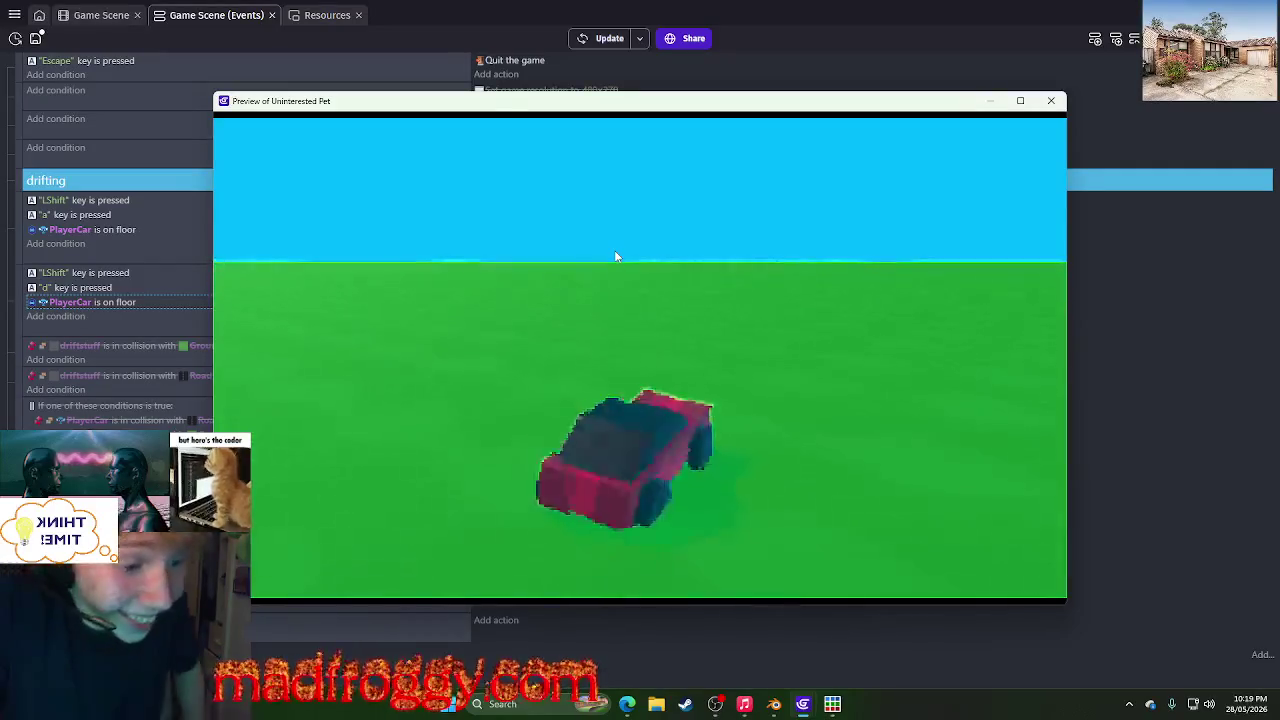
key("d")
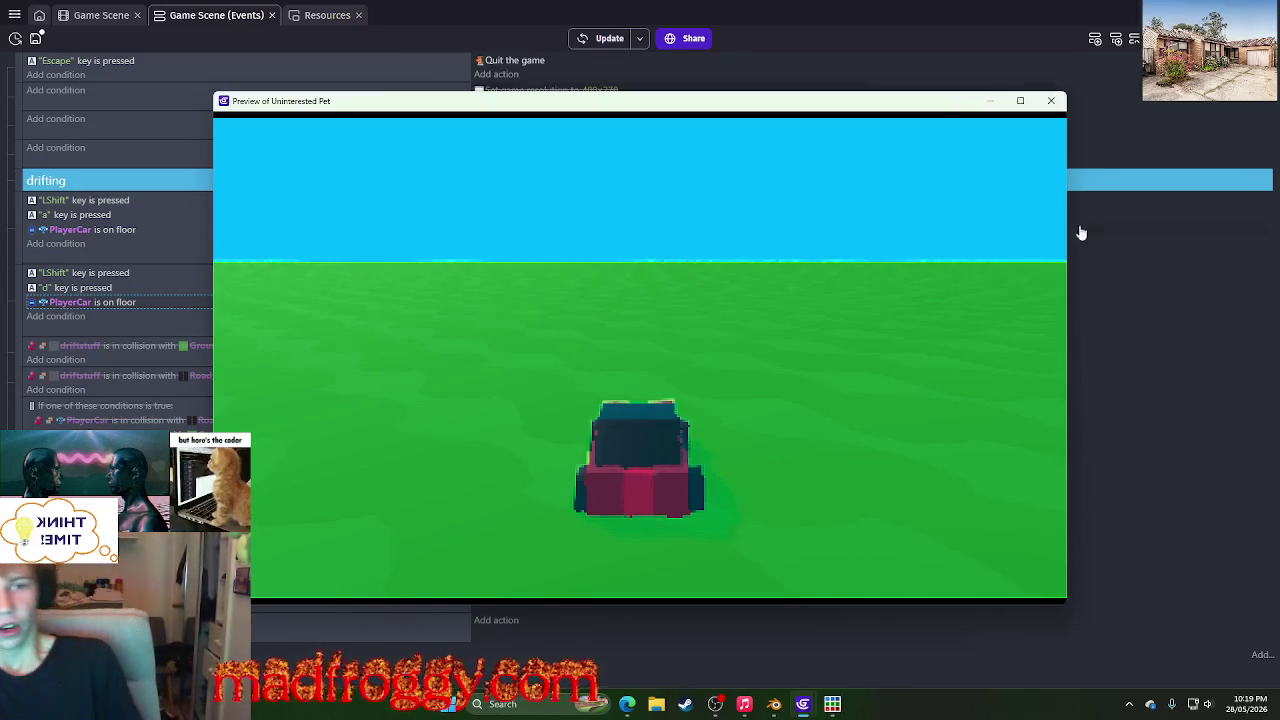
left_click(1051, 100)
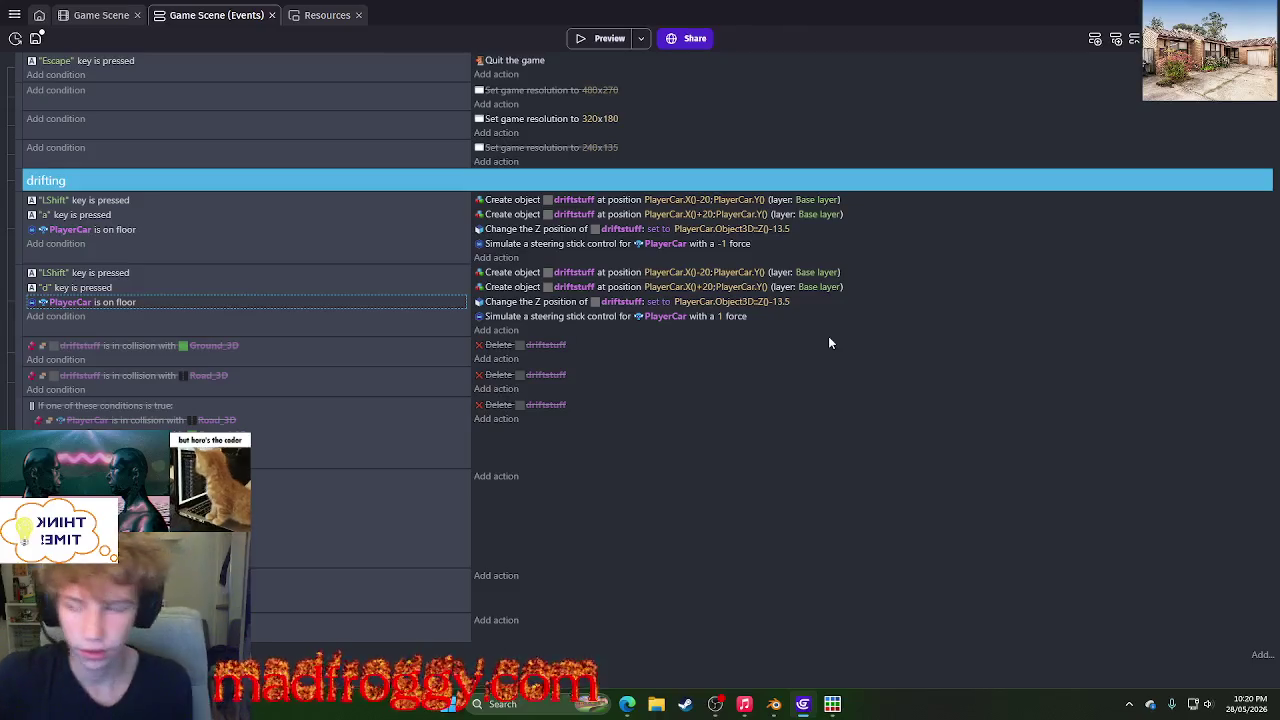
- Save the GDevelop project with Ctrl+S
key("ctrl+s")
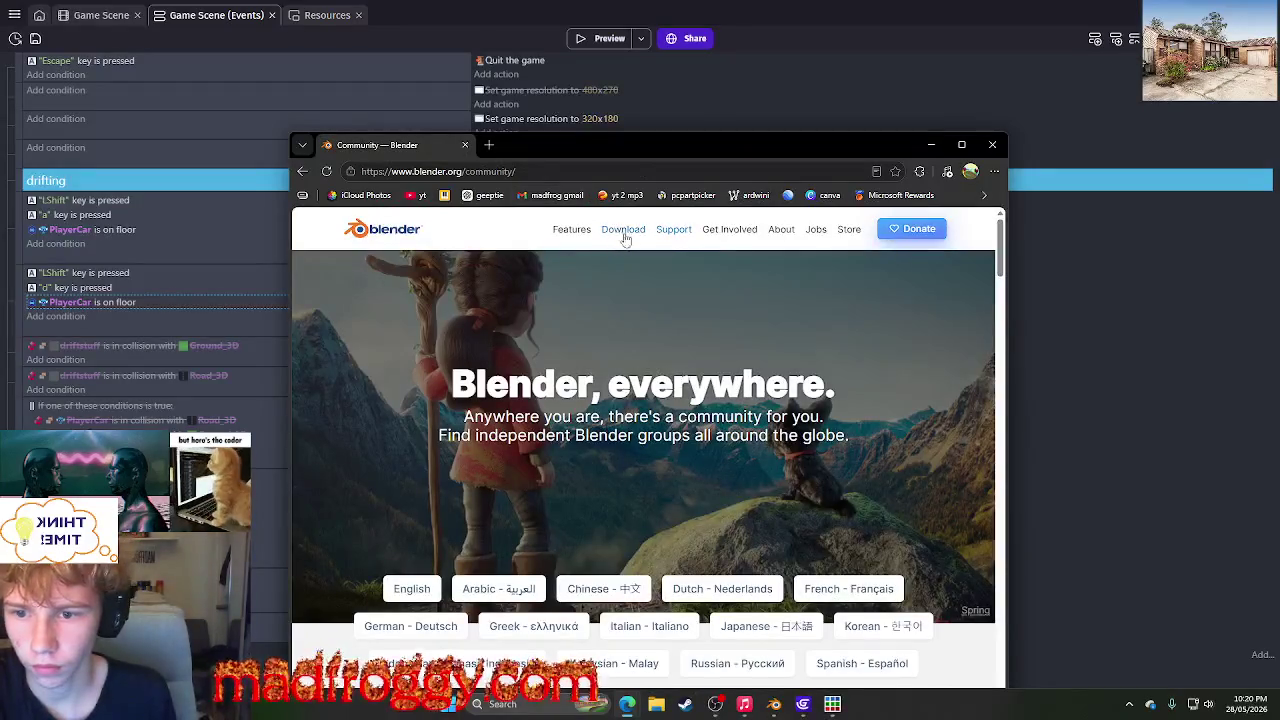
- Open blender.org's Jobs page in a maximized browser and scroll through the listings
left_click(812, 232)
double_click(634, 147)
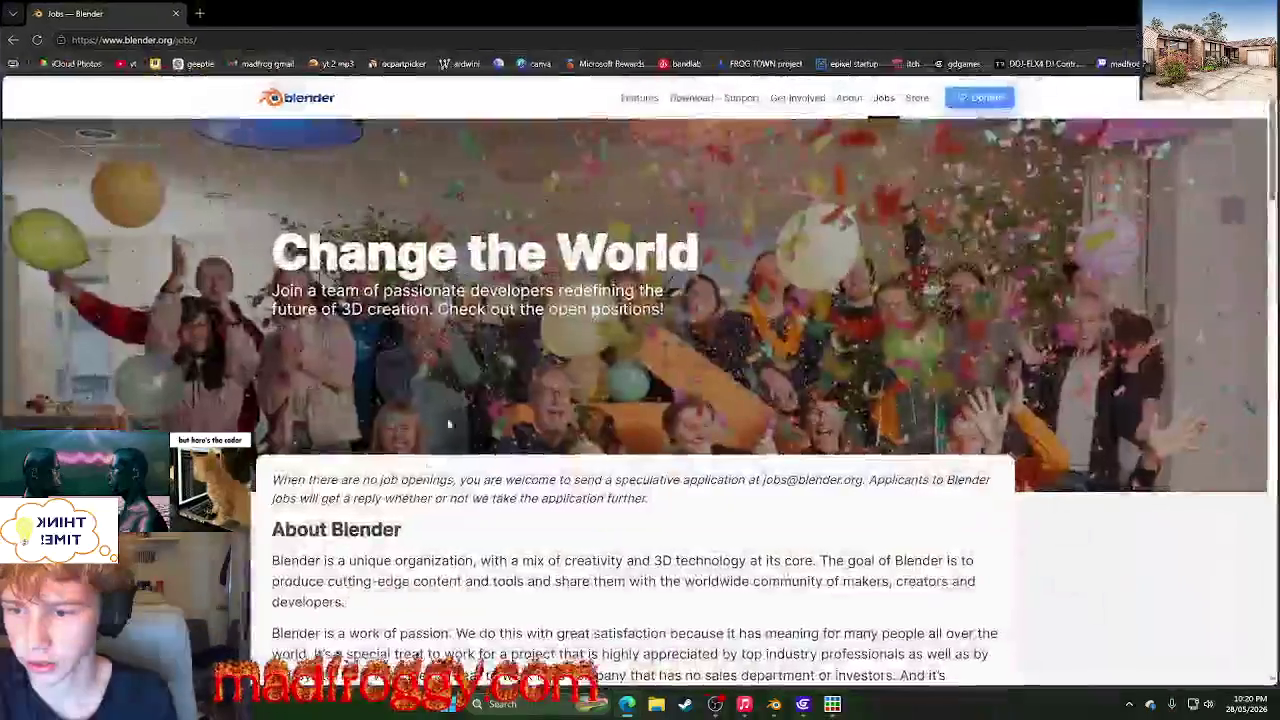
scroll(410, 494, "down", 5)
scroll(410, 494, "down", 3)
scroll(400, 492, "down", 4)
scroll(340, 488, "up", 3)
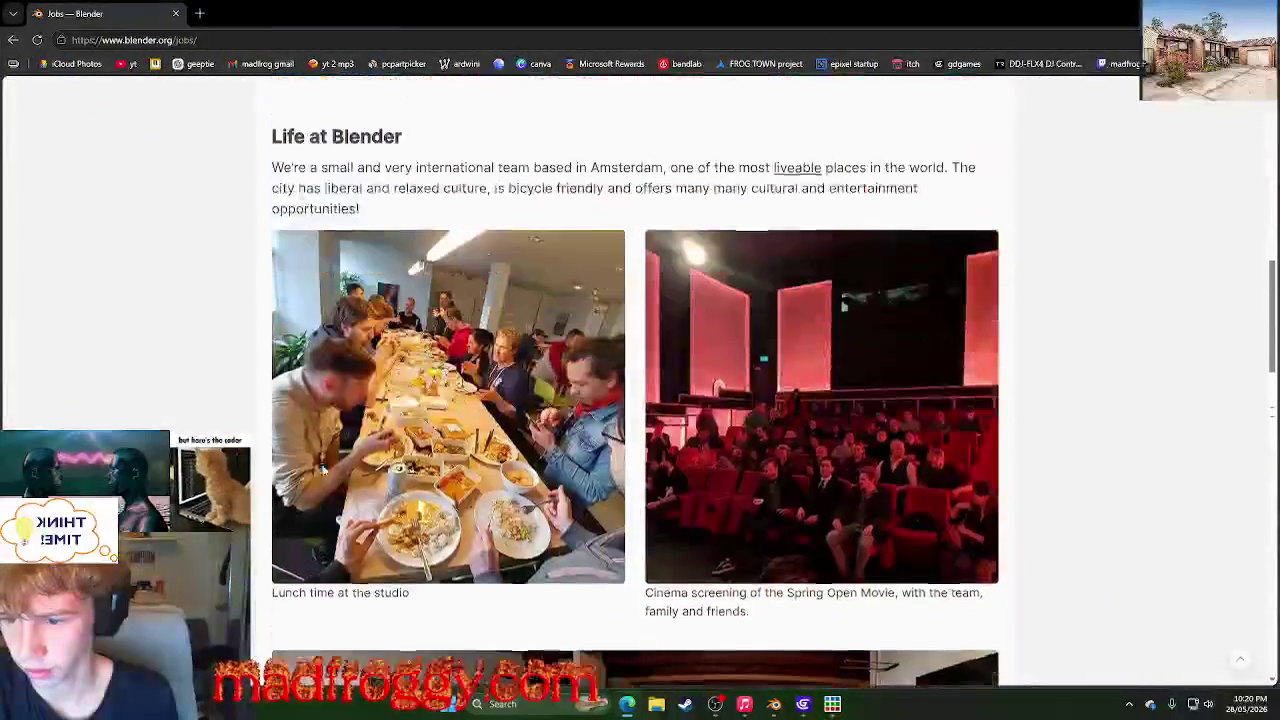
scroll(1080, 443, "down", 4)
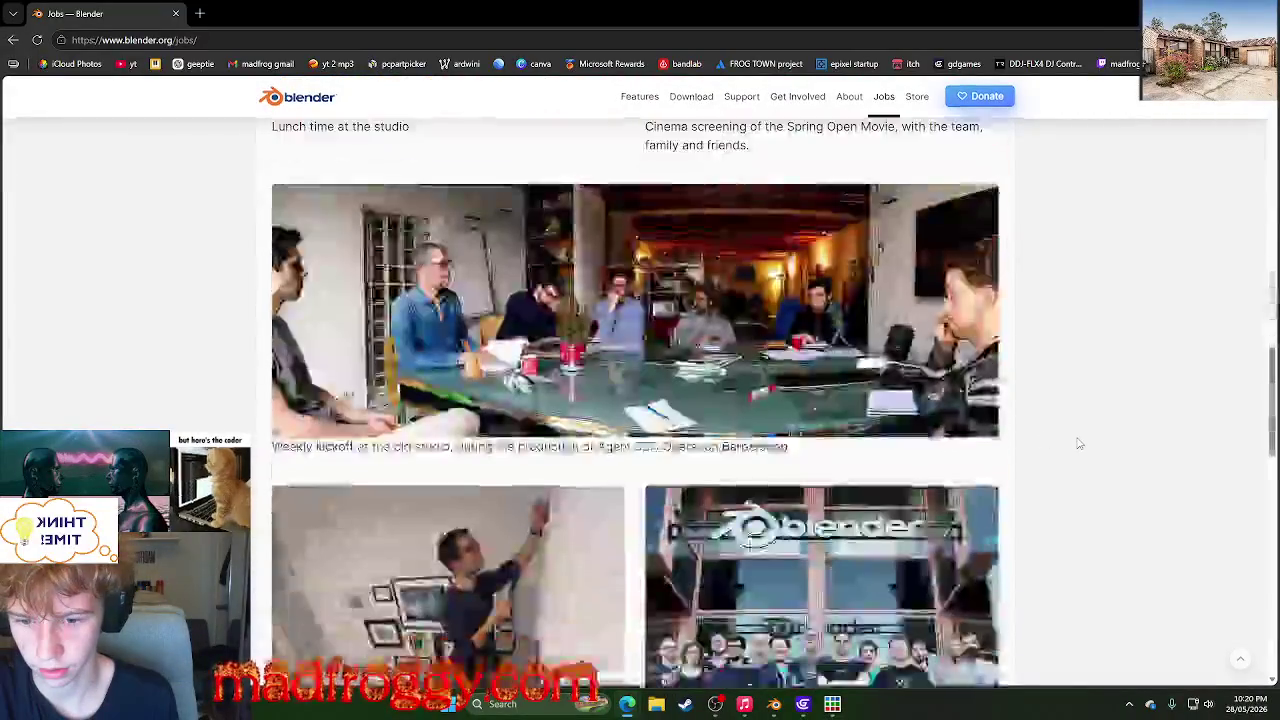
scroll(1080, 443, "down", 1)
scroll(1079, 443, "down", 3)
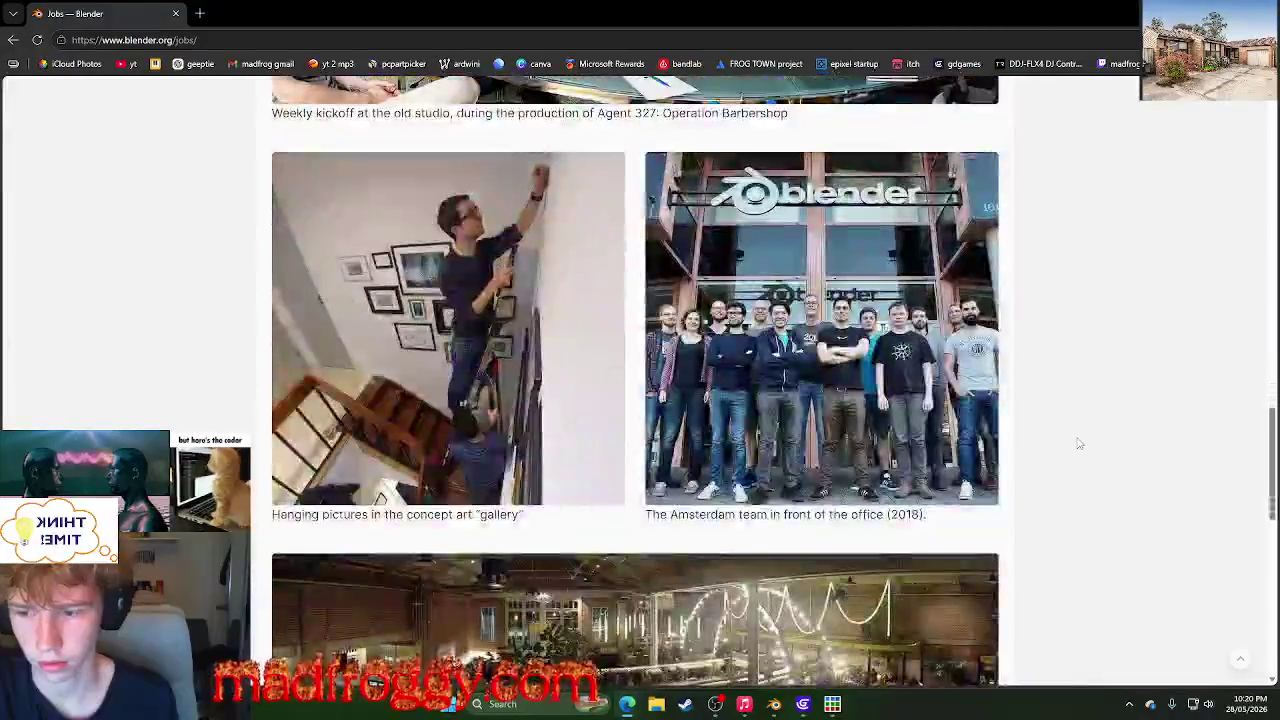
scroll(1079, 443, "down", 4)
scroll(1078, 443, "down", 3)
scroll(1078, 443, "up", 2)
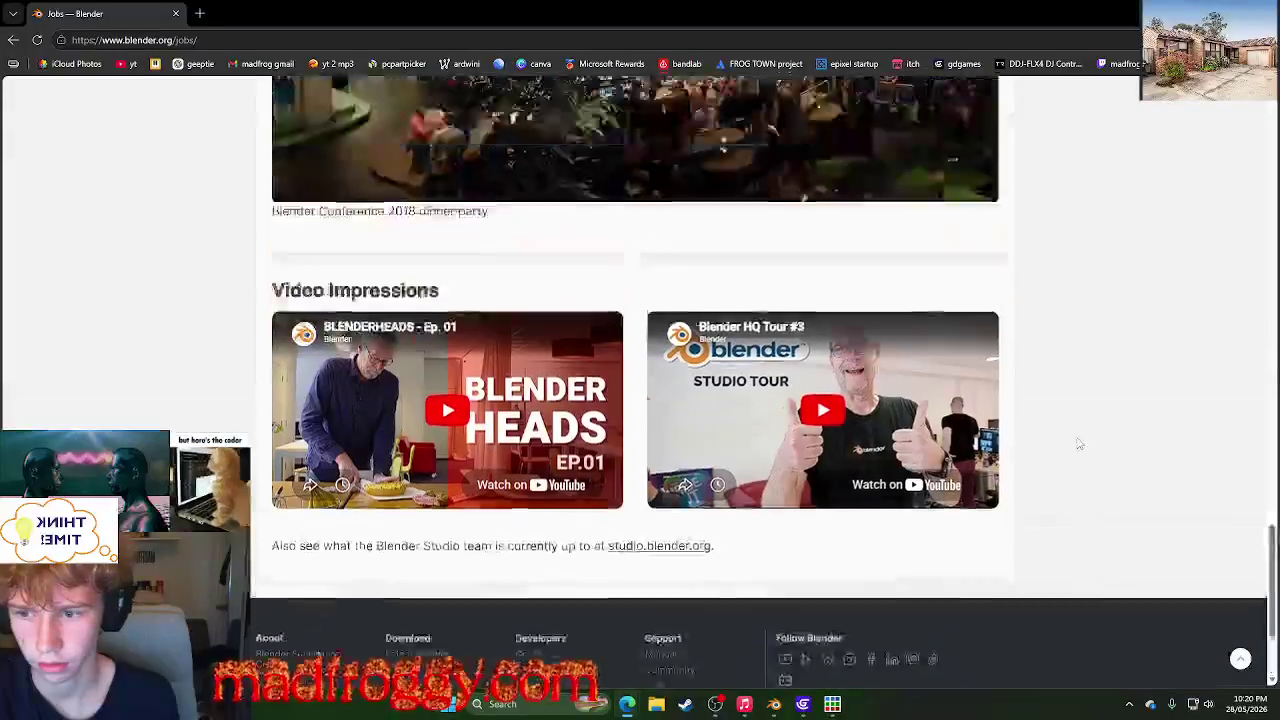
scroll(1078, 443, "up", 3)
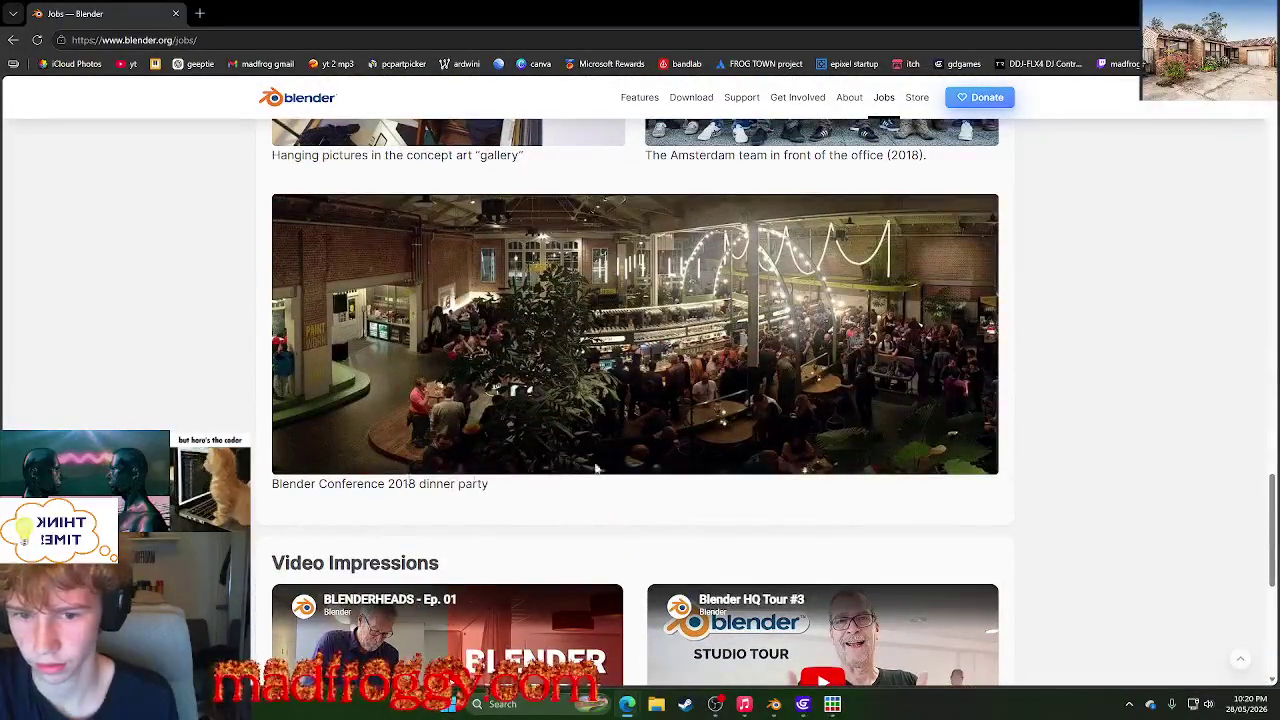
scroll(596, 468, "down", 3)
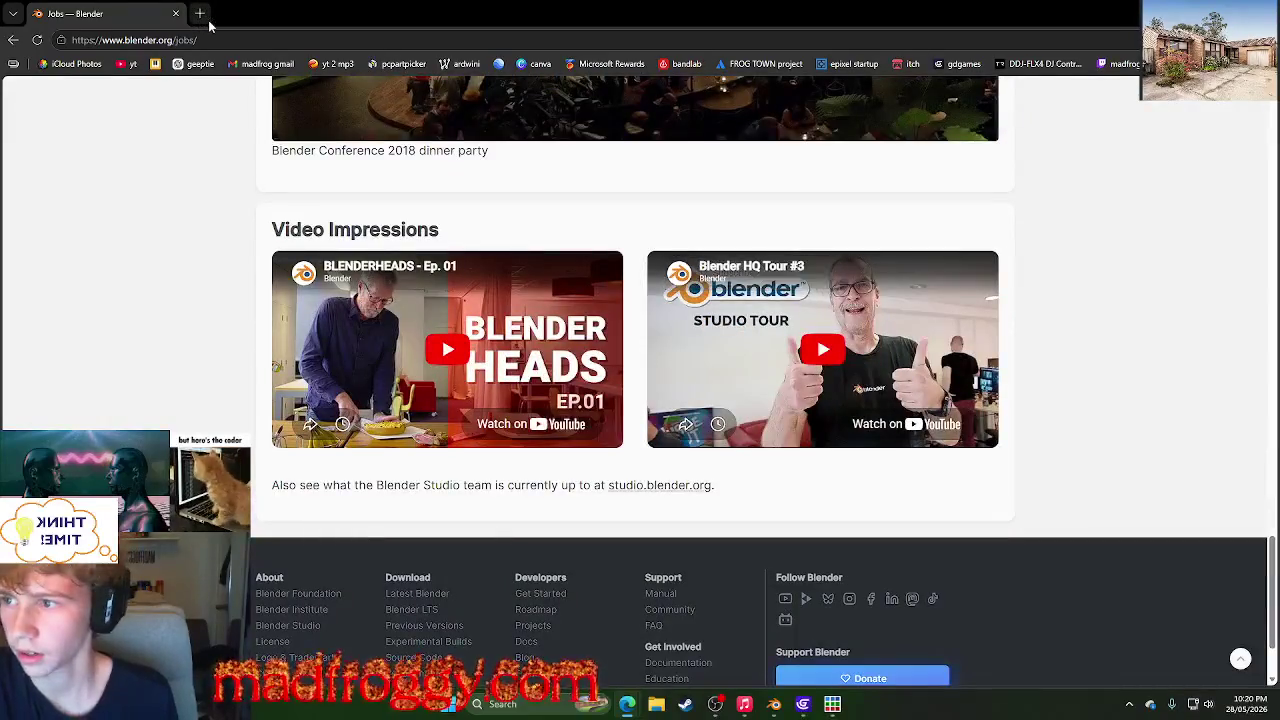
- Return to the Community page and open Support, scrolling to the Community Support forums
left_click(203, 16)
left_click(75, 14)
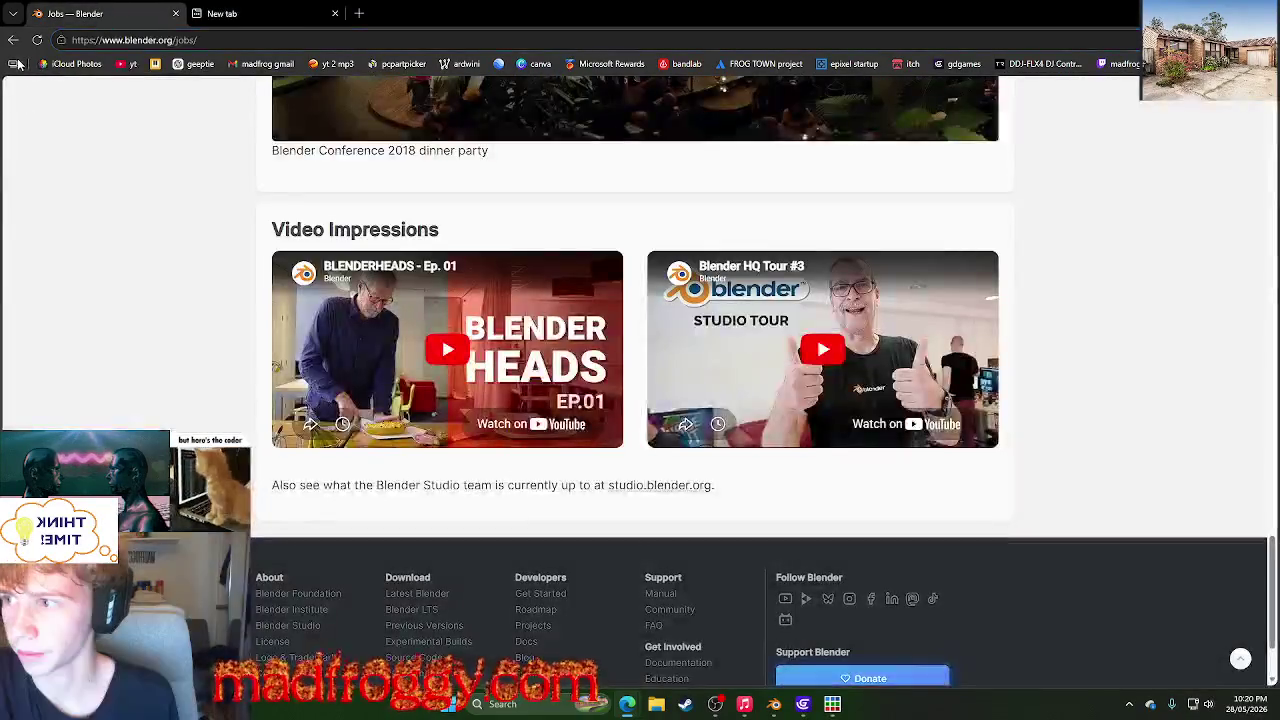
scroll(40, 130, "up", 5)
left_click(12, 40)
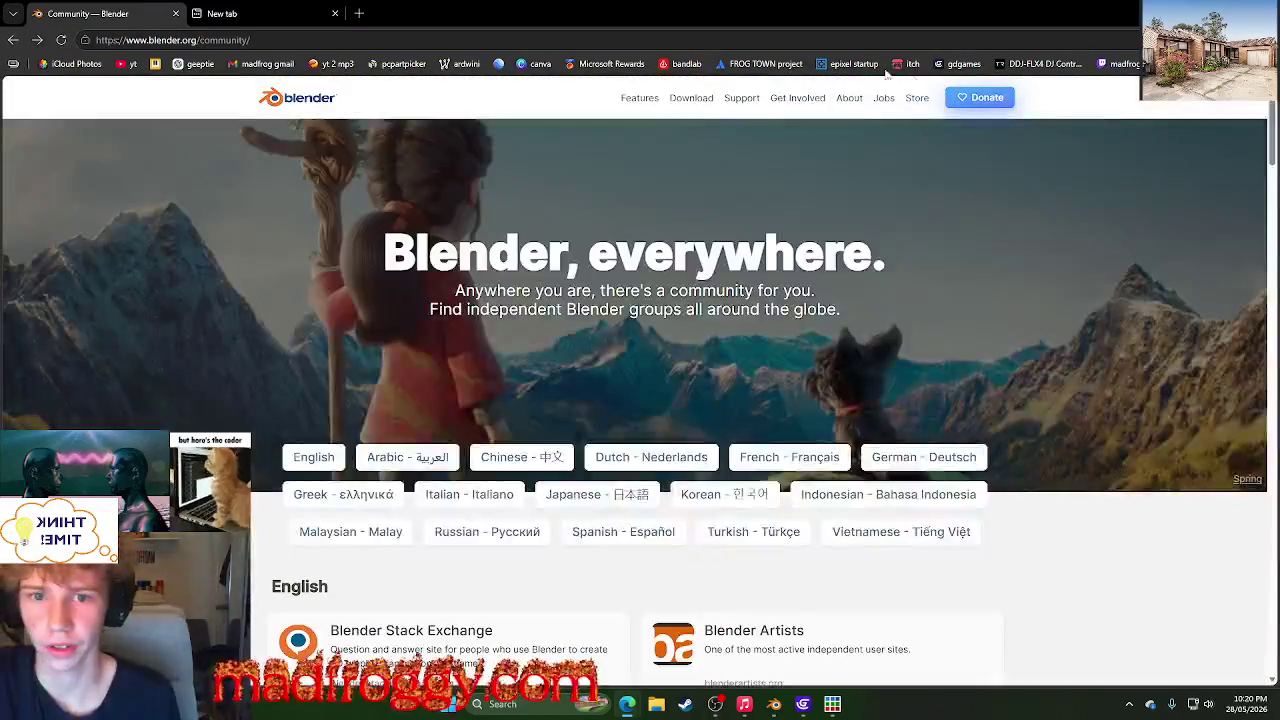
left_click(731, 110)
scroll(660, 485, "down", 5)
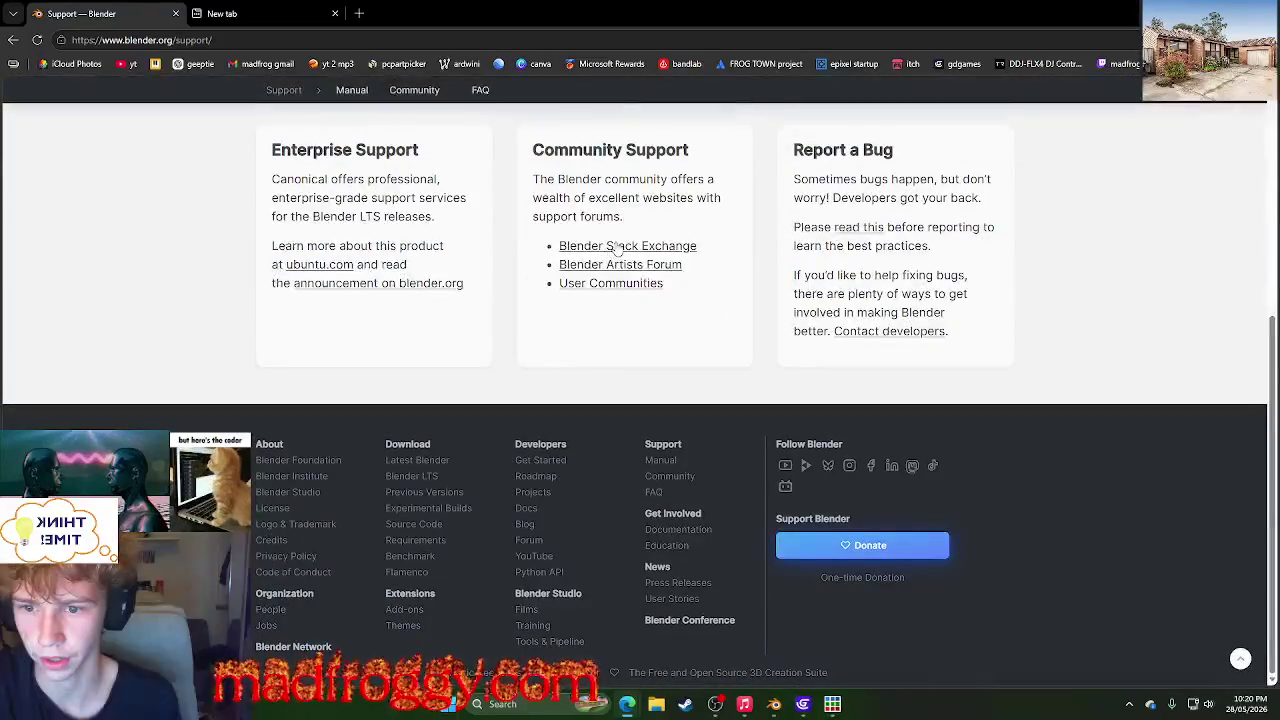
- Open the inbox comment notification on the animated-GIF-as-UV-map question
left_click(250, 13)
left_click(335, 13)
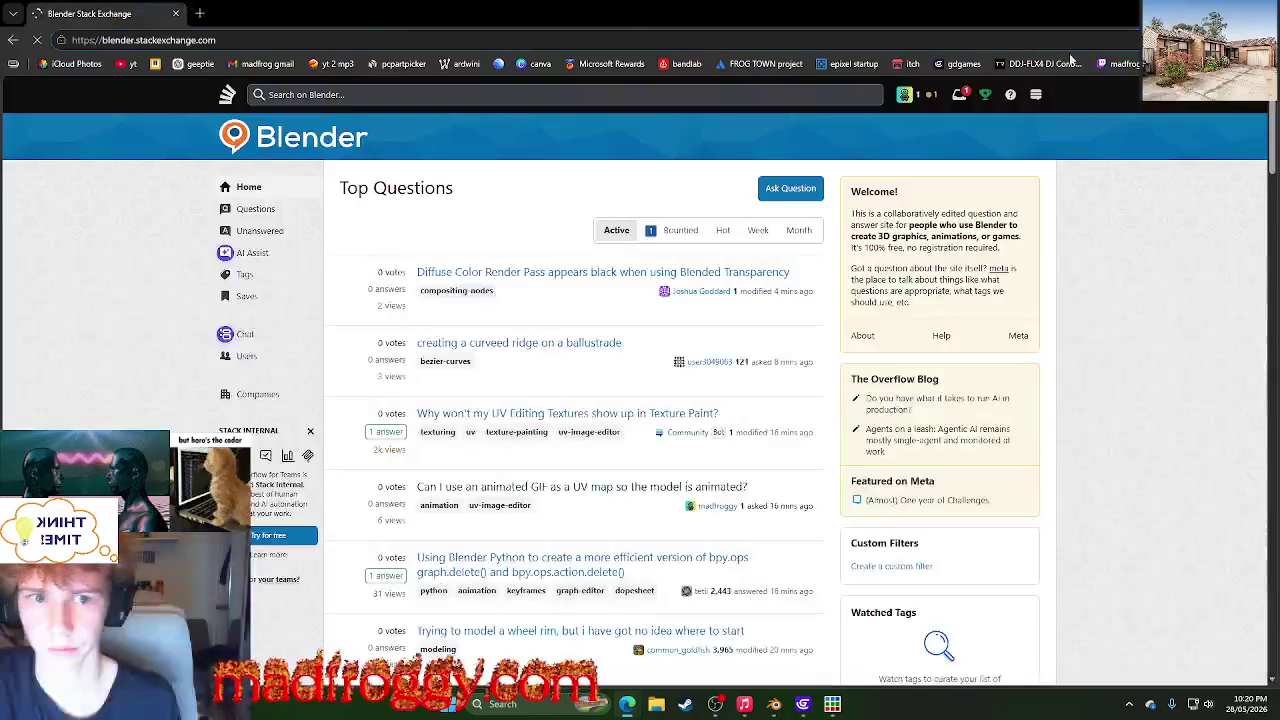
left_click(966, 96)
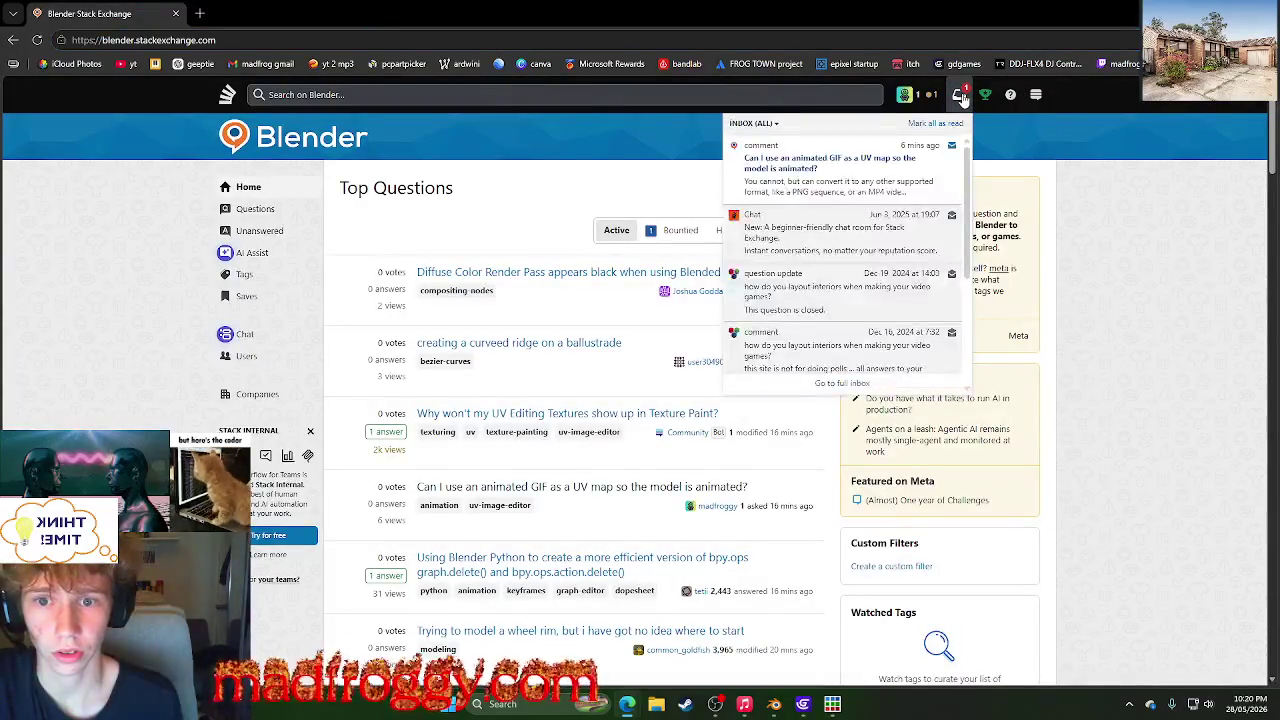
left_click(855, 167)
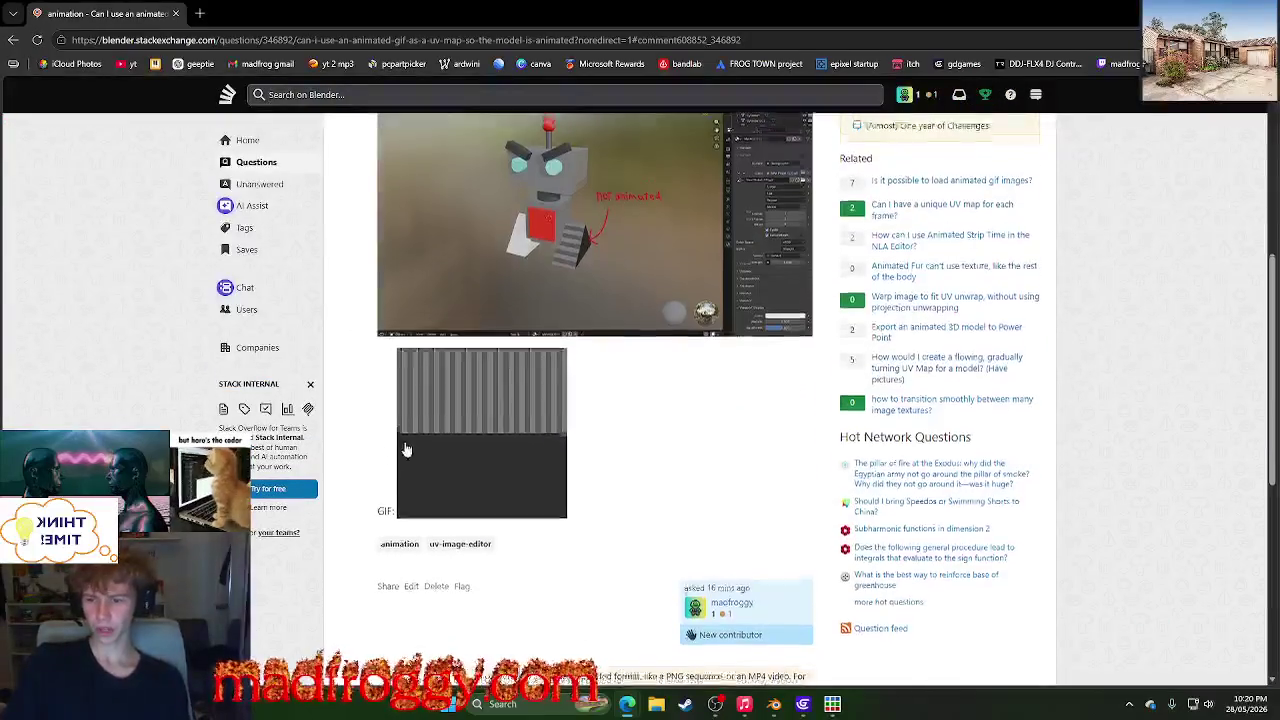
scroll(408, 411, "down", 3)
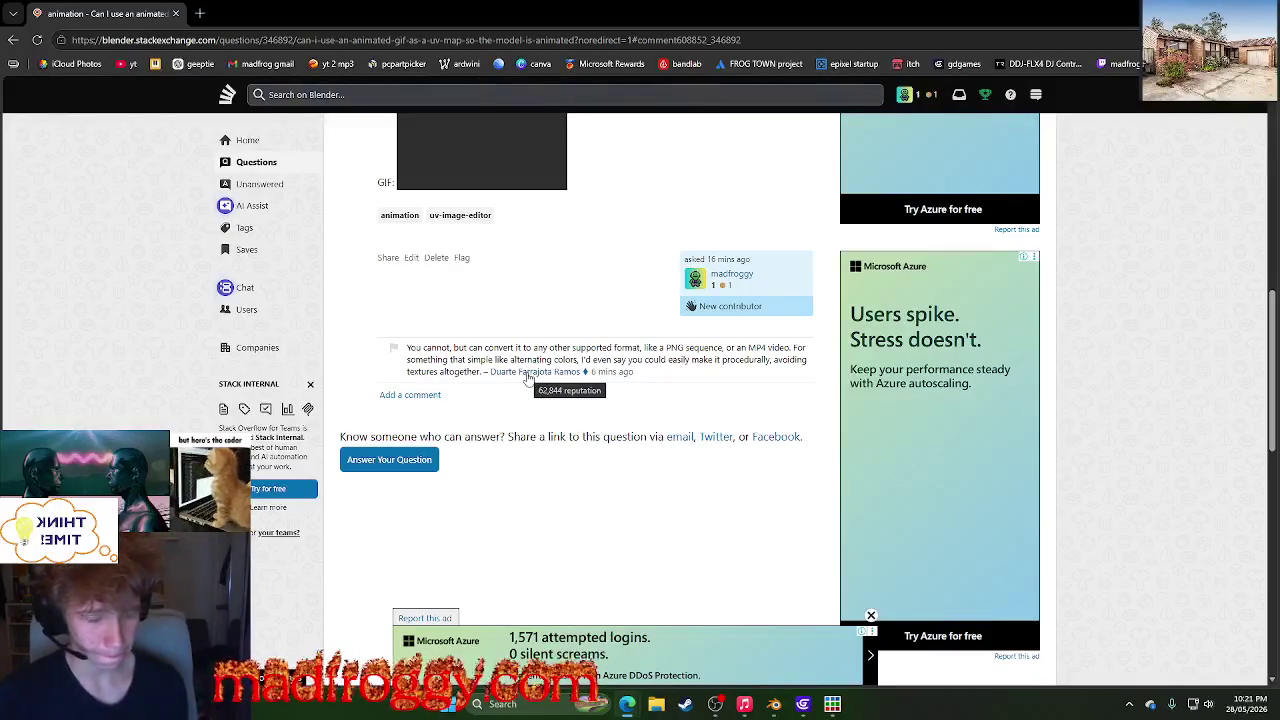
- Look over the commenter's profile page, then return to the question
left_click(528, 375)
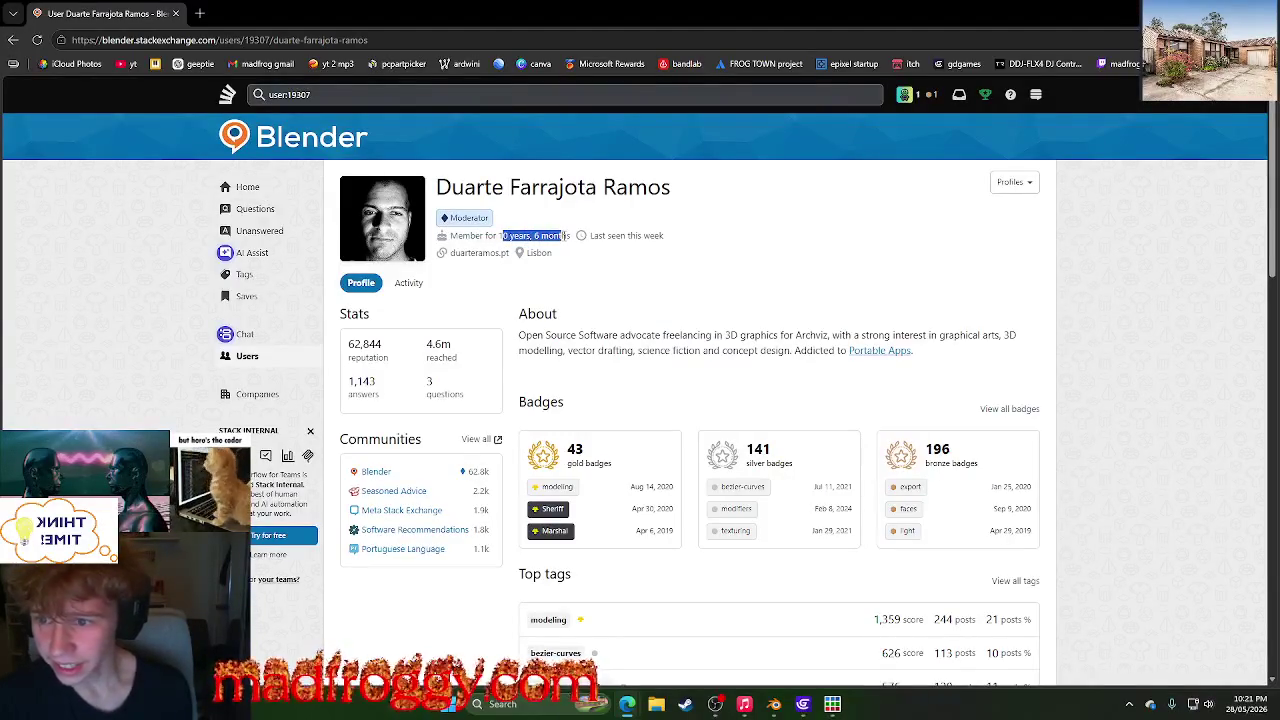
left_click(625, 300)
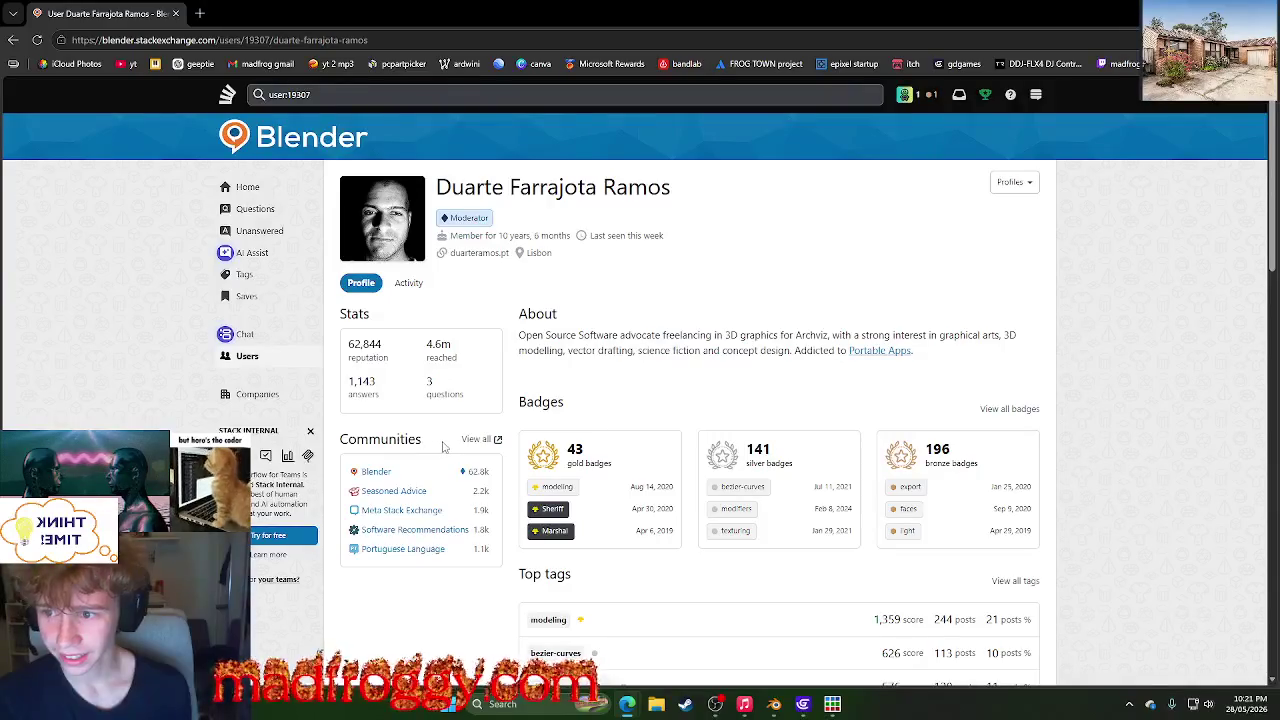
scroll(440, 440, "down", 3)
scroll(330, 288, "up", 1)
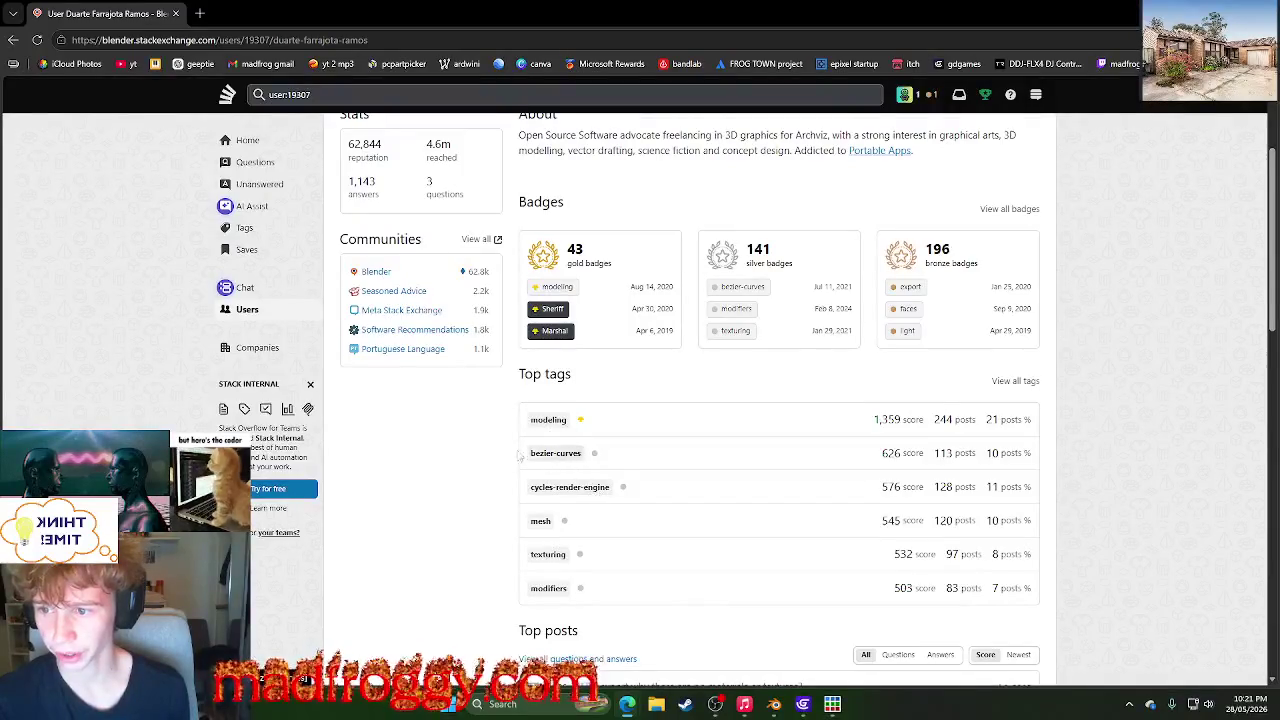
scroll(427, 438, "down", 4)
scroll(427, 438, "up", 10)
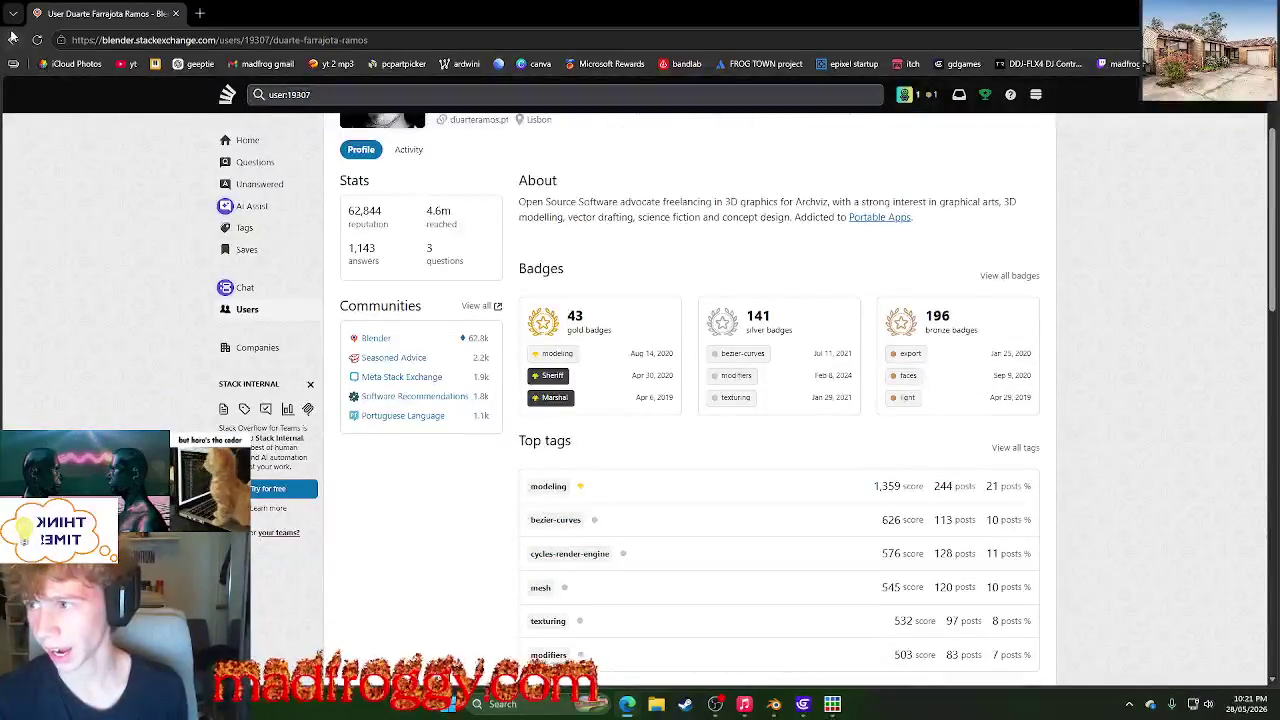
key("alt+Left")
scroll(527, 365, "up", 2)
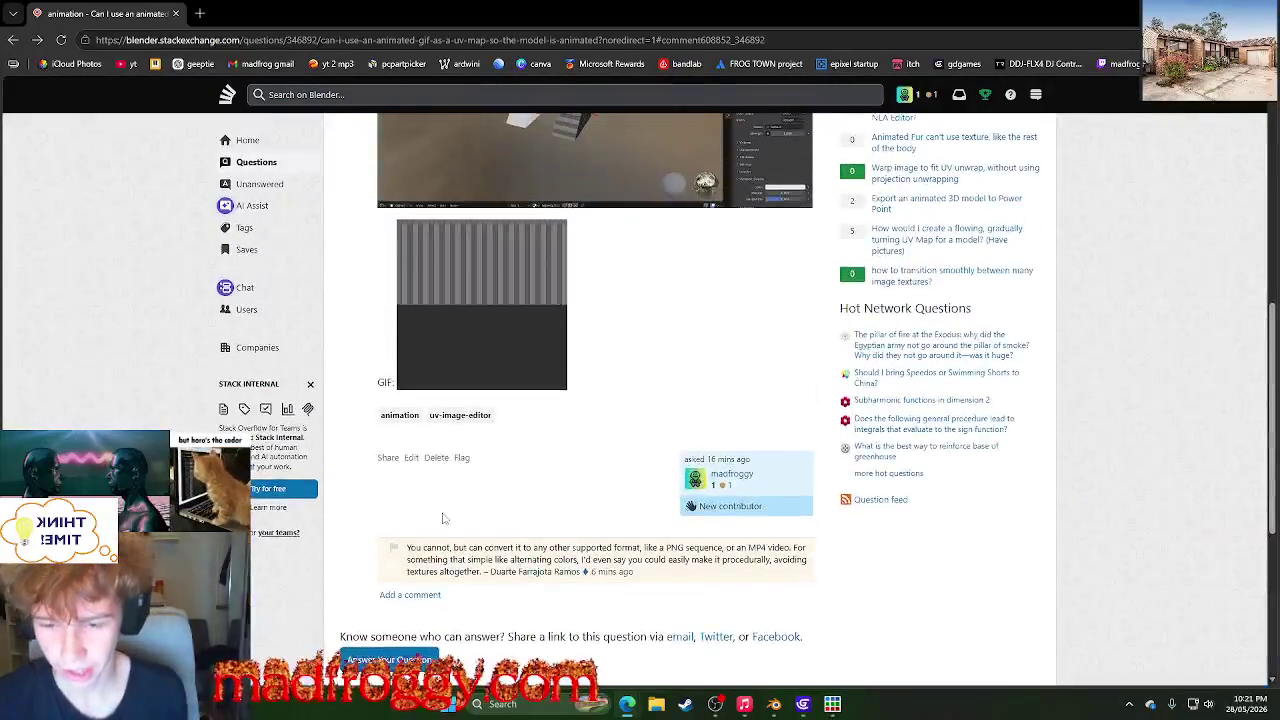
- Highlight the words 'PNG sequence' in the reply comment
mouse_move(416, 548)
left_mouse_down()
mouse_move(786, 549)
mouse_move(797, 560)
left_mouse_up()
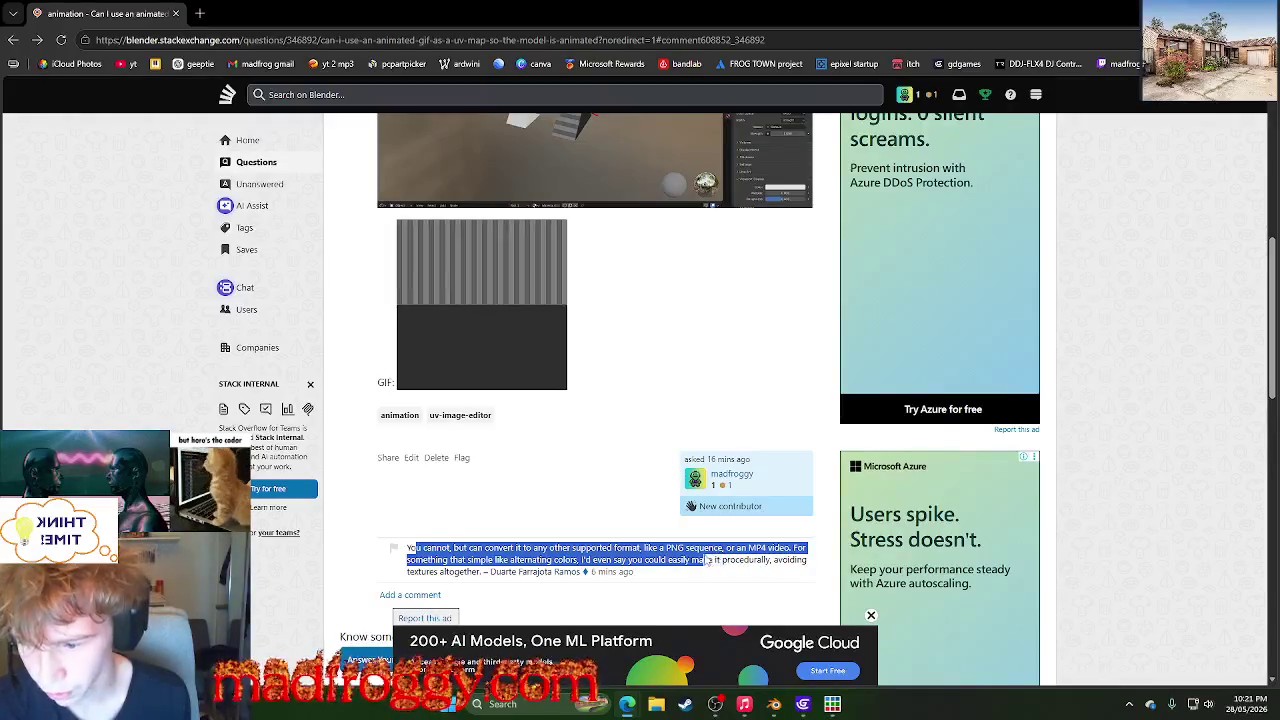
left_click(752, 565)
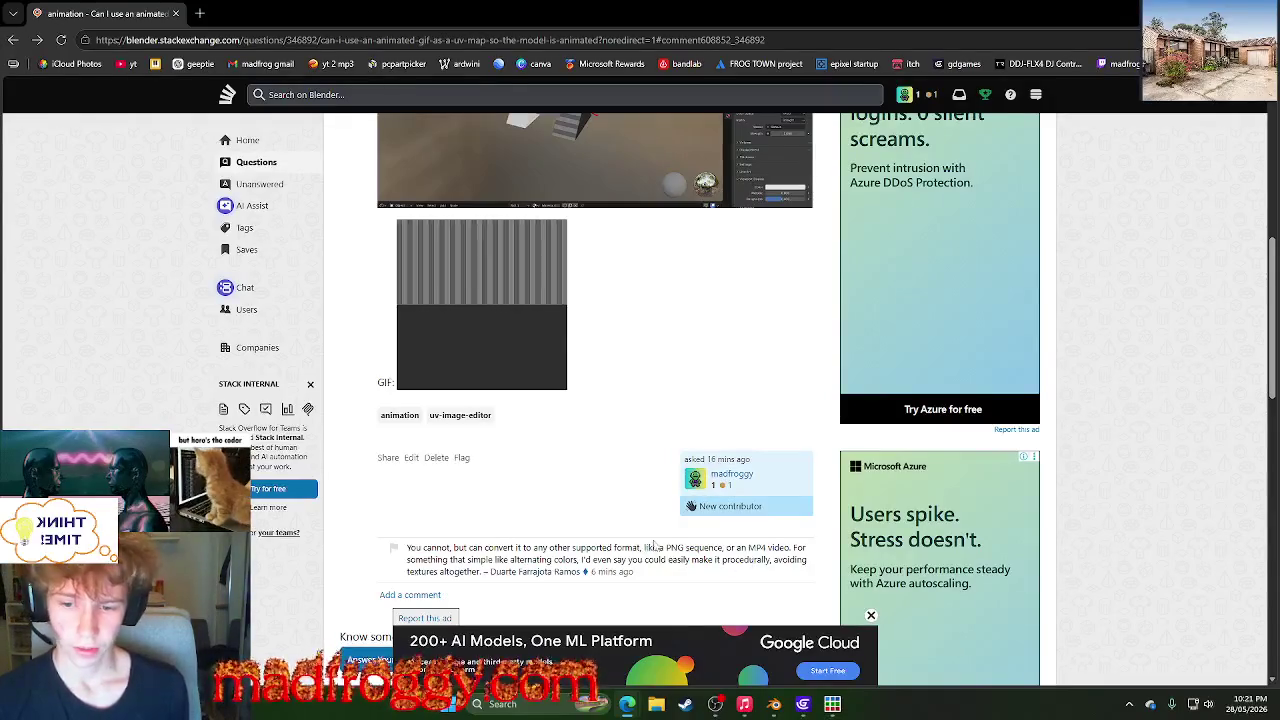
left_click_drag(667, 548, 725, 548)
key("ctrl+c")
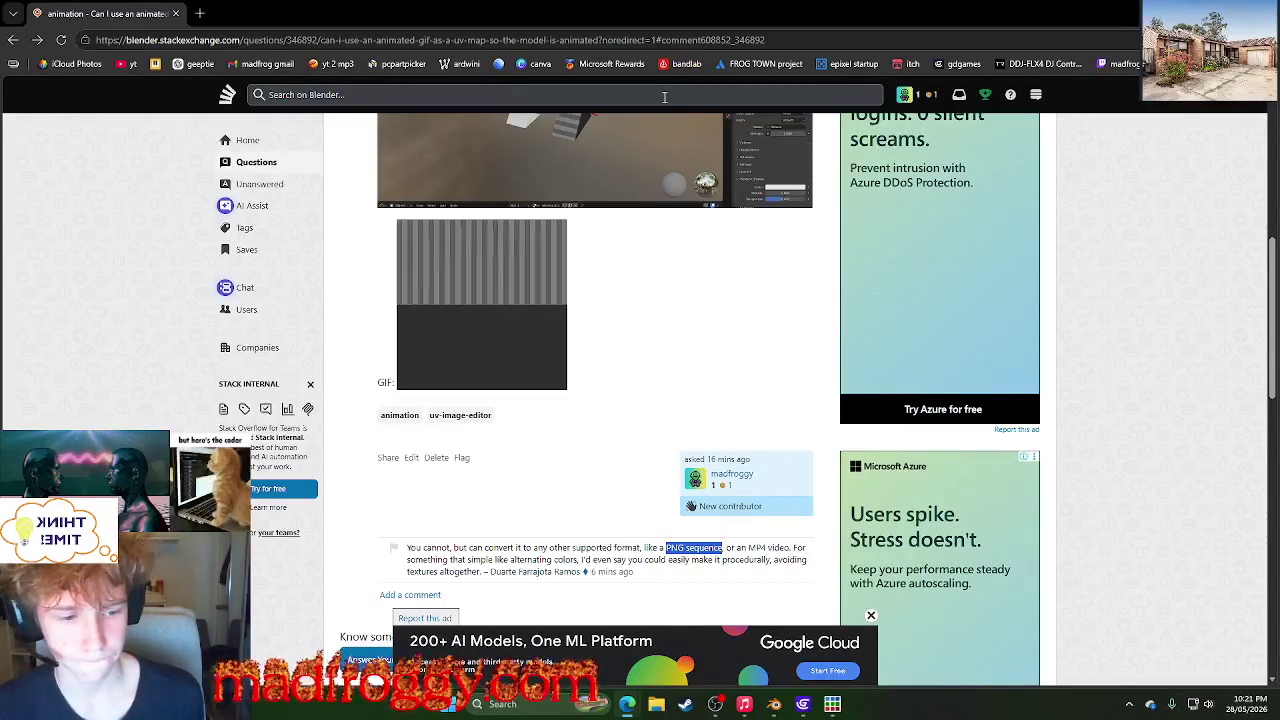
left_click(199, 13)
- Search the web for 'gif to mp4' and open ezgif's GIF to MP4 converter
key("ctrl+v")
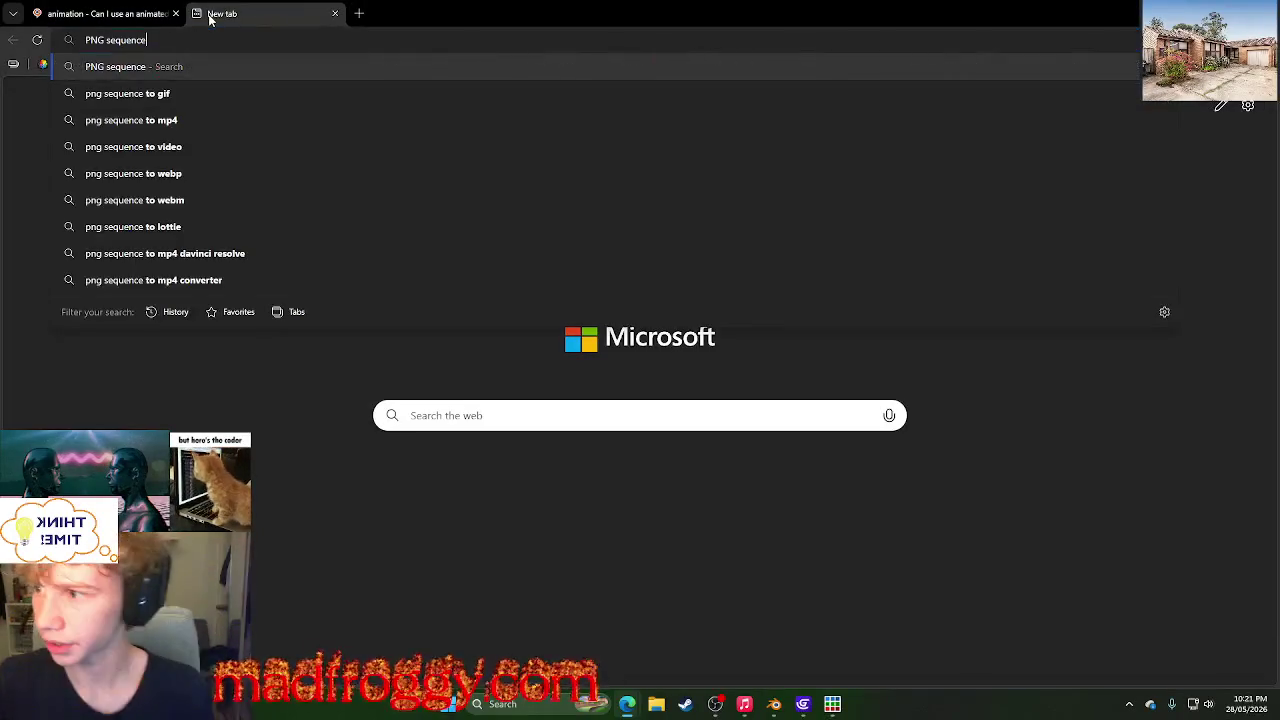
key("BackSpace")
key("BackSpace")
key("BackSpace")
key("BackSpace")
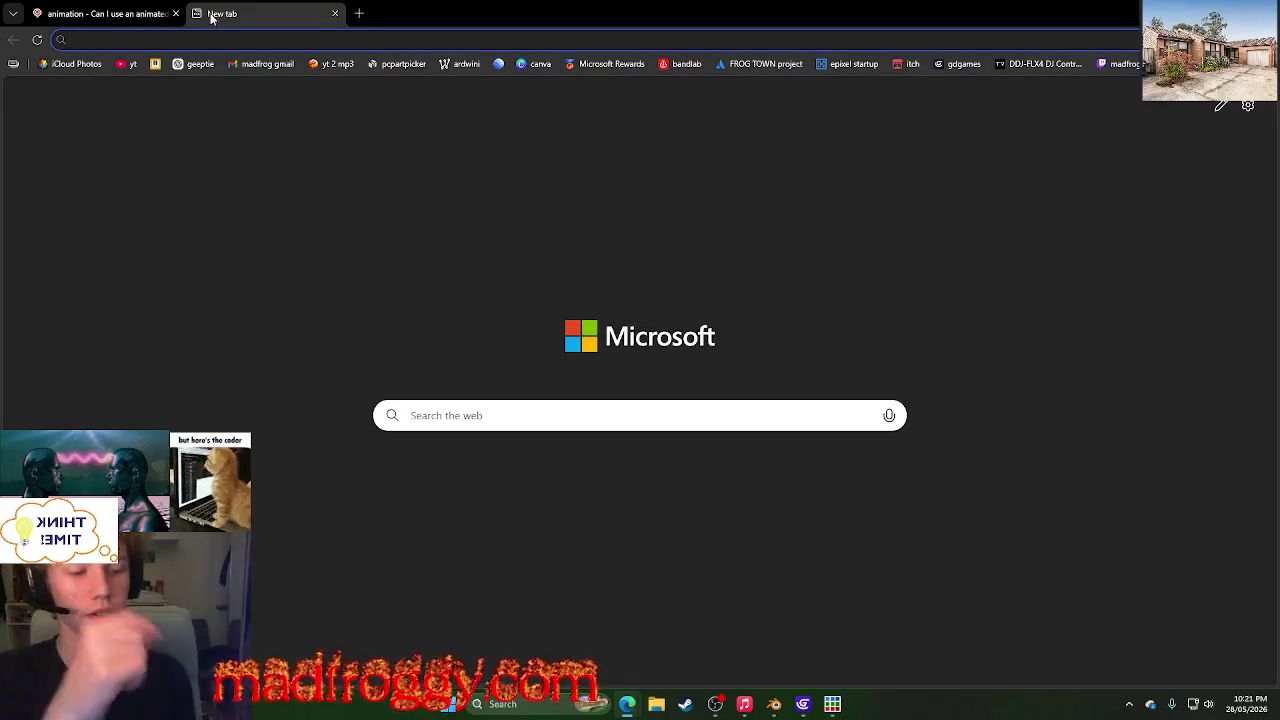
type("gif to mp4")
key("Return")
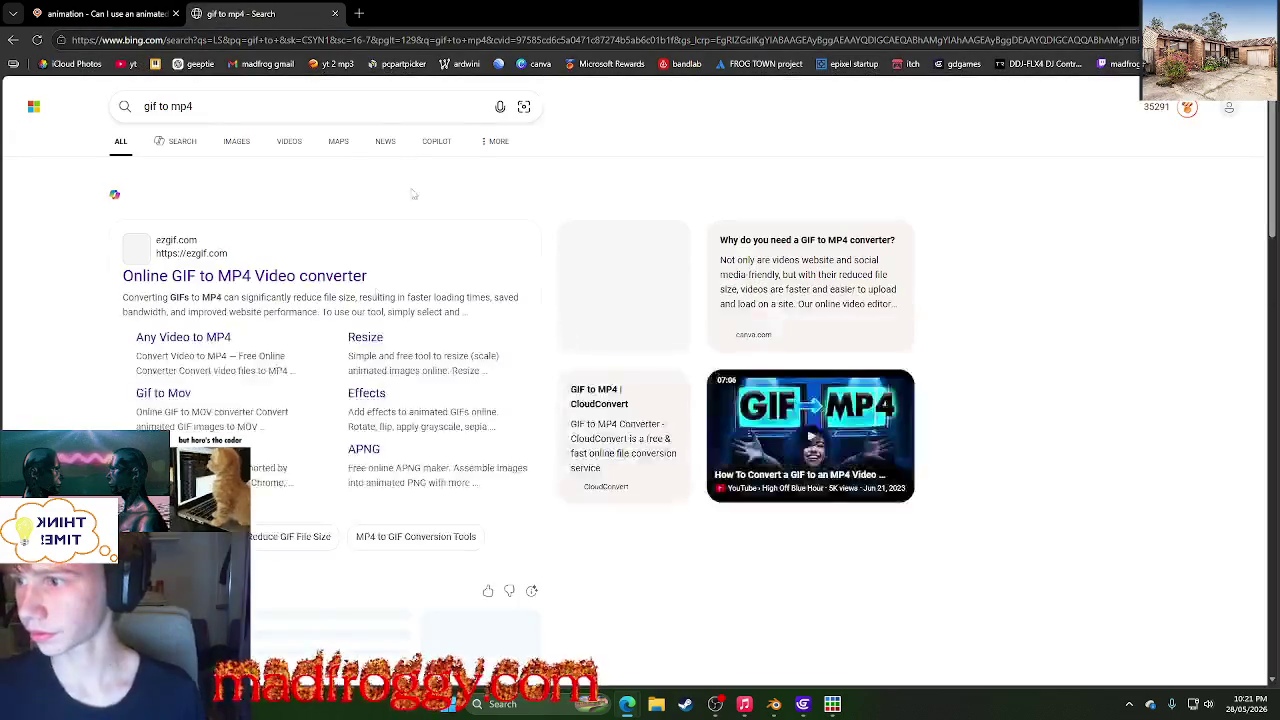
left_click(362, 284)
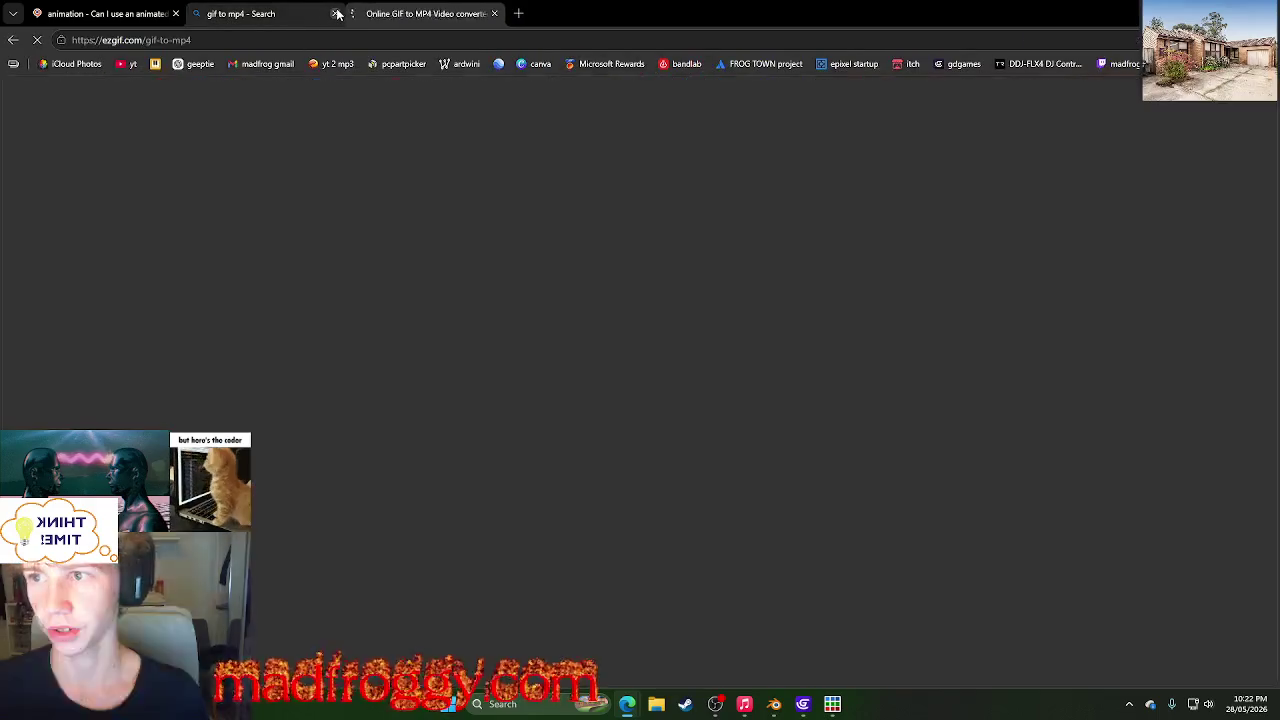
left_click(334, 13)
- Upload New Piskel (12).gif from Downloads to the ezgif converter
left_click(472, 417)
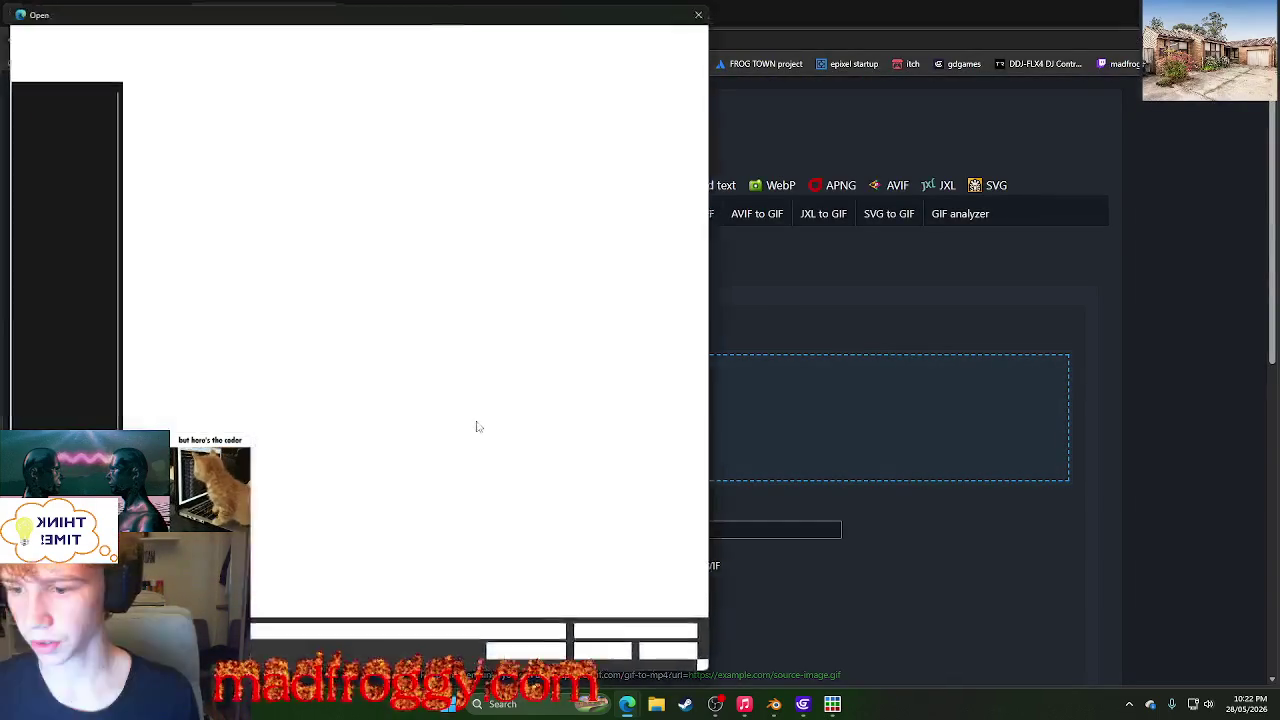
left_click(205, 115)
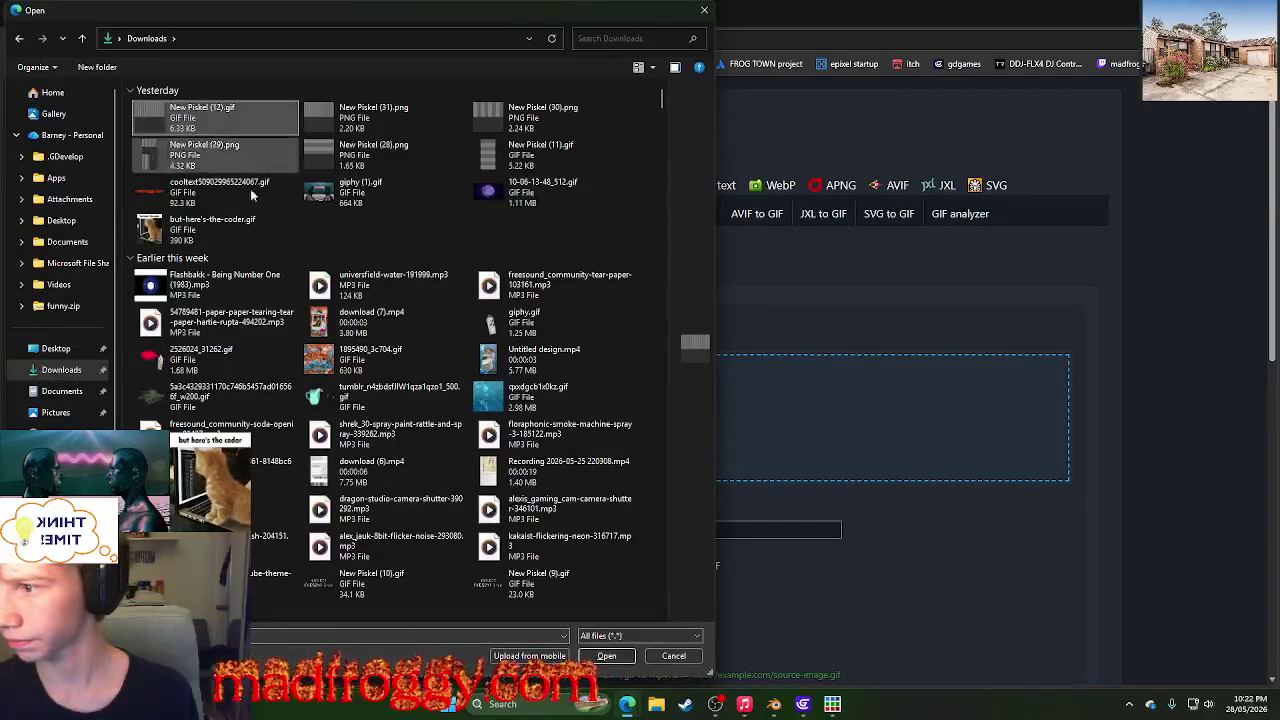
left_click(607, 656)
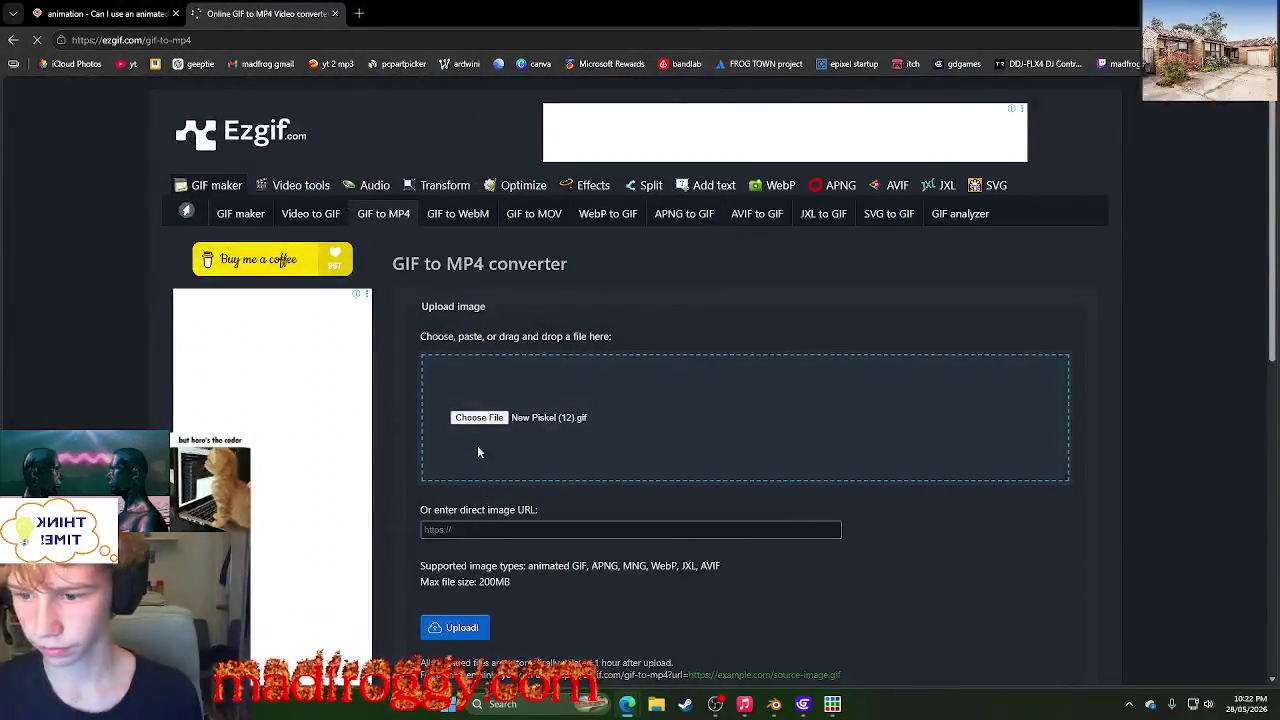
scroll(537, 446, "down", 2)
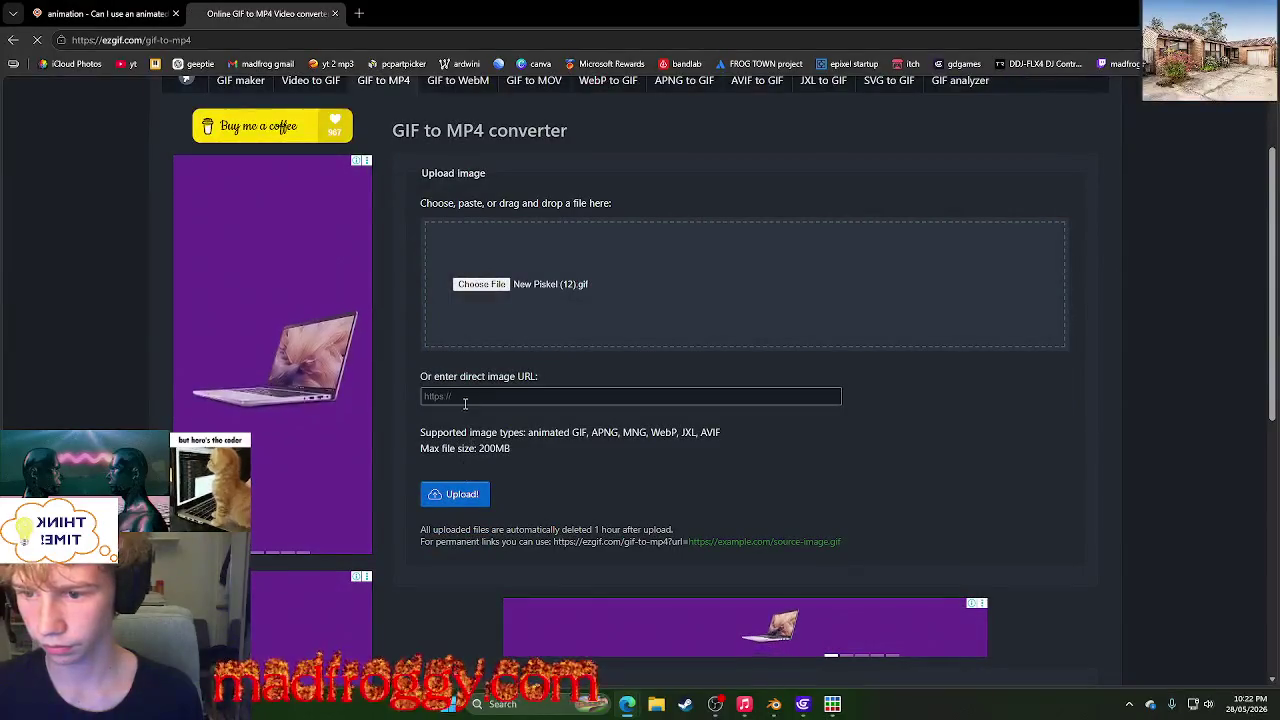
left_click(455, 494)
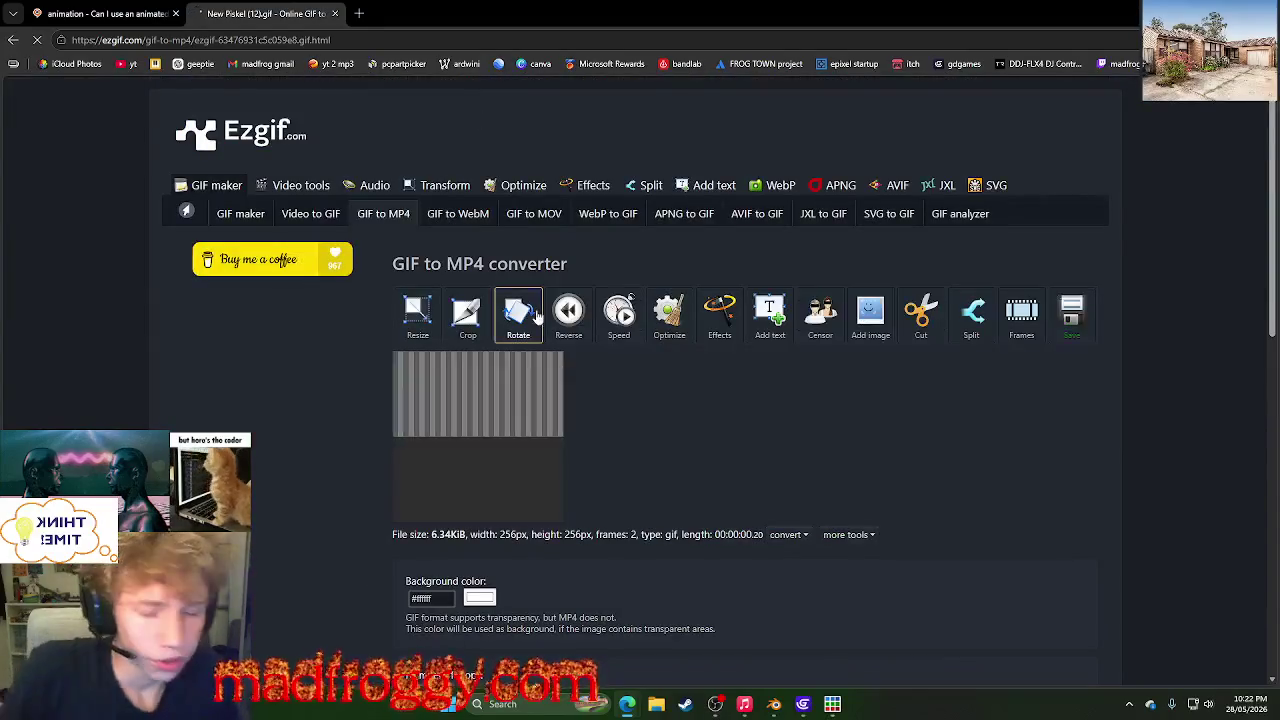
scroll(537, 316, "down", 2)
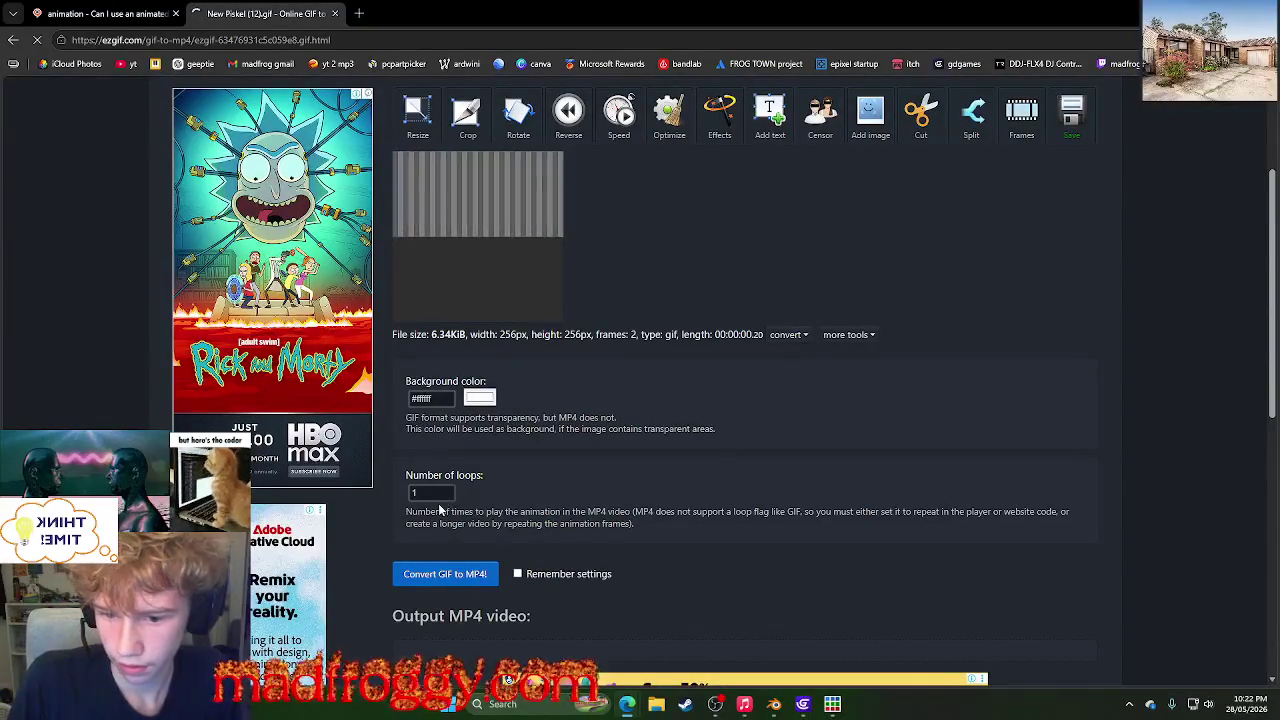
- Convert the uploaded GIF to MP4, download the video, and return to Blender
left_click(437, 493)
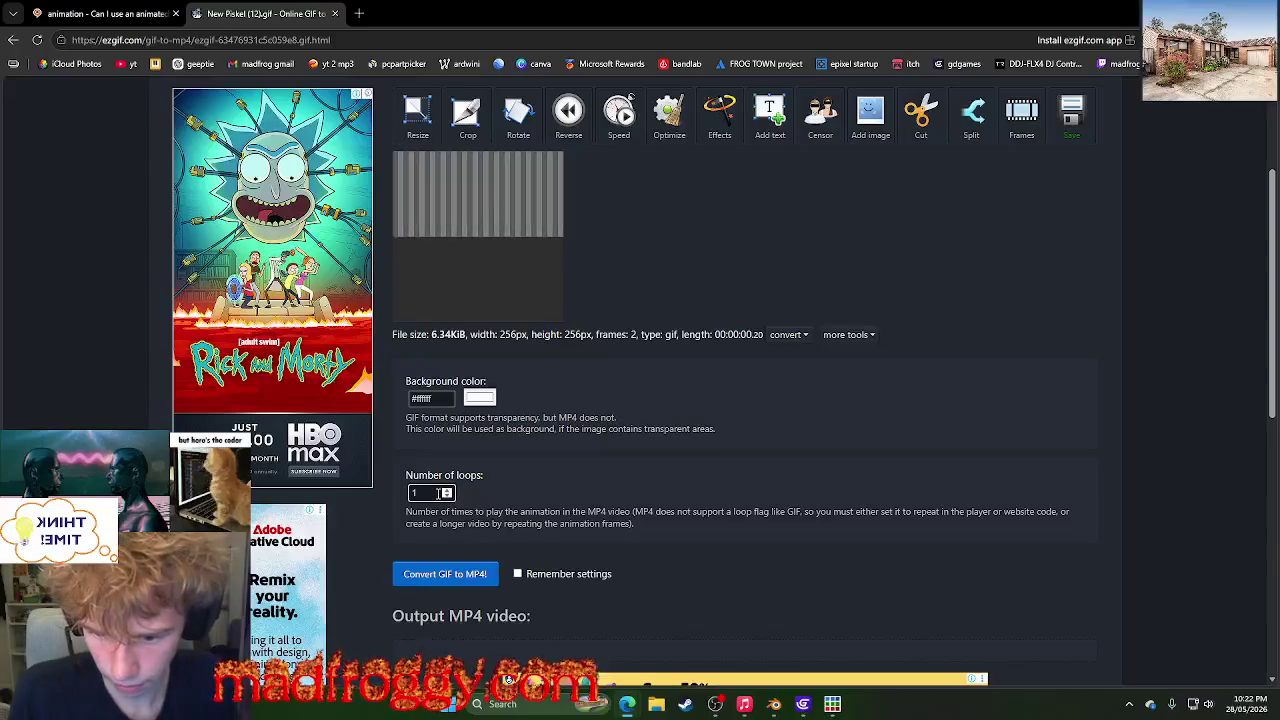
left_click(439, 493)
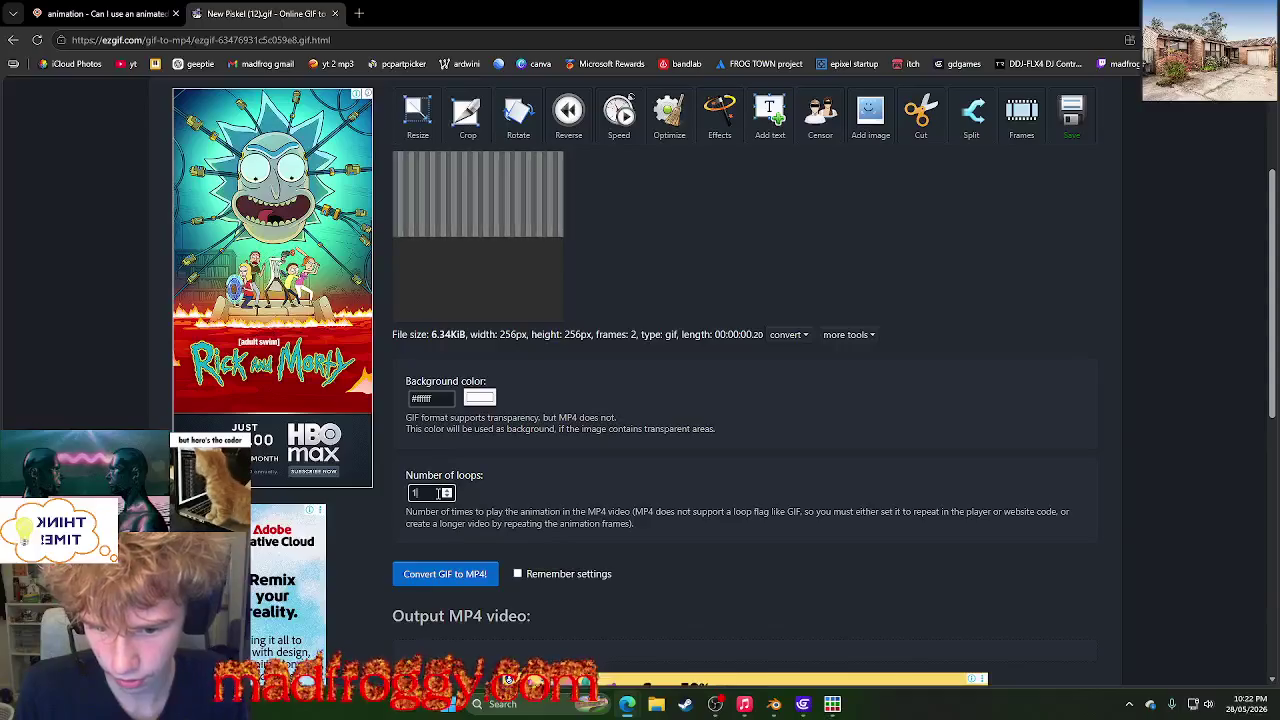
left_click(437, 575)
scroll(480, 590, "down", 2)
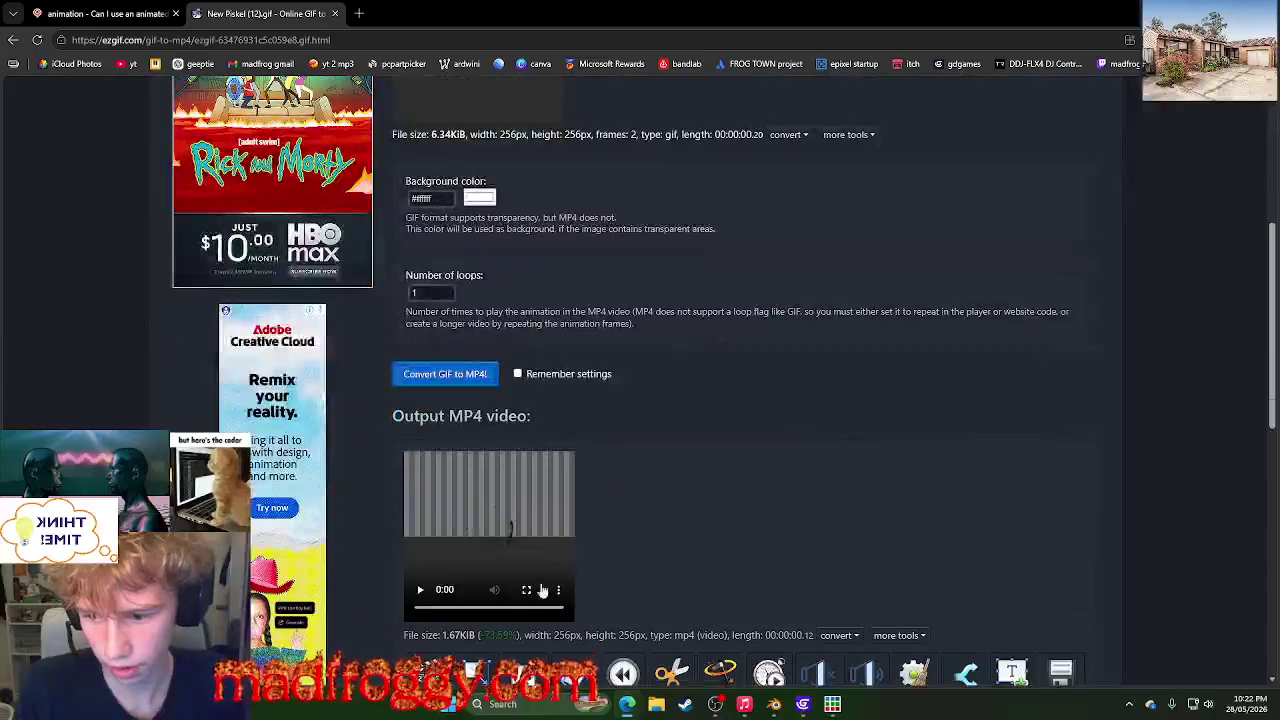
left_click(558, 590)
left_click(484, 527)
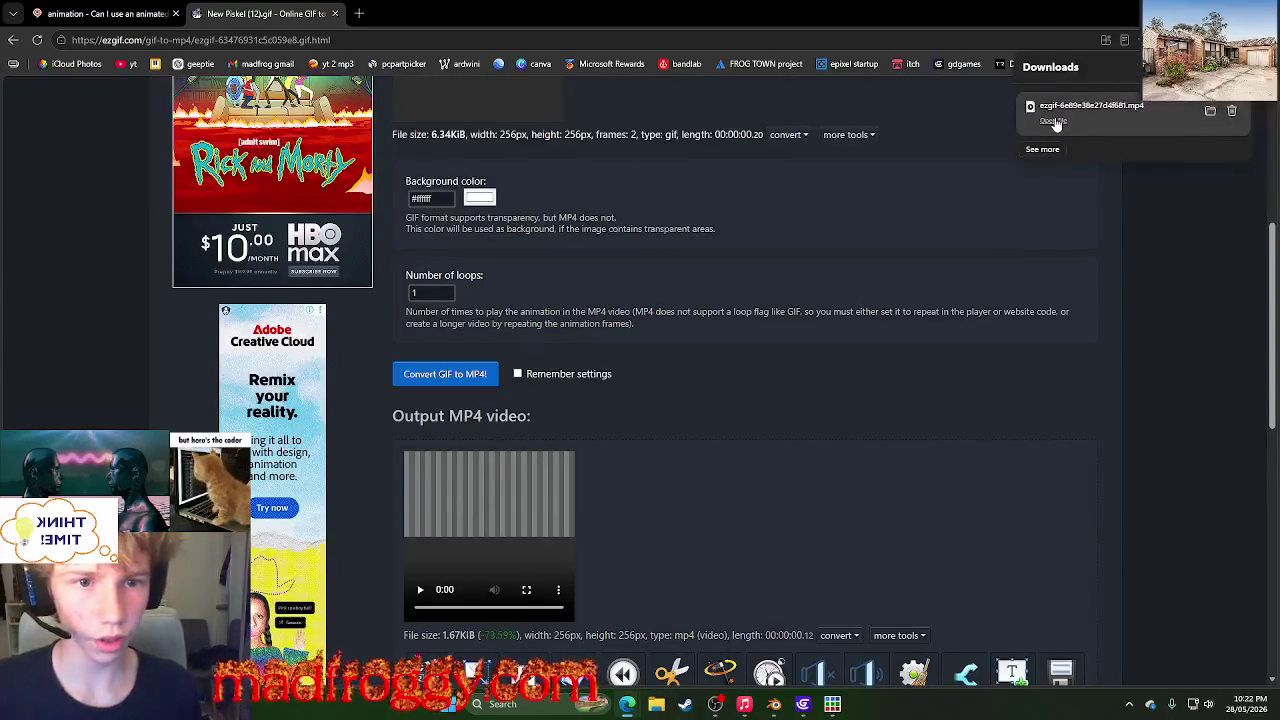
left_click(773, 710)
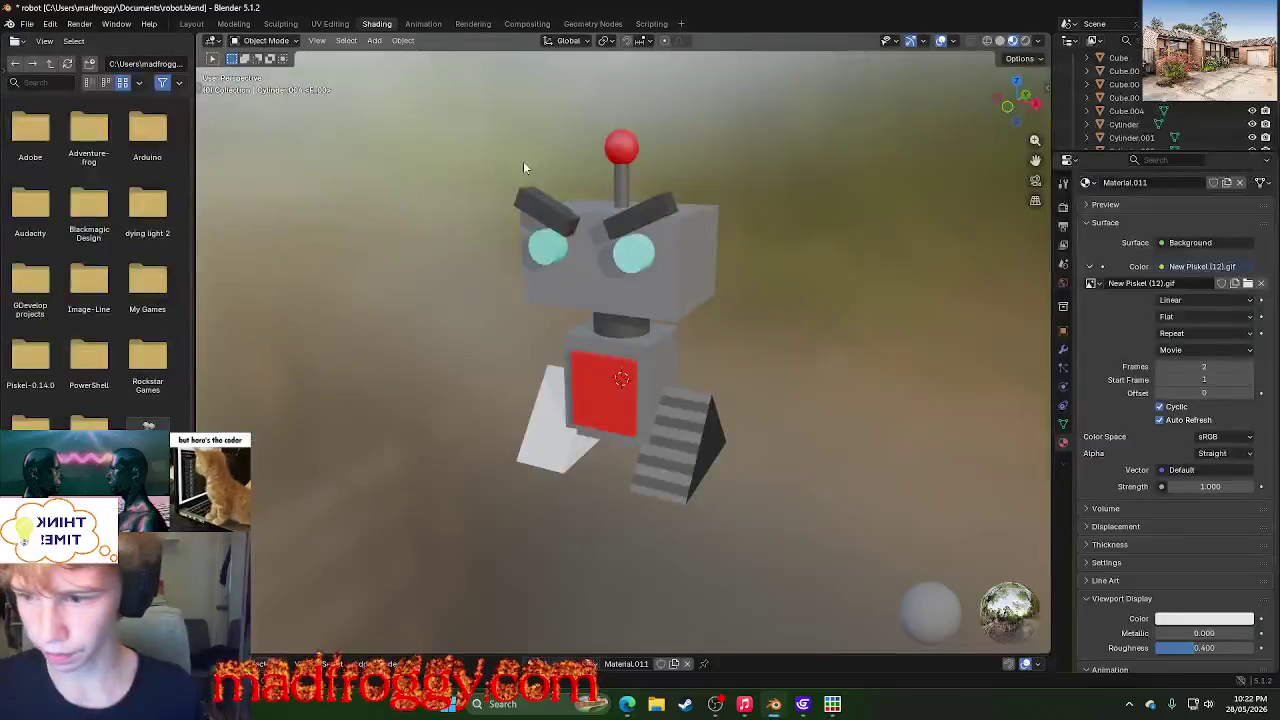
- Switch to UV Editing and browse for a replacement file for the movie image
left_click(233, 24)
left_click(335, 24)
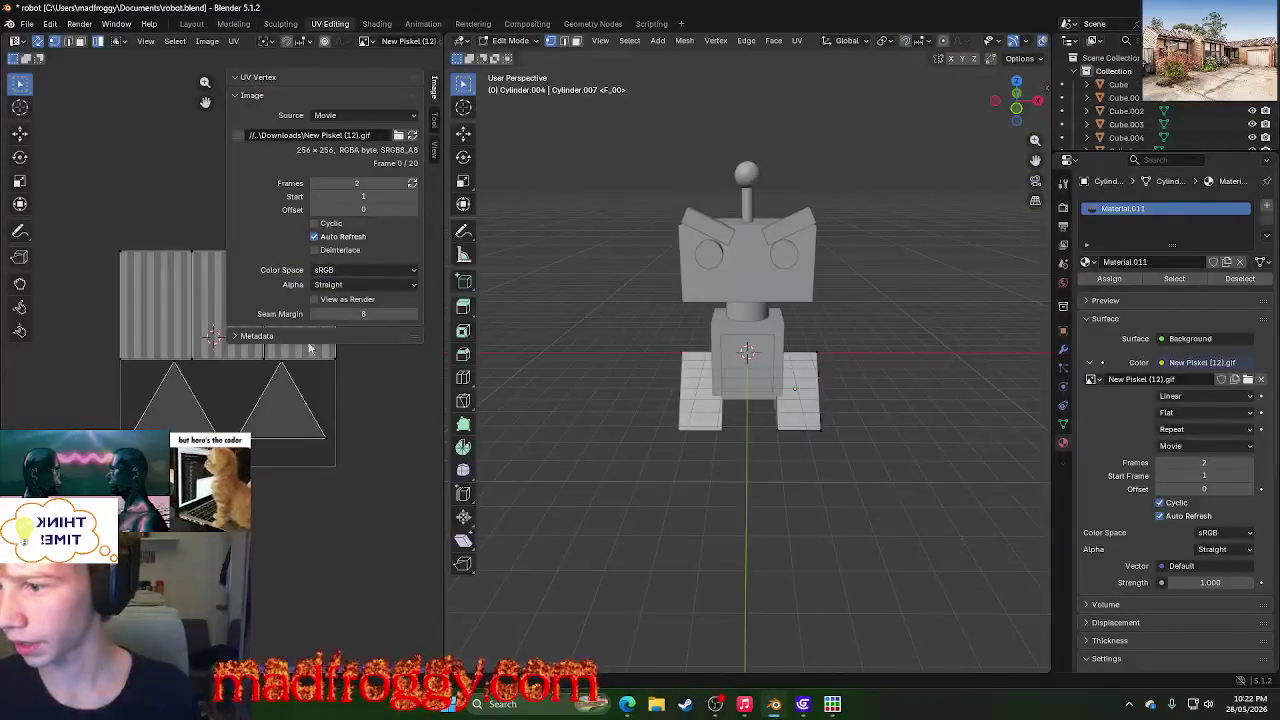
left_click(369, 137)
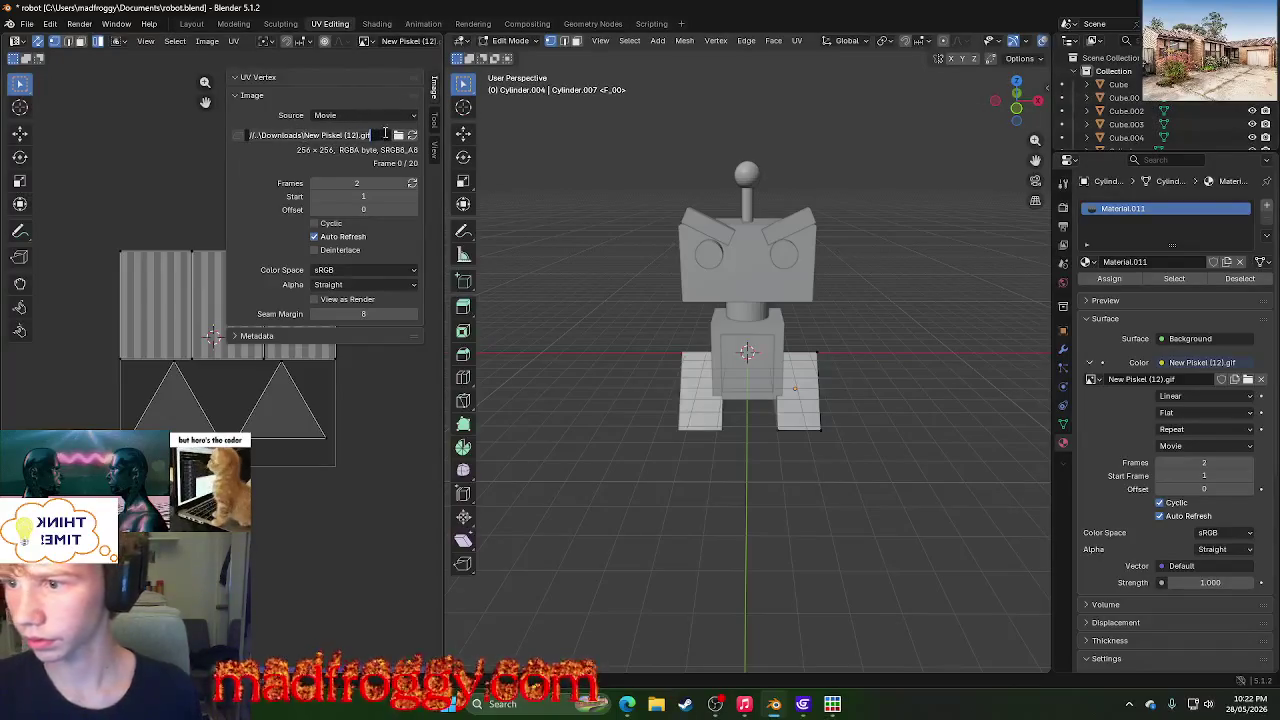
left_click(399, 135)
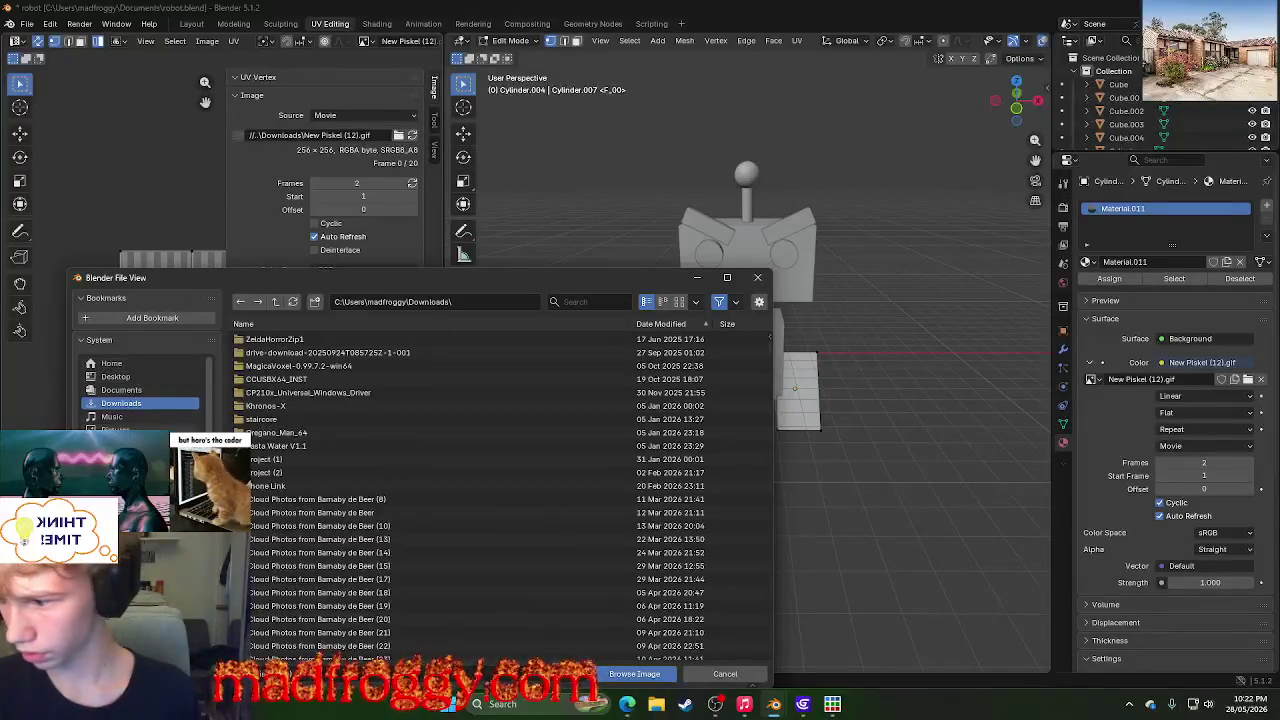
- Sort files newest first and load the downloaded ezgif MP4 as the image
scroll(140, 385, "down", 1)
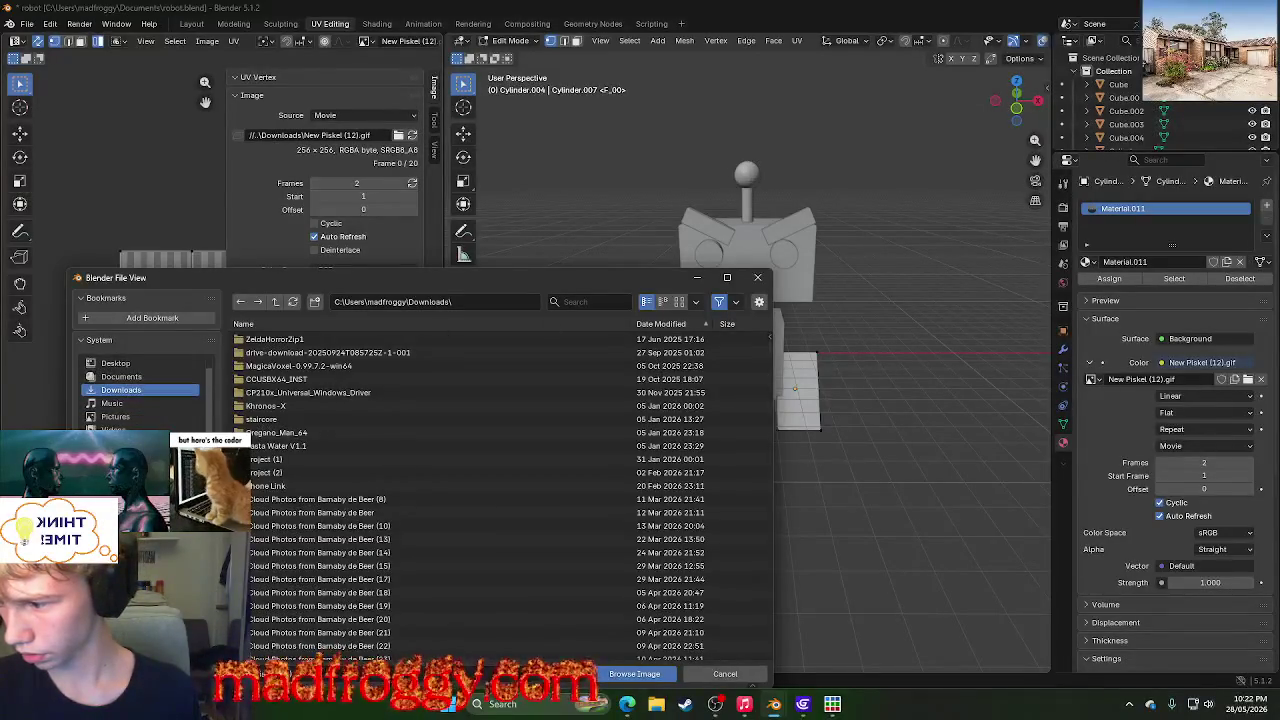
scroll(140, 395, "down", 2)
scroll(430, 470, "down", 5)
scroll(440, 470, "down", 5)
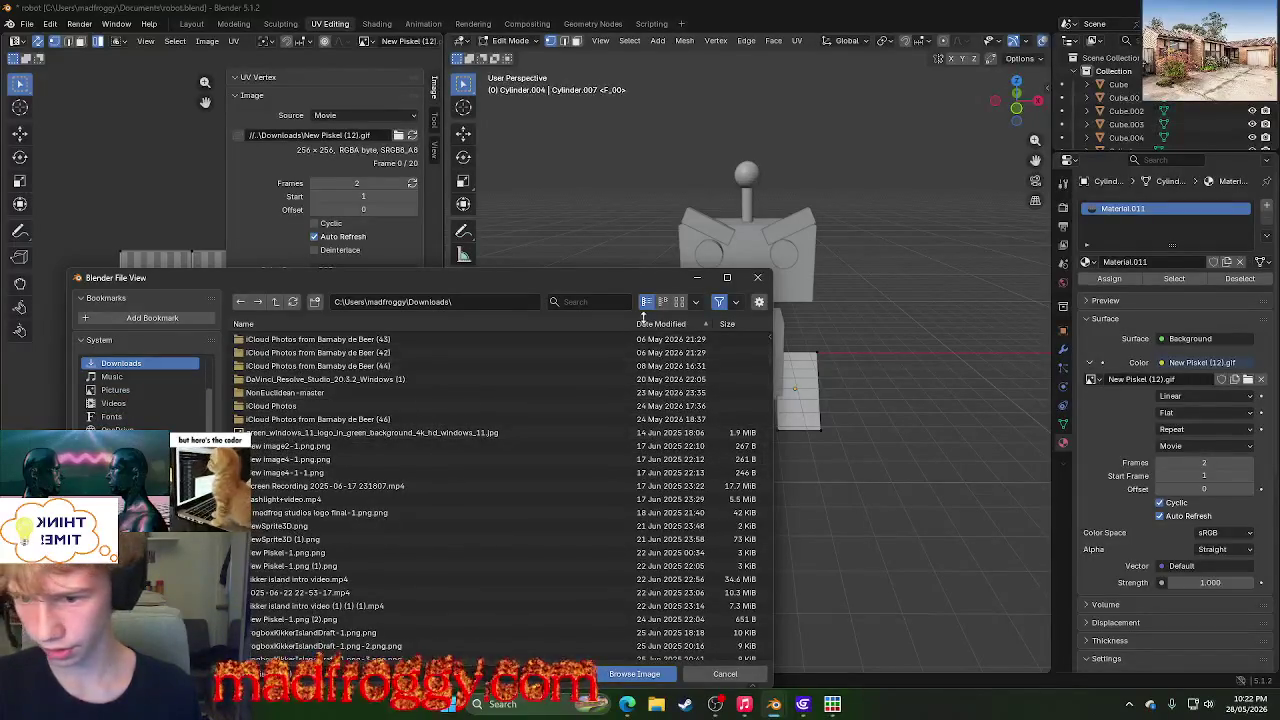
left_click(675, 325)
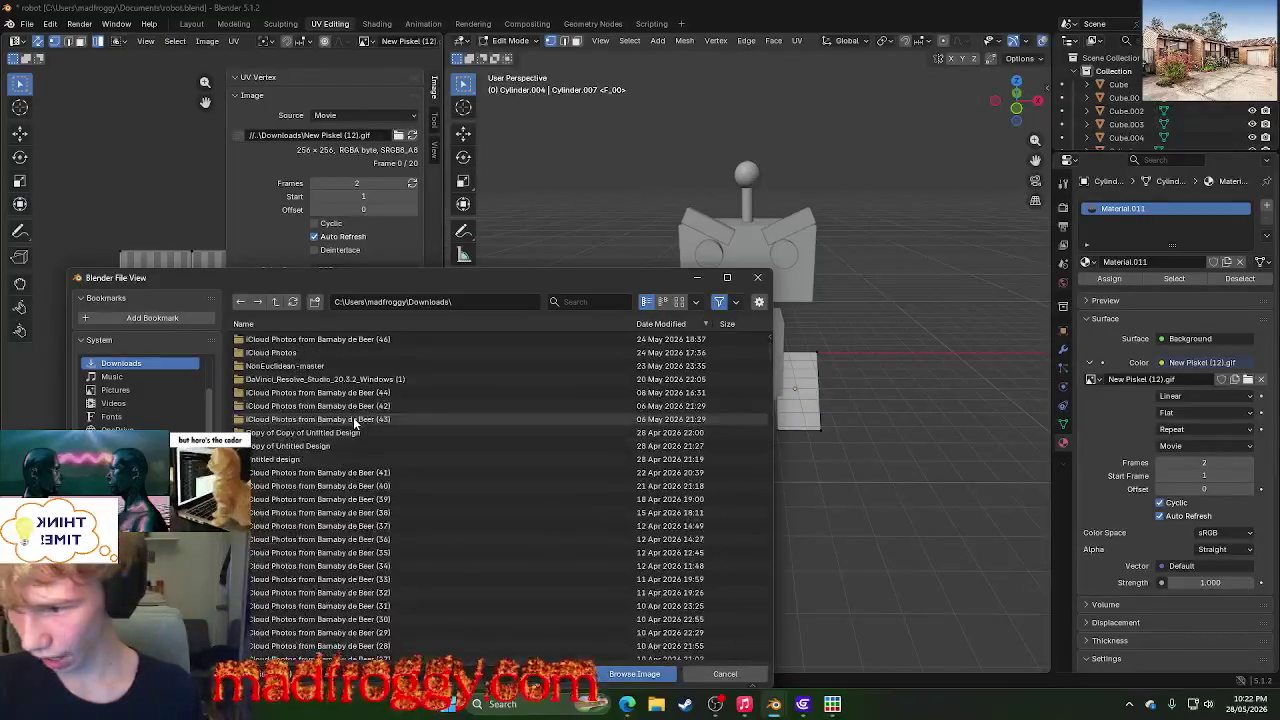
scroll(340, 424, "up", 4)
scroll(330, 421, "up", 4)
scroll(330, 421, "down", 8)
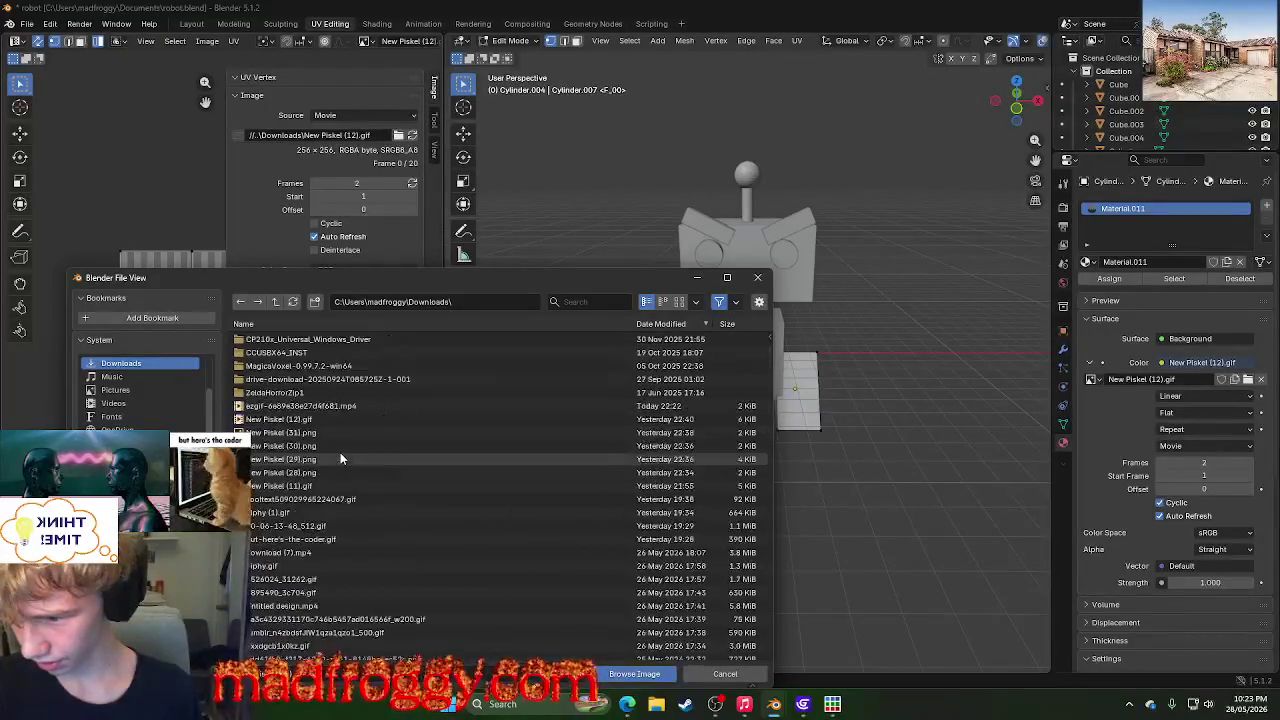
left_click(420, 406)
left_click(620, 676)
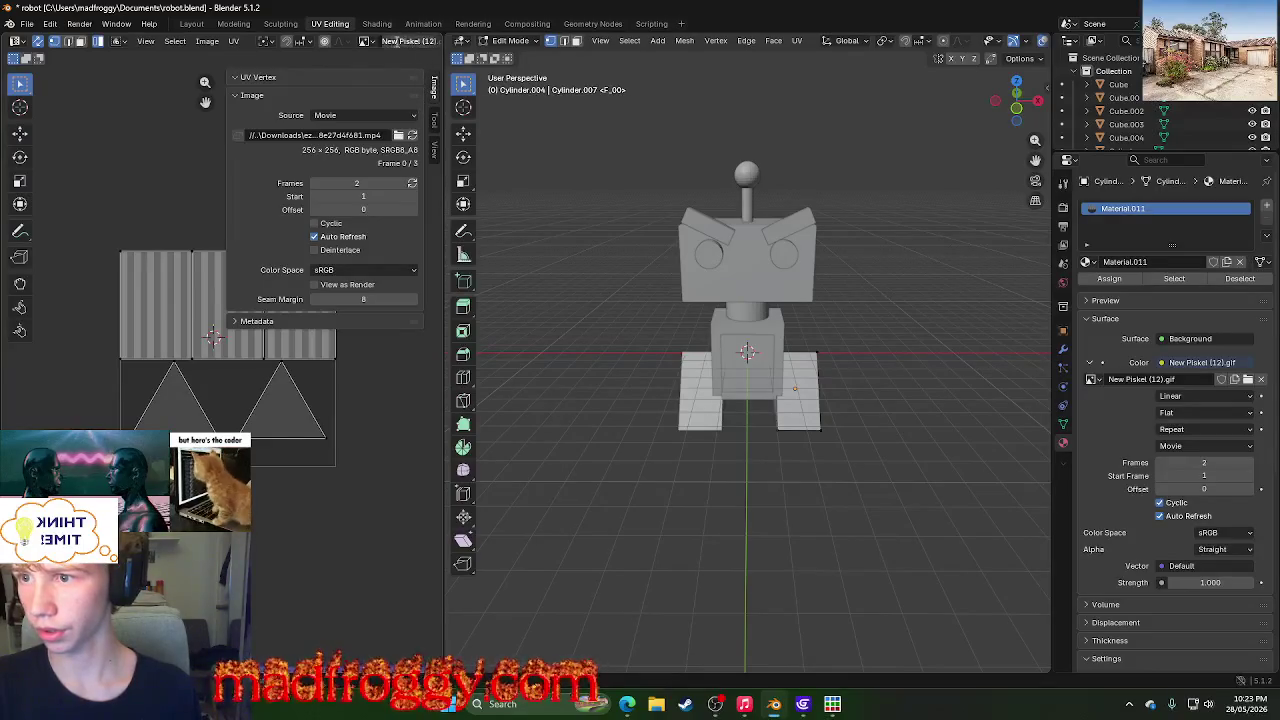
- Widen the UV editor and open the ezgif MP4 there via Image > Open
left_click_drag(443, 64, 617, 64)
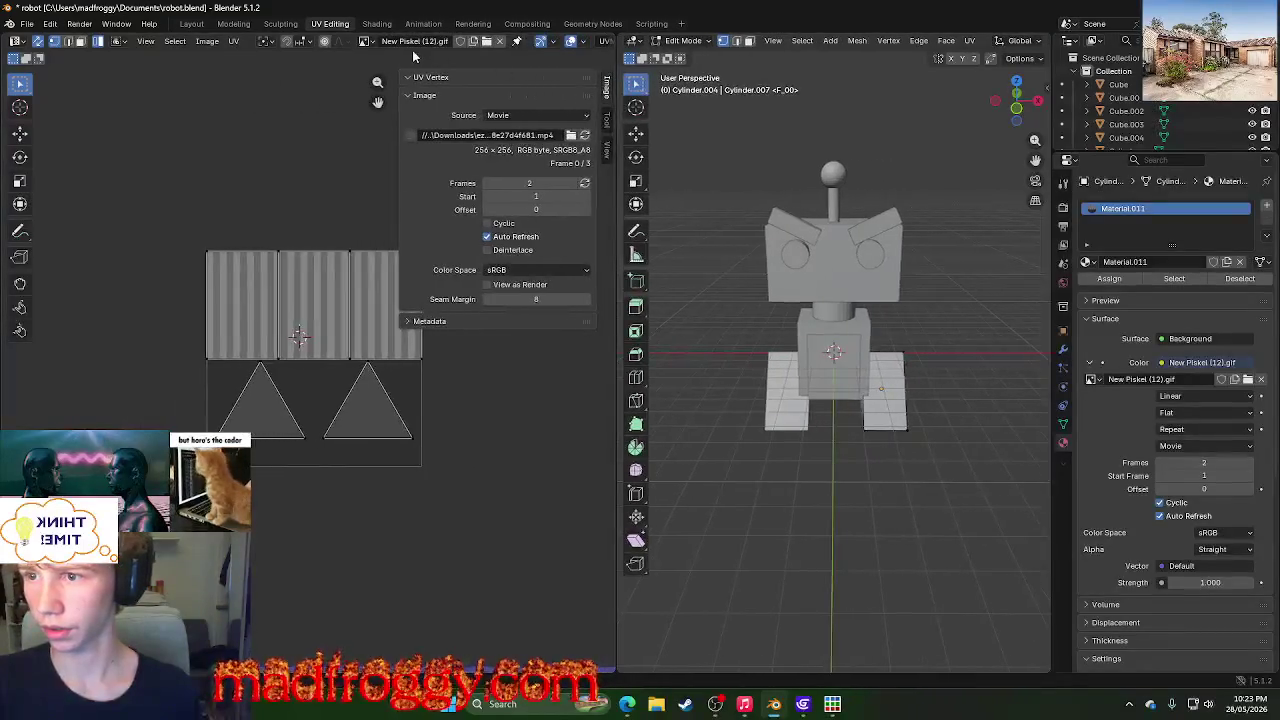
left_click(487, 41)
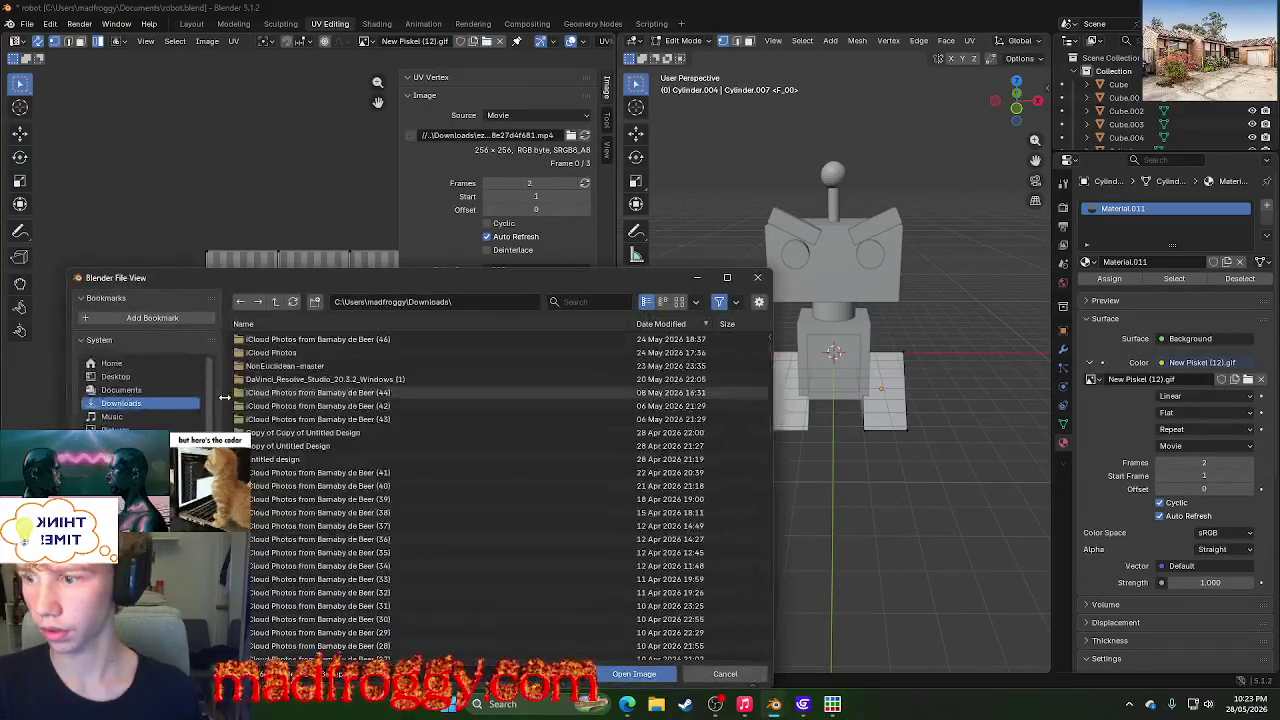
scroll(329, 502, "down", 3)
left_click(343, 566)
left_click(620, 670)
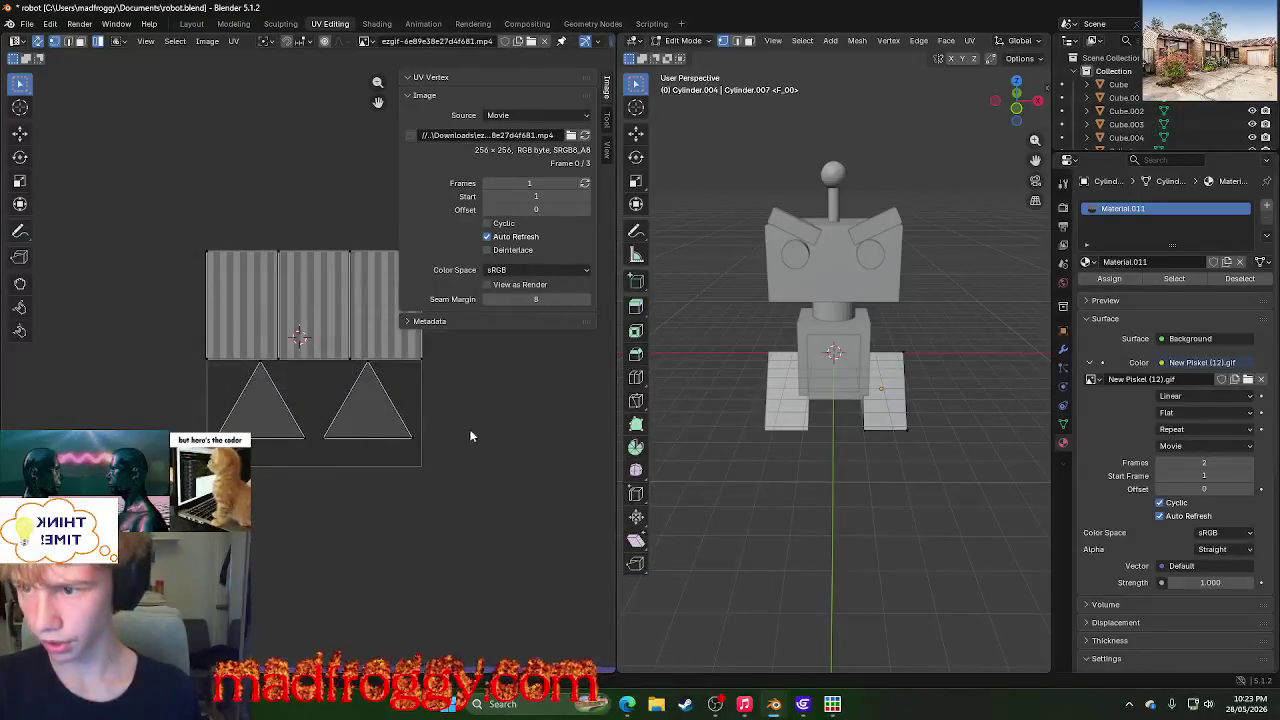
left_click(268, 243)
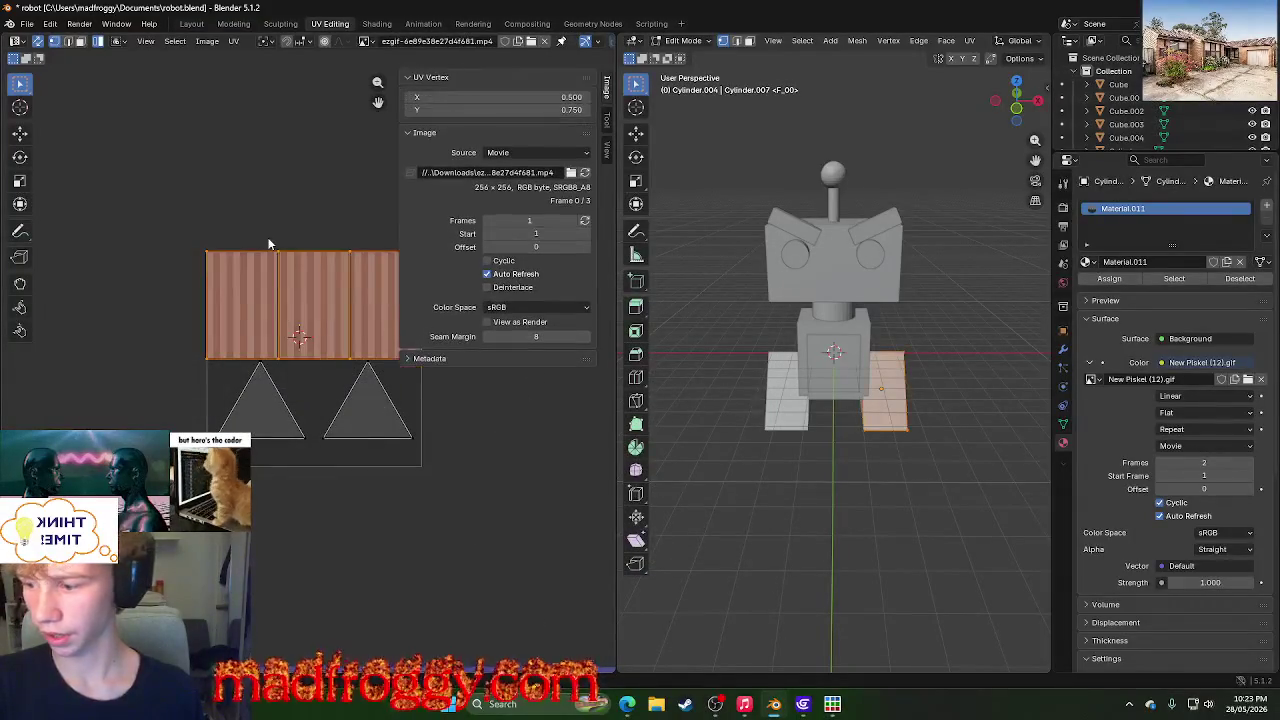
left_click(290, 223)
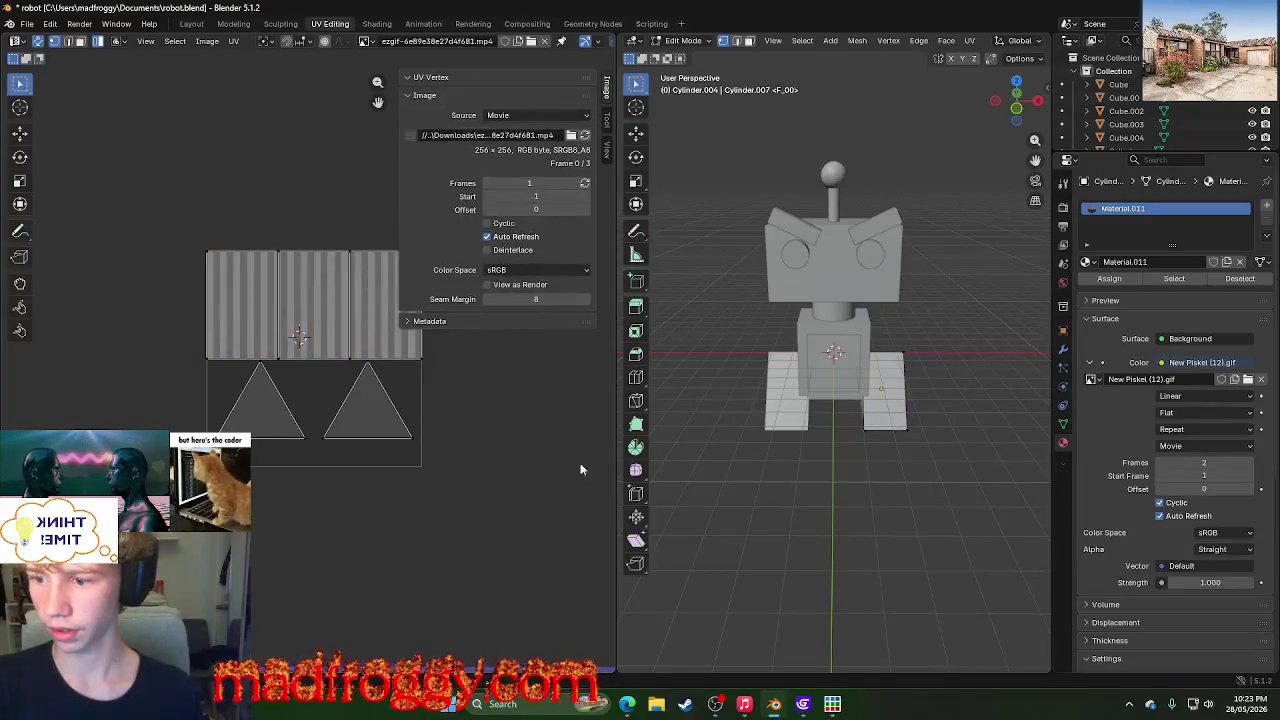
- Assign the ezgif MP4 to Material.011's Image Texture node and return to Shading
left_click(1184, 378)
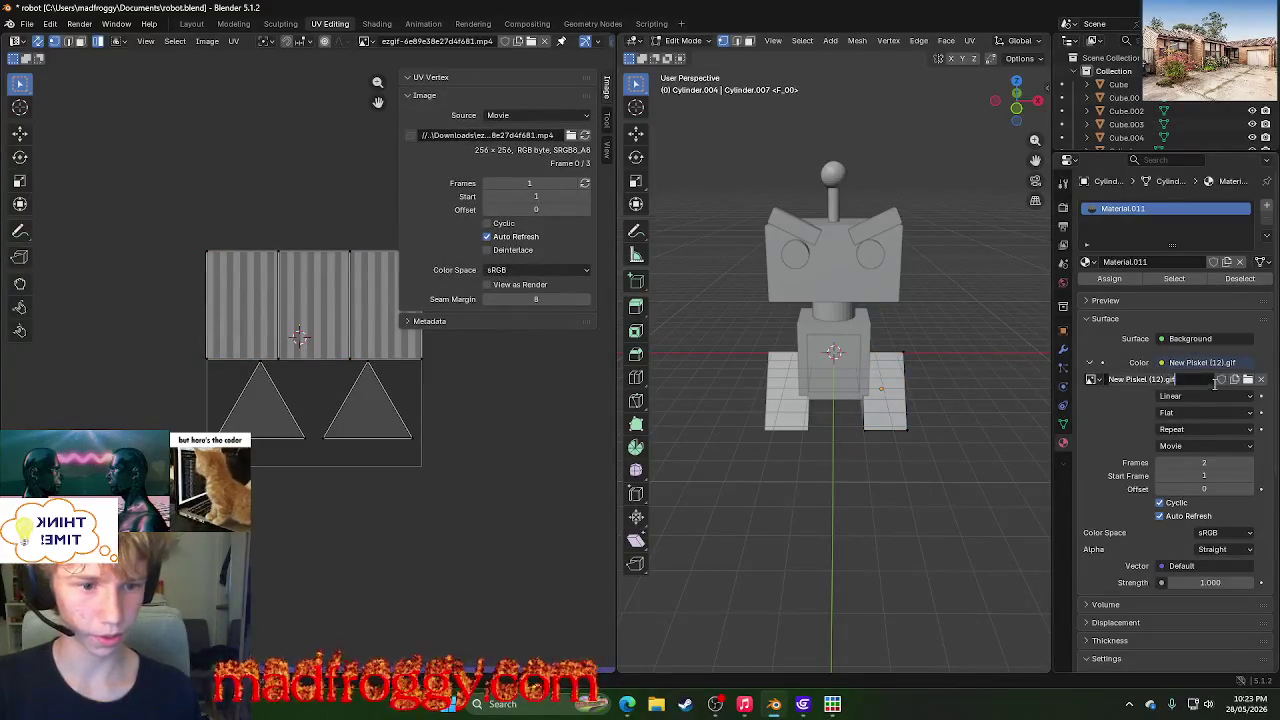
left_click(1092, 380)
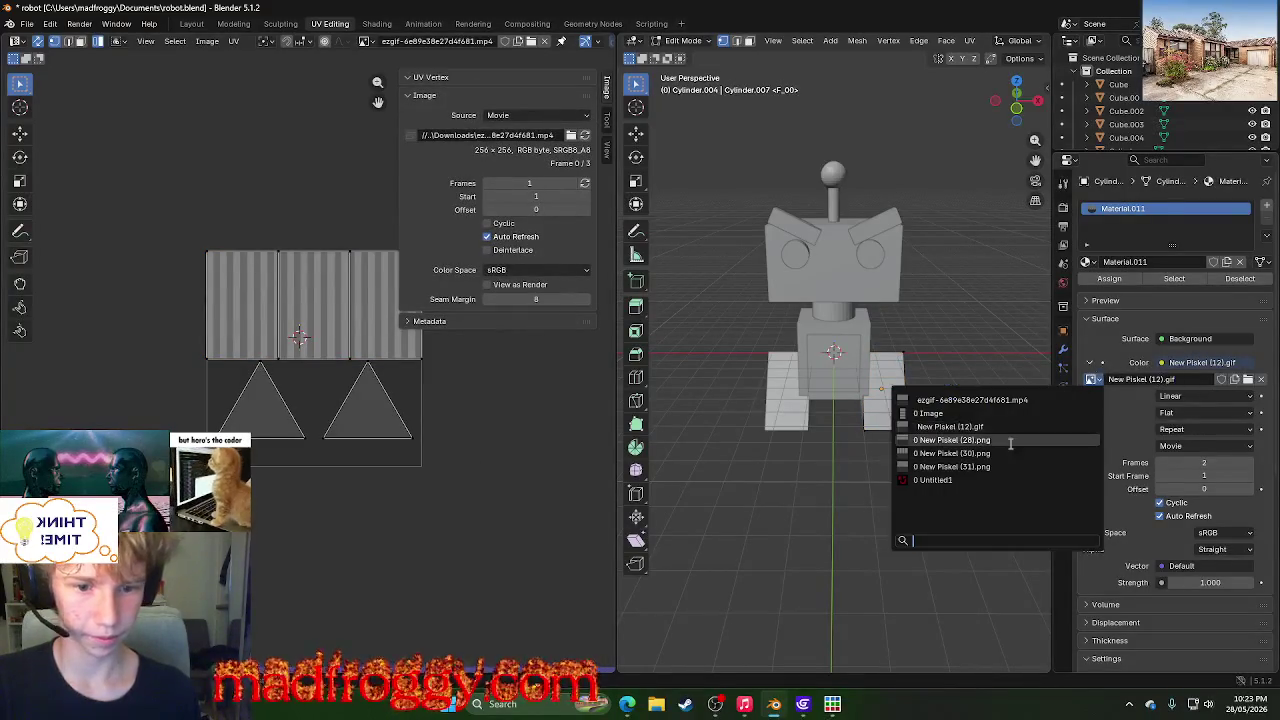
left_click(978, 400)
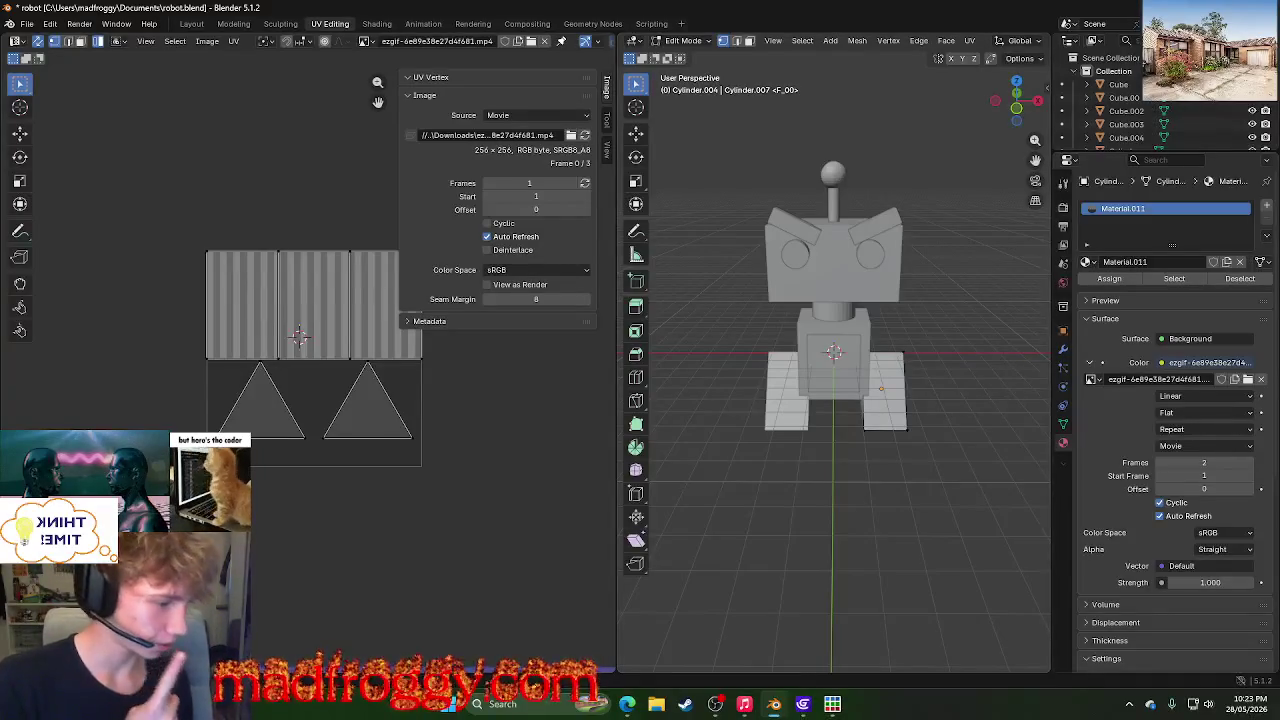
left_click(378, 24)
left_click(536, 301)
left_click(884, 415)
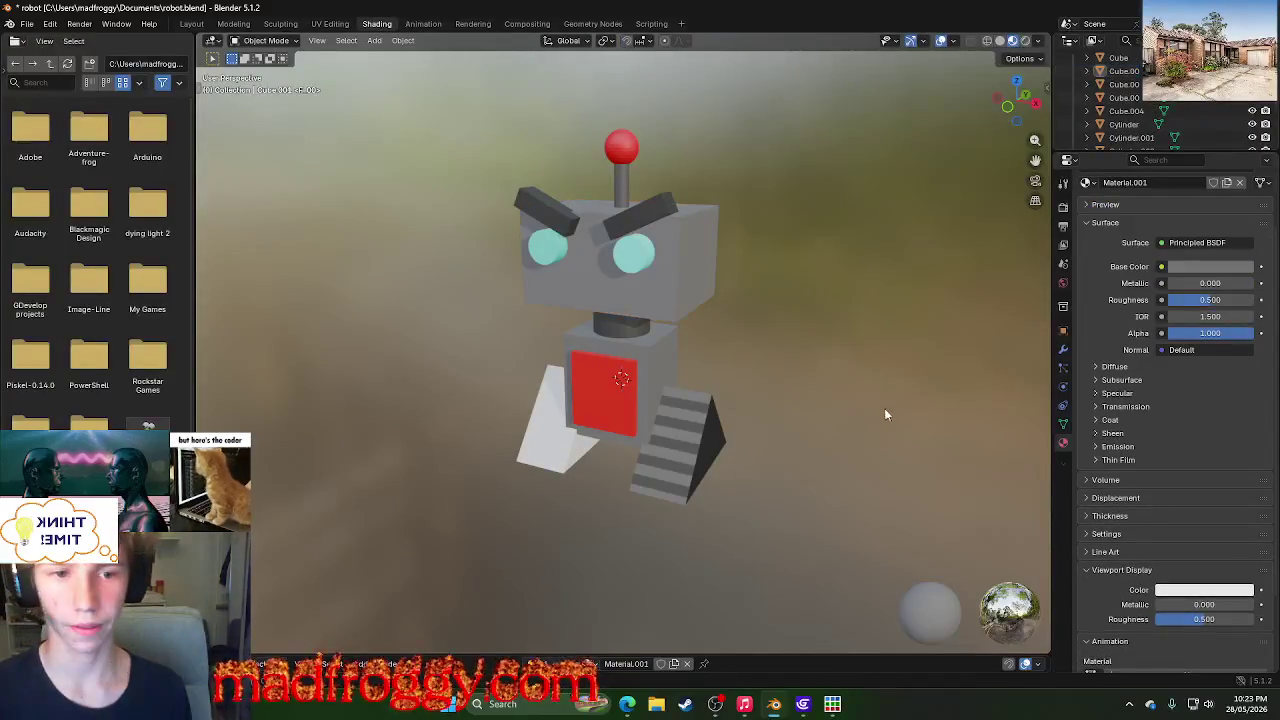
- Orbit to a front view, select the striped tread piece, and switch to UV Editing
mouse_move(914, 306)
middle_mouse_down()
mouse_move(763, 292)
mouse_move(617, 252)
mouse_move(690, 264)
middle_mouse_up()
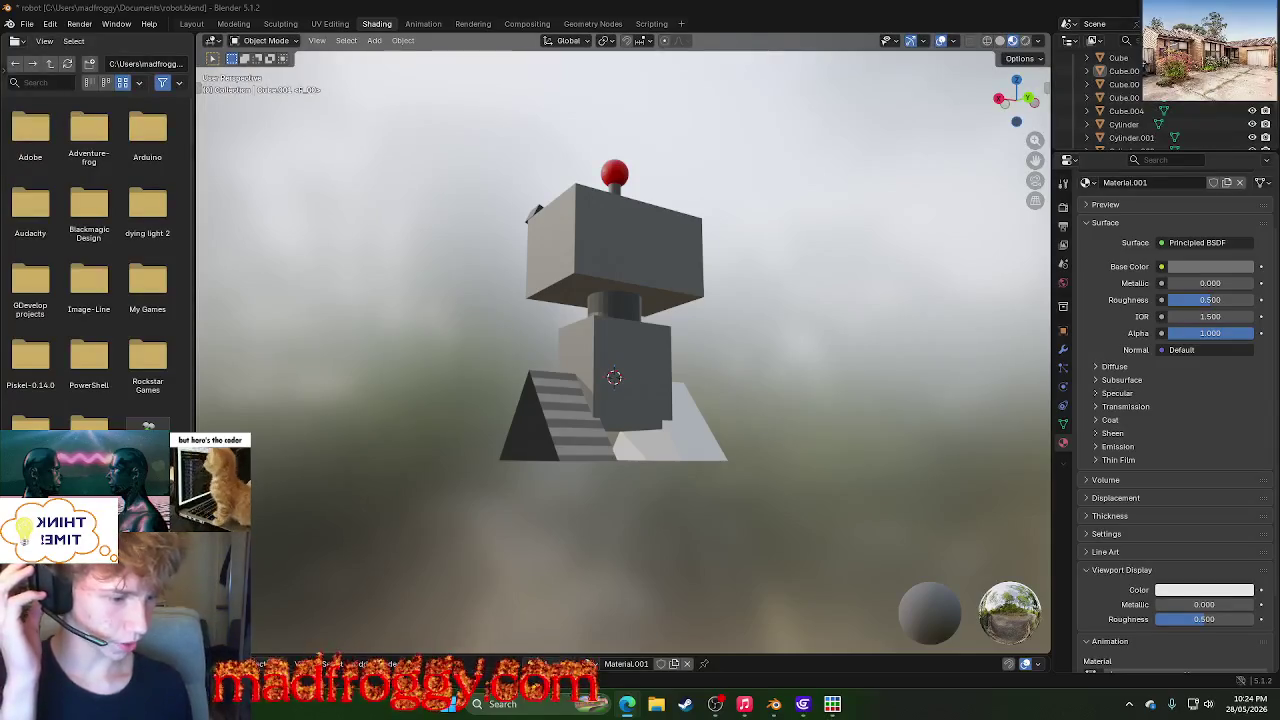
key("XF86AudioLowerVolume")
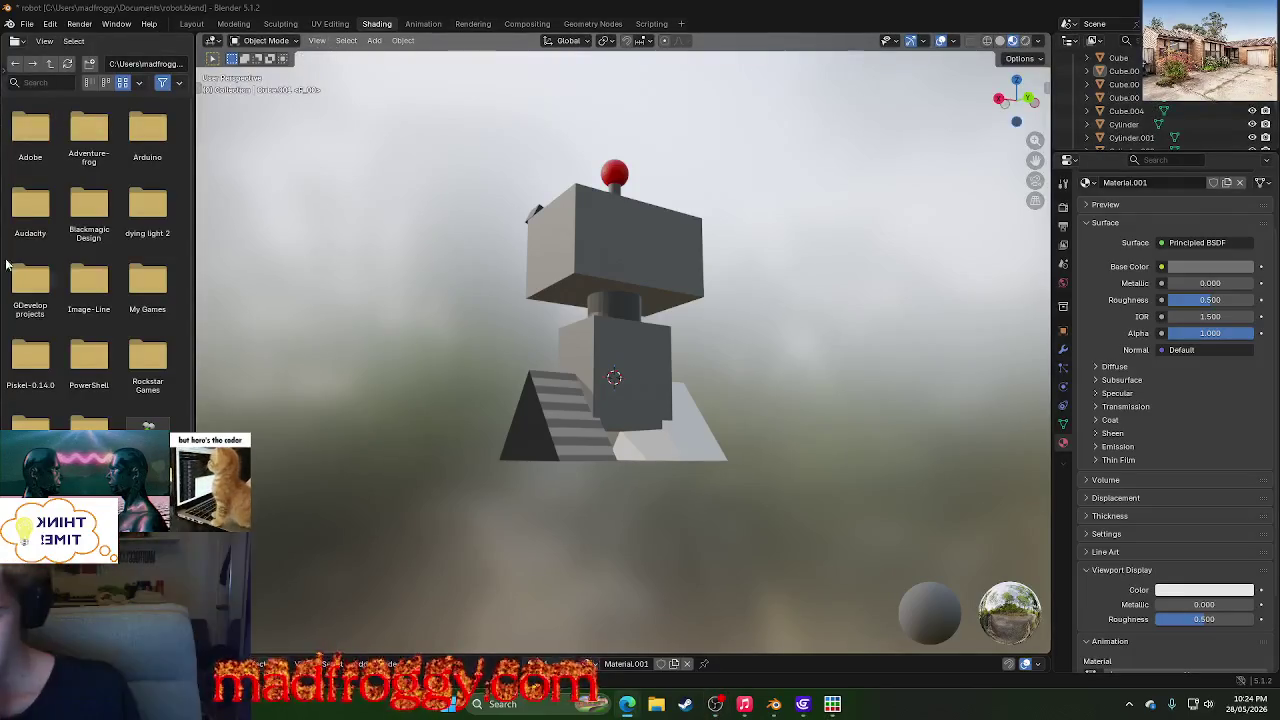
scroll(389, 237, "down", 3)
scroll(452, 303, "down", 2)
middle_click_drag(452, 303, 797, 388)
scroll(797, 388, "up", 5)
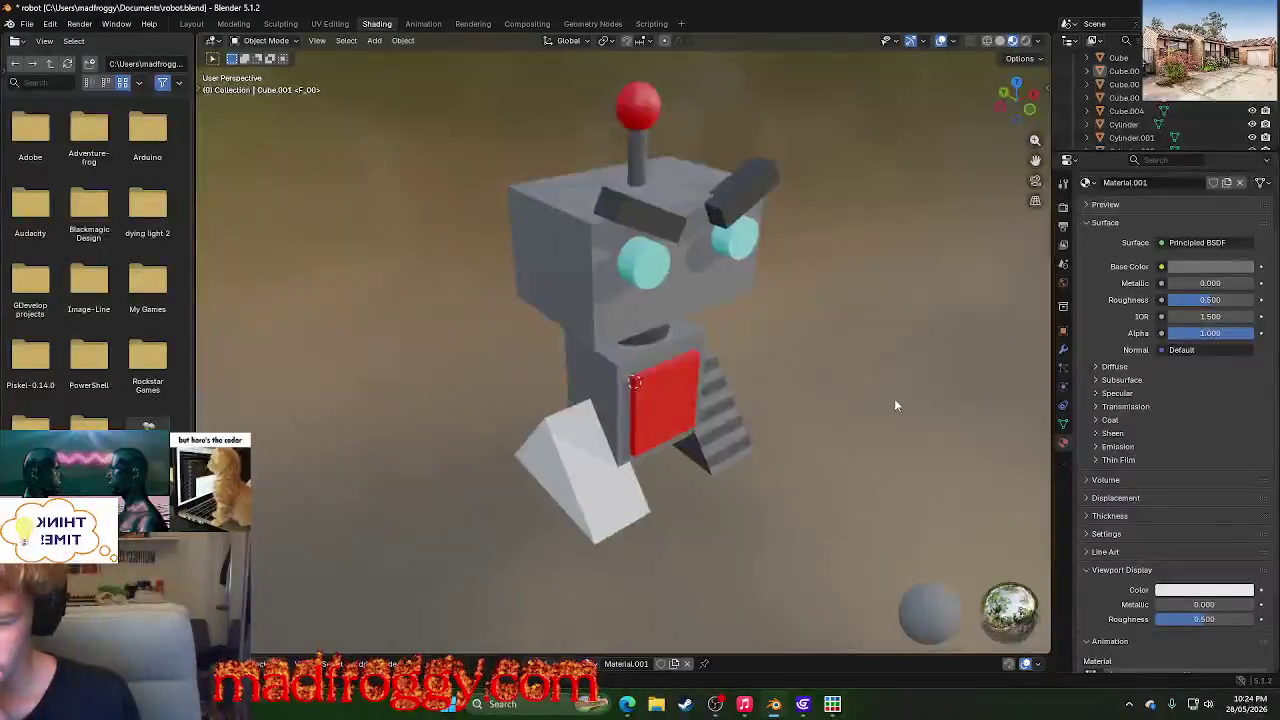
middle_click_drag(894, 398, 713, 375)
middle_click_drag(543, 415, 740, 443)
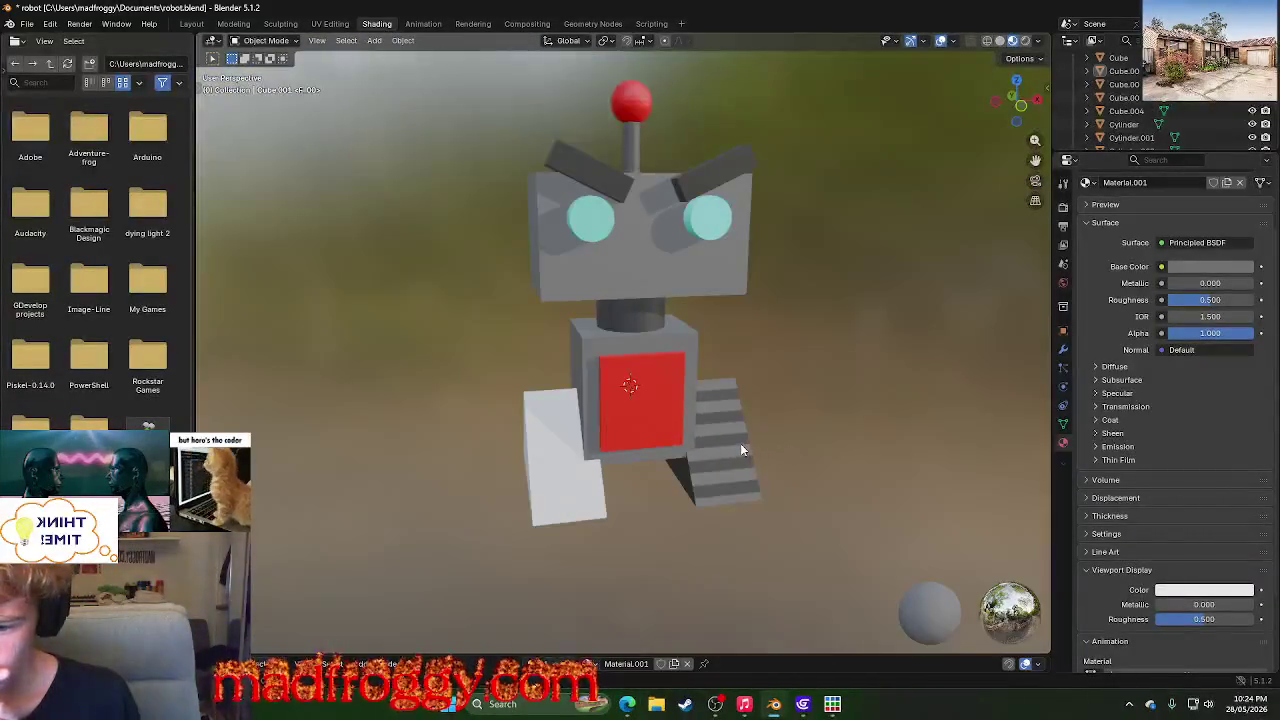
left_click(740, 443)
left_click(329, 23)
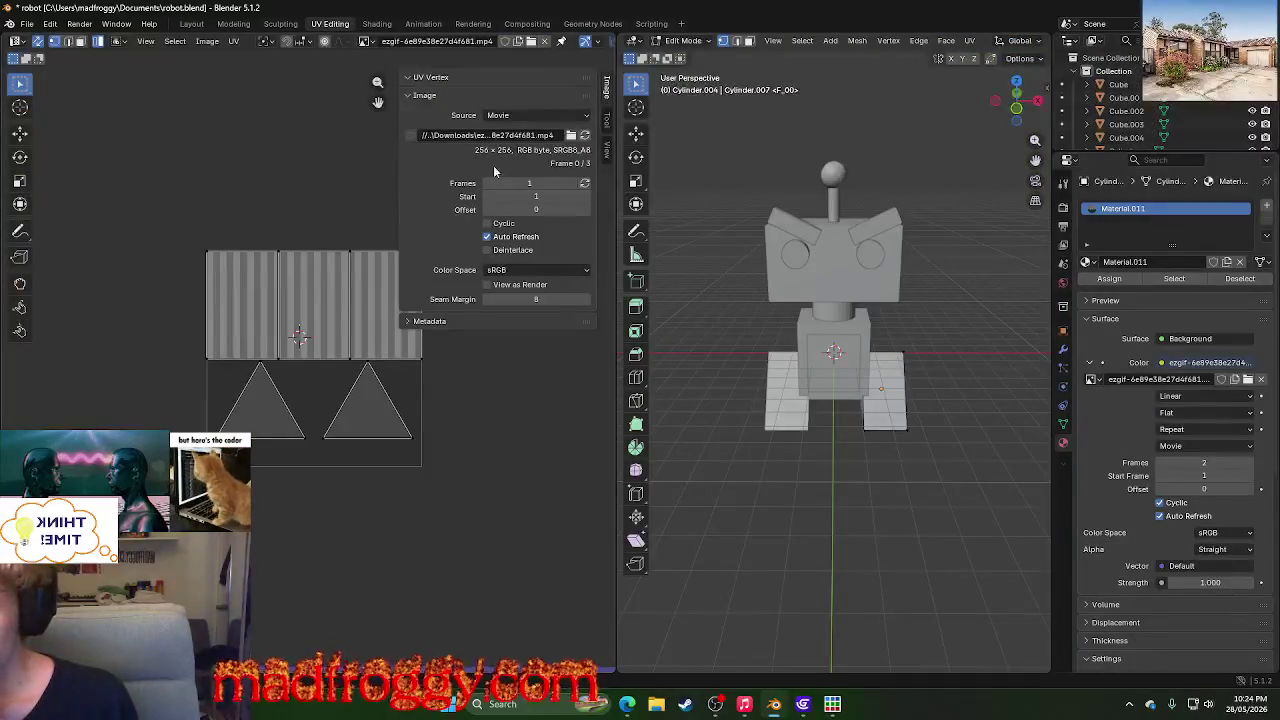
- Open the Image Source list and keep Movie as the tread texture's source
left_click(509, 116)
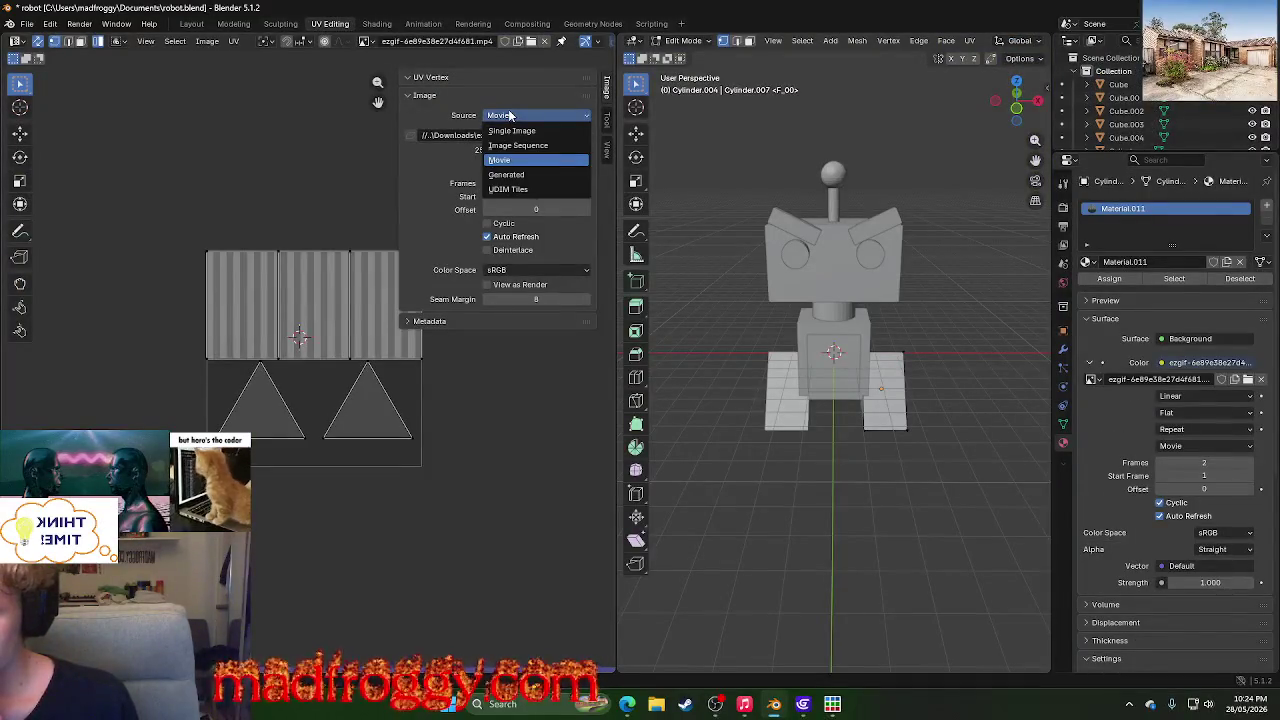
left_click(509, 116)
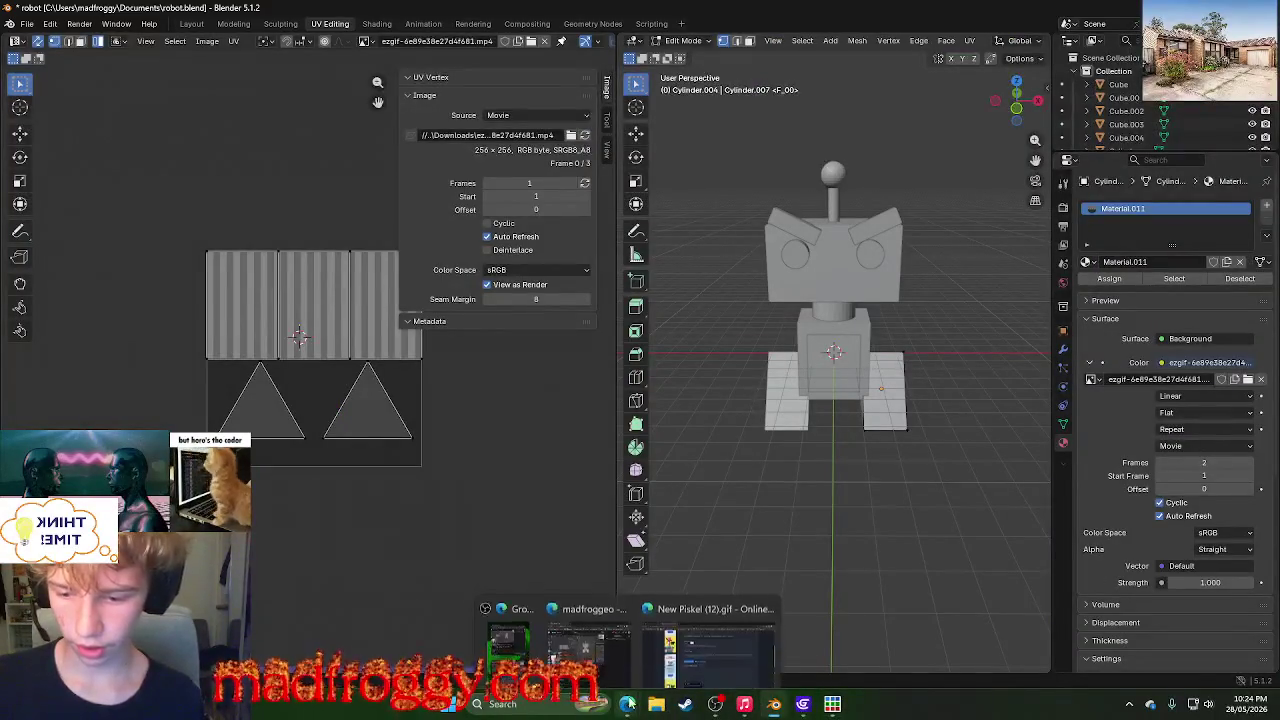
mouse_move(627, 704)
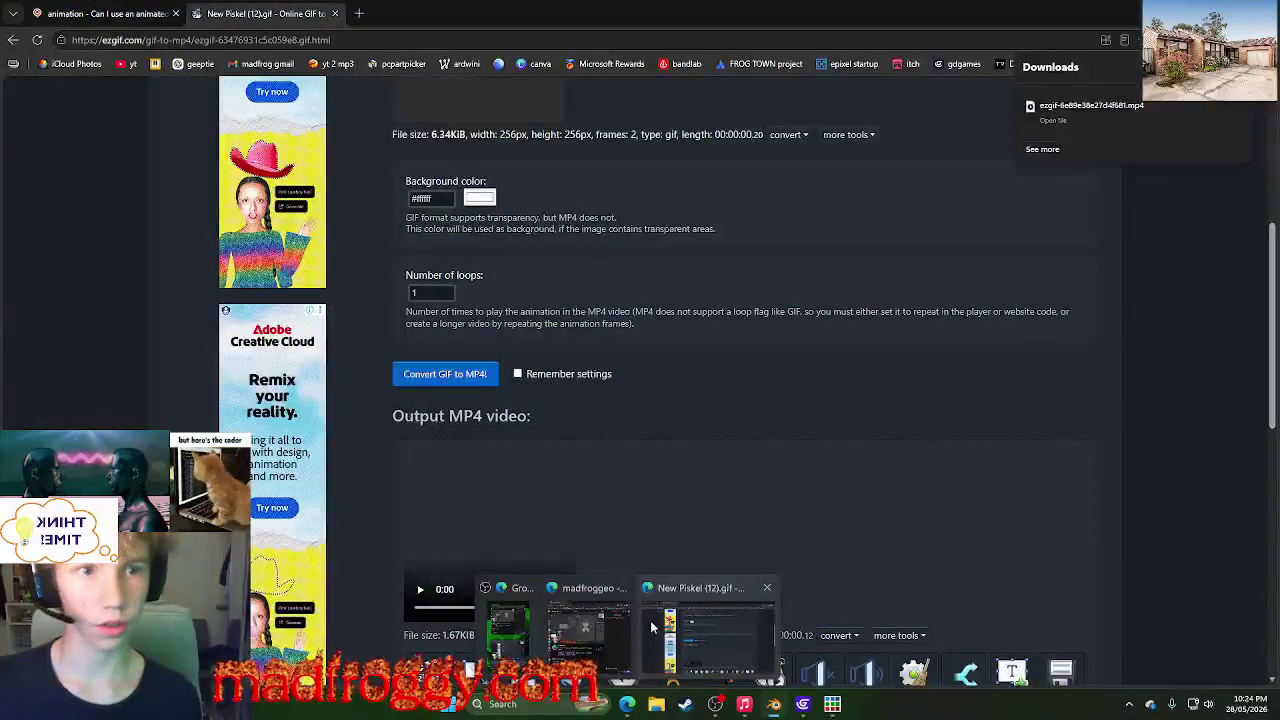
- Reread and highlight the Stack Exchange answer suggesting a PNG sequence or MP4, then minimise the browser
left_click(651, 627)
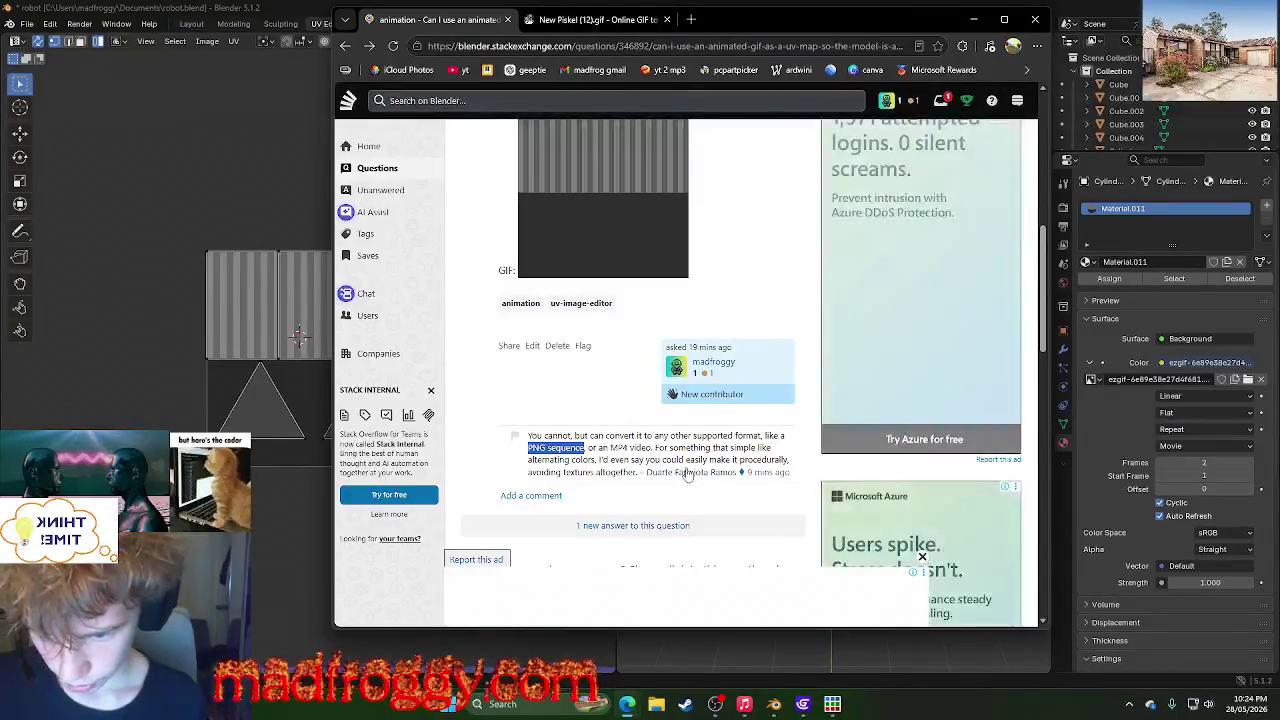
left_click(623, 476)
mouse_move(628, 474)
left_mouse_down()
mouse_move(524, 477)
mouse_move(776, 448)
left_mouse_up()
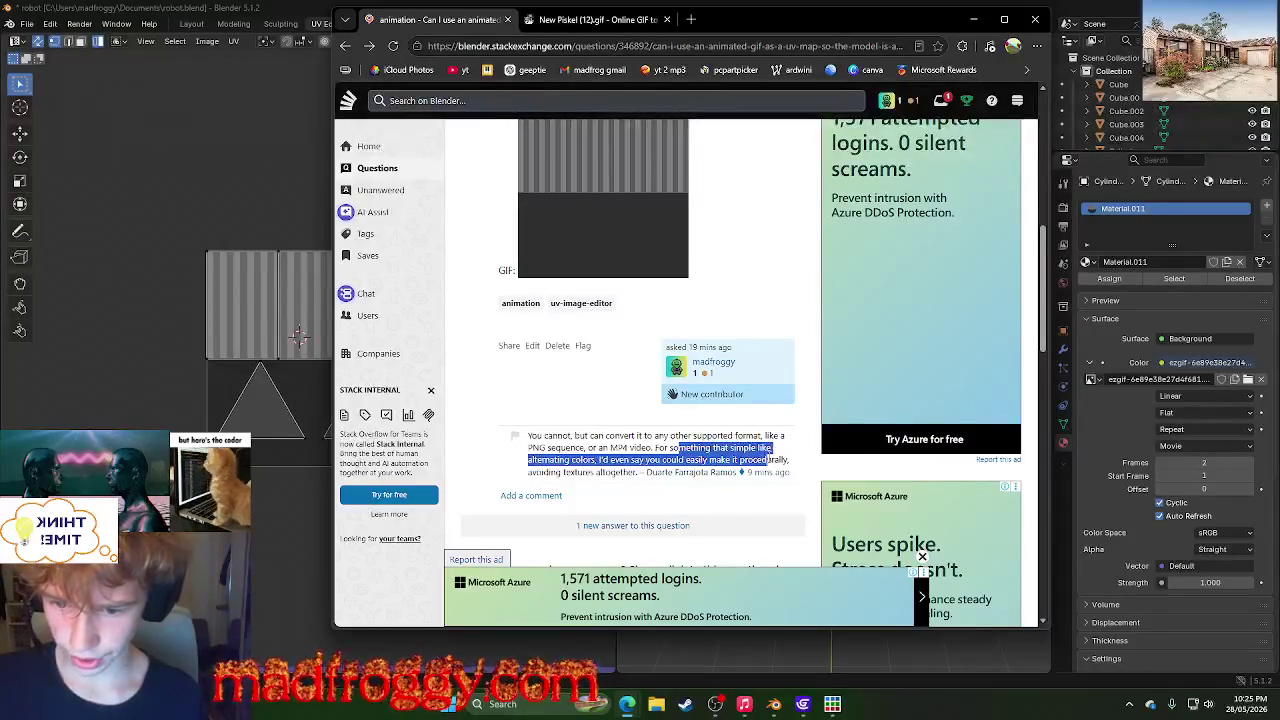
left_click(688, 458)
left_click_drag(688, 458, 790, 469)
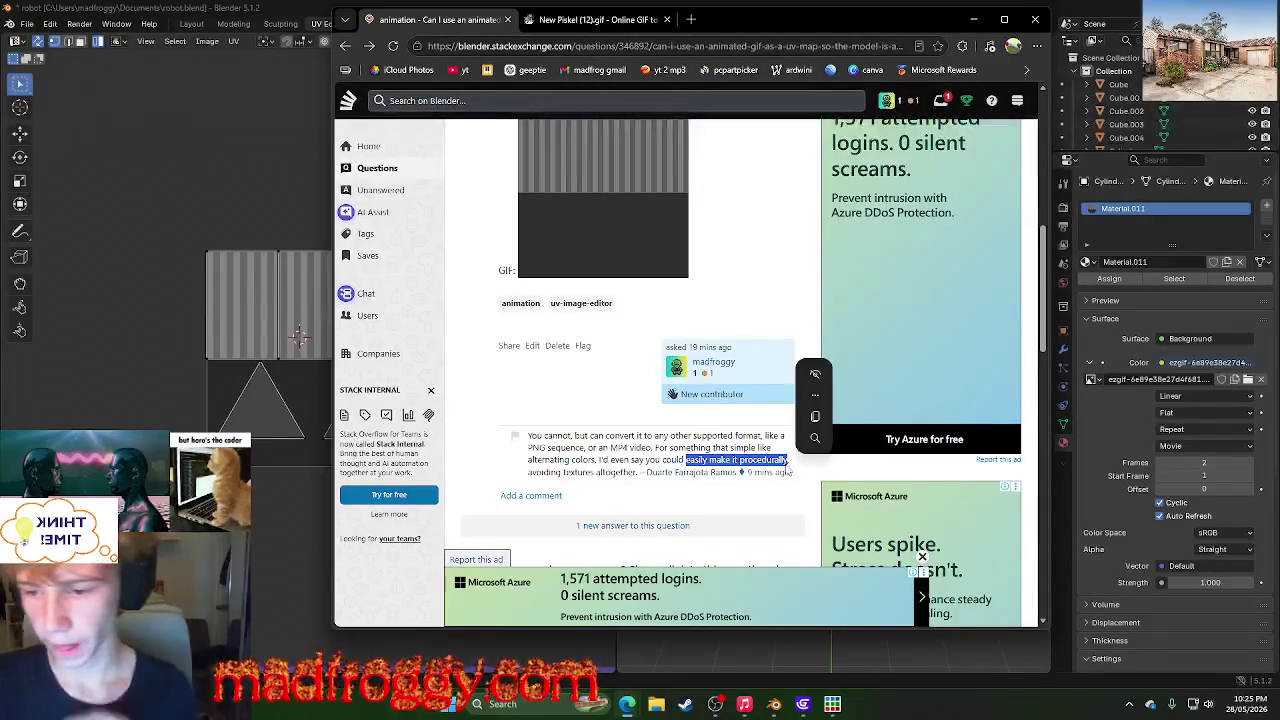
left_click(611, 455)
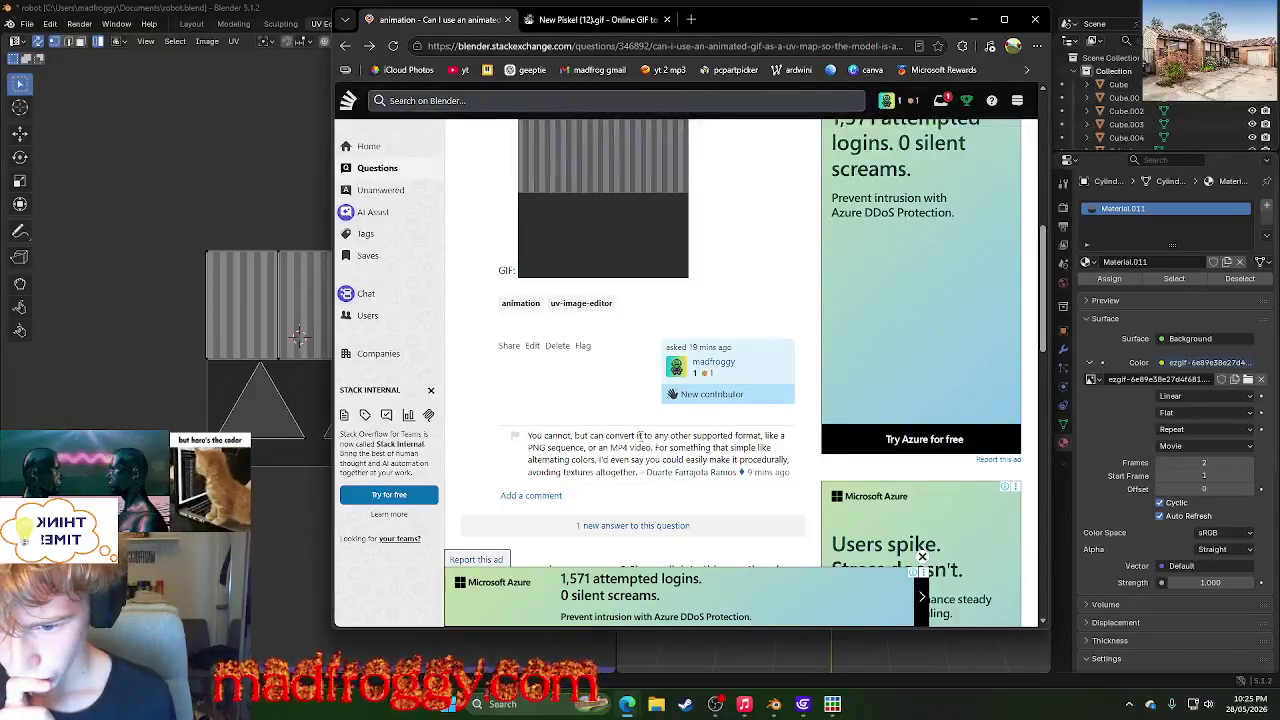
scroll(700, 445, "down", 3)
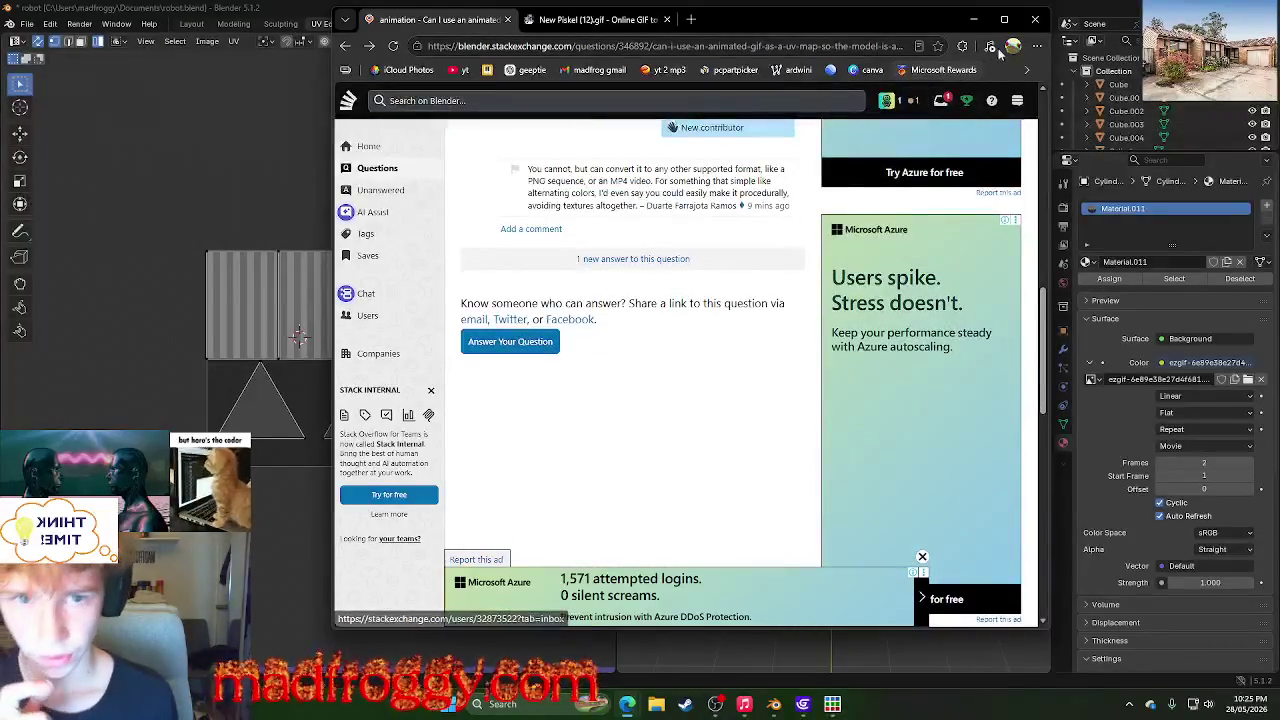
left_click(973, 19)
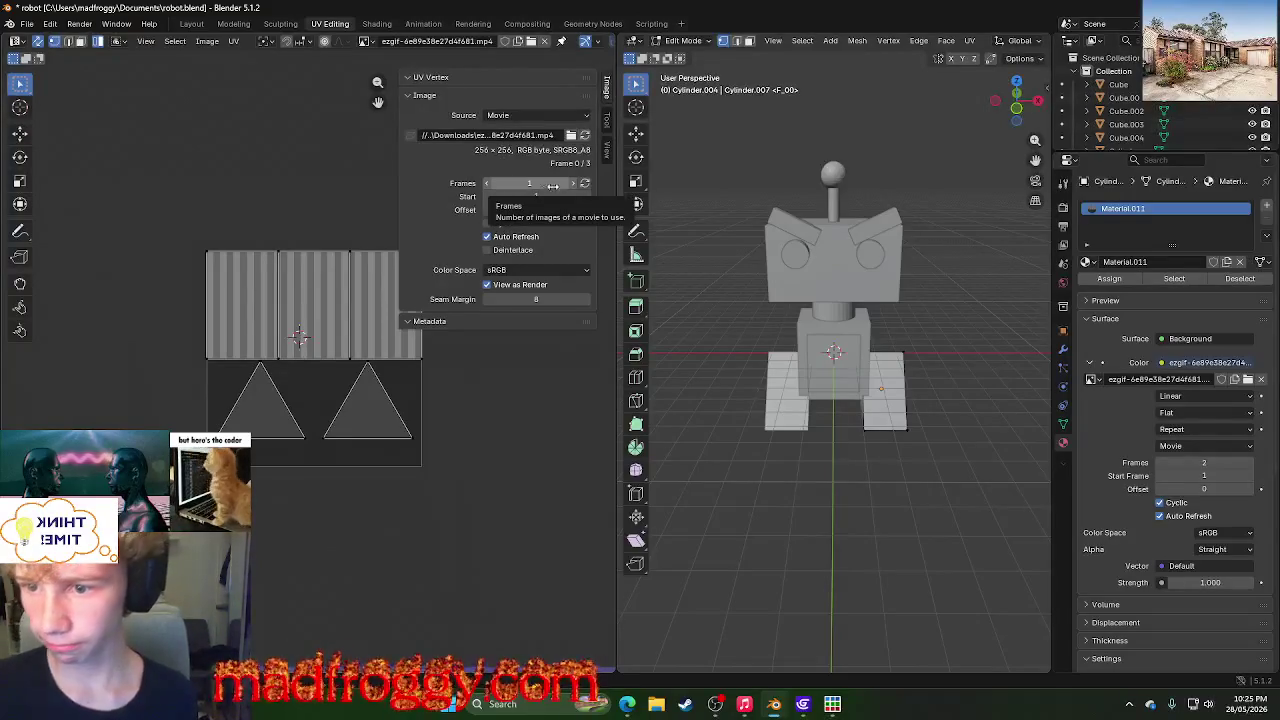
- Refresh the movie texture's frame count to 3 and switch to the Shading workspace
left_click(585, 184)
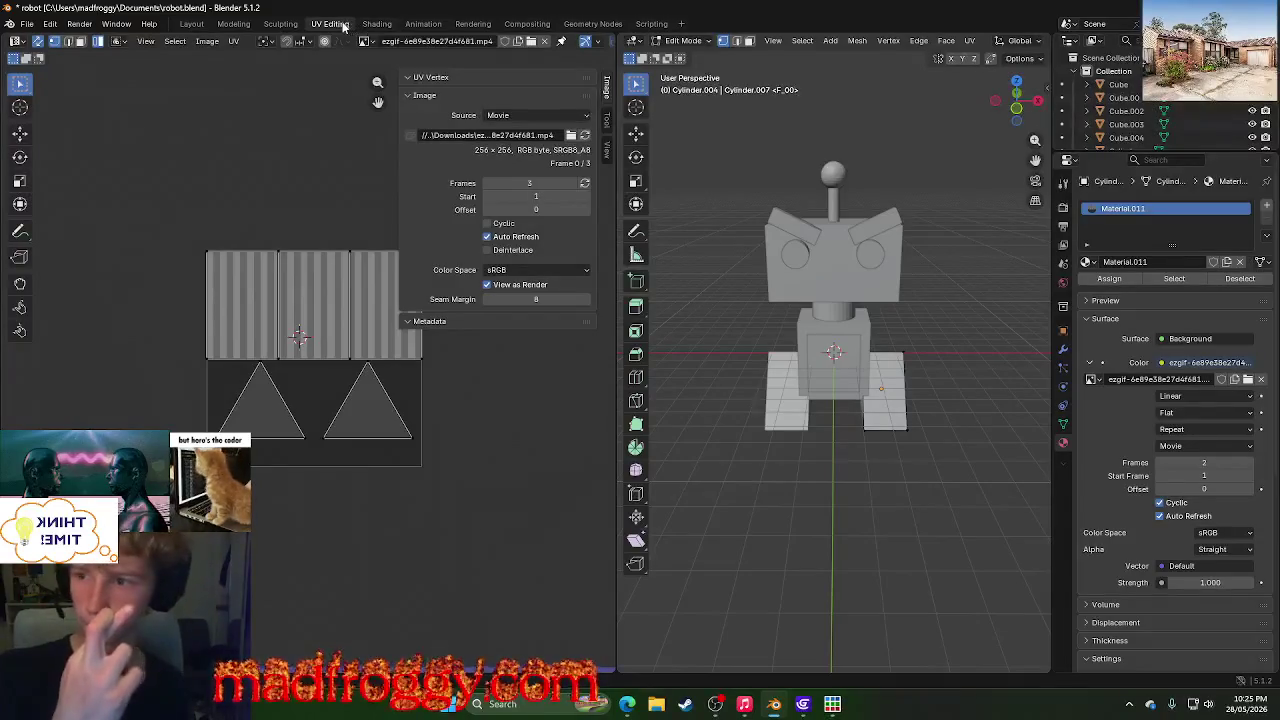
left_click(377, 23)
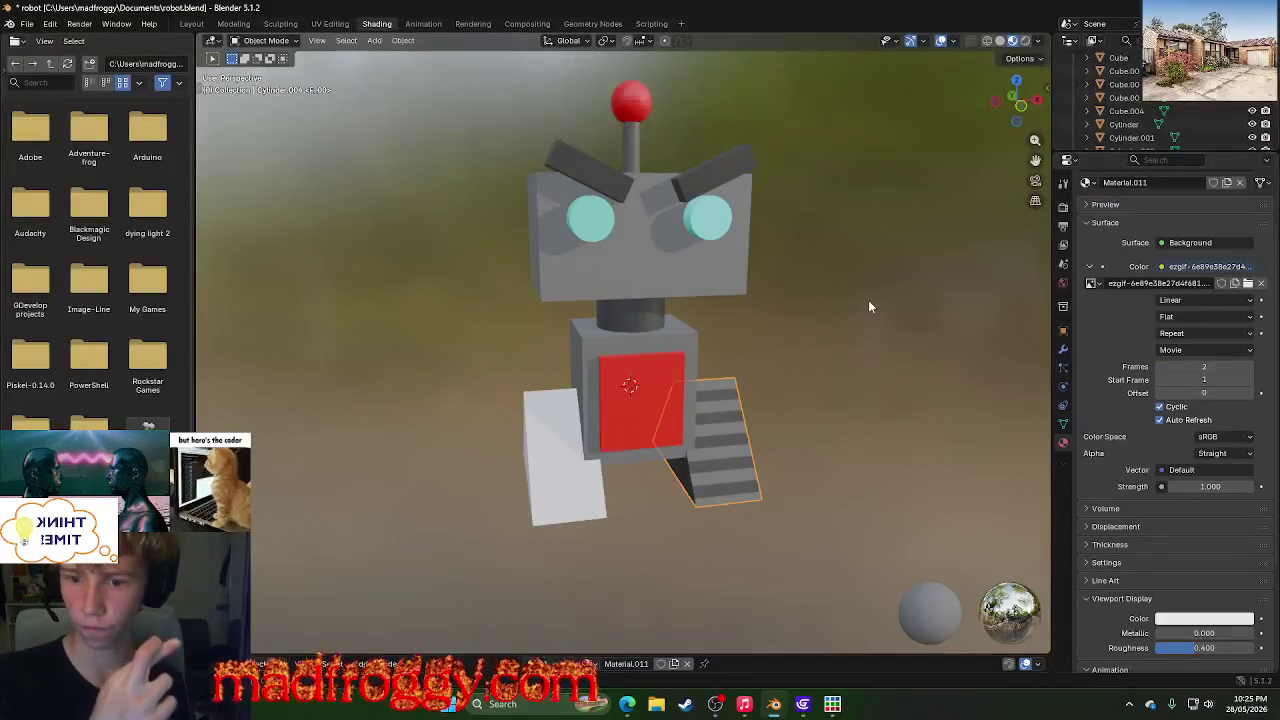
- Orbit to a front view, glance at the Rendering workspace, then go back to Layout
mouse_move(862, 304)
middle_mouse_down()
mouse_move(689, 291)
mouse_move(694, 354)
middle_mouse_up()
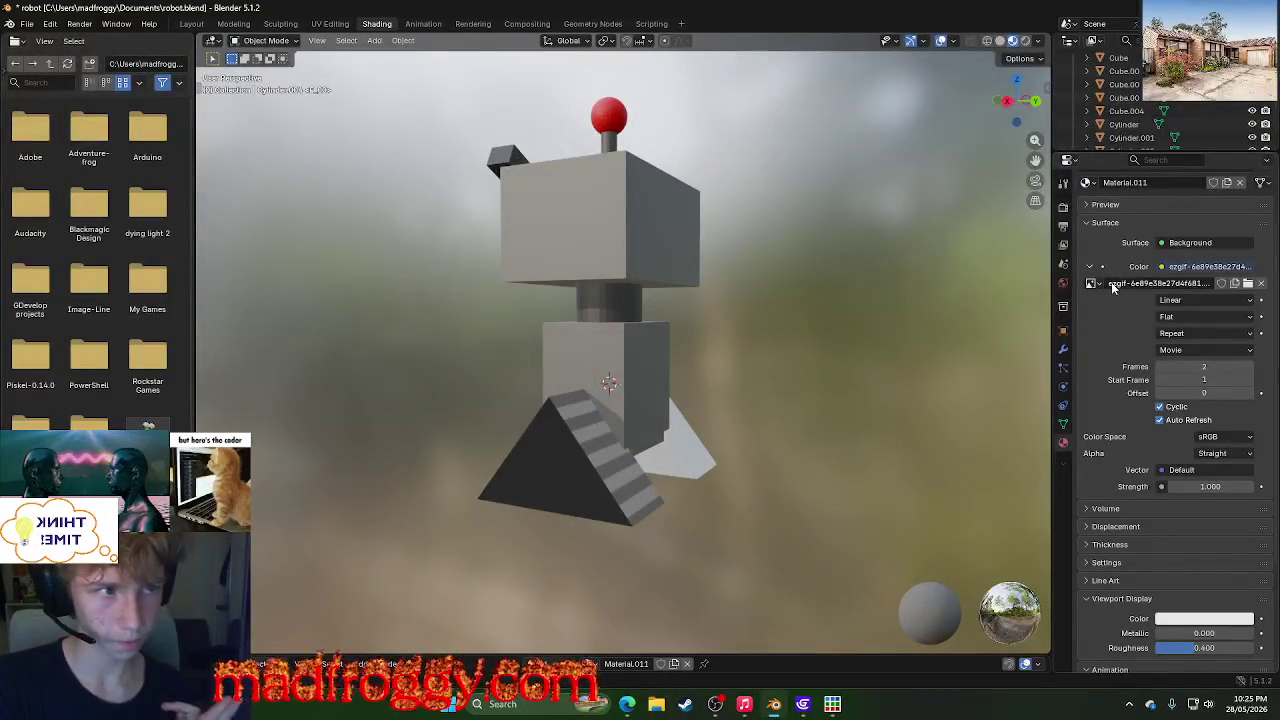
middle_click_drag(882, 345, 760, 340)
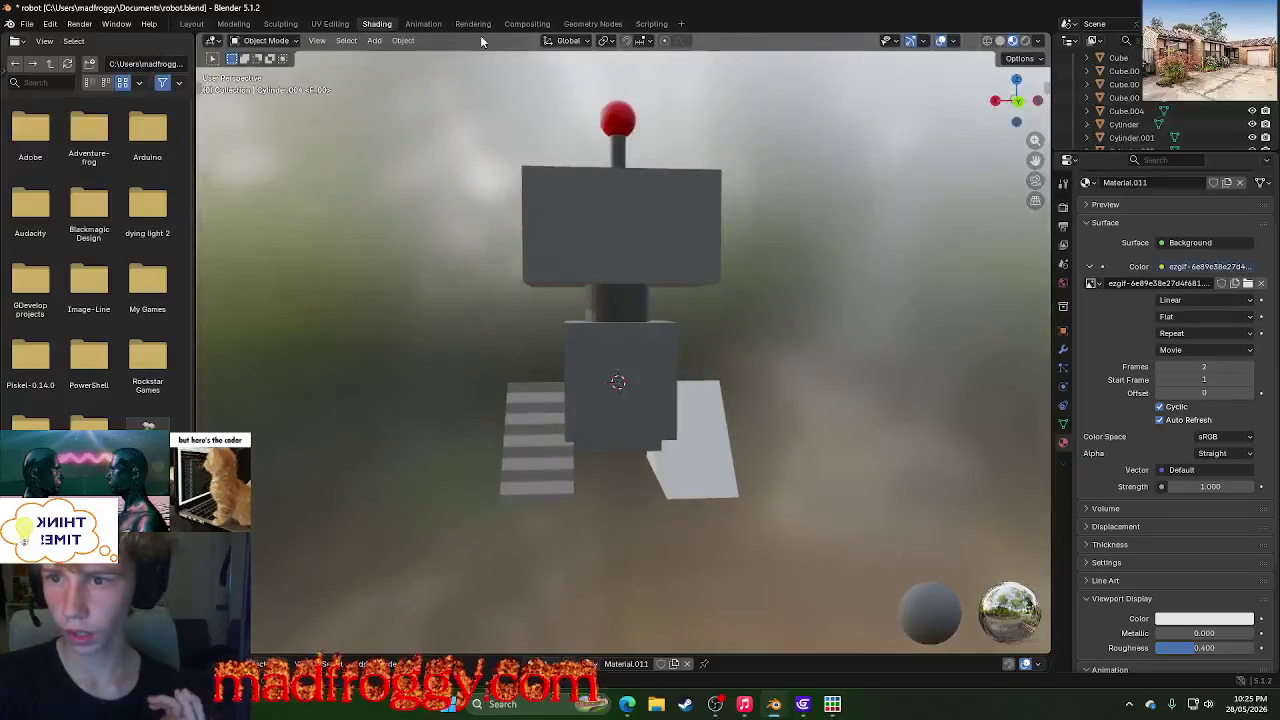
left_click(473, 23)
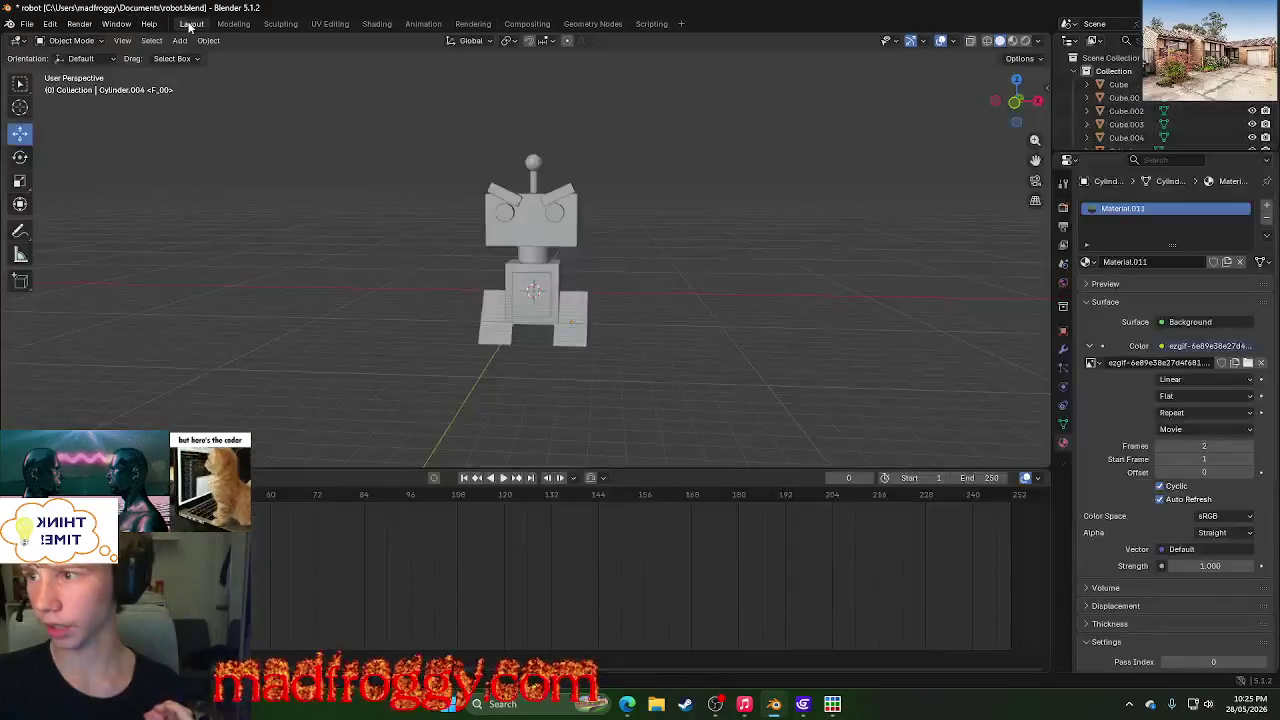
left_click(190, 23)
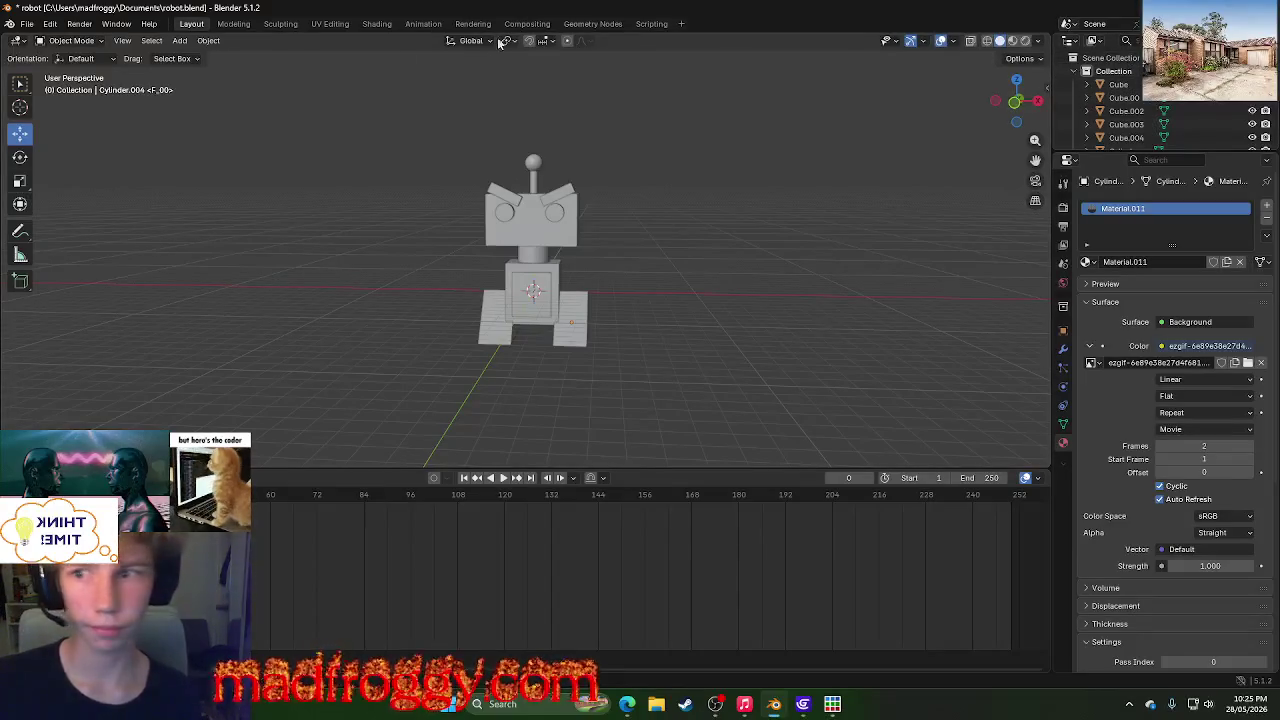
left_click(180, 40)
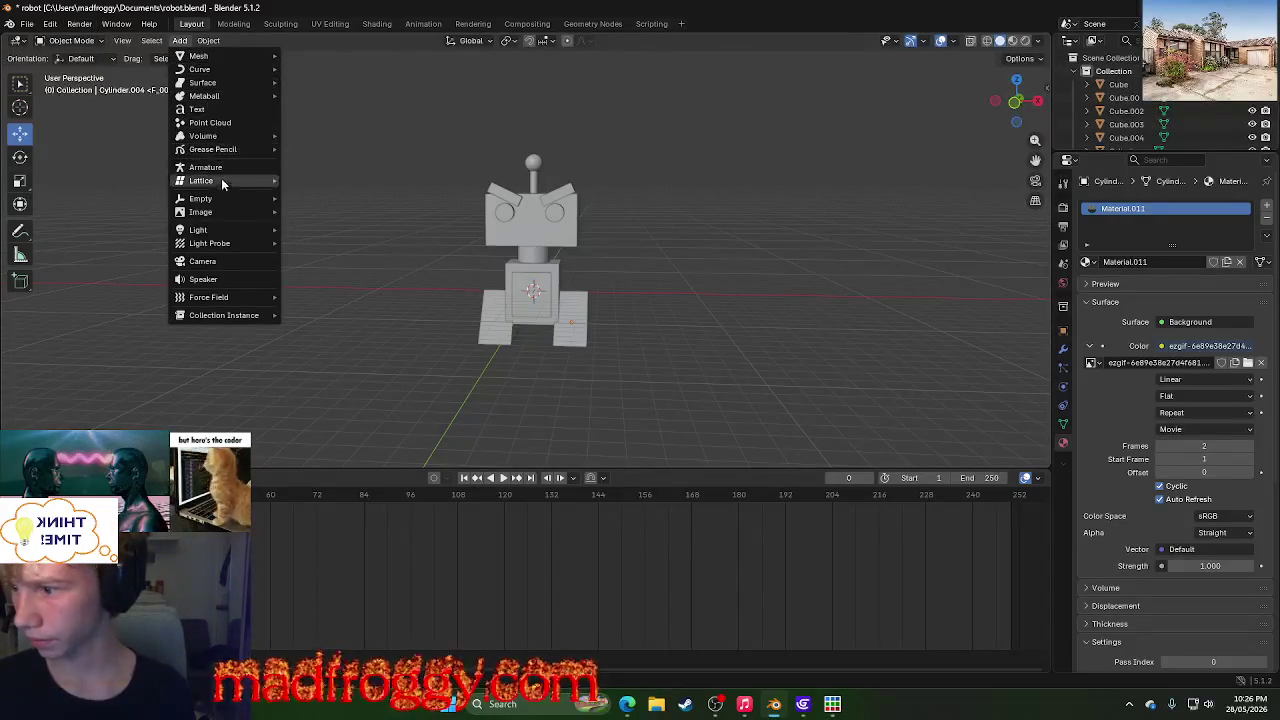
- Add a camera to the scene and move it along the Y axis
left_click(203, 261)
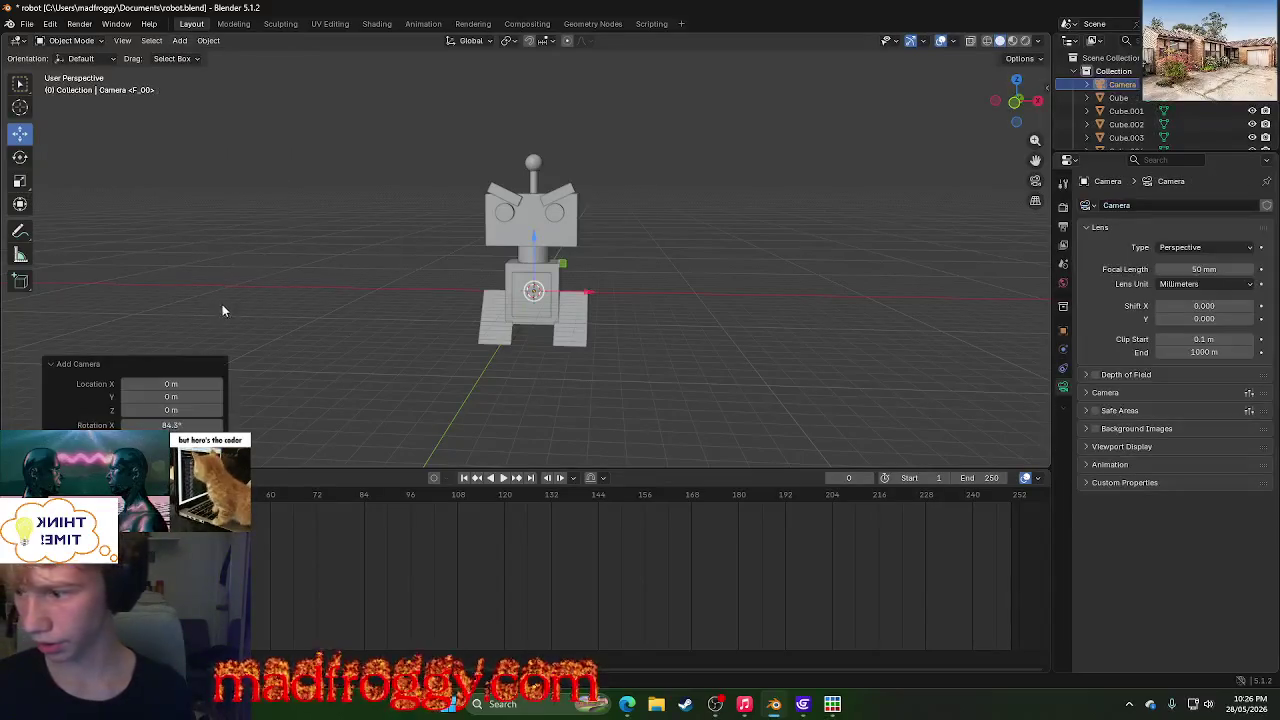
middle_click_drag(680, 356, 540, 380)
key("g")
key("y")
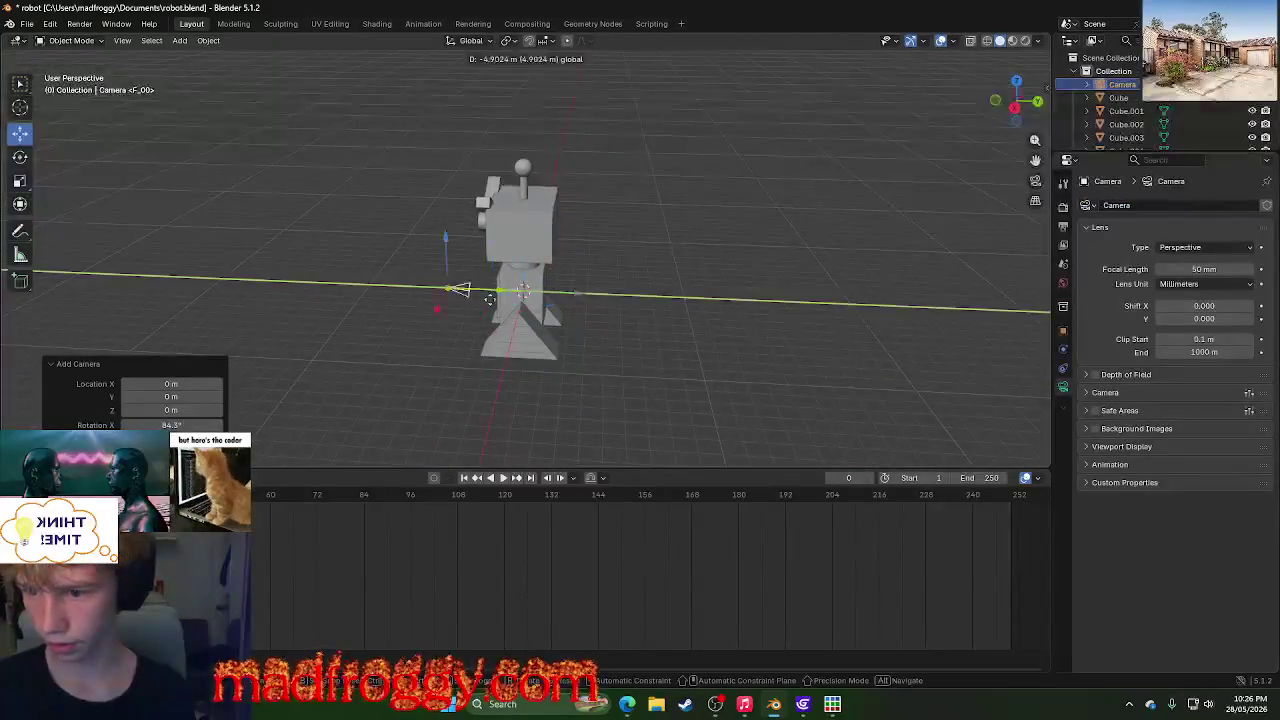
left_click(330, 290)
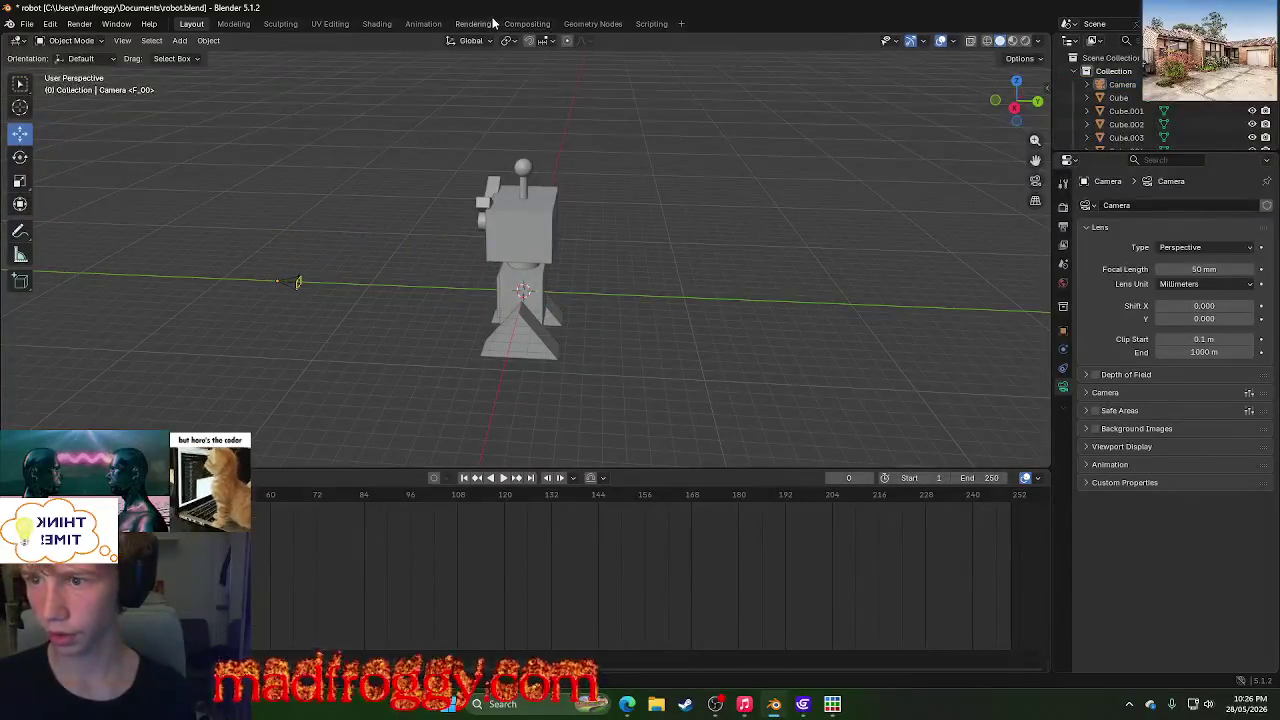
left_click(492, 23)
left_click(191, 23)
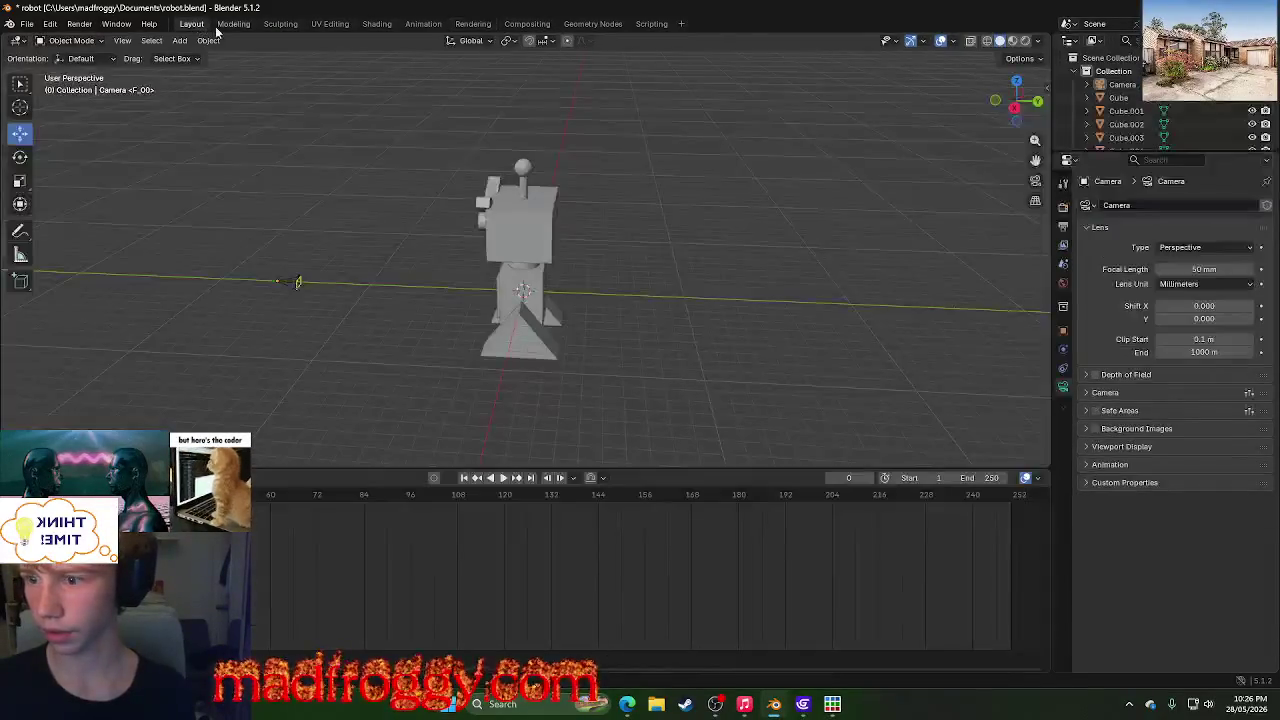
- Select the camera and scale it up with the Scale tool, constrained to Y
mouse_move(333, 214)
middle_mouse_down()
mouse_move(399, 190)
mouse_move(456, 266)
mouse_move(467, 340)
mouse_move(519, 376)
mouse_move(254, 327)
middle_mouse_up()
left_click(466, 342)
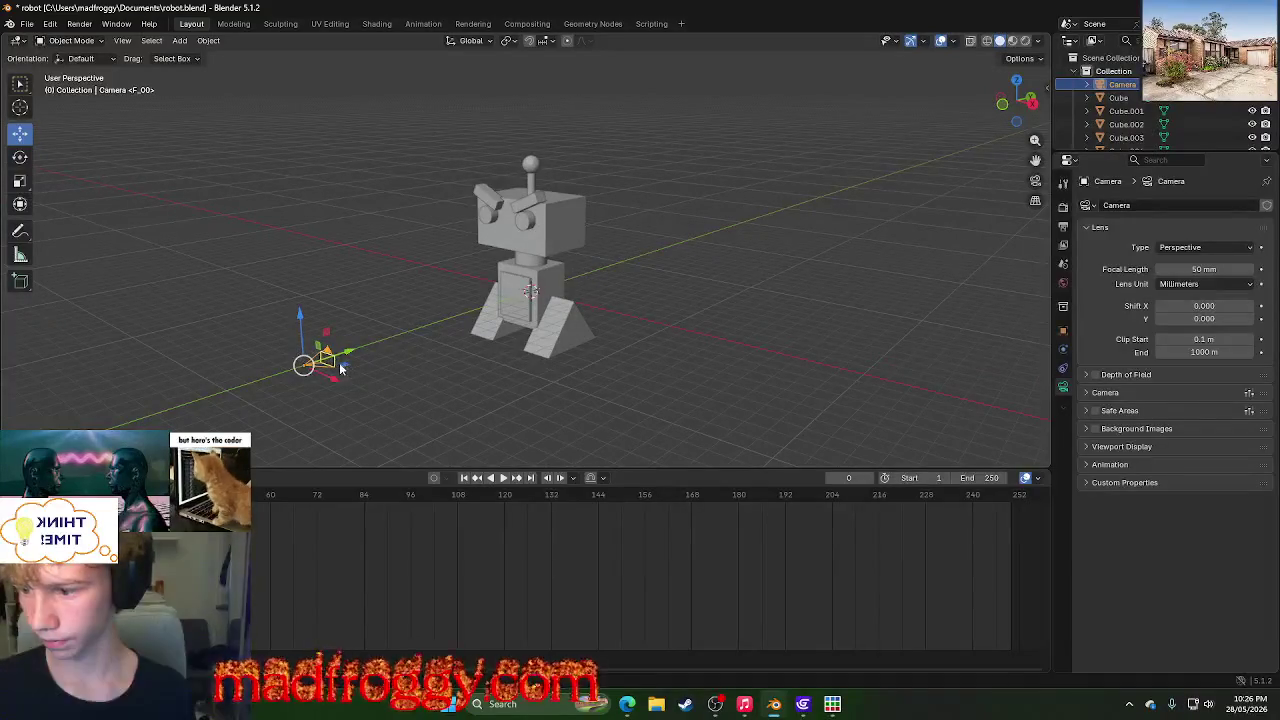
left_click(20, 181)
mouse_move(372, 338)
left_mouse_down()
mouse_move(388, 318)
mouse_move(875, 446)
left_mouse_up()
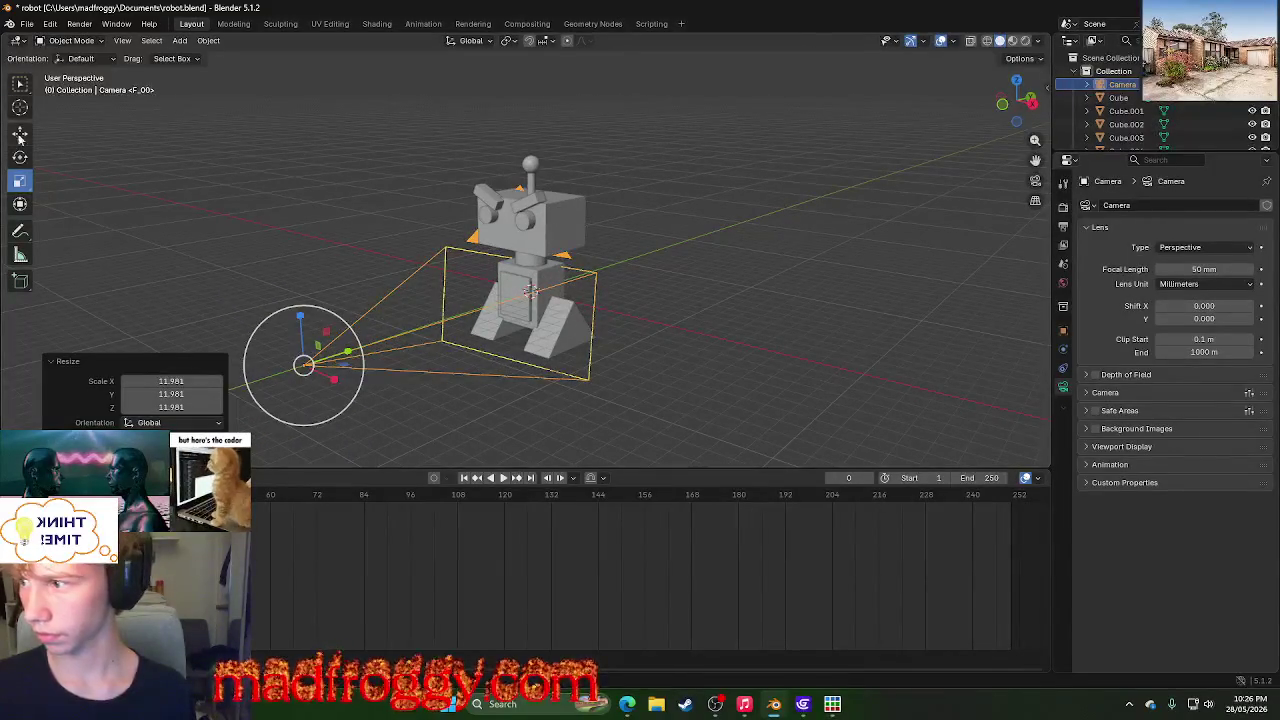
left_click_drag(352, 348, 647, 281)
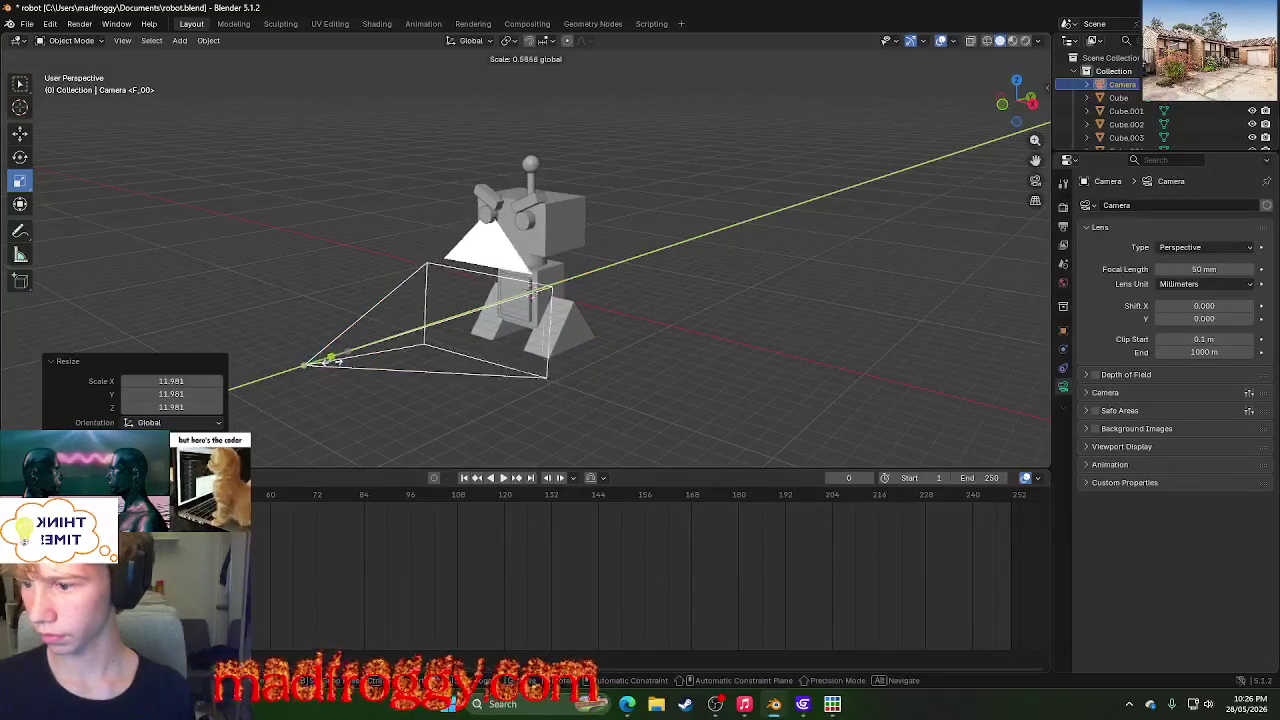
key("y")
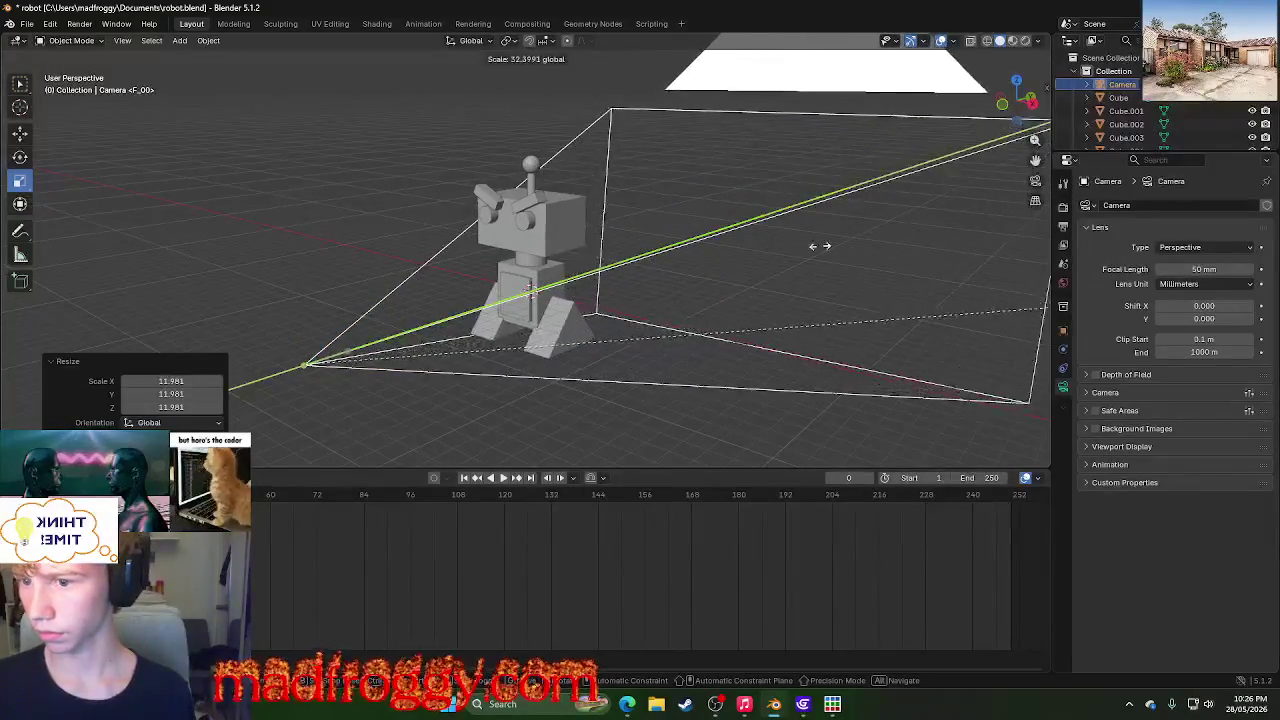
left_click(50, 33)
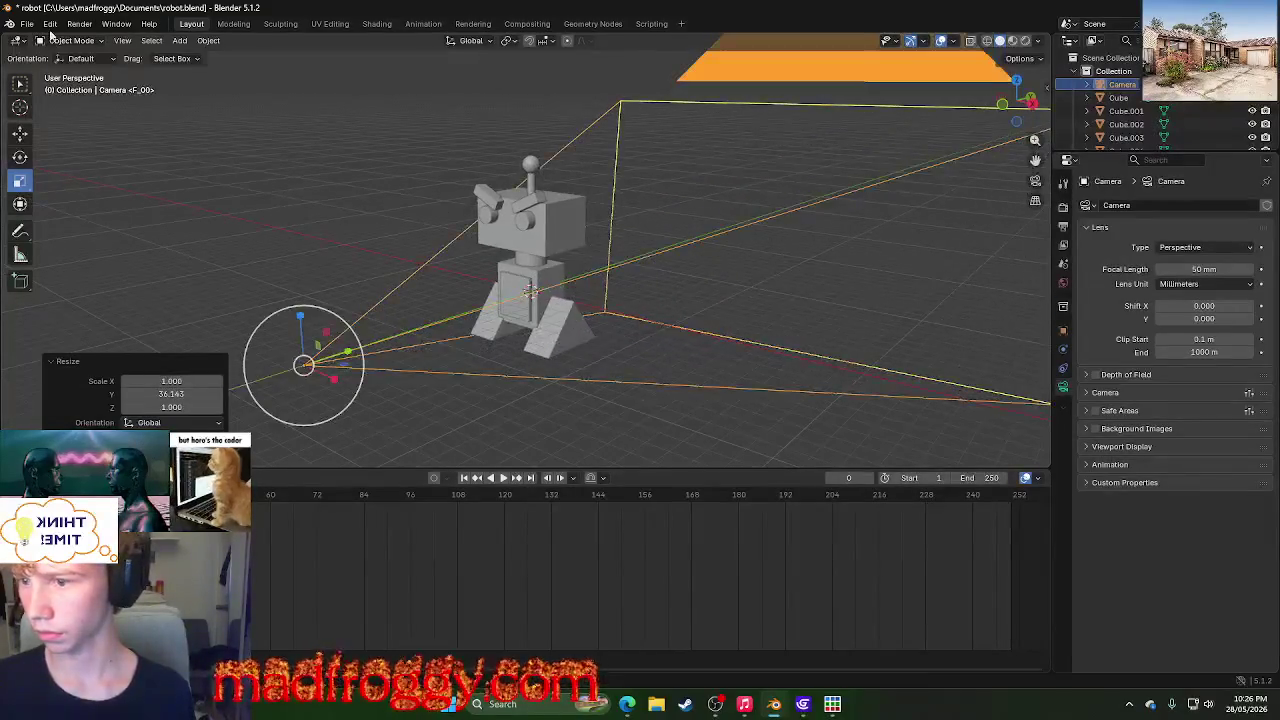
- Scale the camera uniformly by about 2, move it to Y -17.492 m, and deselect it
left_click(19, 134)
key("s")
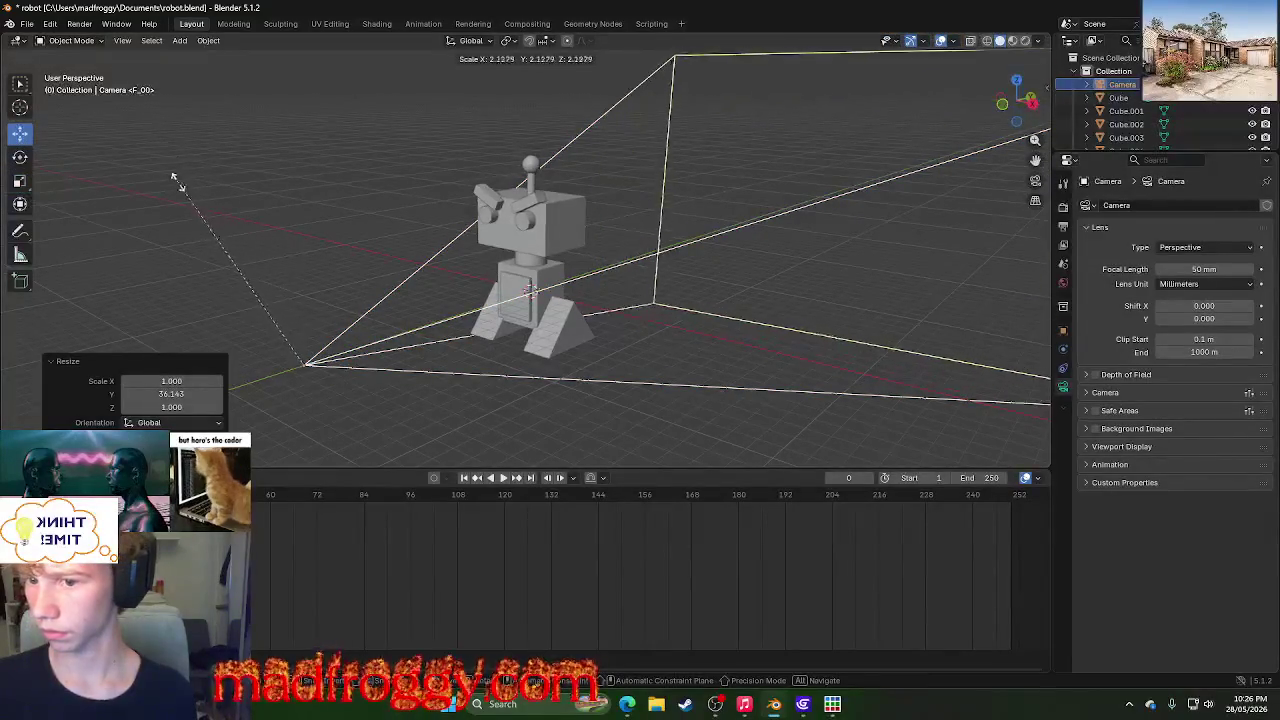
left_click(180, 190)
key("g")
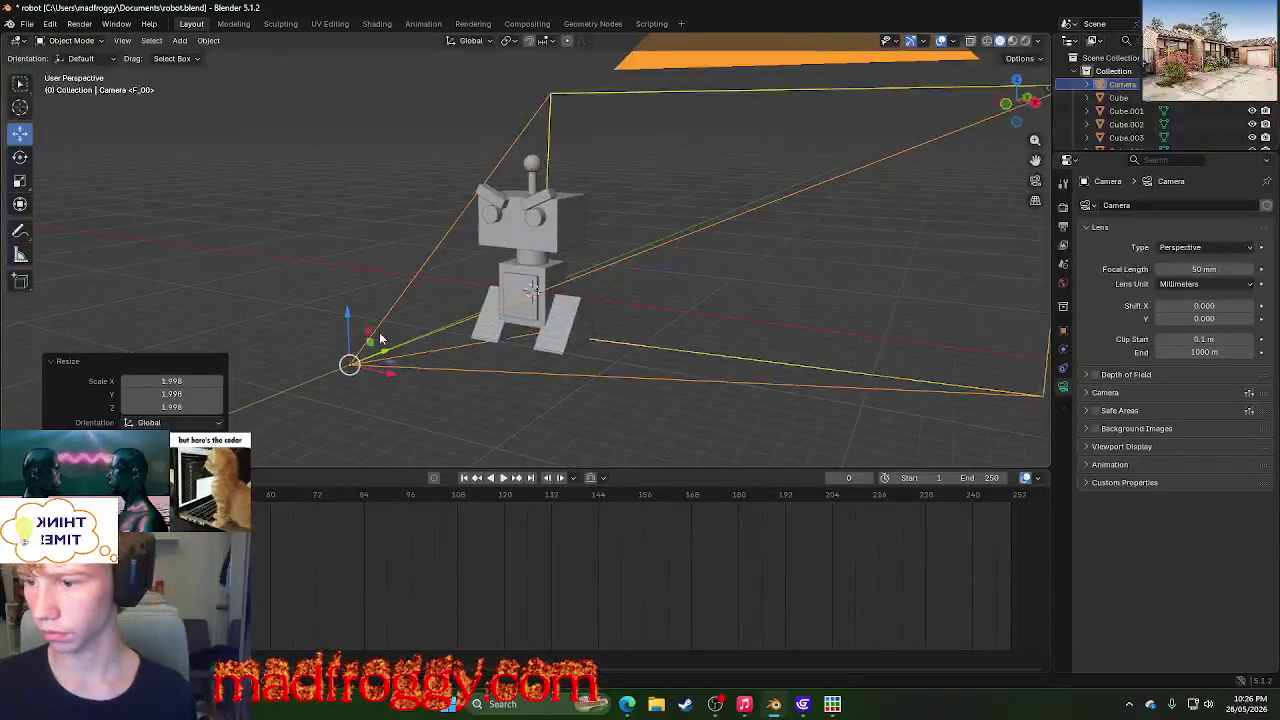
left_click_drag(388, 355, 1091, 6)
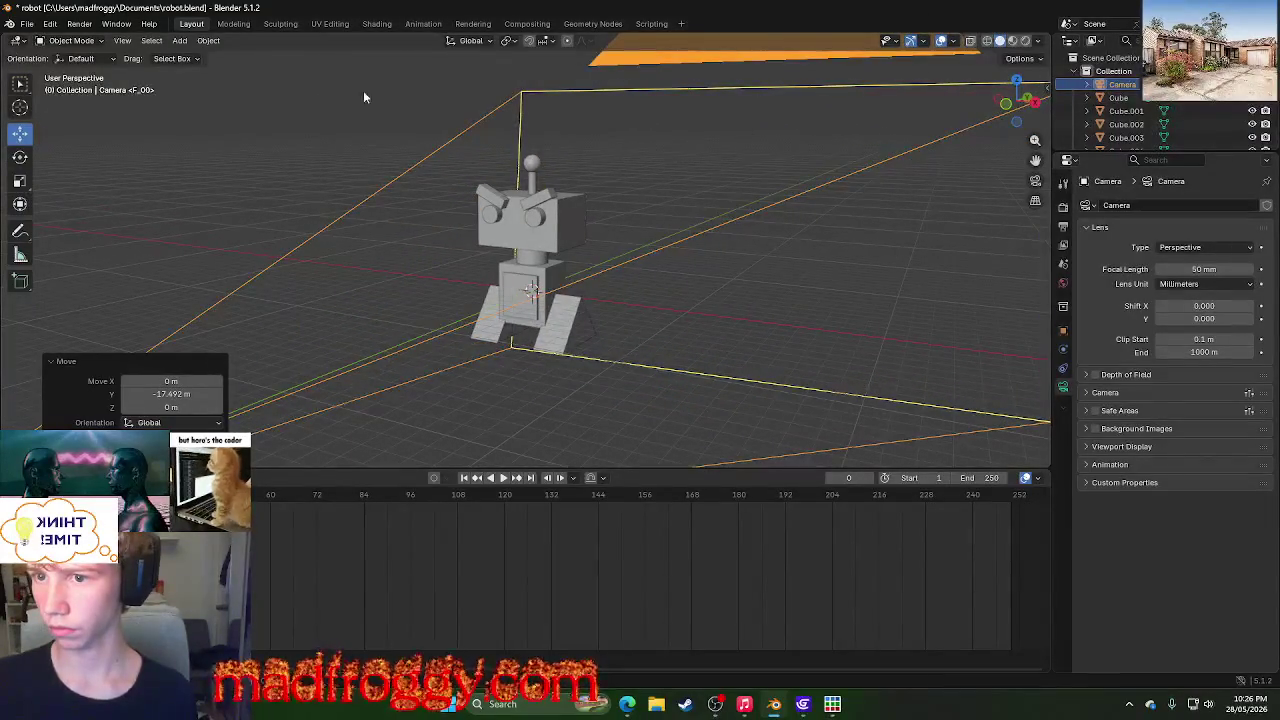
left_click(282, 111)
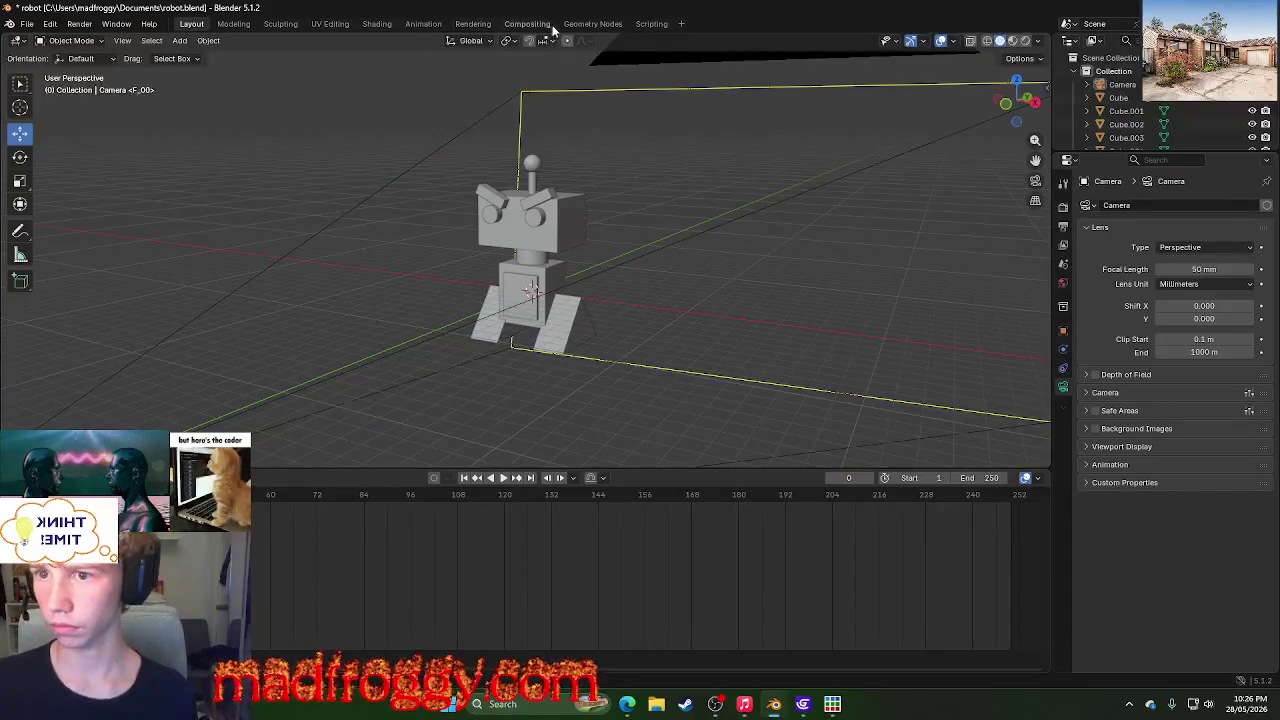
left_click(545, 24)
left_click(593, 24)
- Cycle through the Scripting, Compositing and Rendering workspaces, ending in the Animation workspace
left_click(651, 24)
left_click(510, 24)
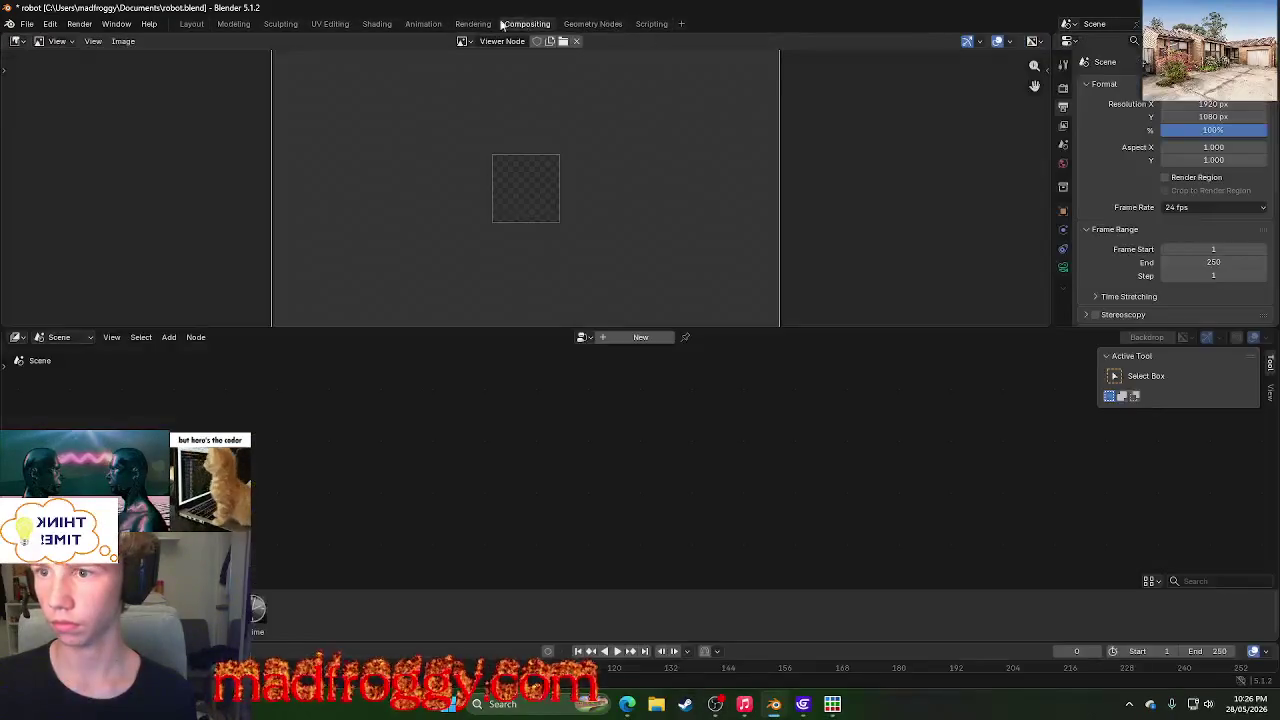
left_click(490, 24)
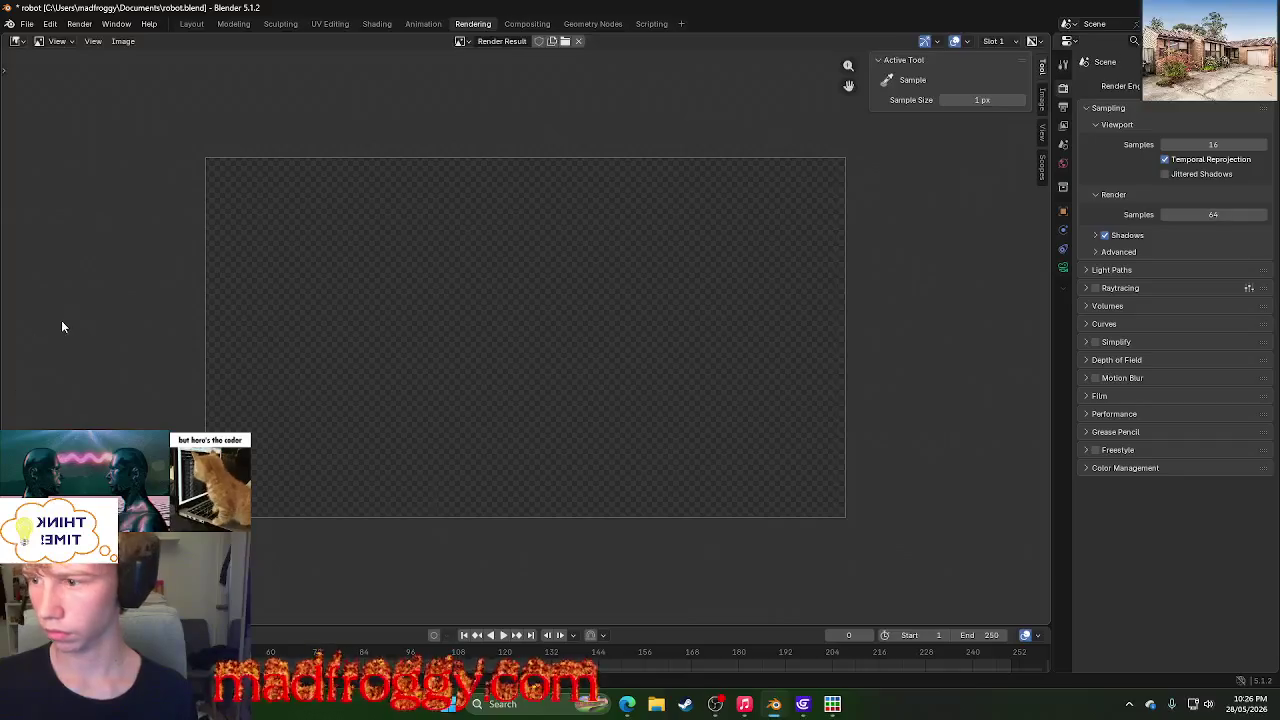
left_click(93, 41)
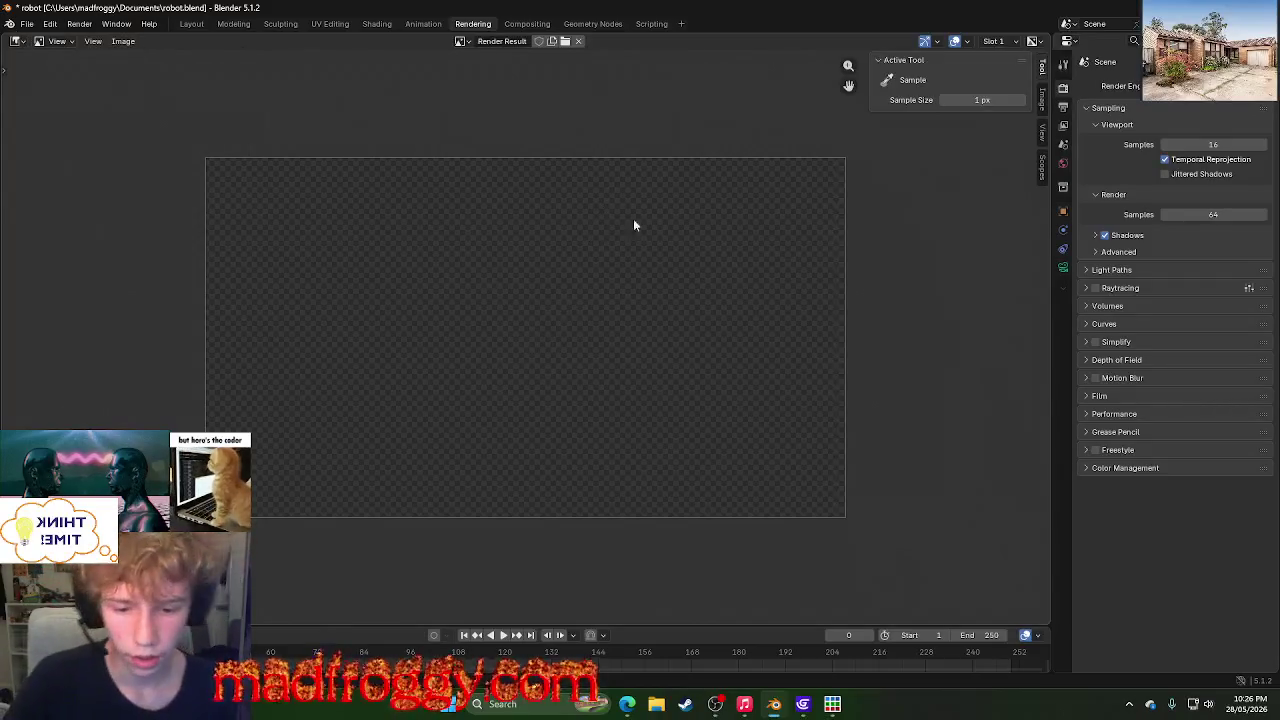
left_click(524, 23)
left_click(418, 23)
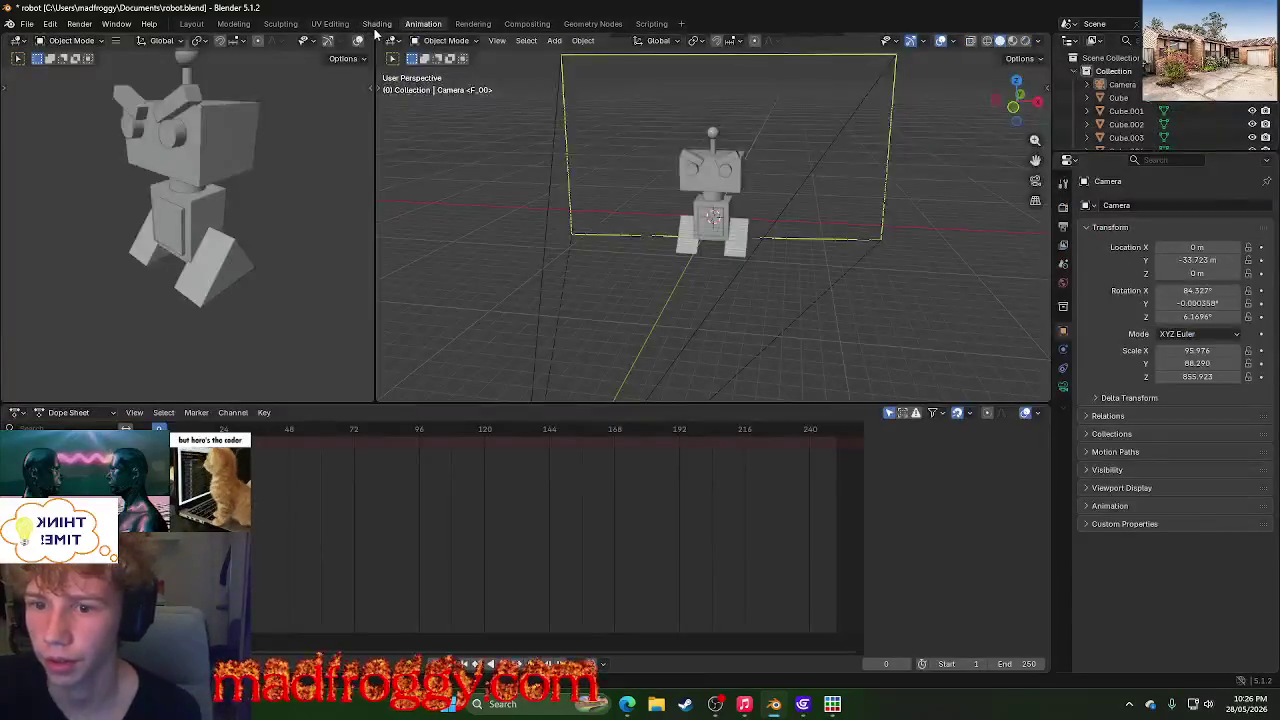
- In Shading, select the stair tread leg and set Material.011's image texture Source to Image Sequence
left_click(377, 23)
mouse_move(440, 176)
middle_mouse_down()
mouse_move(855, 222)
mouse_move(700, 485)
middle_mouse_up()
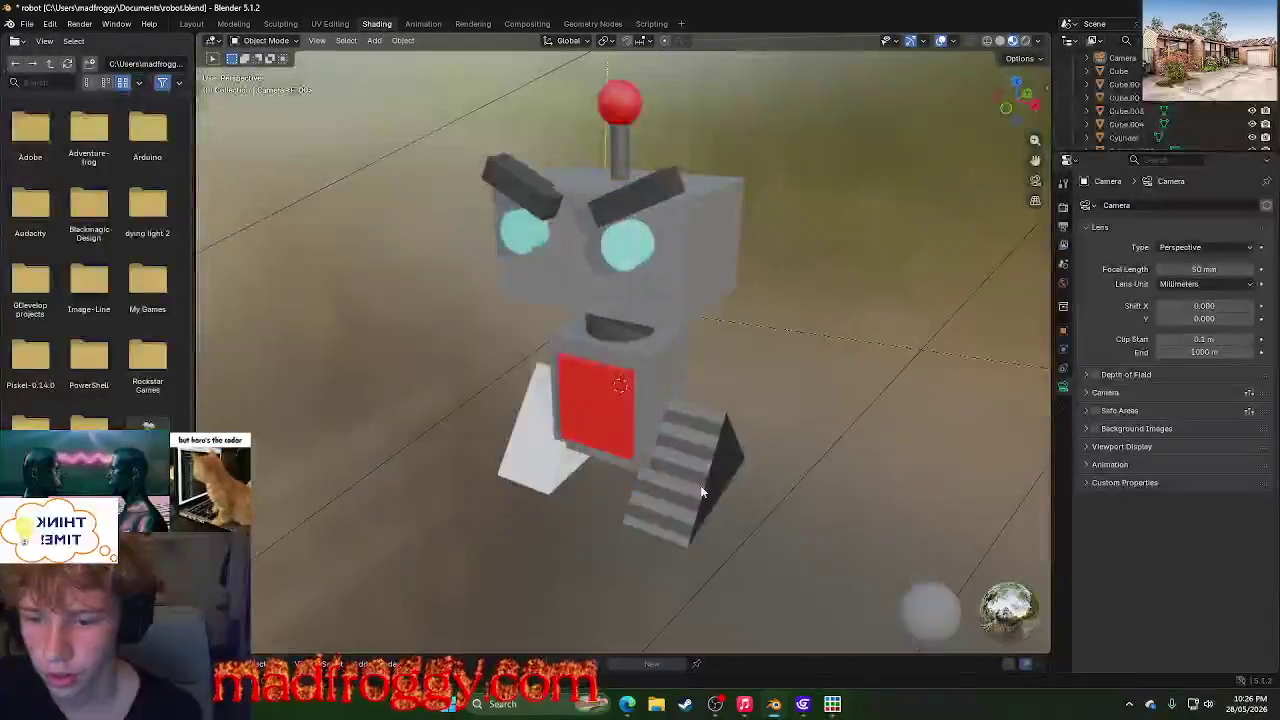
left_click(700, 490)
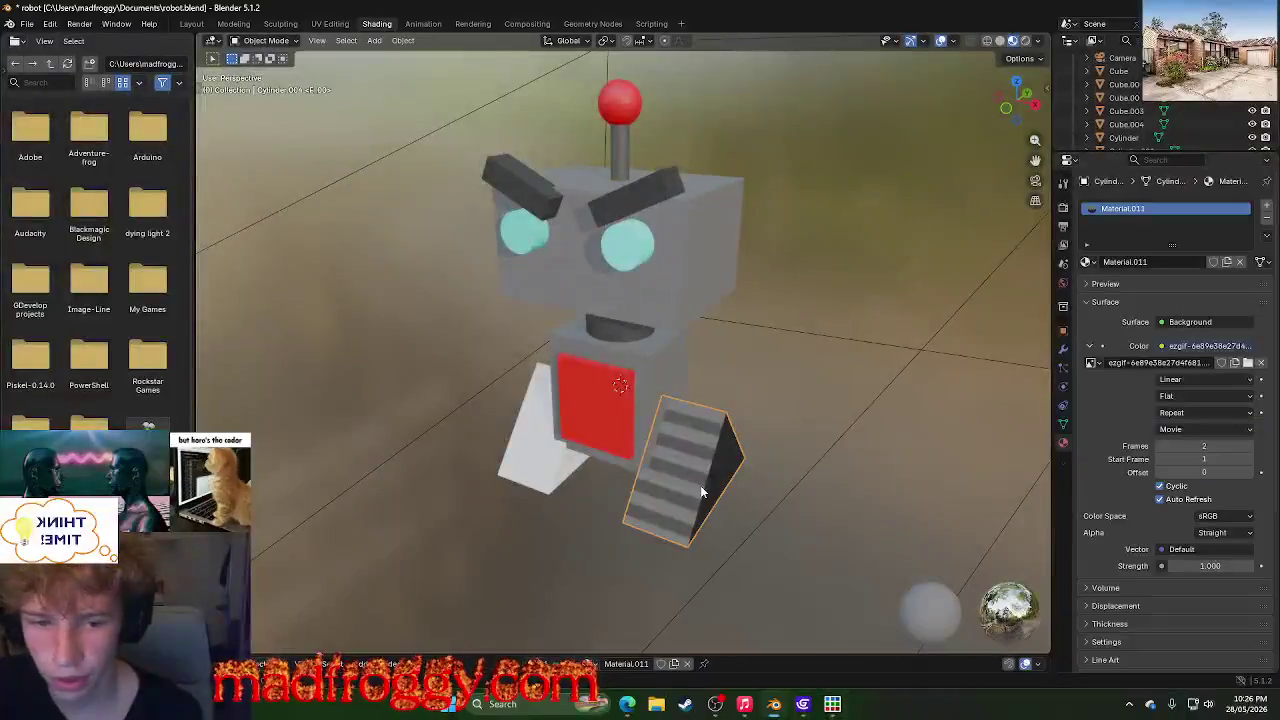
left_click(1189, 414)
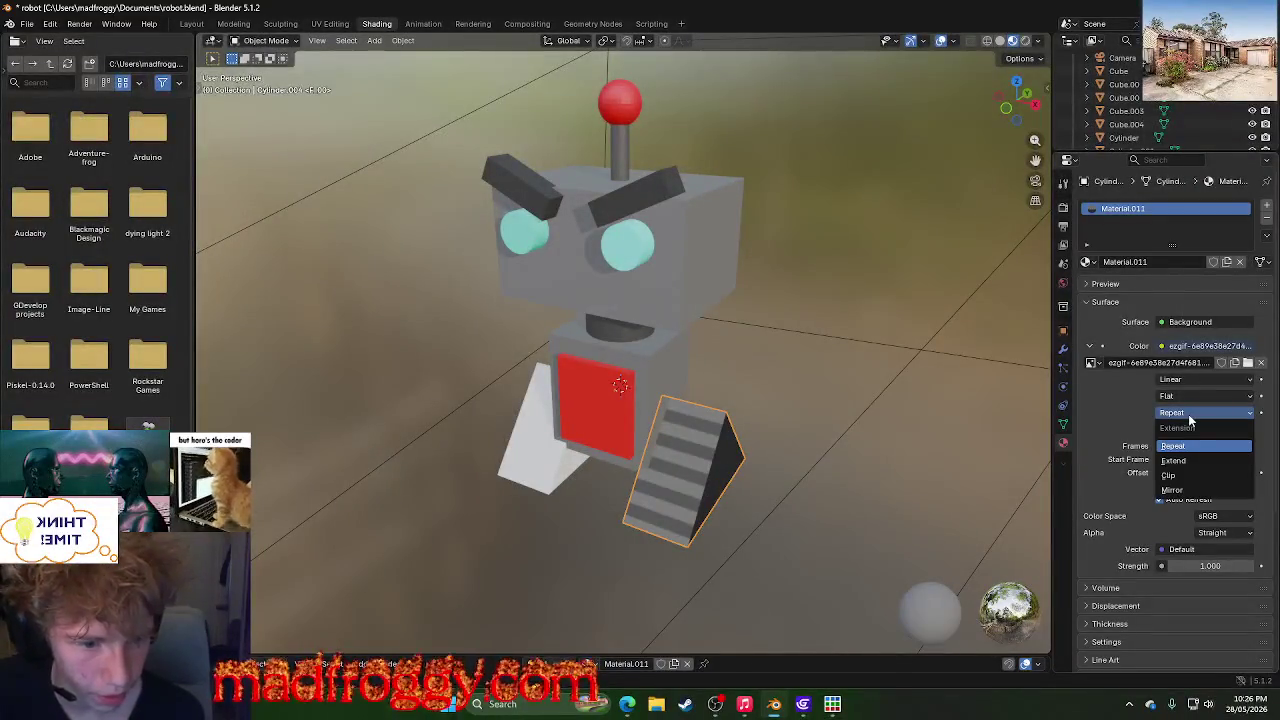
left_click(1189, 418)
left_click(1178, 430)
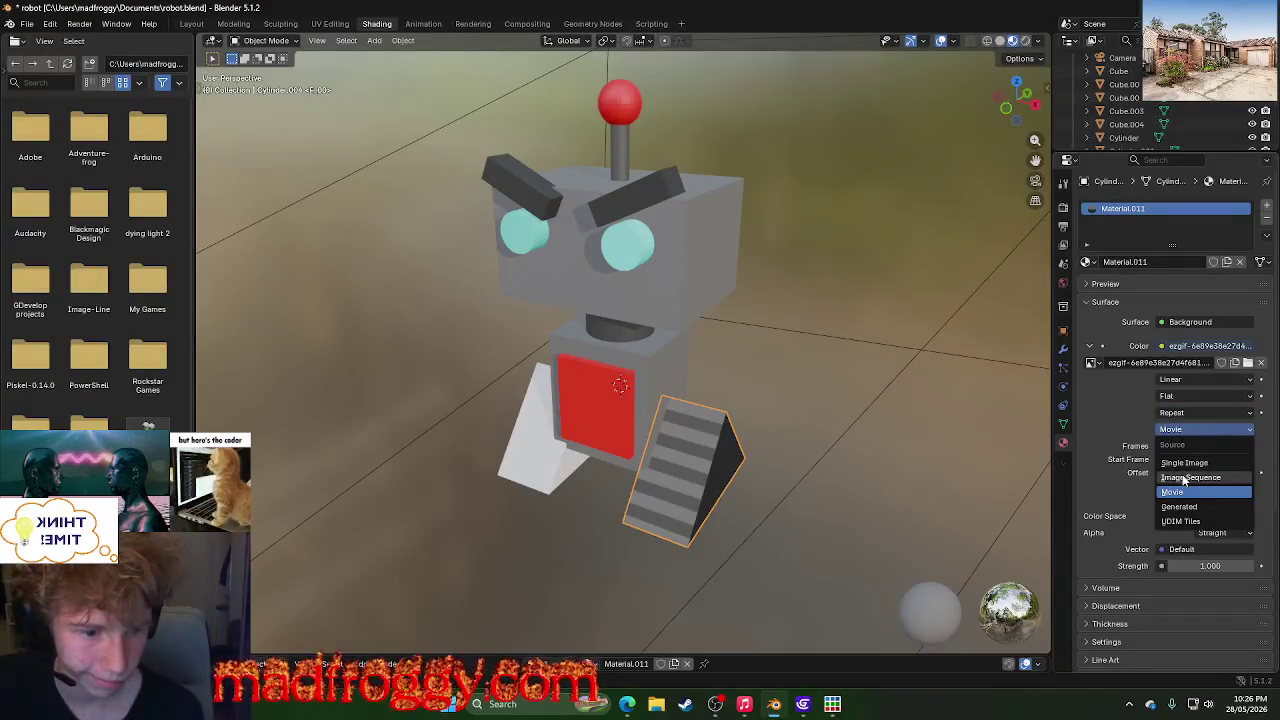
left_click(1184, 479)
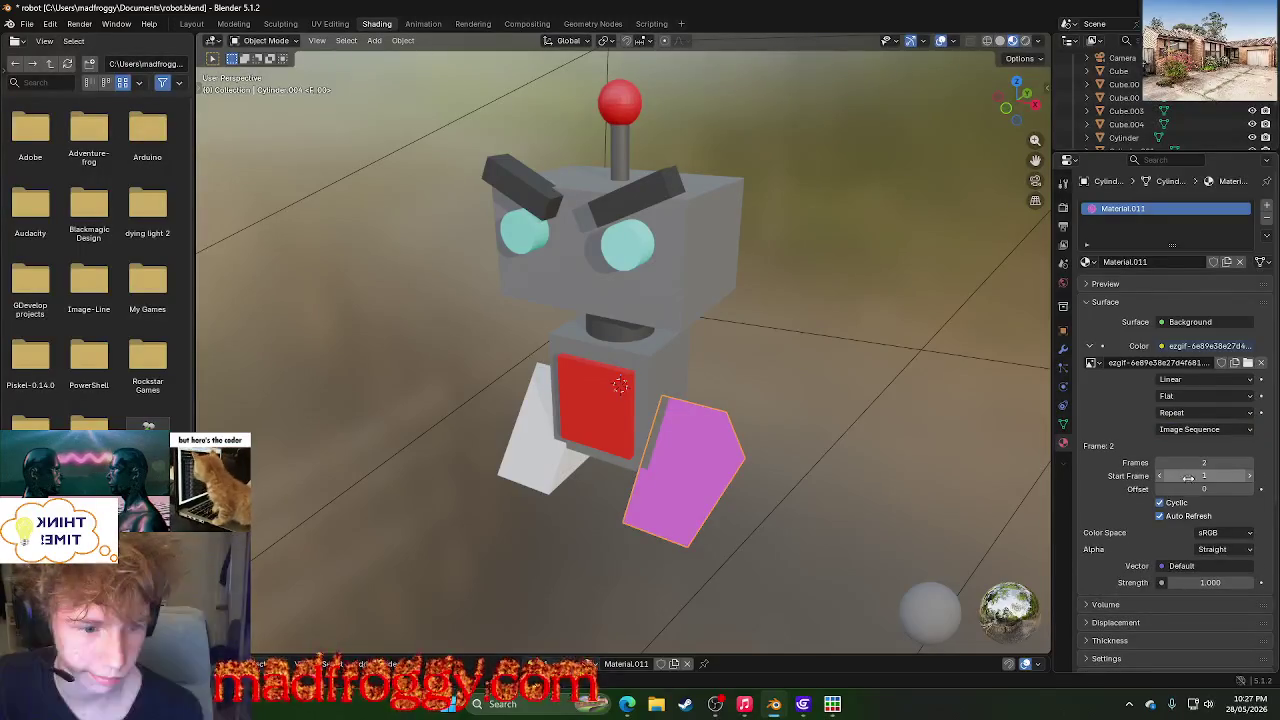
scroll(1124, 488, "down", 3)
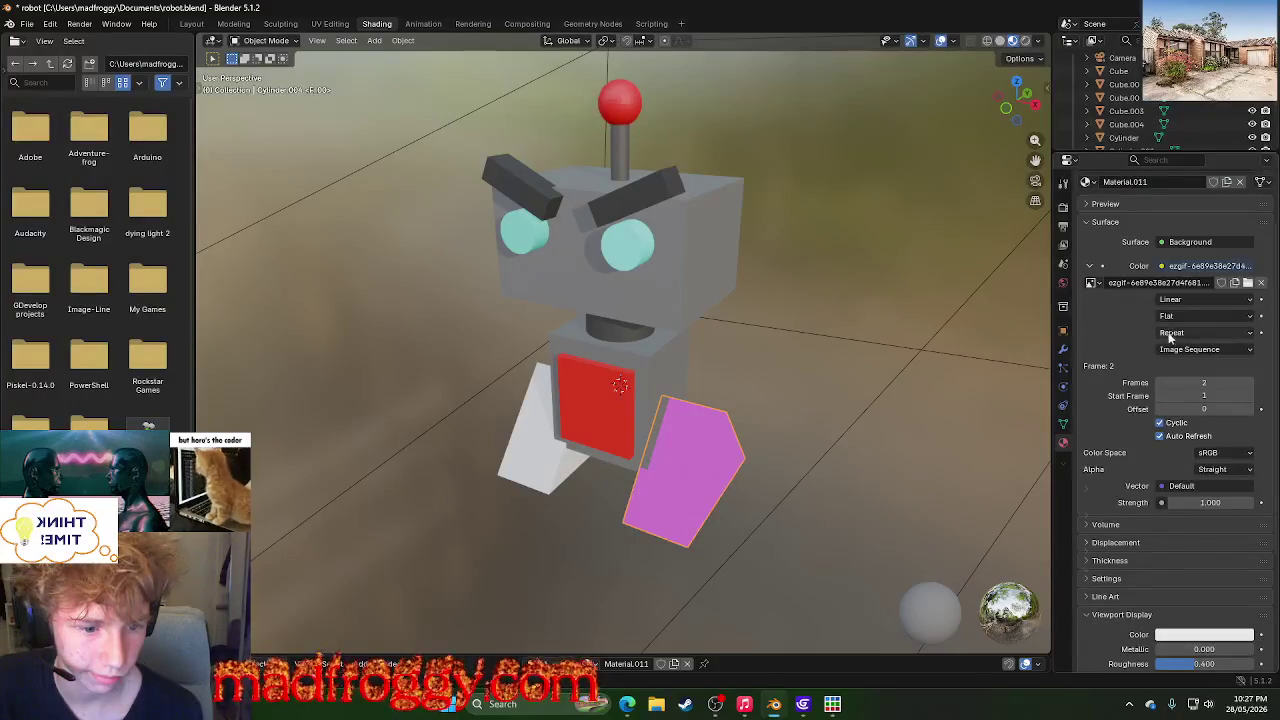
scroll(1152, 397, "down", 3)
scroll(1144, 427, "up", 4)
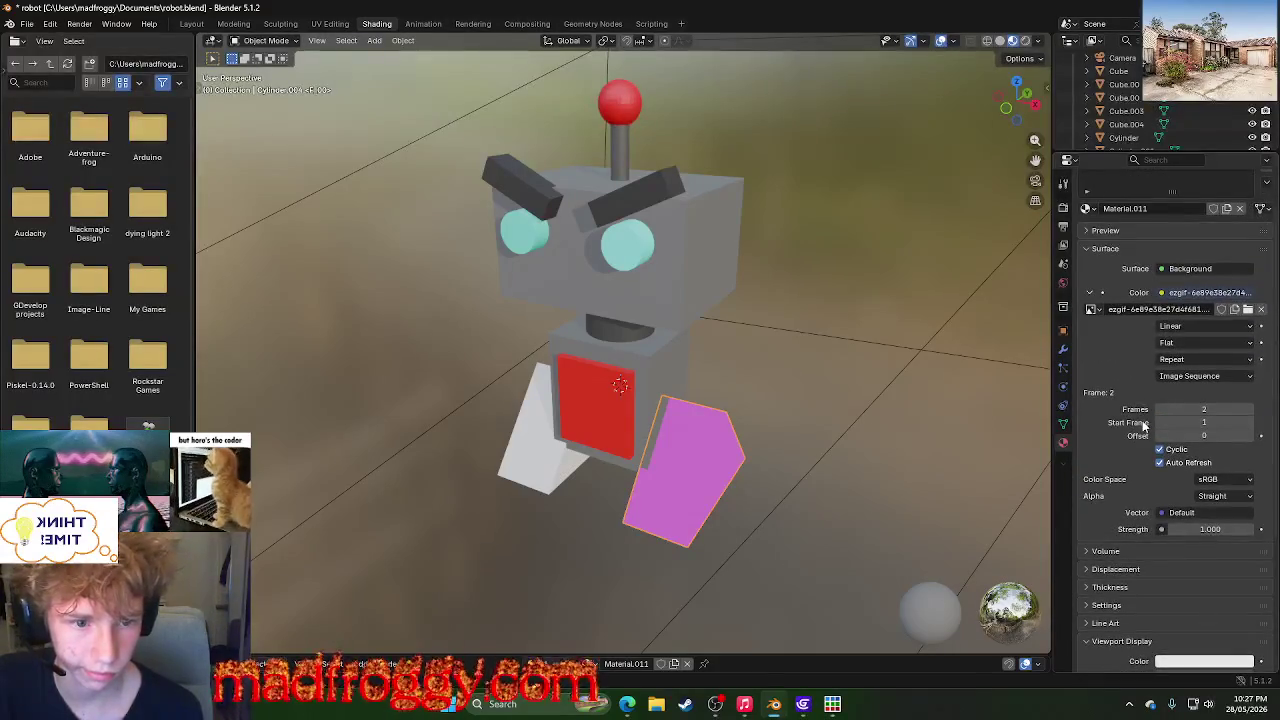
mouse_move(627, 704)
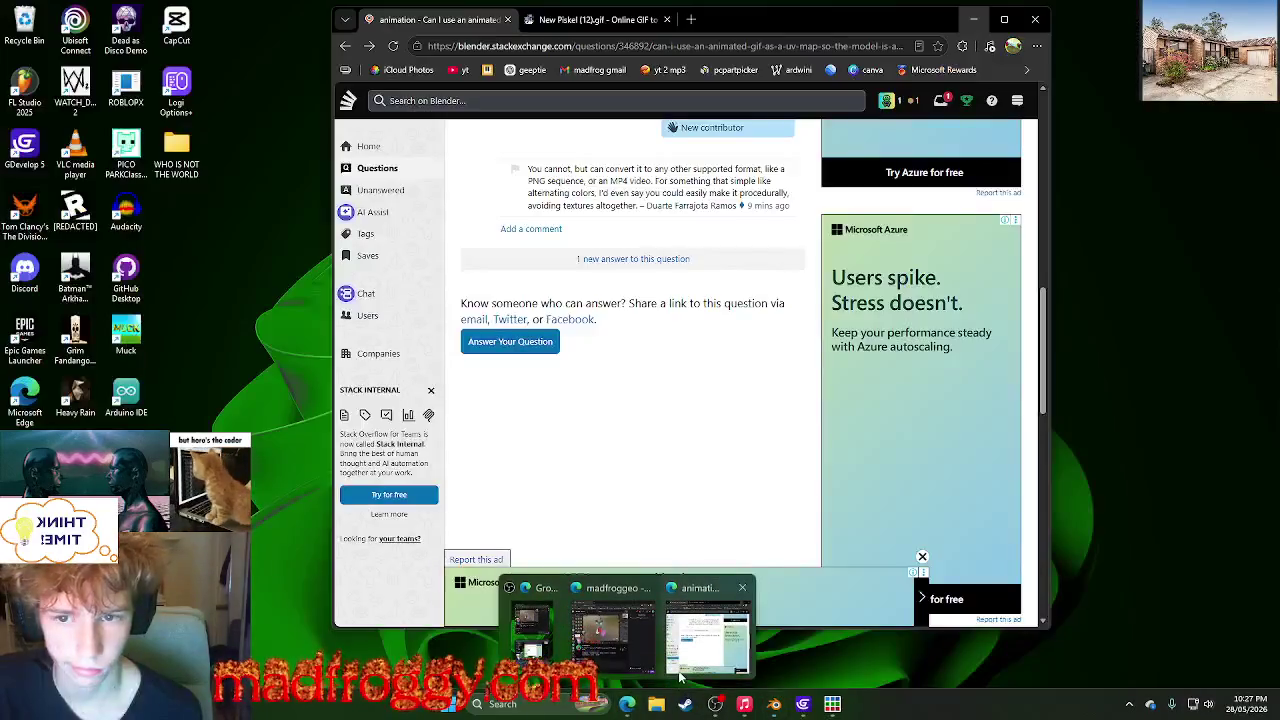
- Search Edge for 'gif to png sequence' and open ezgif's Split GIF image into frames result in another tab
left_click(700, 640)
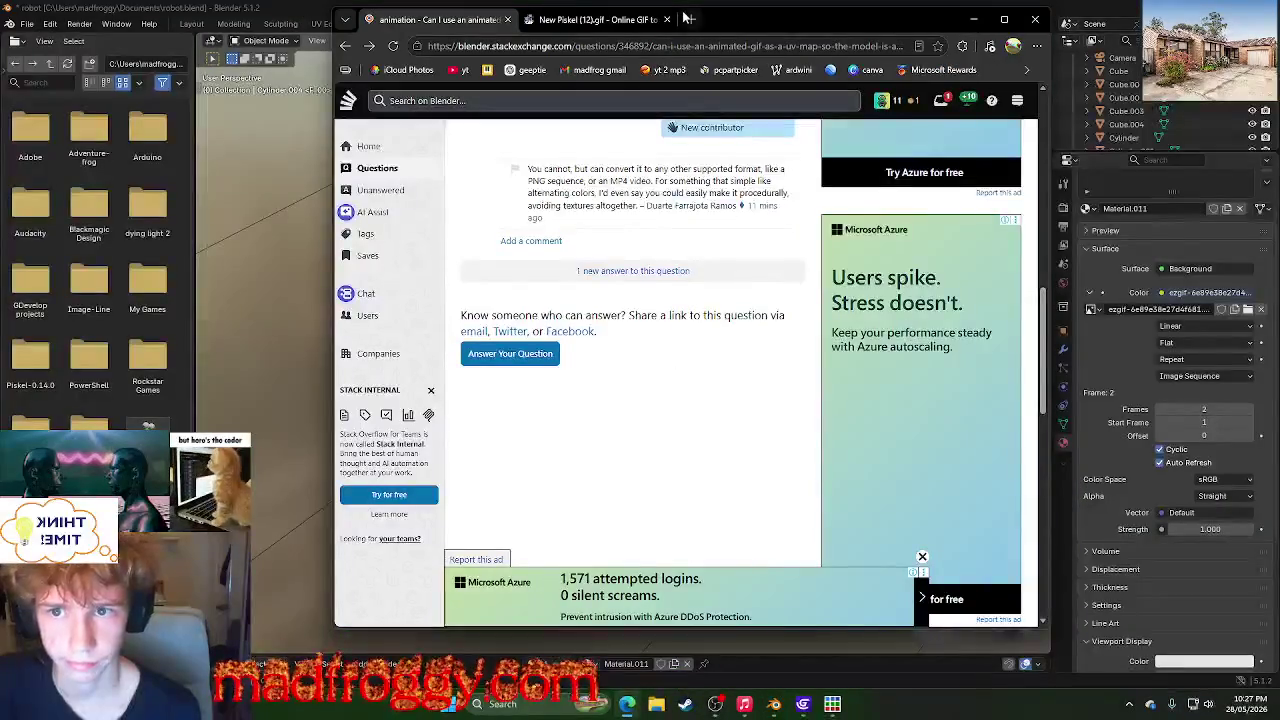
left_click(691, 19)
type("gif")
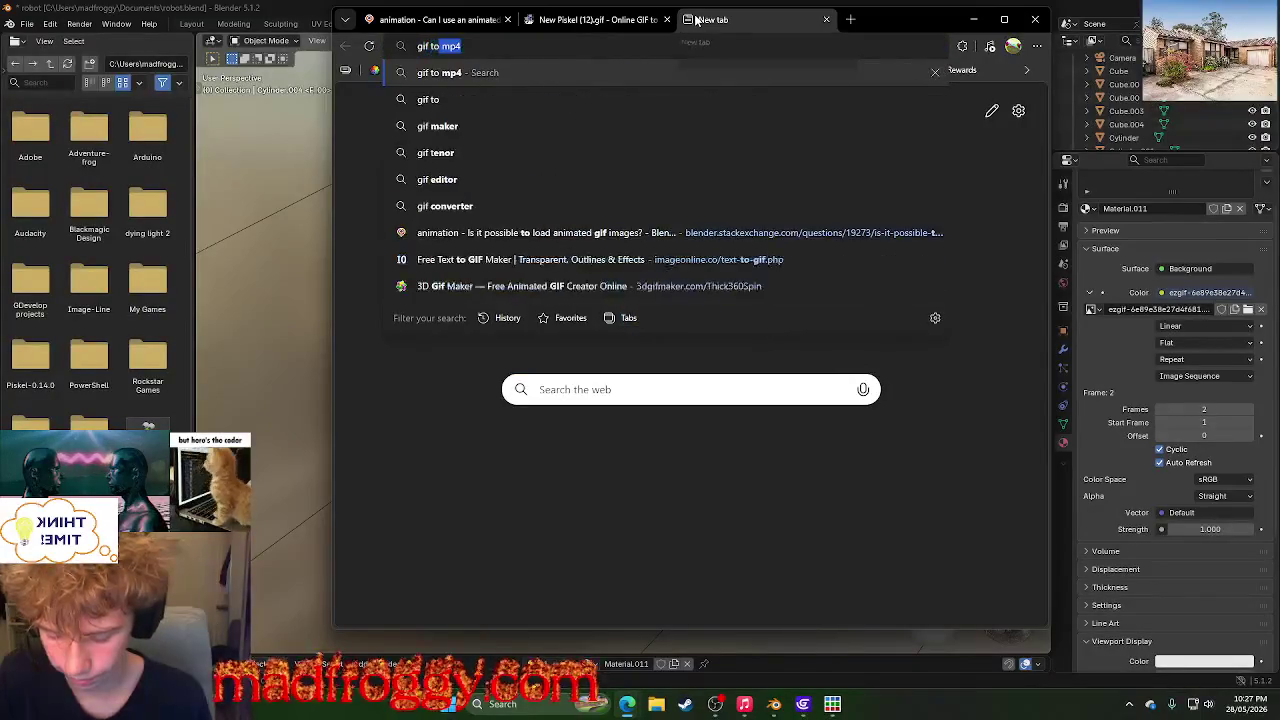
type(" to png sequence")
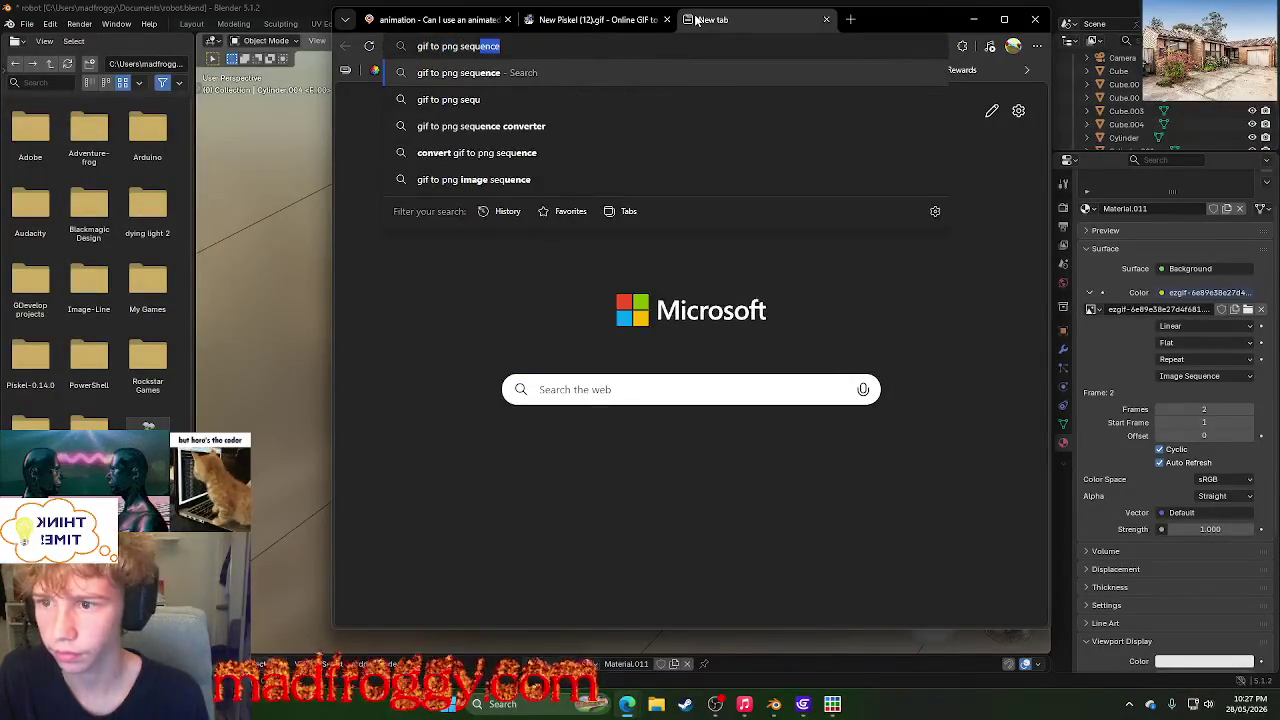
key("Return")
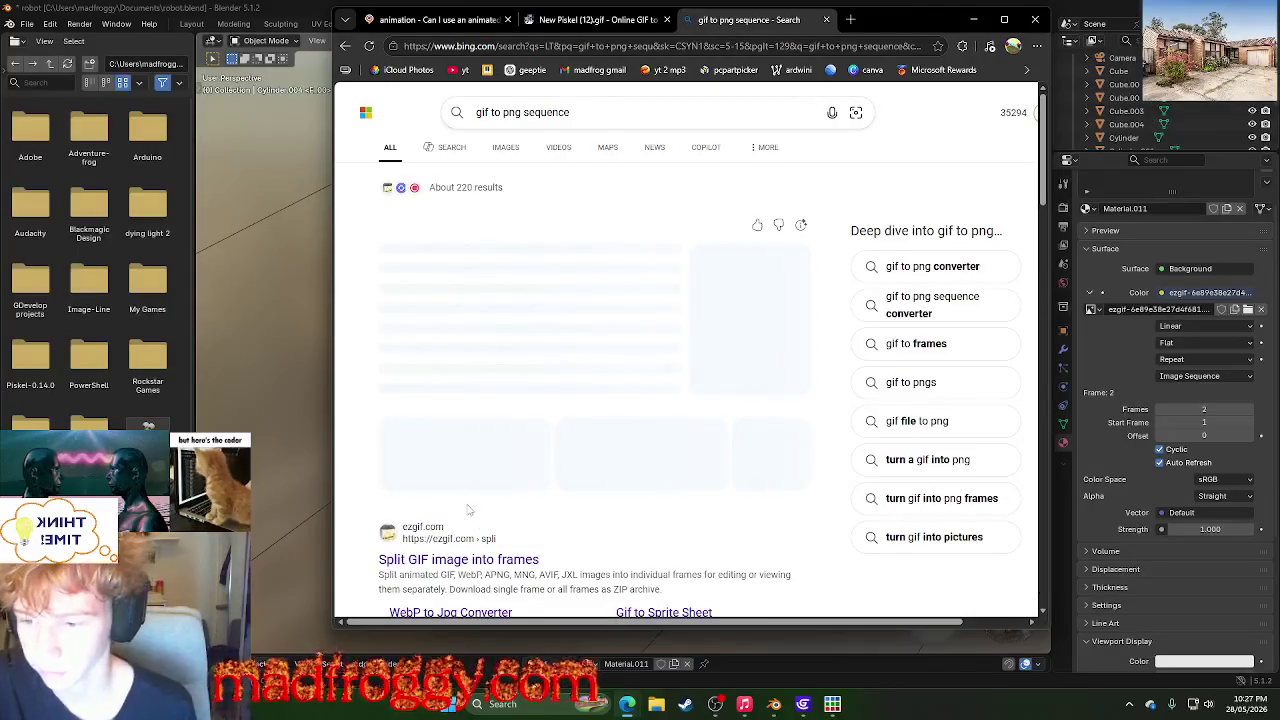
middle_click(380, 413)
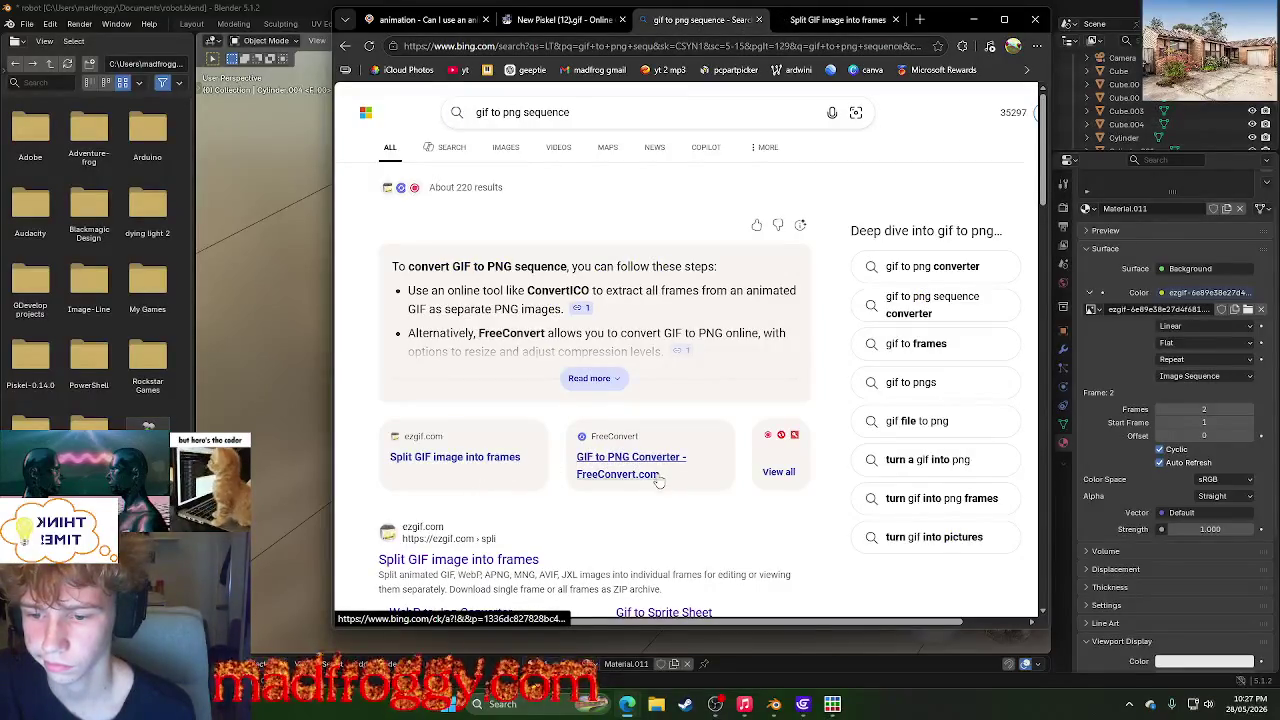
left_click(985, 25)
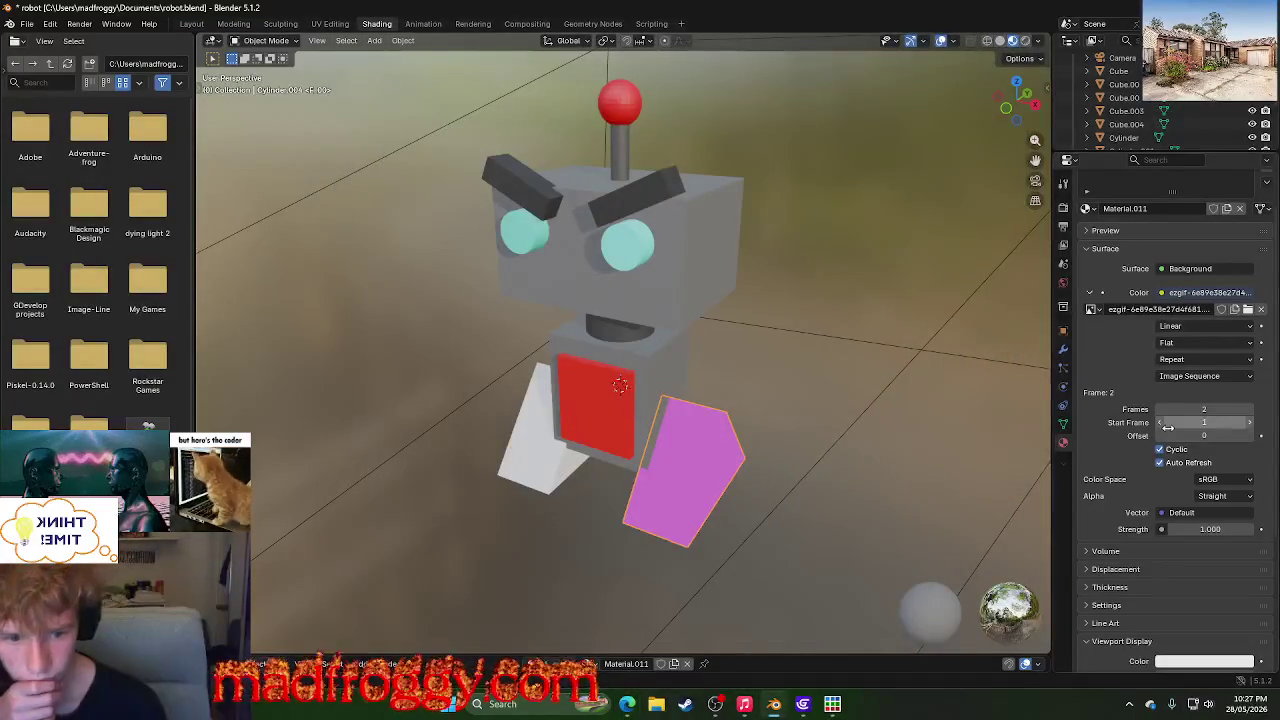
- Review the tread material's image sequence settings, leaving names unchanged, then show the UV Editing workspace
scroll(1167, 427, "down", 5)
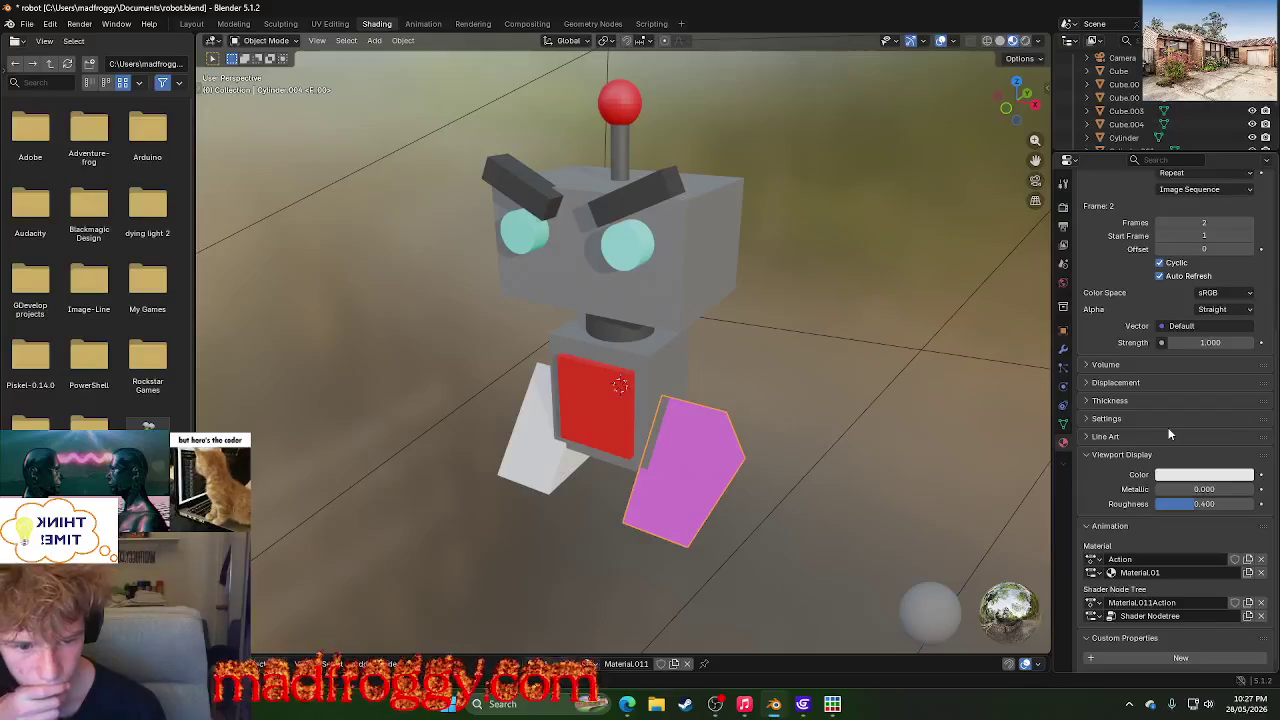
scroll(1170, 433, "down", 1)
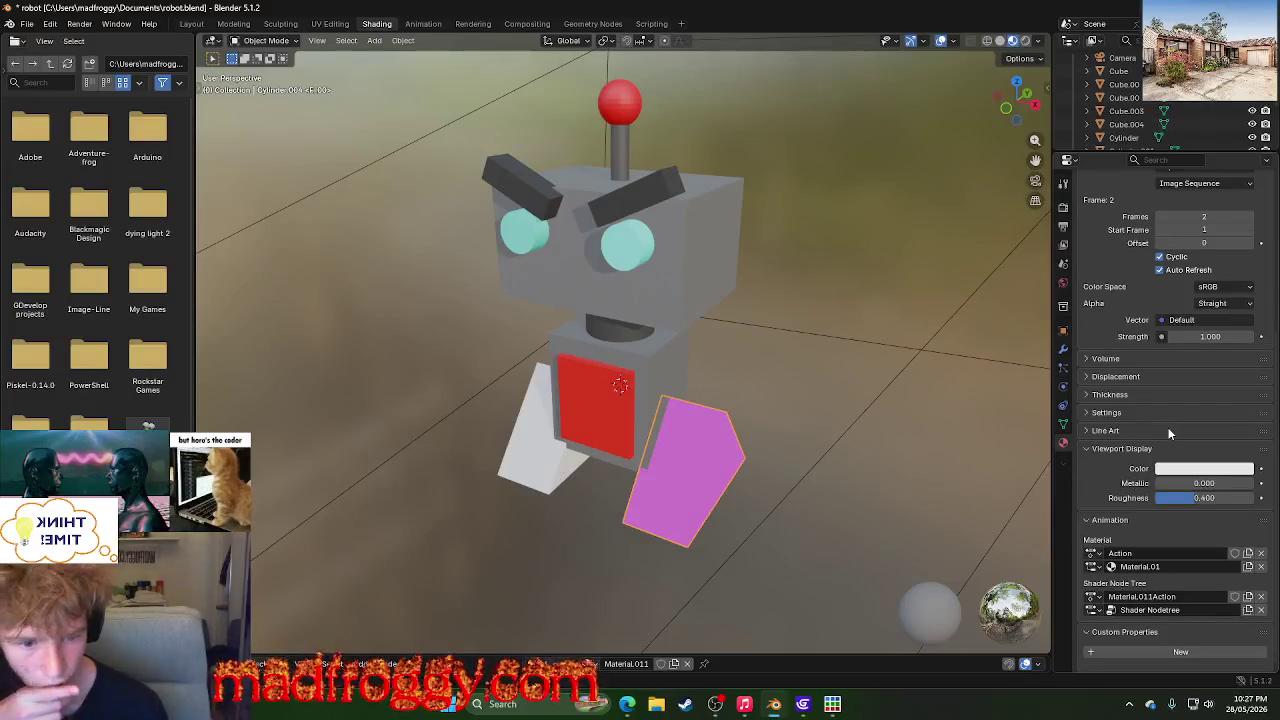
left_click(1176, 554)
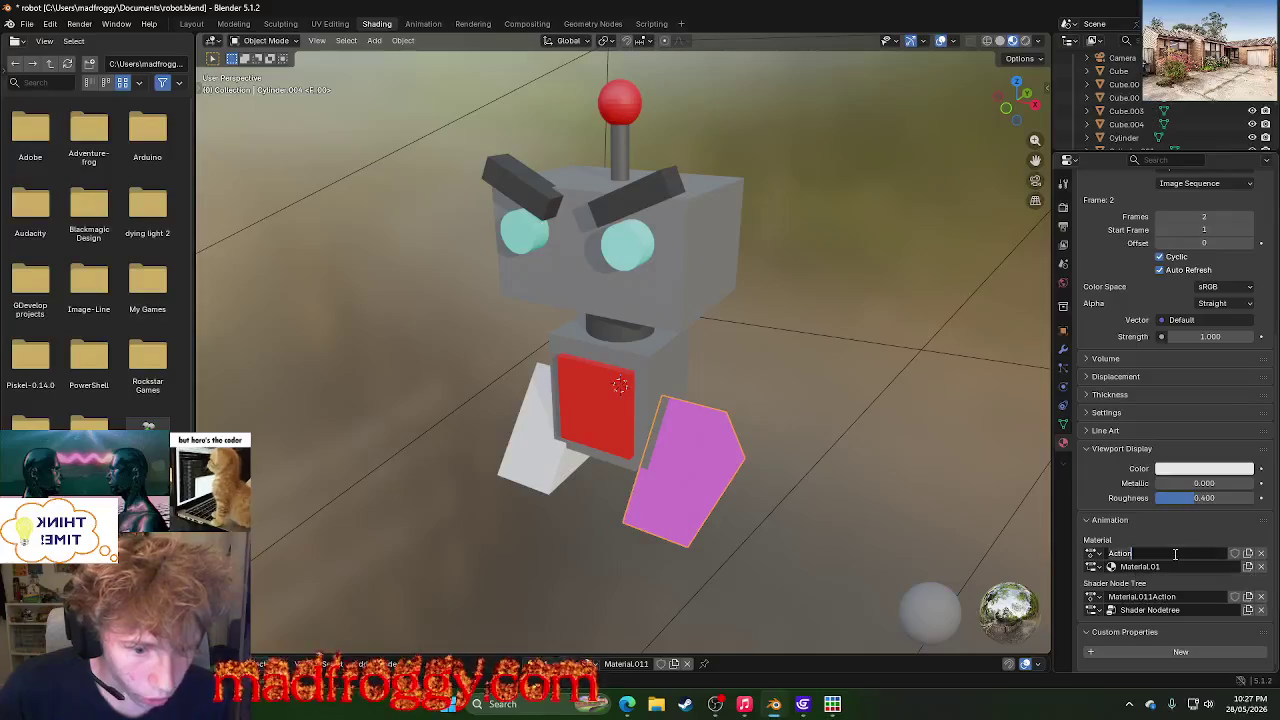
left_click(1112, 567)
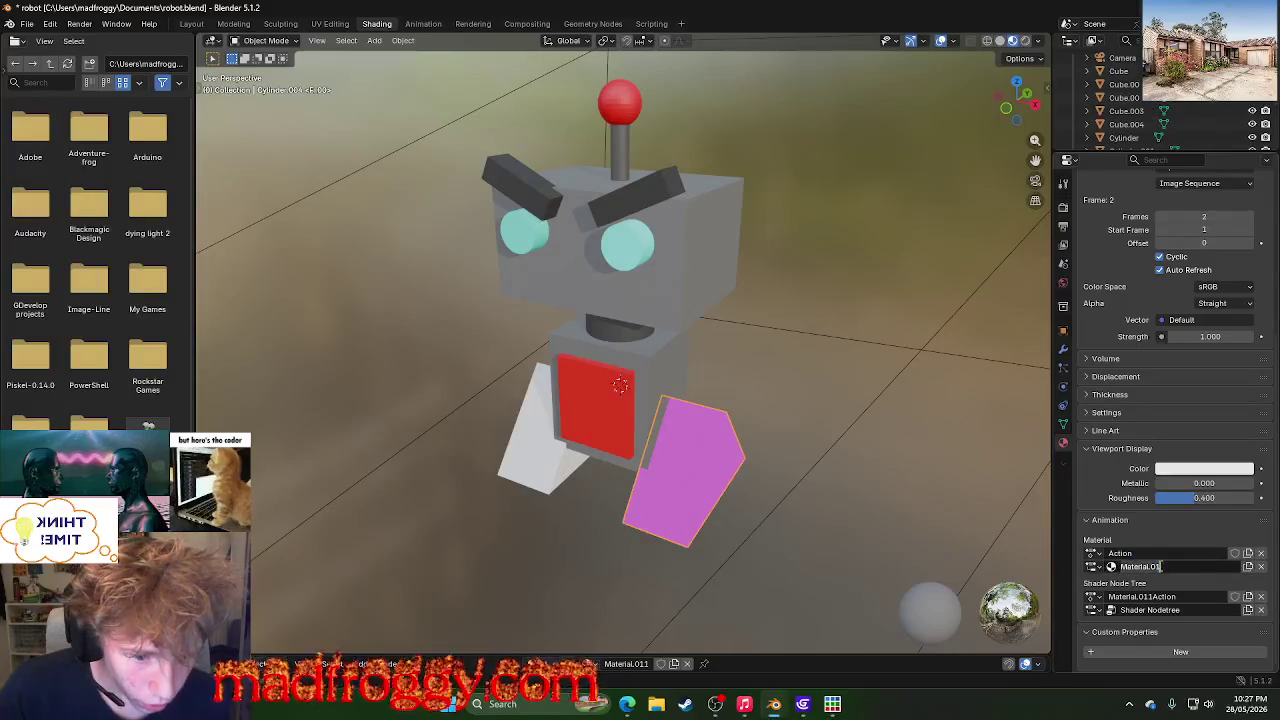
key("Return")
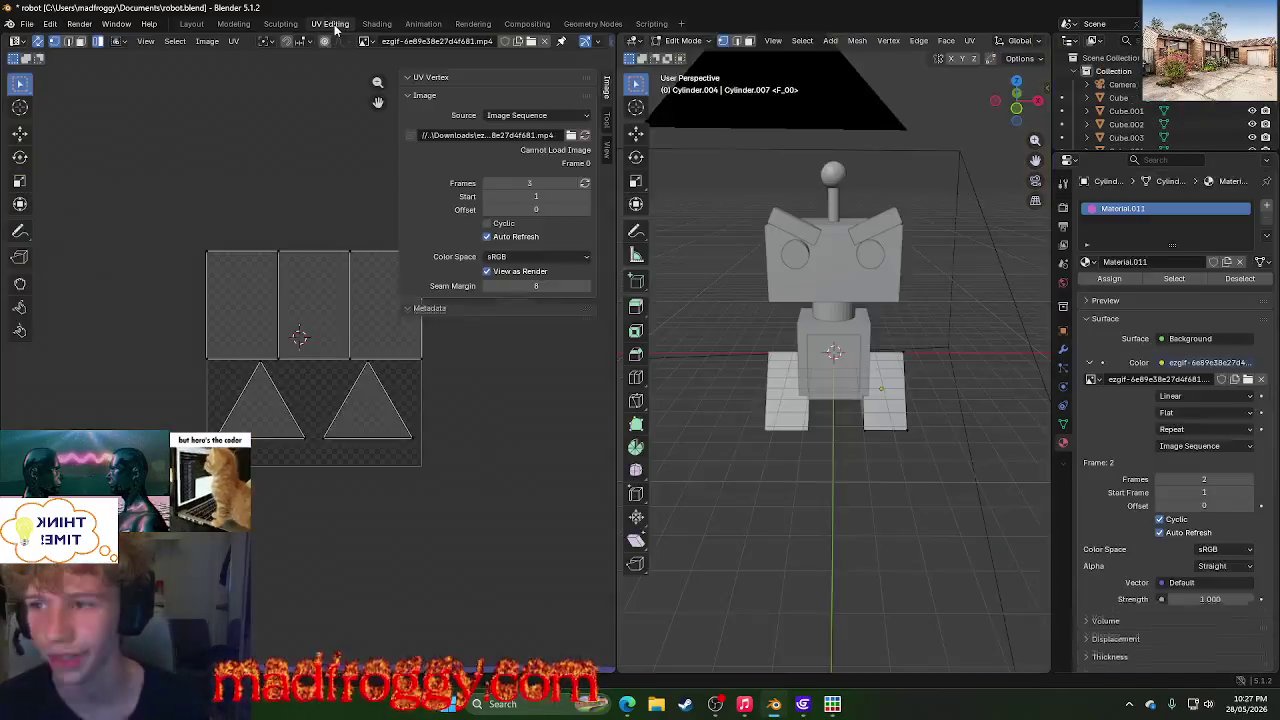
left_click(329, 23)
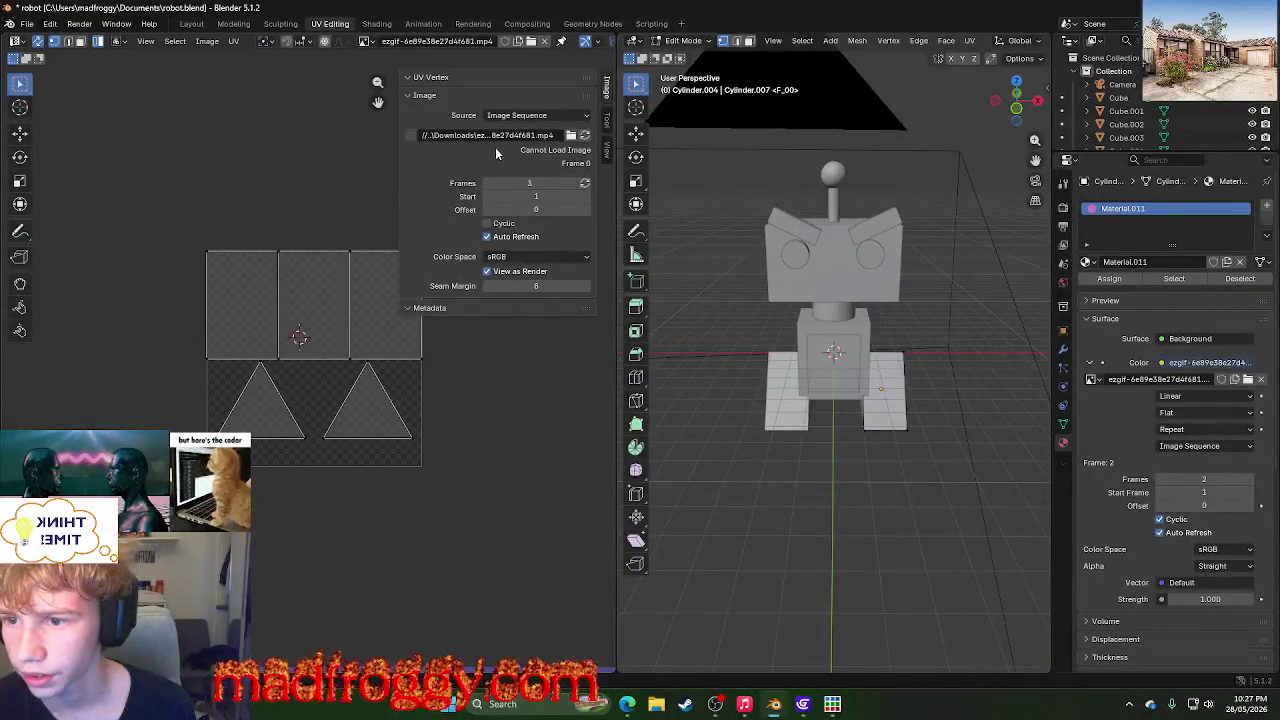
left_click(548, 135)
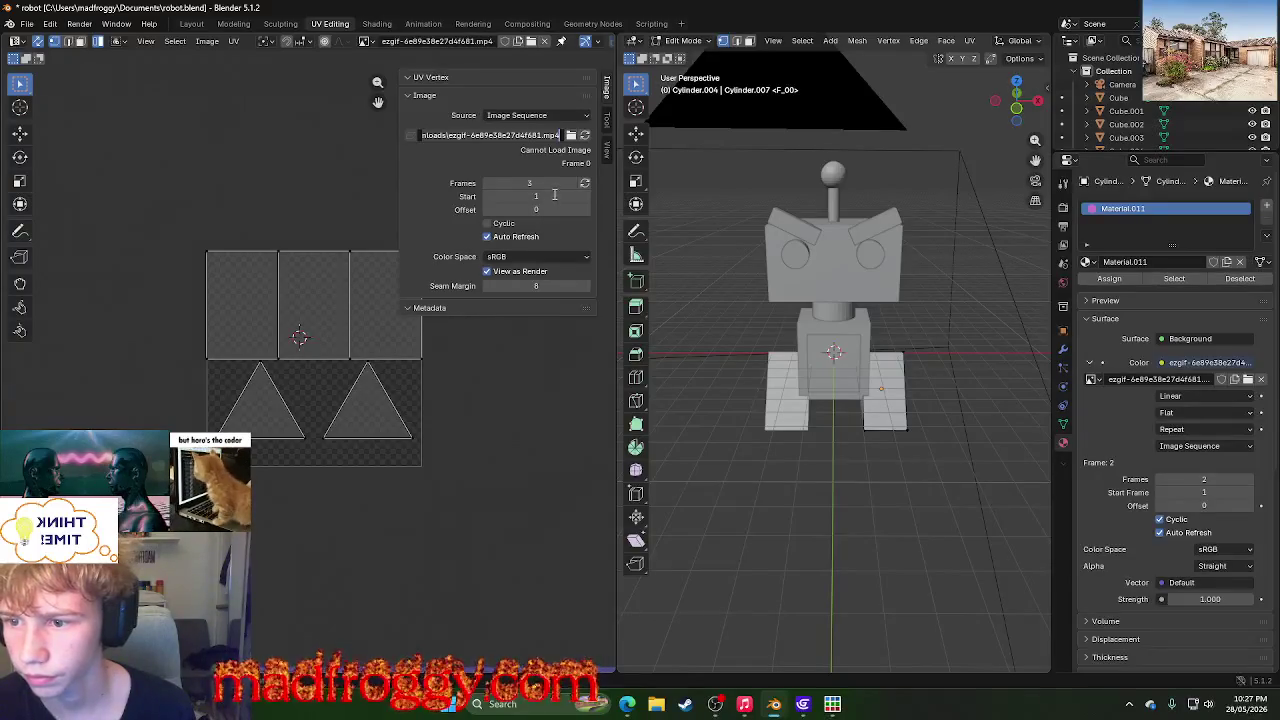
key("Return")
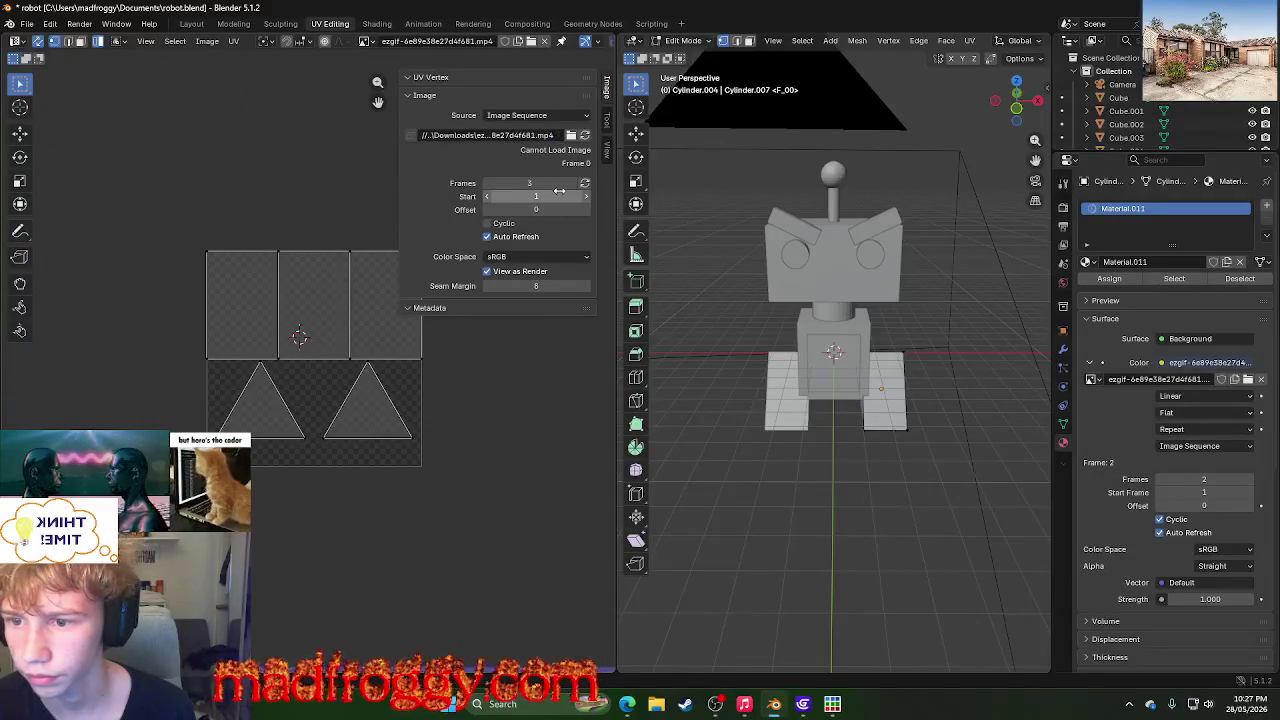
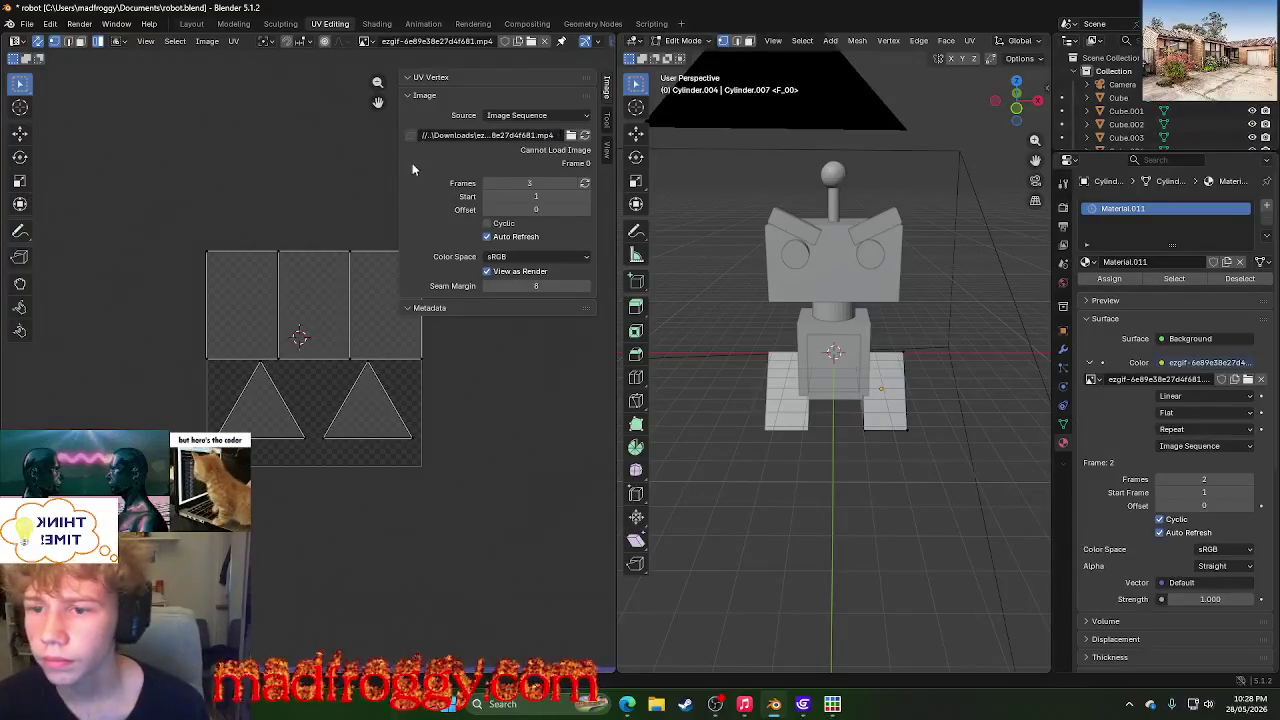
- Touch the Image panel file path, then switch to Piskel's blank 32x32 New Piskel canvas
left_click(486, 138)
left_click(832, 704)
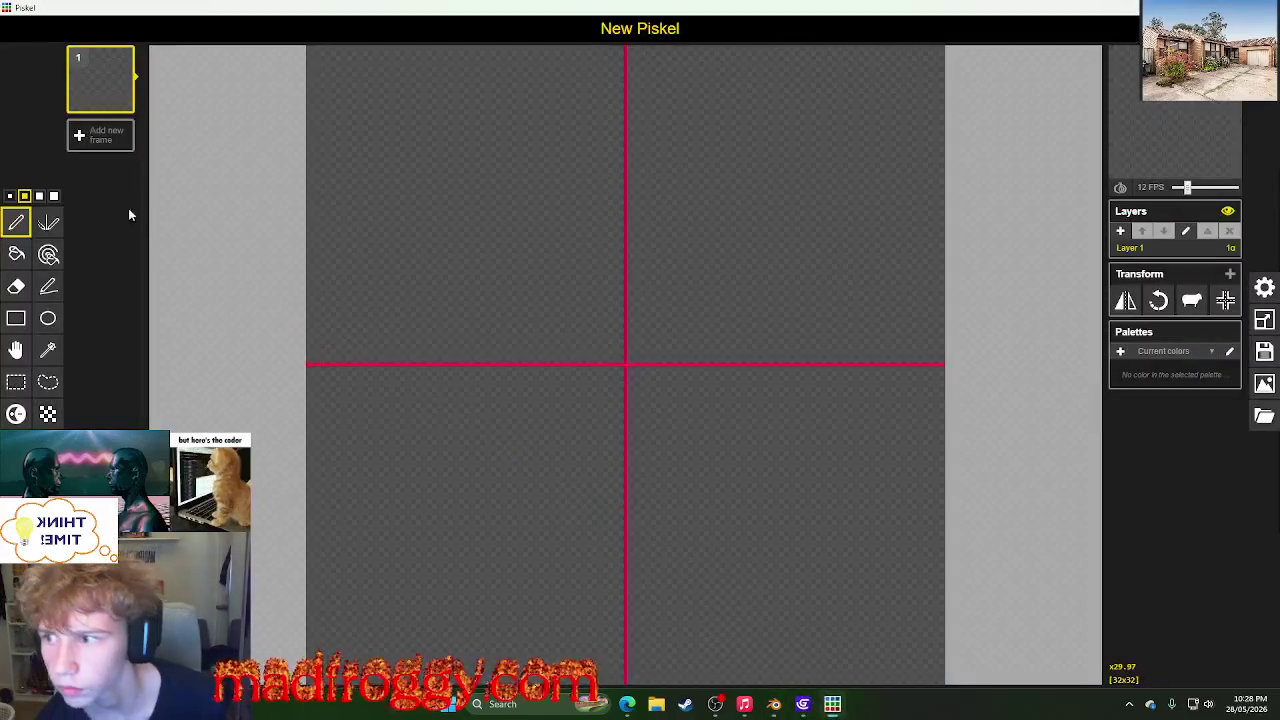
- Import New Piskel (12).gif as a single image, then undo that import
left_click(1265, 415)
left_click(1140, 352)
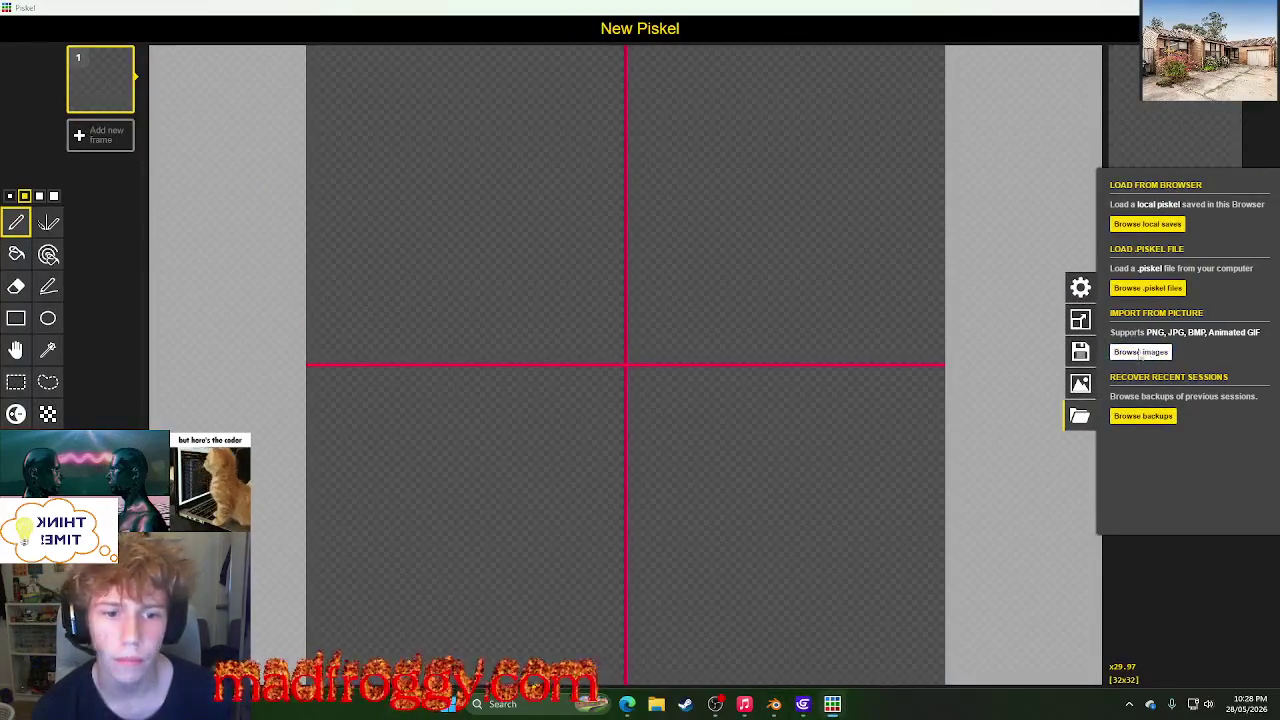
left_click(220, 141)
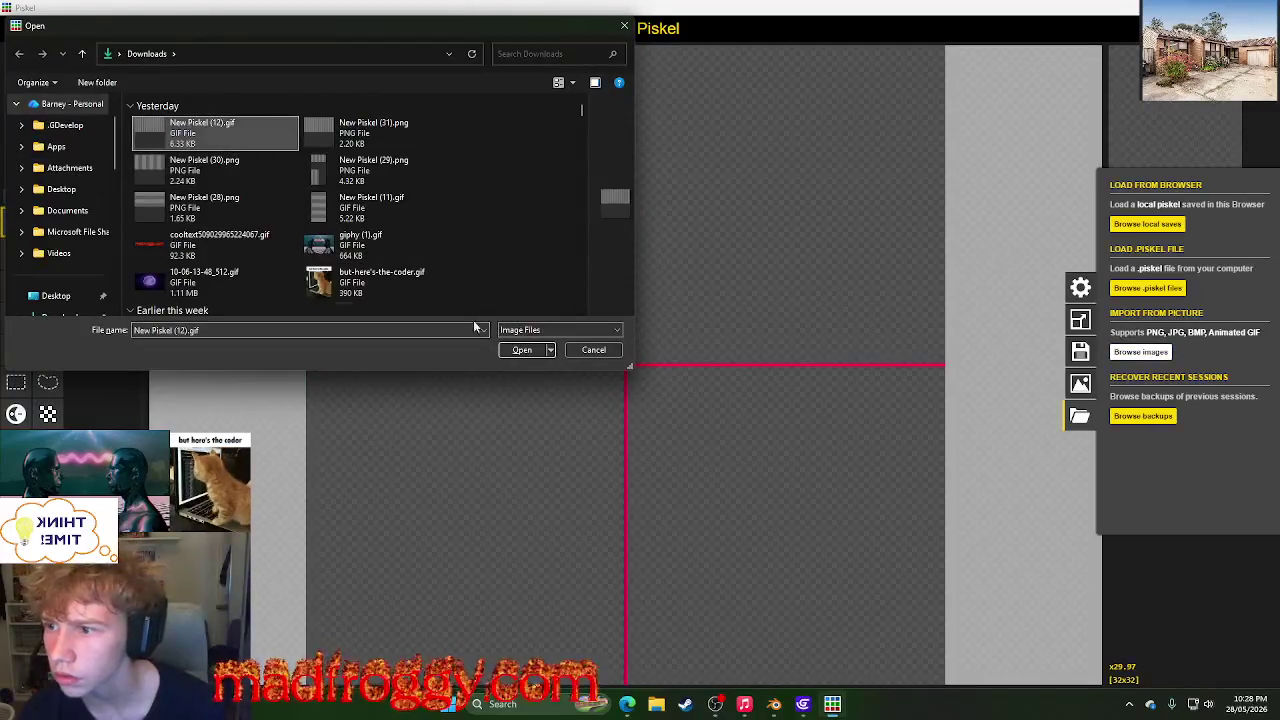
left_click(522, 352)
left_click(524, 352)
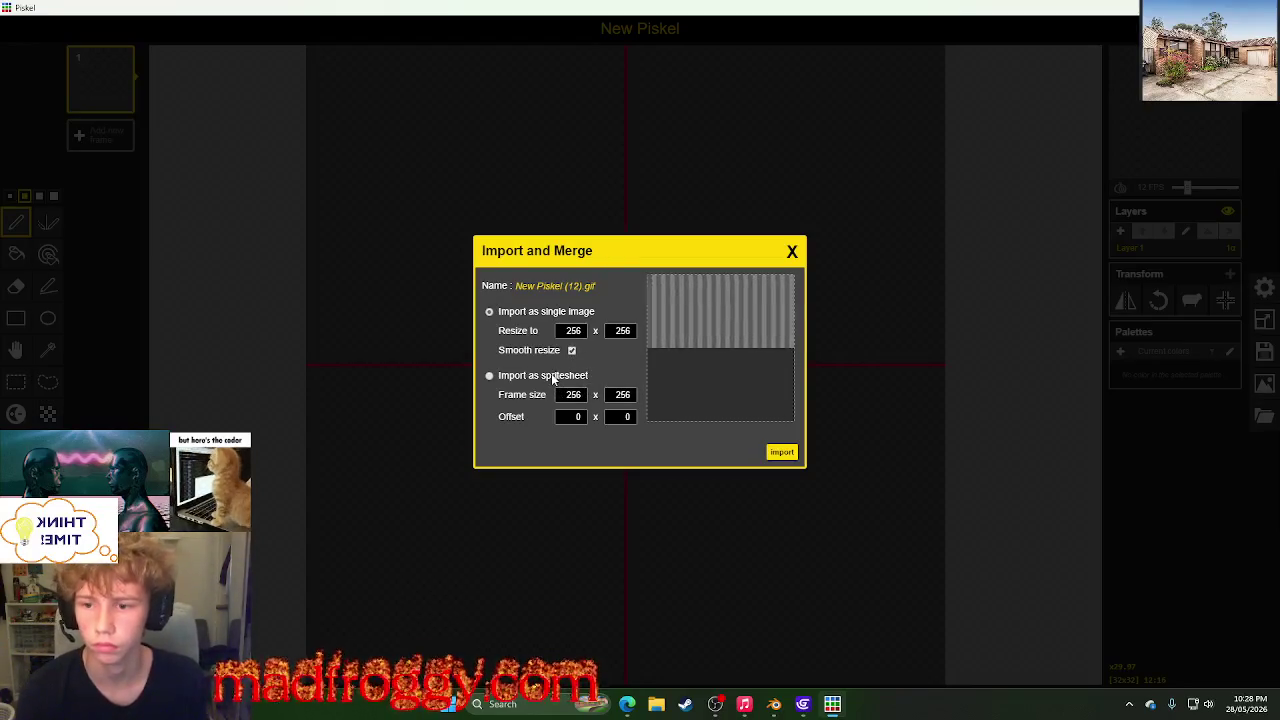
left_click(555, 377)
left_click(572, 351)
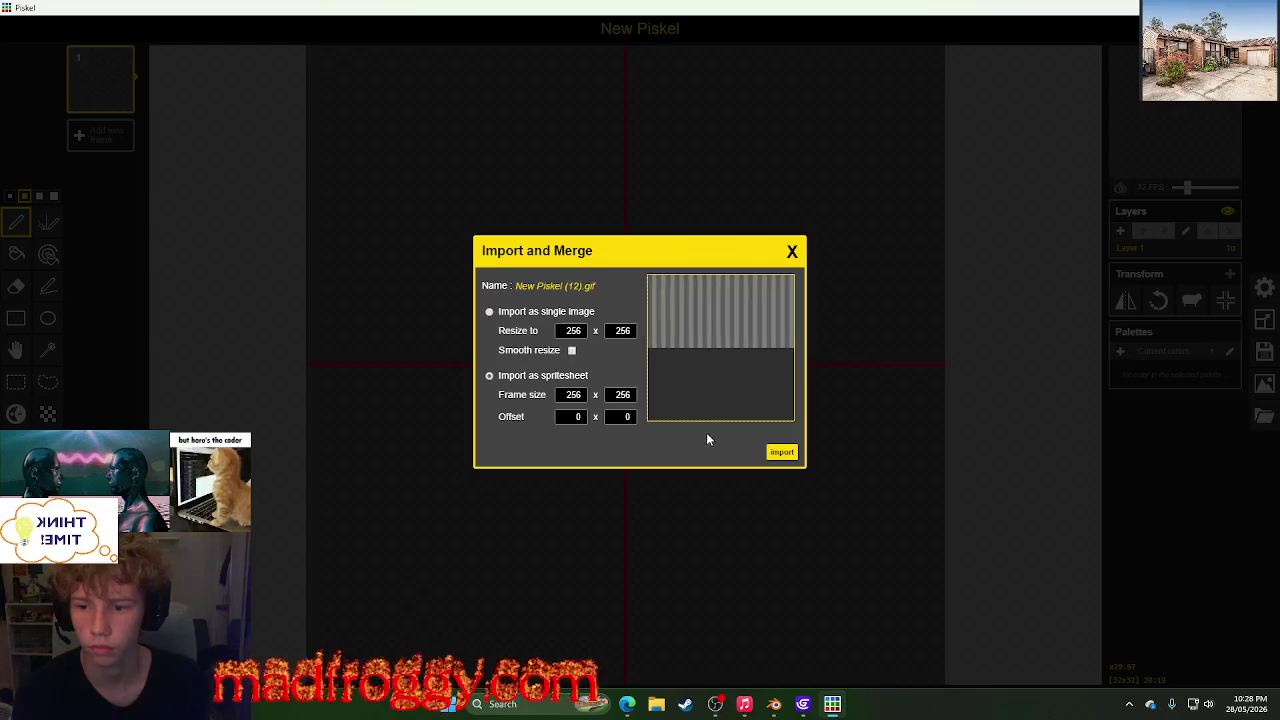
left_click(489, 312)
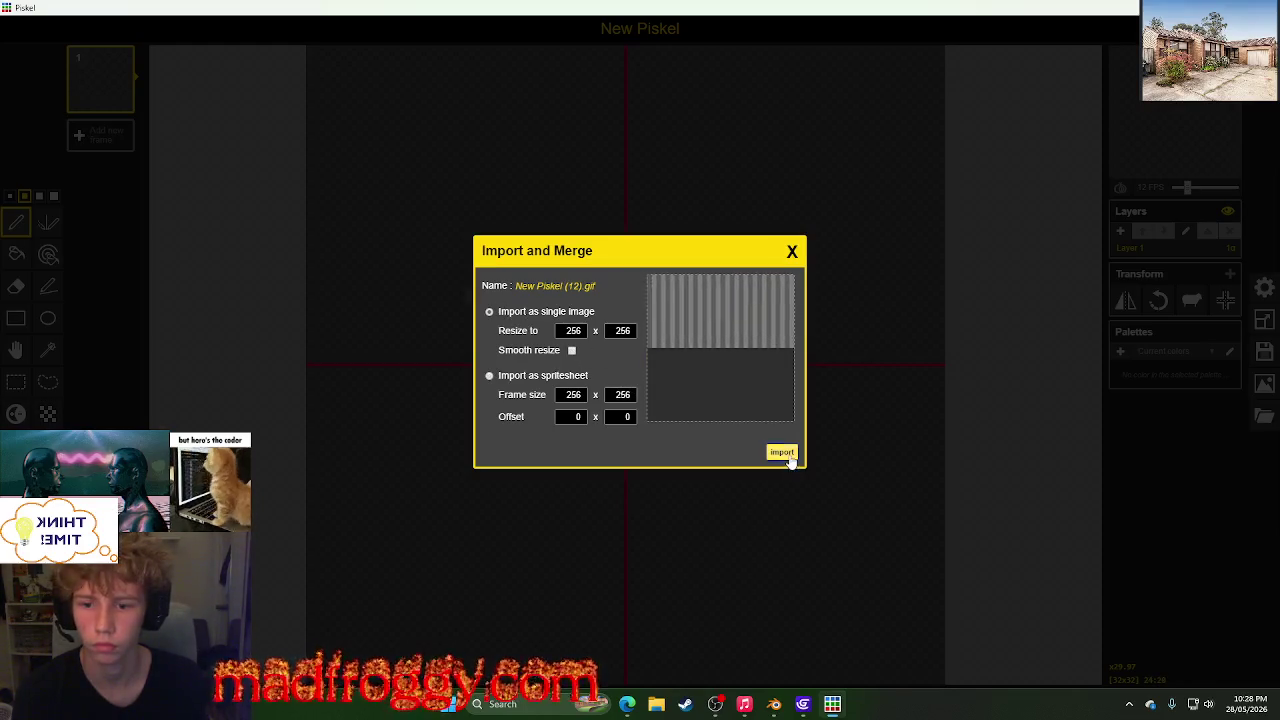
left_click(781, 452)
left_click(690, 356)
scroll(723, 381, "down", 3)
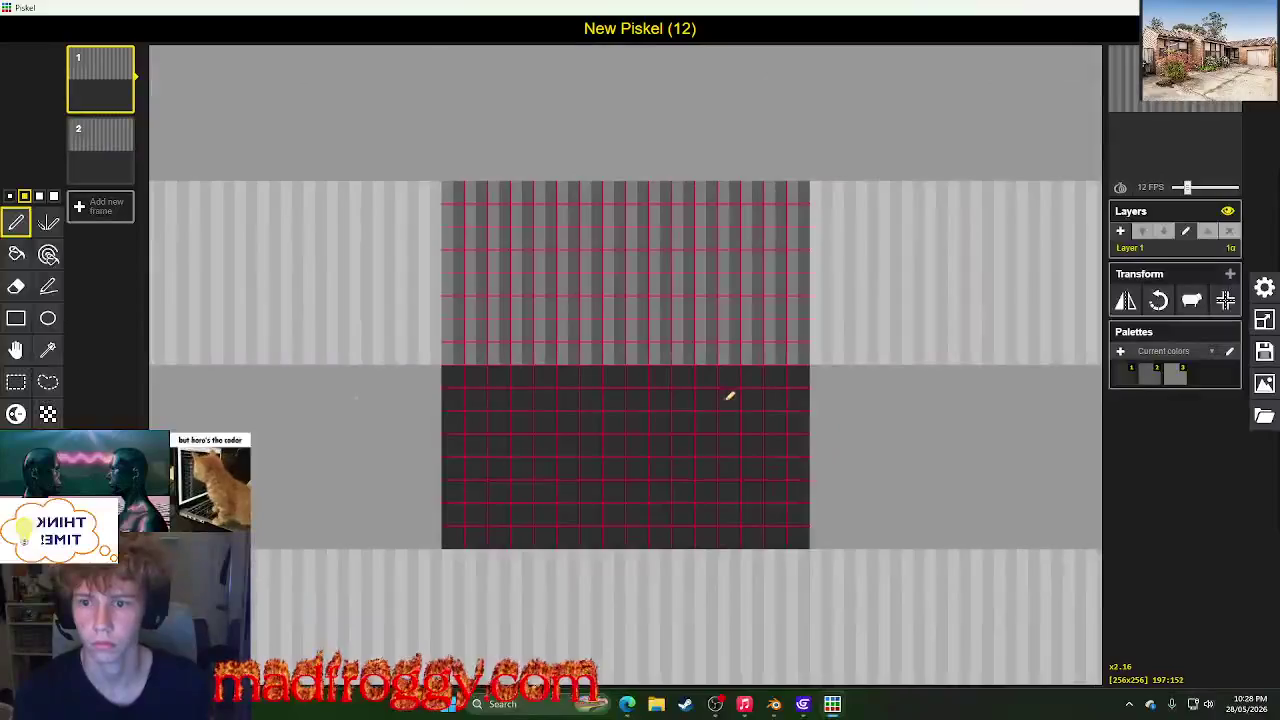
key("ctrl+z")
- Re-import New Piskel (12).gif as a spritesheet with 256×256 frames, replacing the animation
left_click(1265, 420)
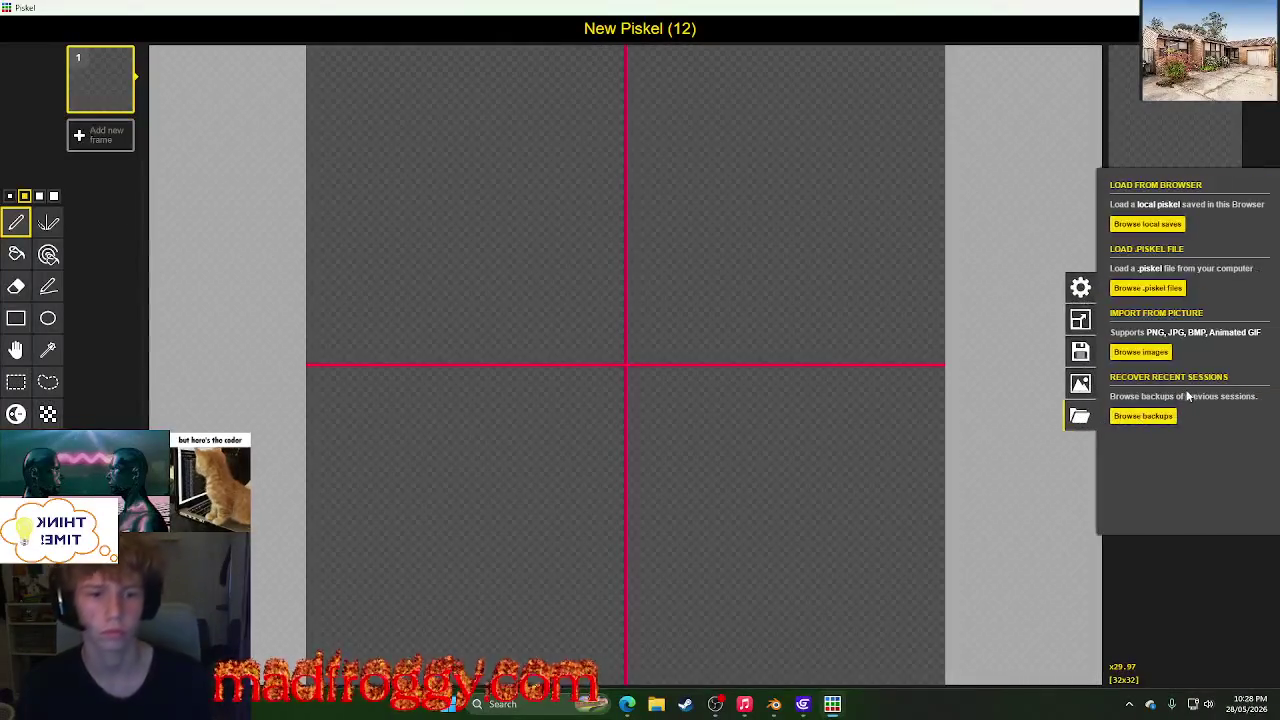
left_click(1155, 355)
left_click(200, 130)
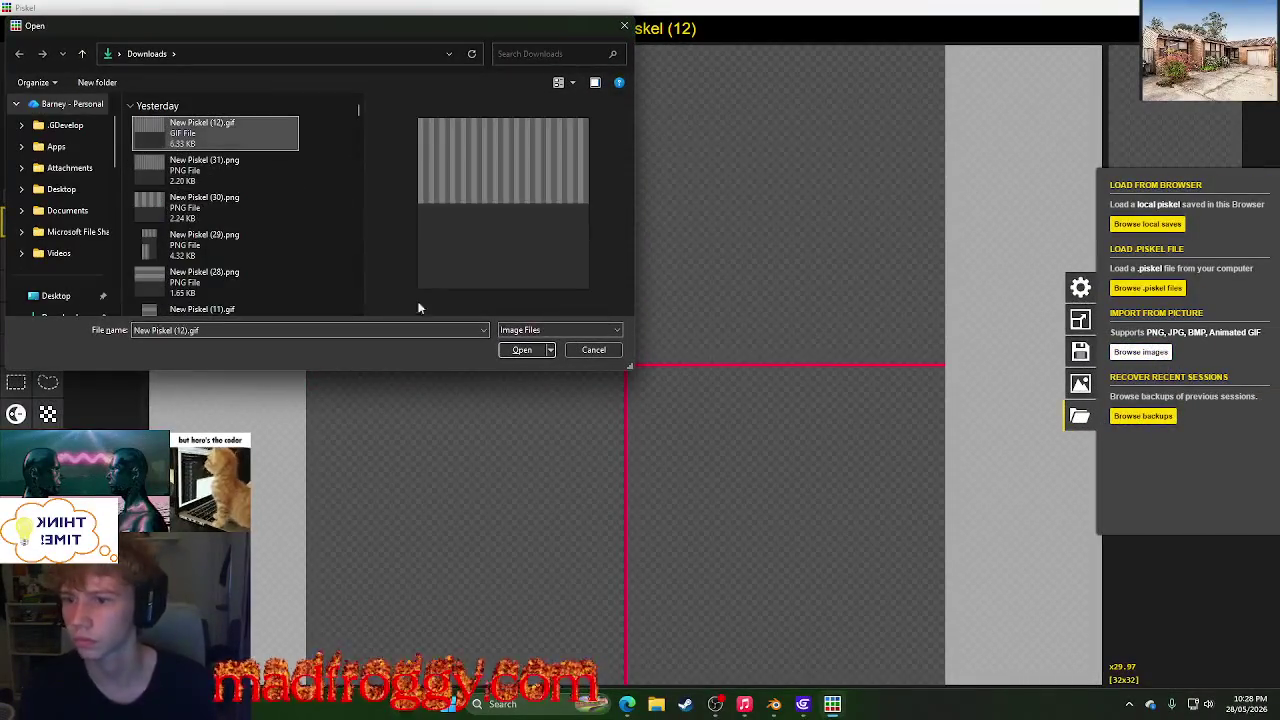
left_click(525, 349)
left_click(523, 374)
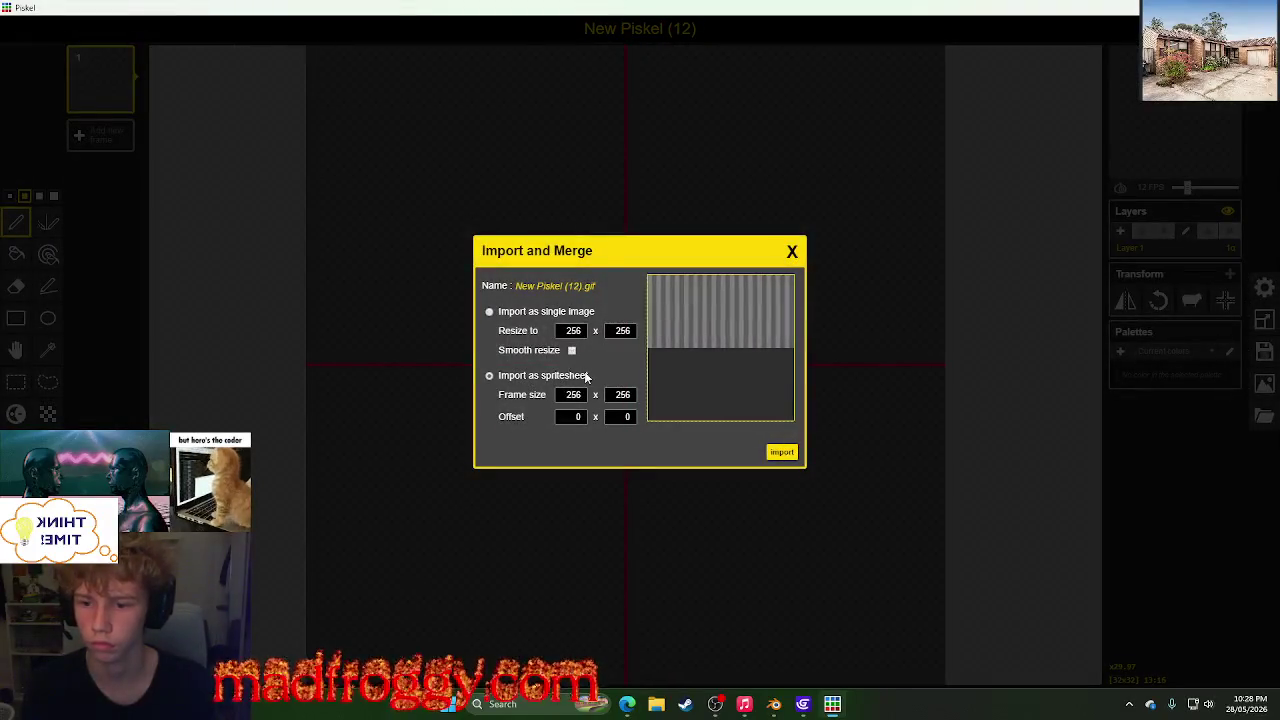
left_click_drag(617, 392, 654, 392)
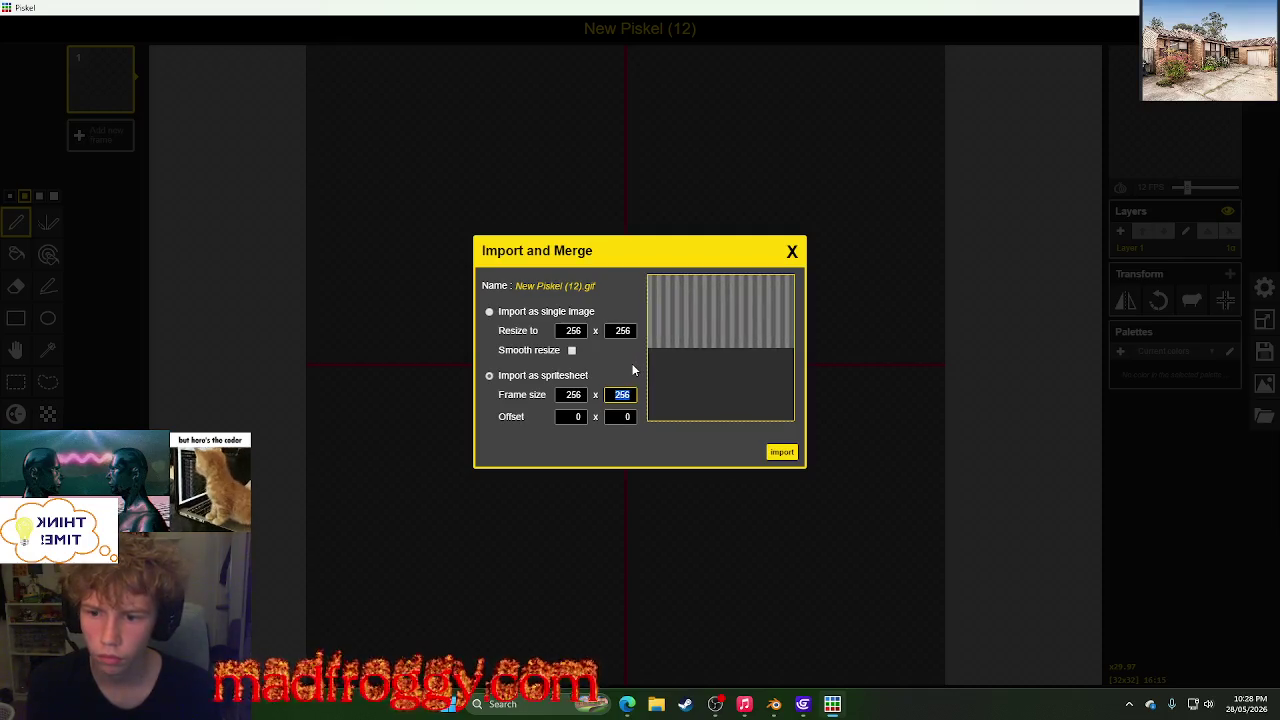
left_click(632, 370)
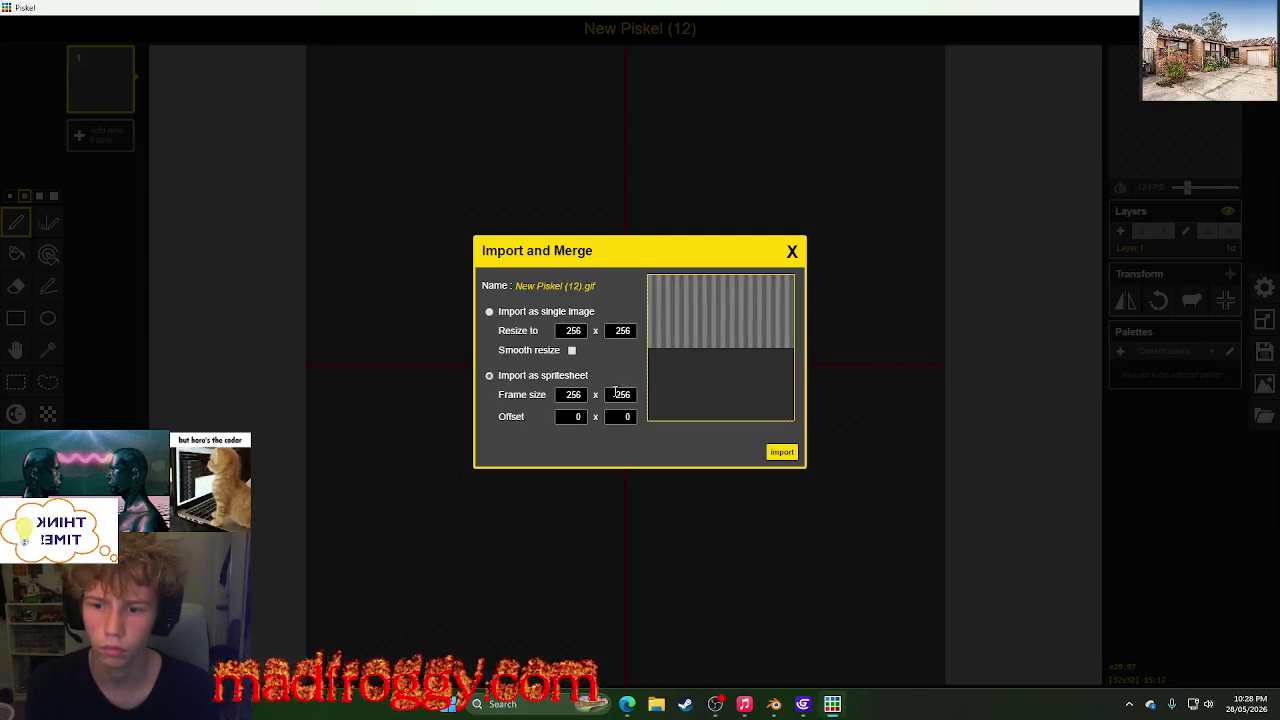
left_click(789, 452)
left_click(692, 358)
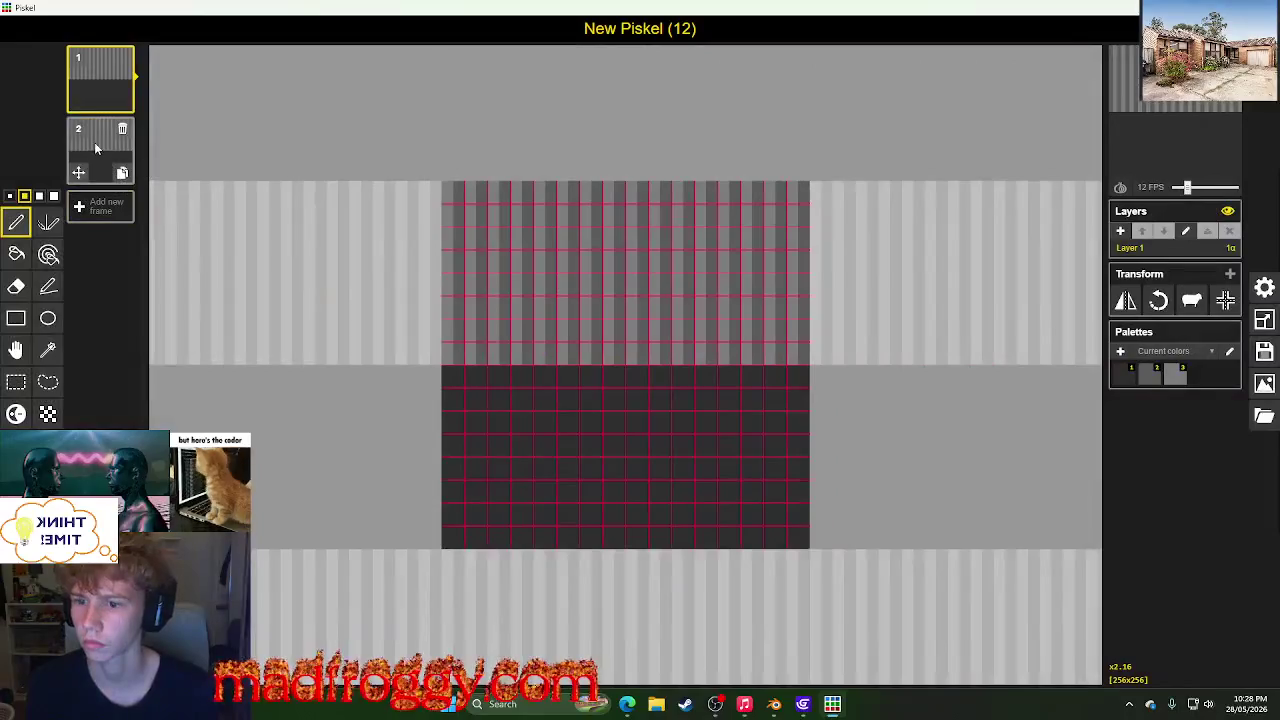
- Preview both frames, then try a GIF export and cancel its save
left_click(97, 144)
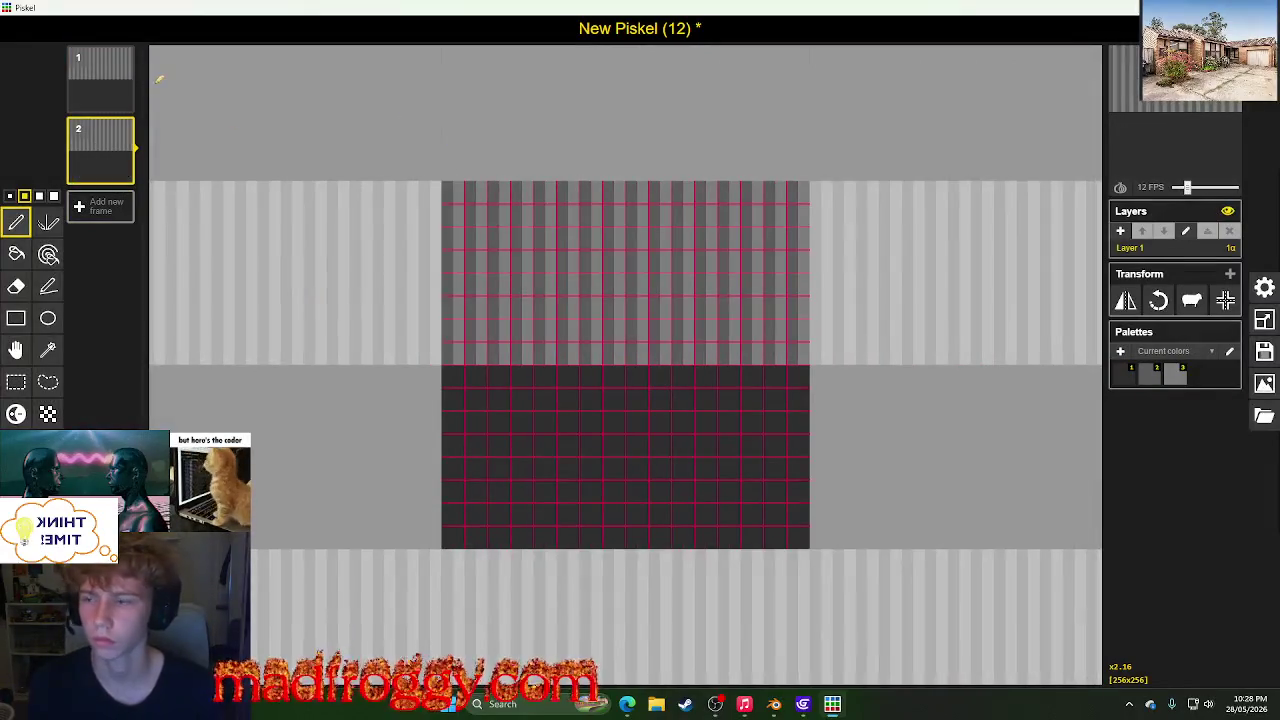
left_click(108, 75)
left_click(1264, 415)
left_click(1080, 383)
left_click(1121, 338)
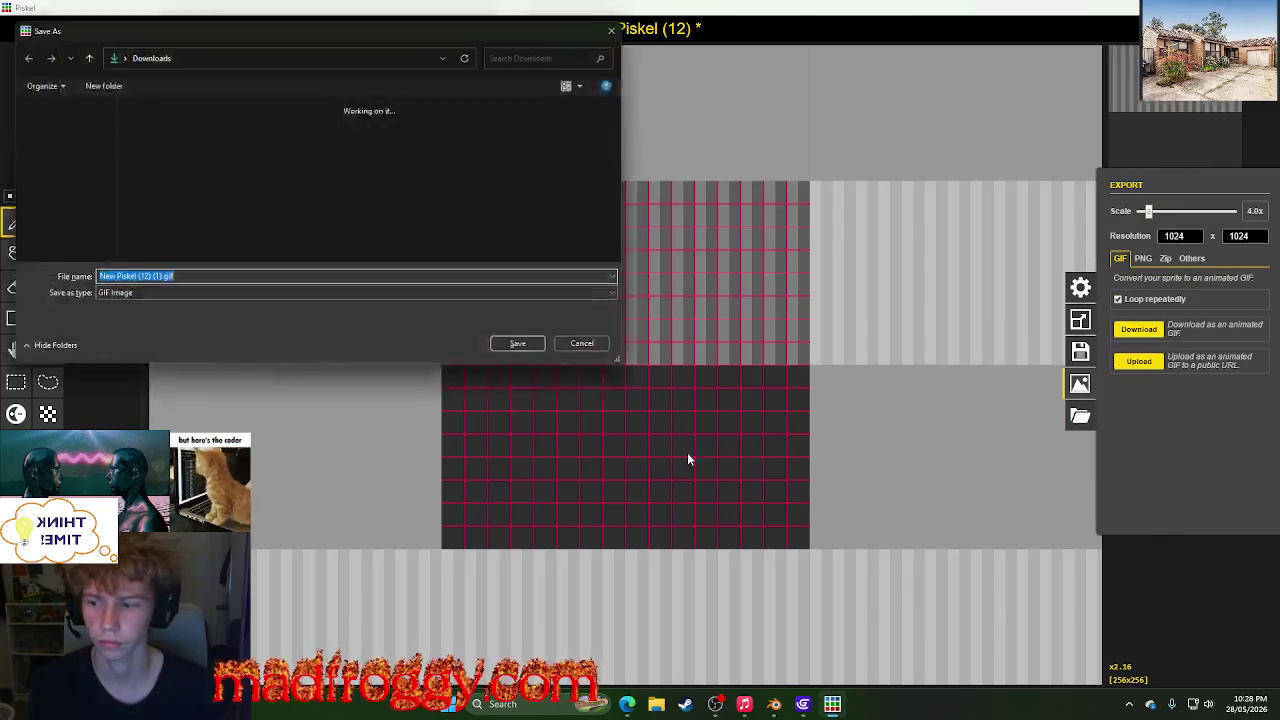
left_click(593, 349)
- Export a 1x-scale PNG spritesheet and save it as track1.png
left_click(1142, 259)
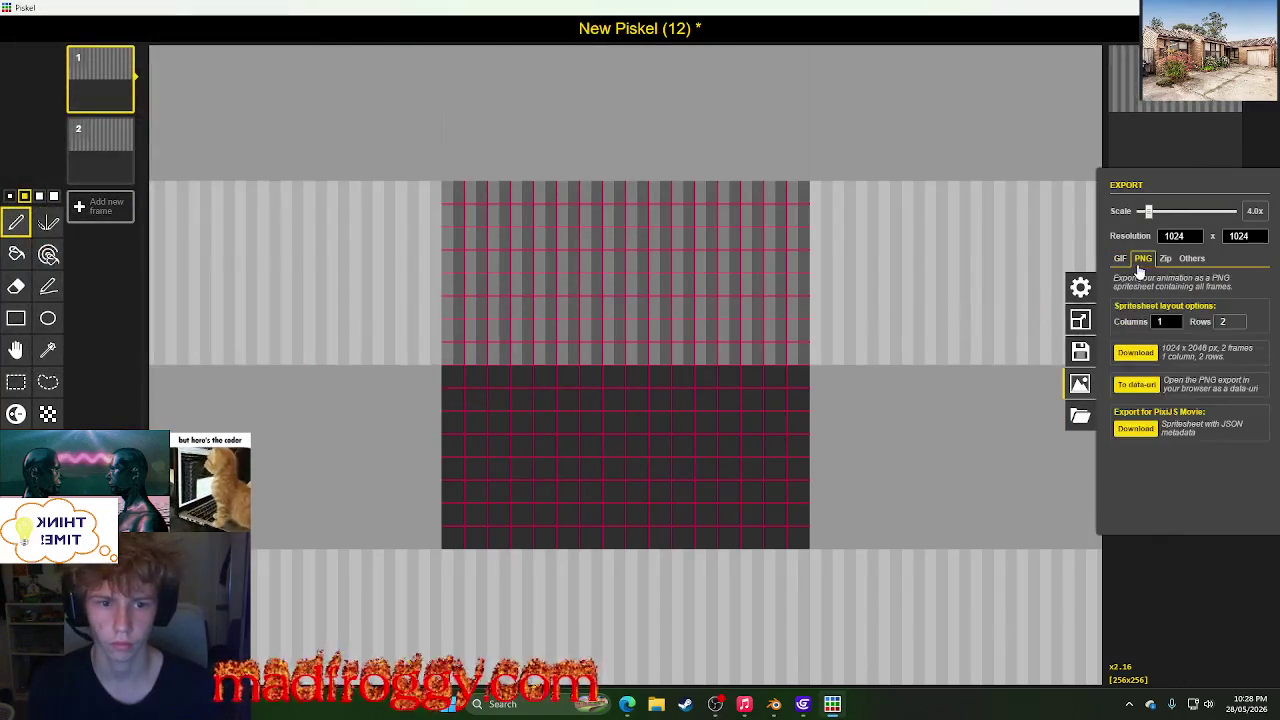
left_click(1133, 352)
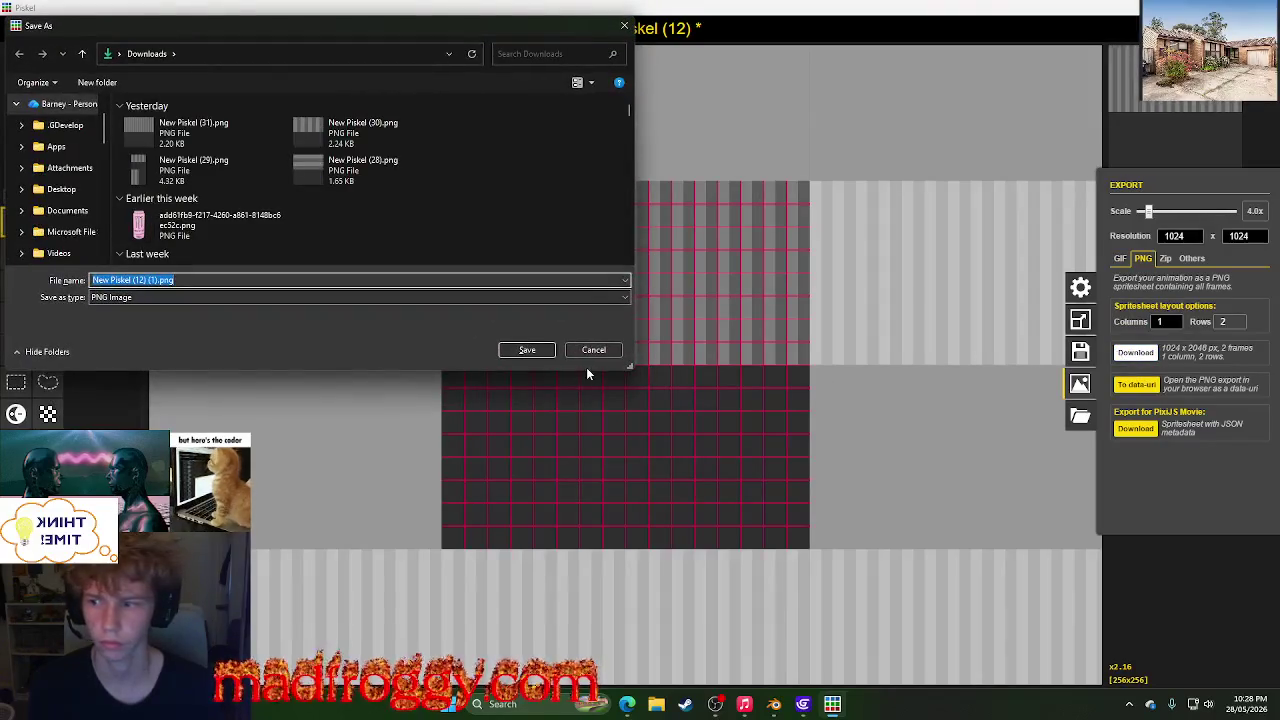
left_click(597, 349)
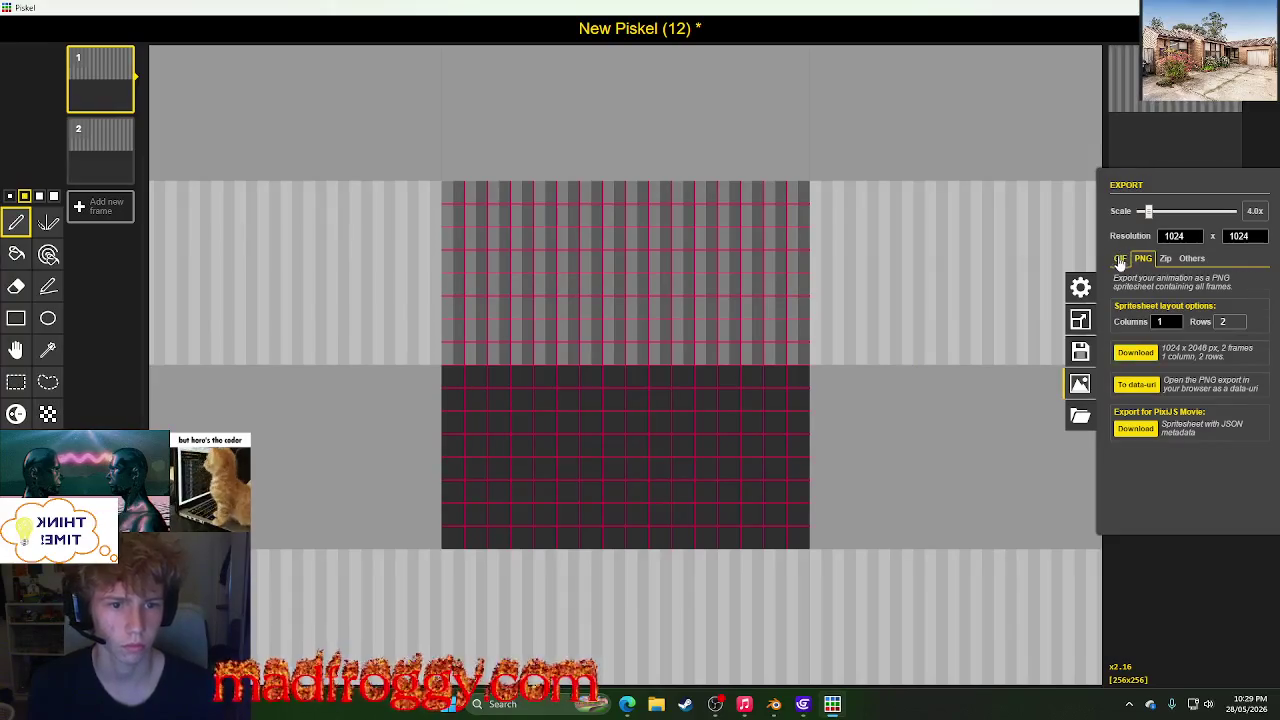
left_click_drag(1148, 212, 1126, 216)
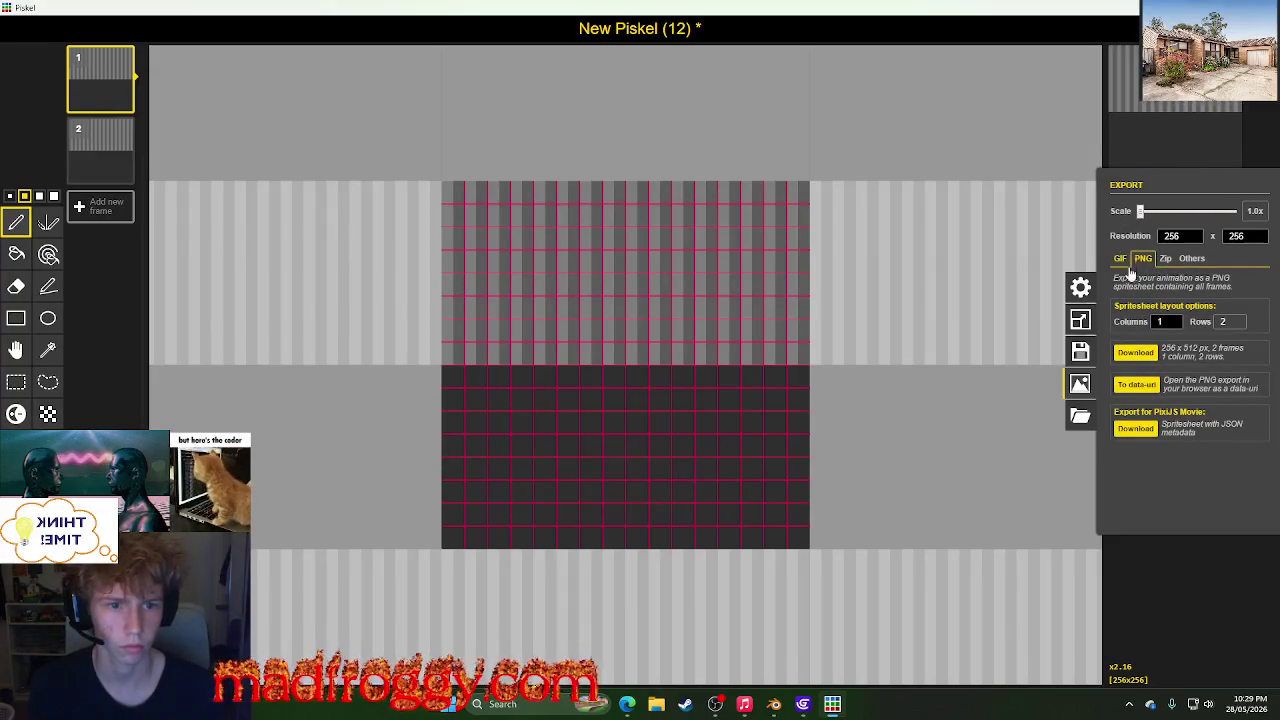
left_click(1135, 352)
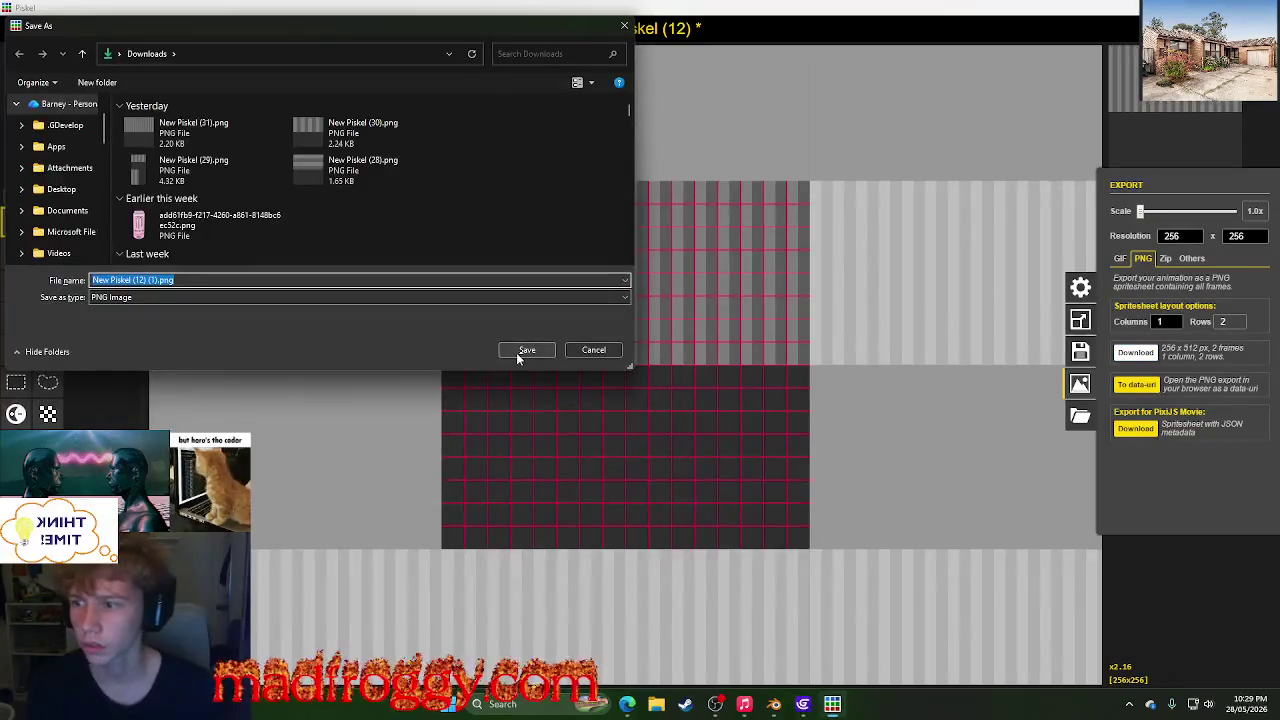
left_click(172, 280)
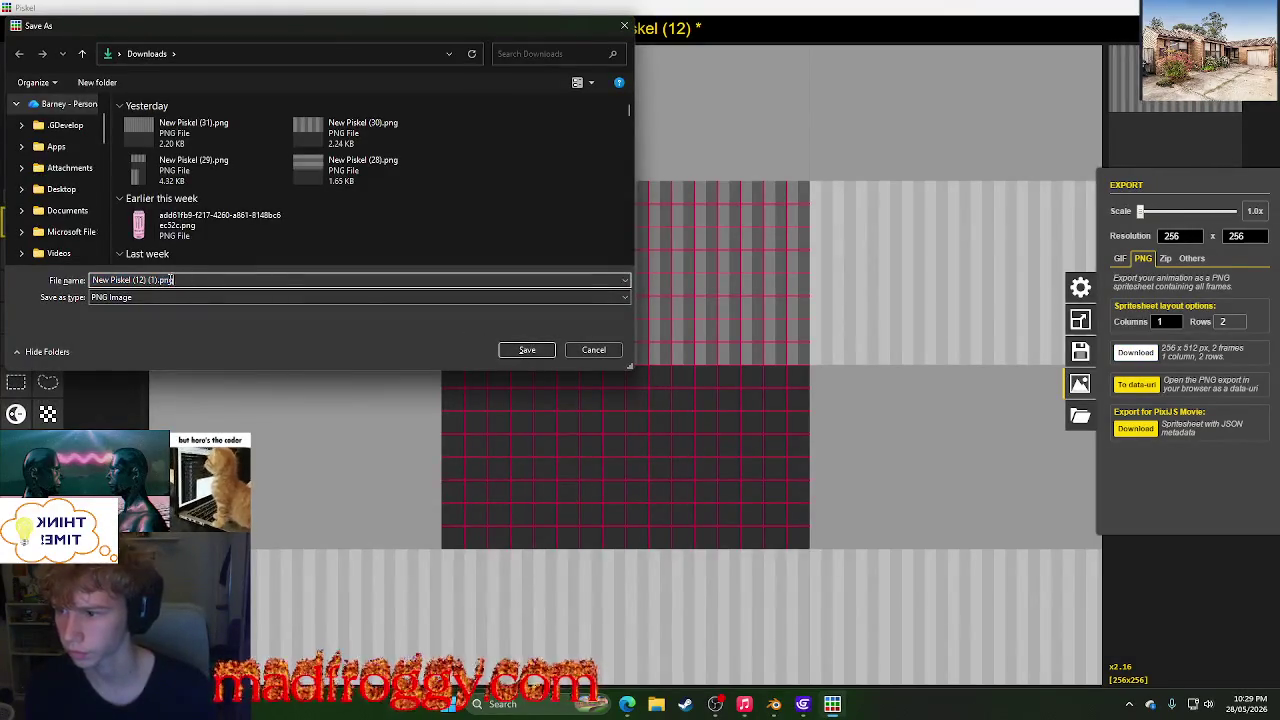
left_click_drag(155, 280, 64, 273)
key("BackSpace")
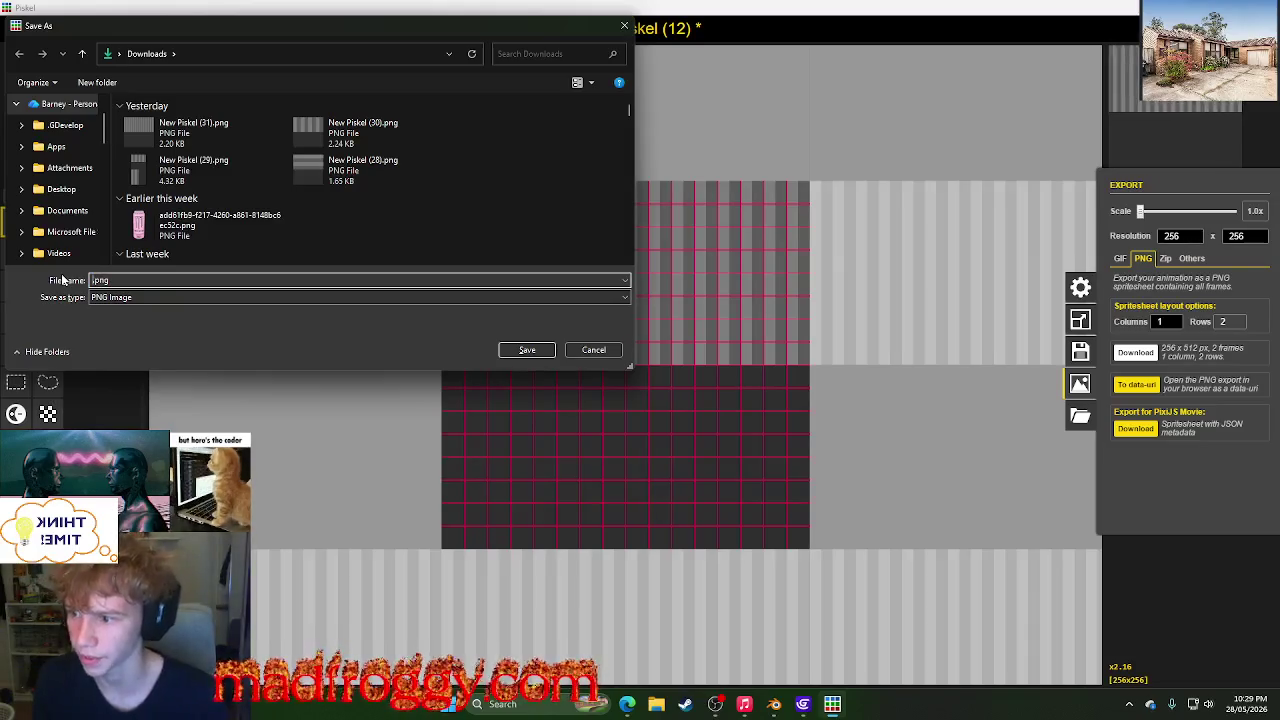
type("track1")
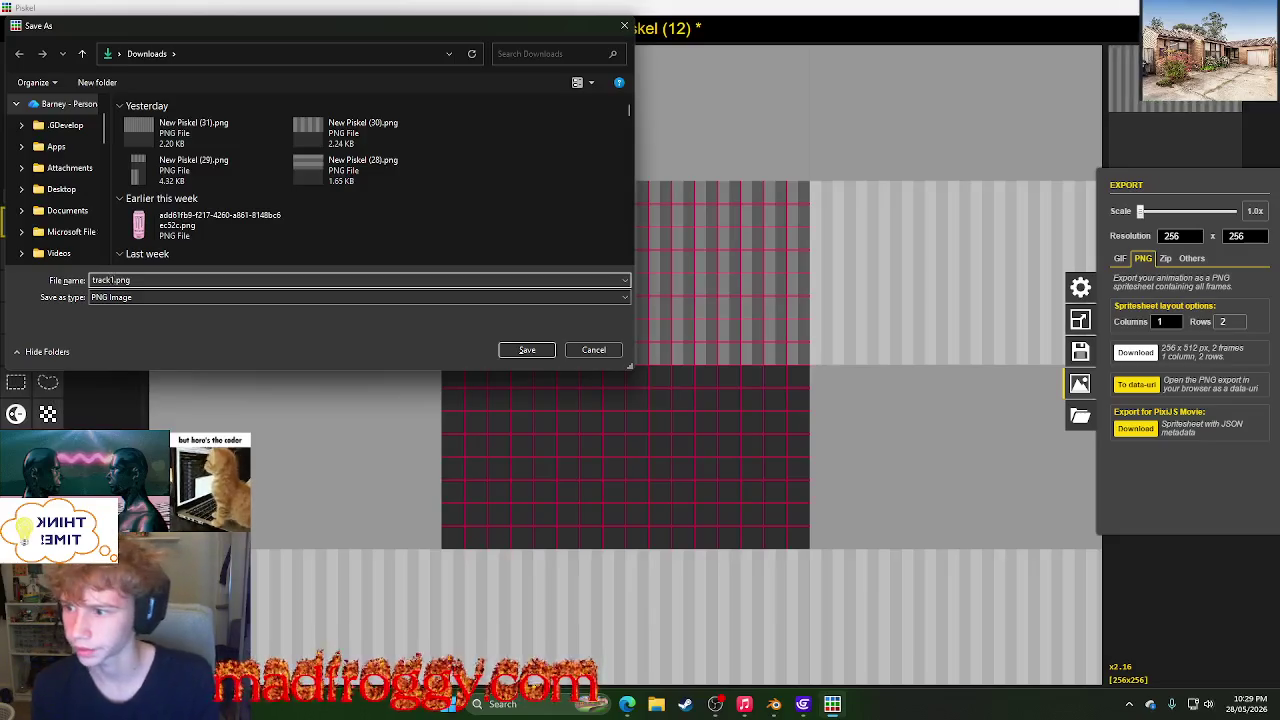
key("Return")
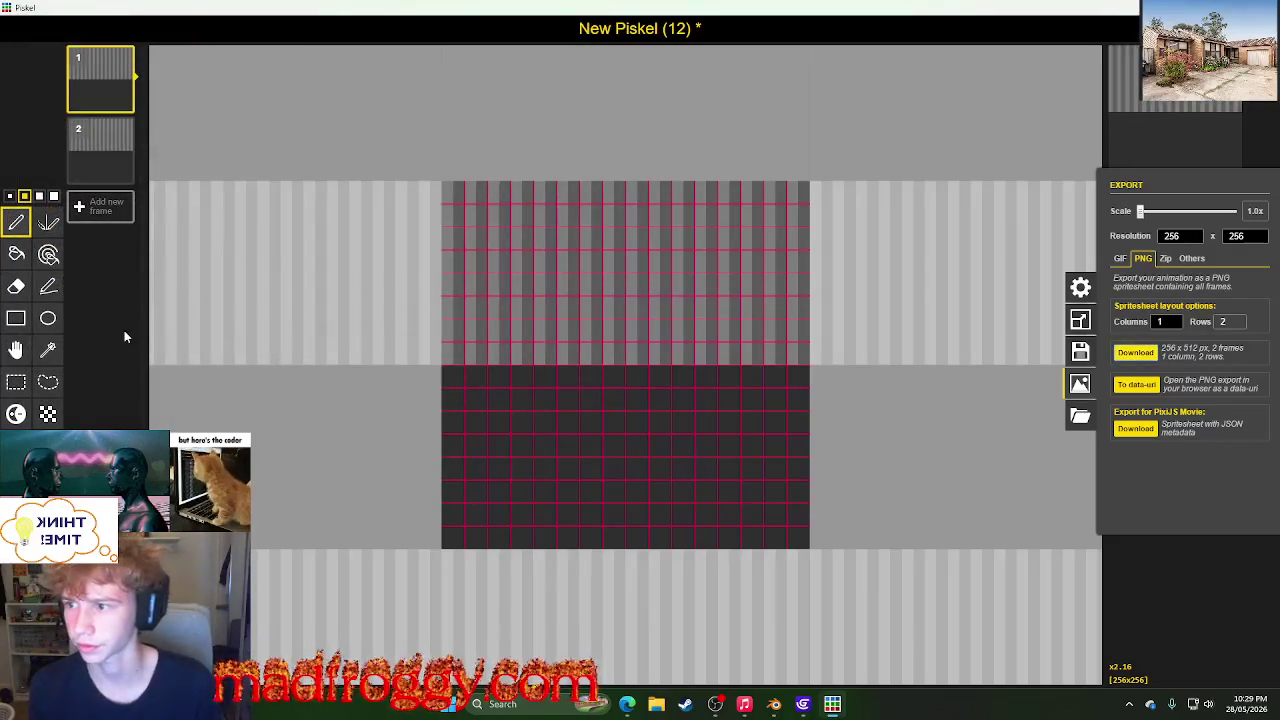
- Download the PNG spritesheet export again and save the file
left_click(100, 150)
left_click(1263, 414)
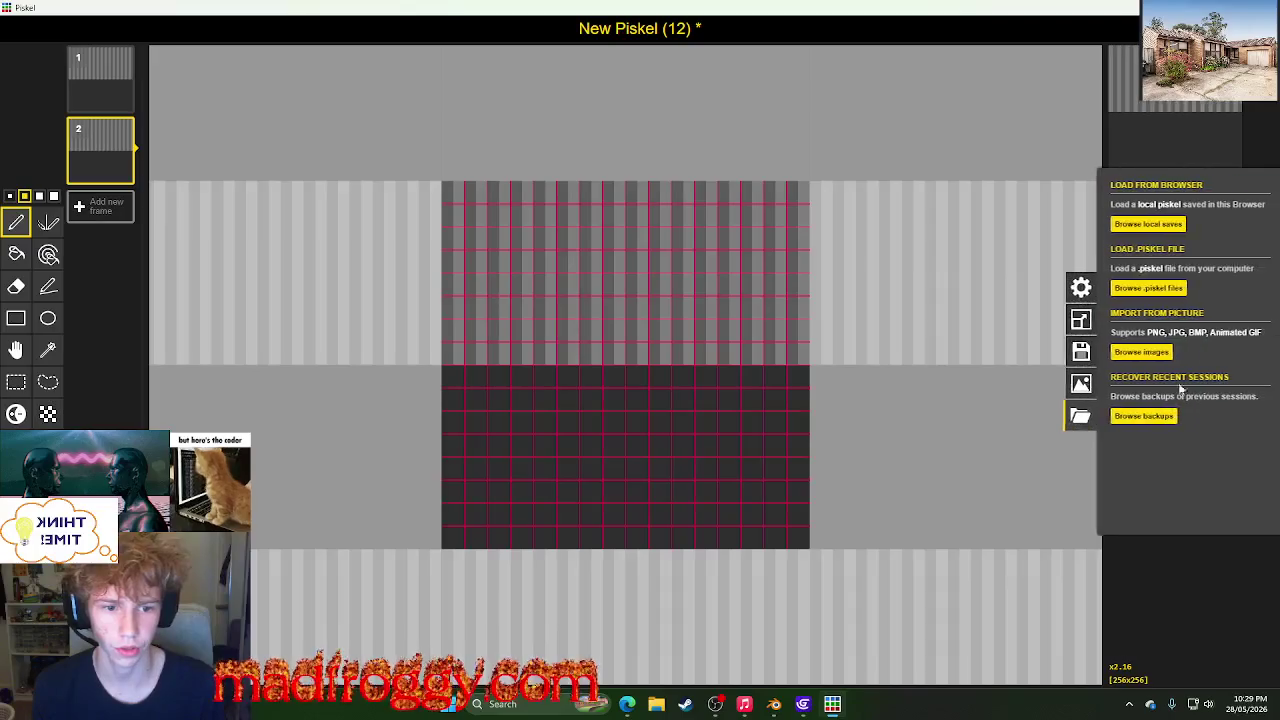
left_click(1080, 383)
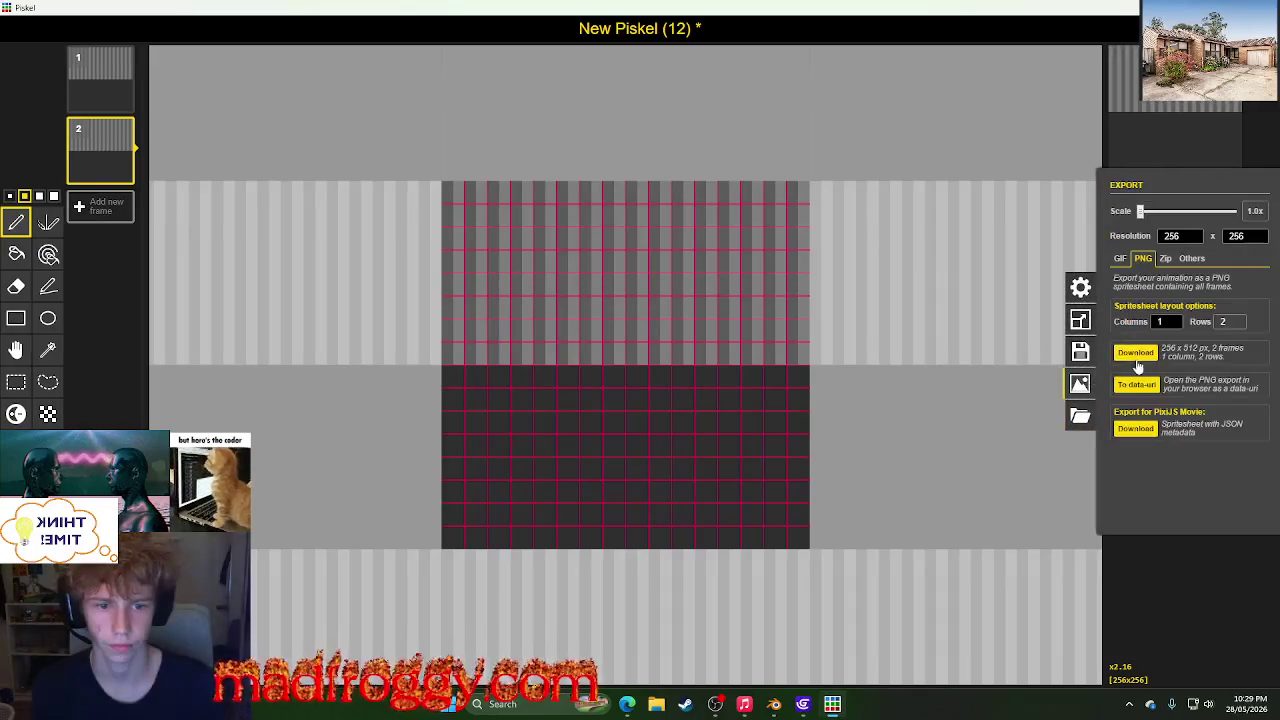
left_click(1136, 356)
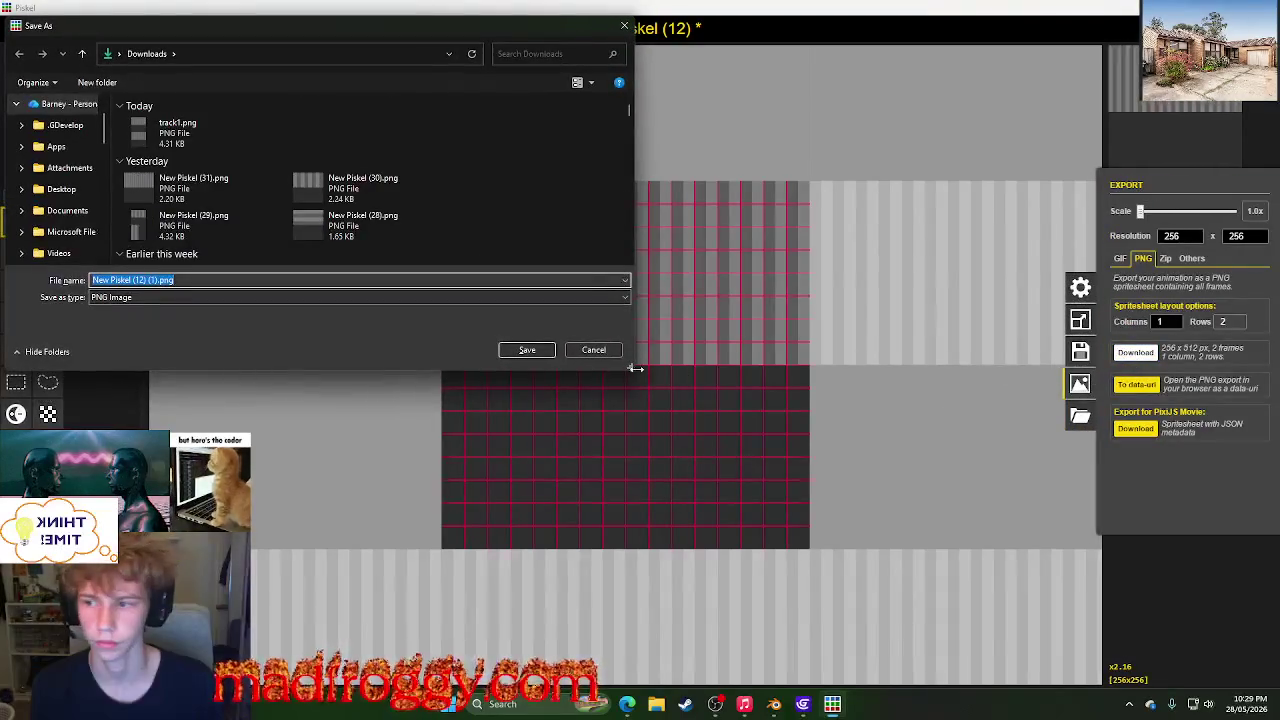
left_click(591, 349)
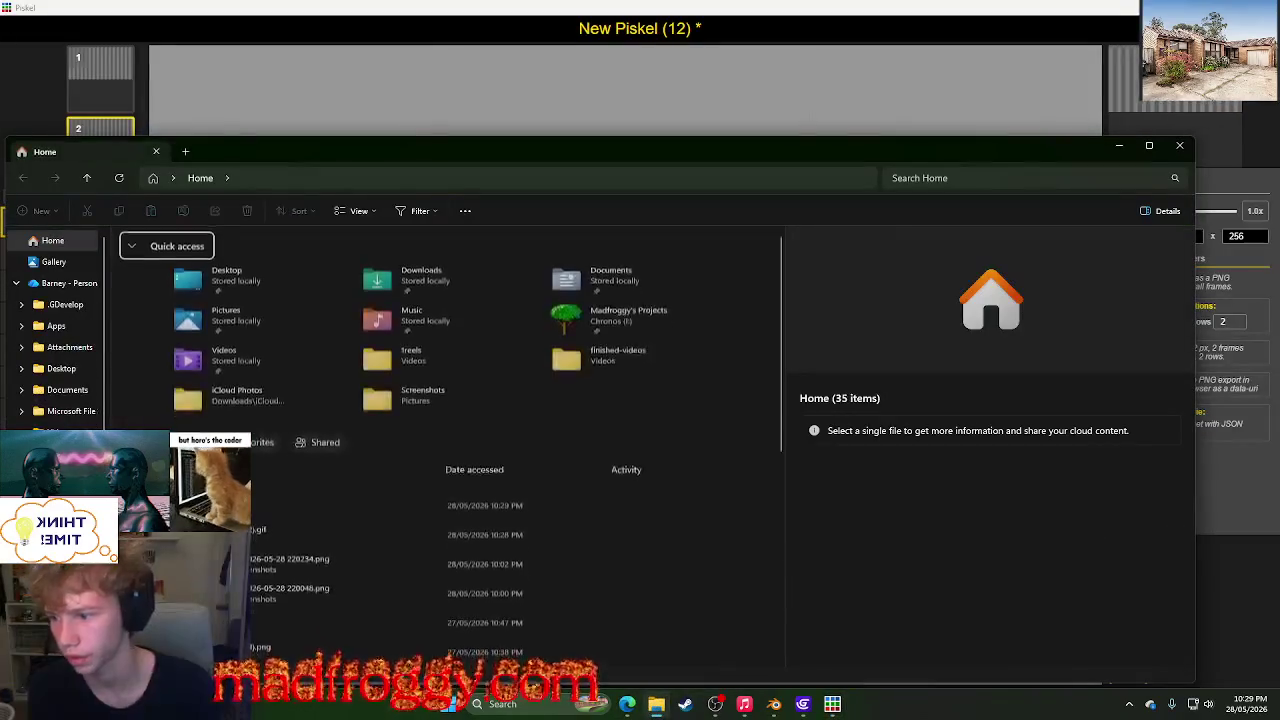
- Delete track1.png from the Downloads folder and close File Explorer
double_click(207, 285)
left_click(160, 288)
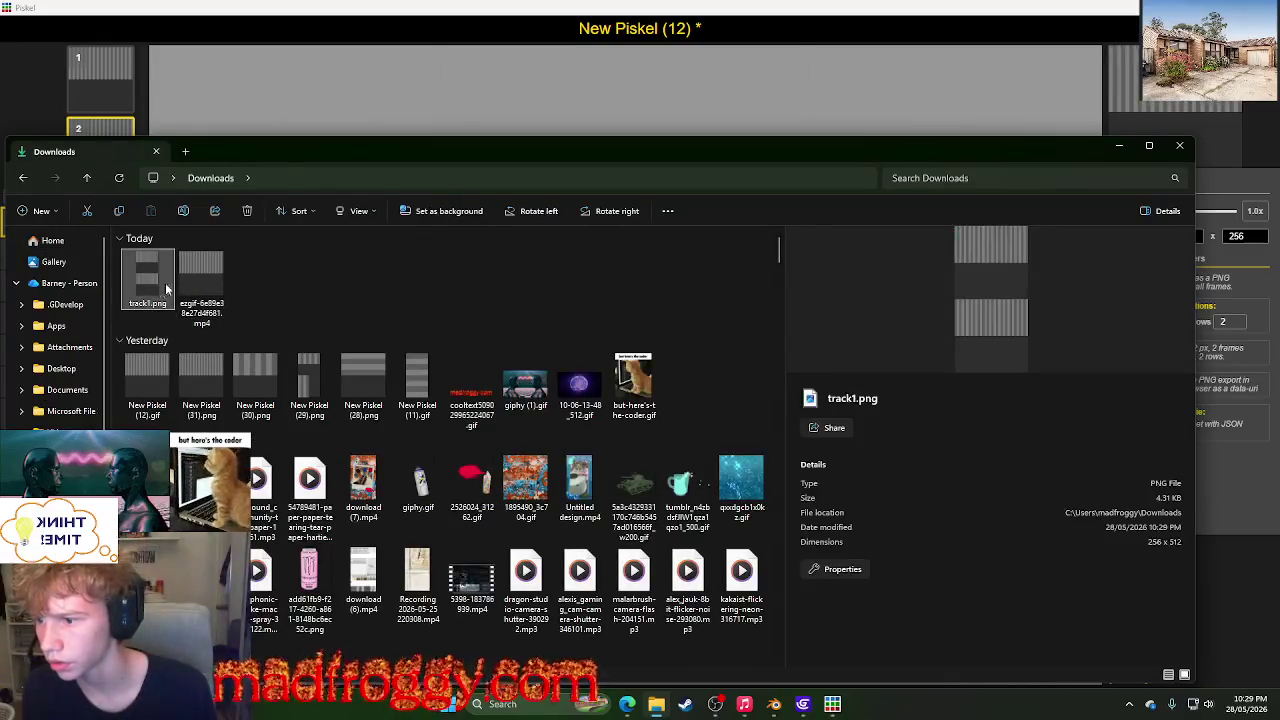
right_click(162, 290)
left_click(355, 77)
left_click(1180, 145)
left_click(1191, 258)
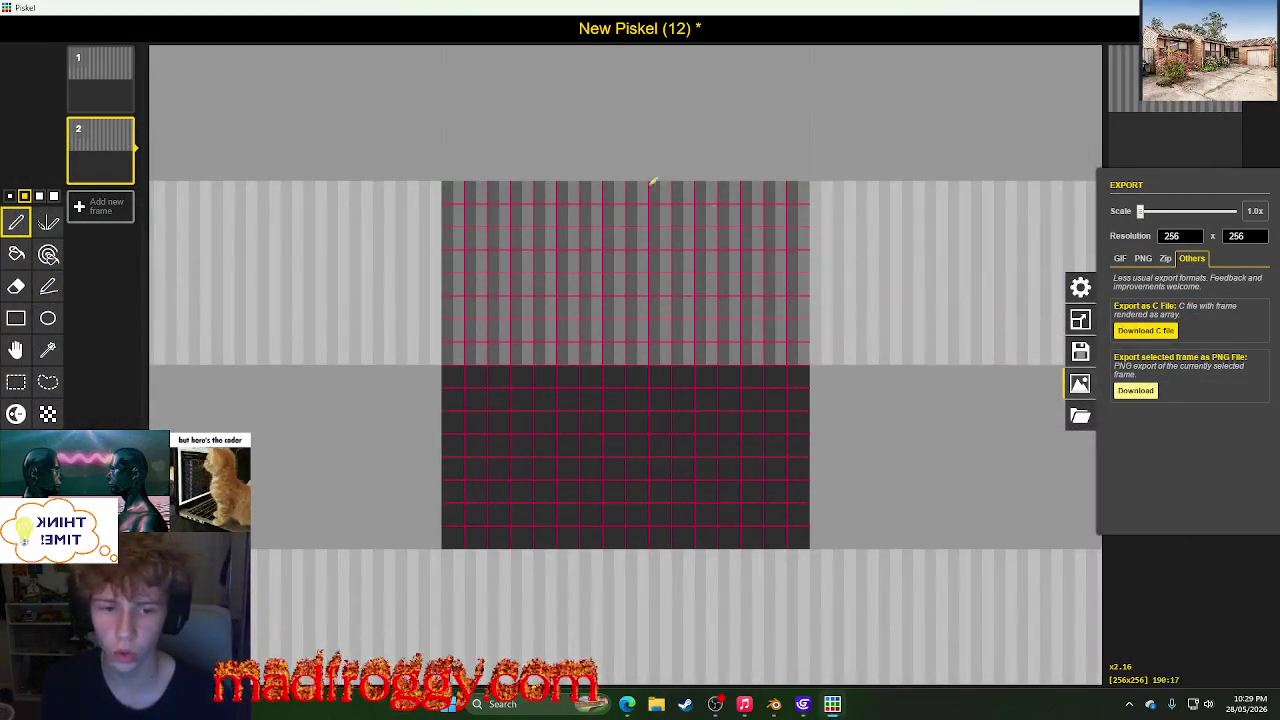
- Export the first frame as a separate PNG named track1.png
left_click(104, 82)
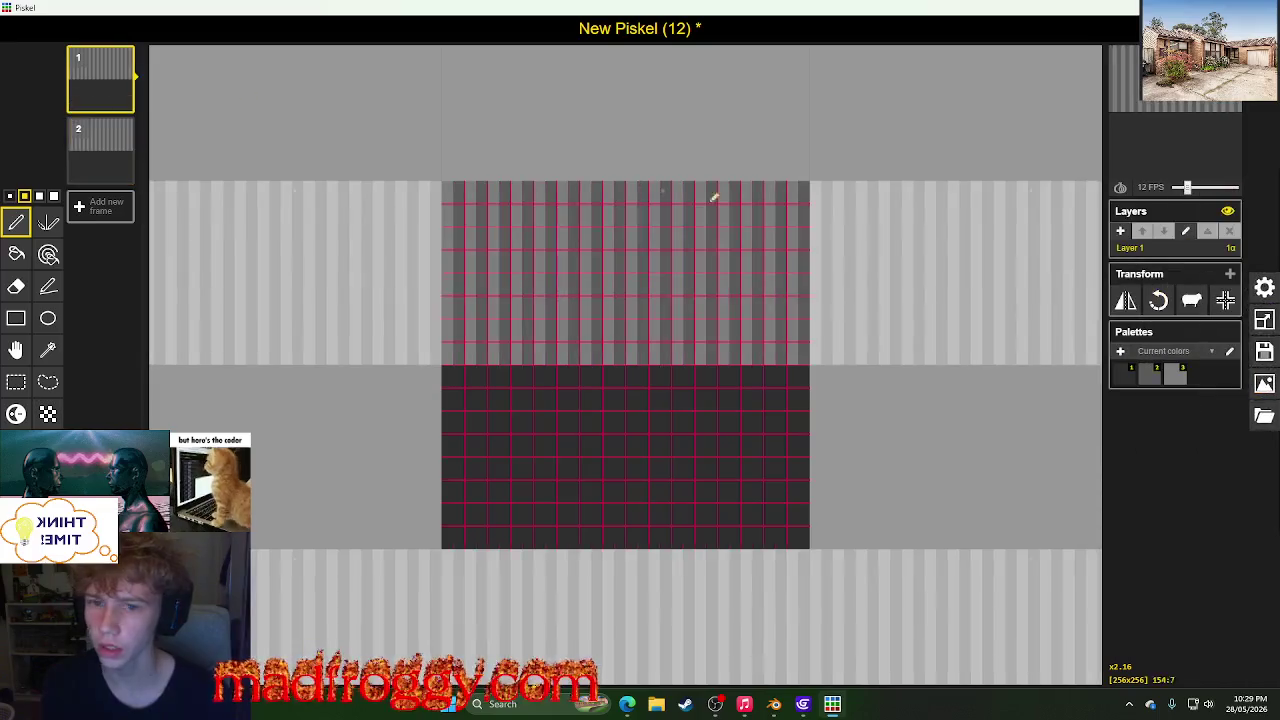
left_click(1264, 384)
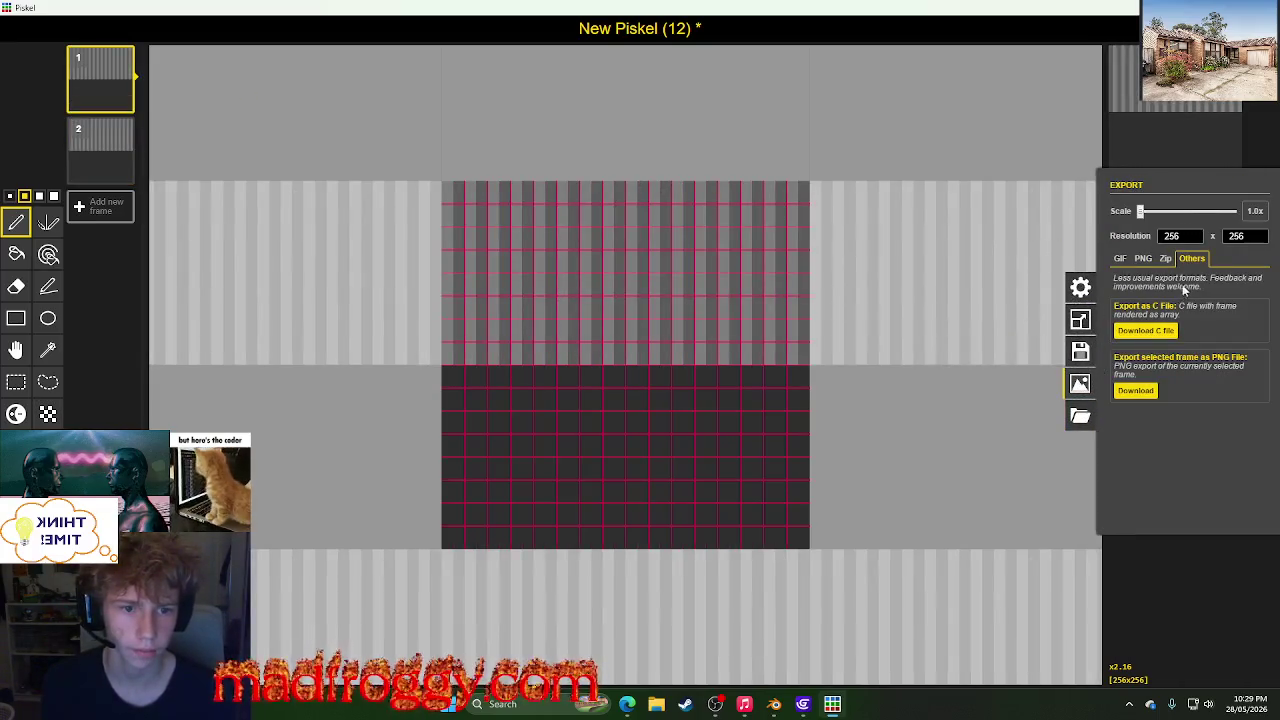
left_click(1134, 391)
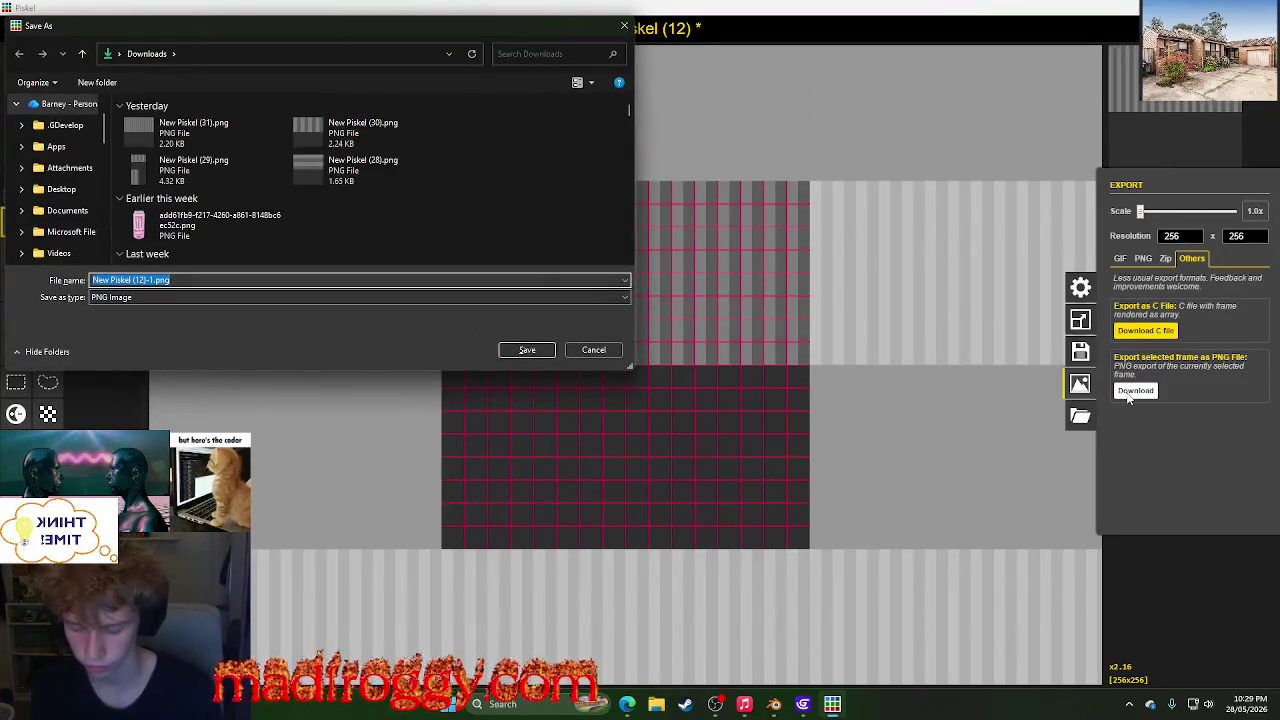
type("track1.c")
key("Return")
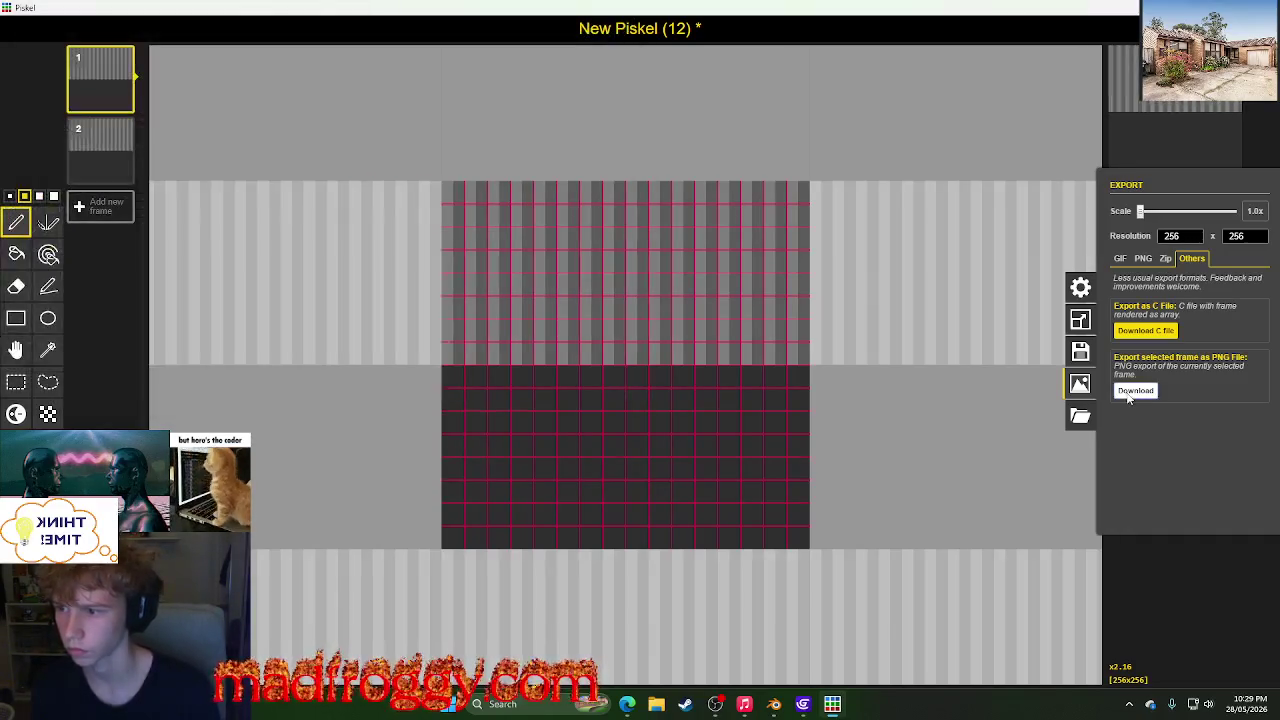
- Export the second frame as a separate PNG named track2.png in Downloads
left_click(101, 151)
left_click(1260, 414)
left_click(1080, 383)
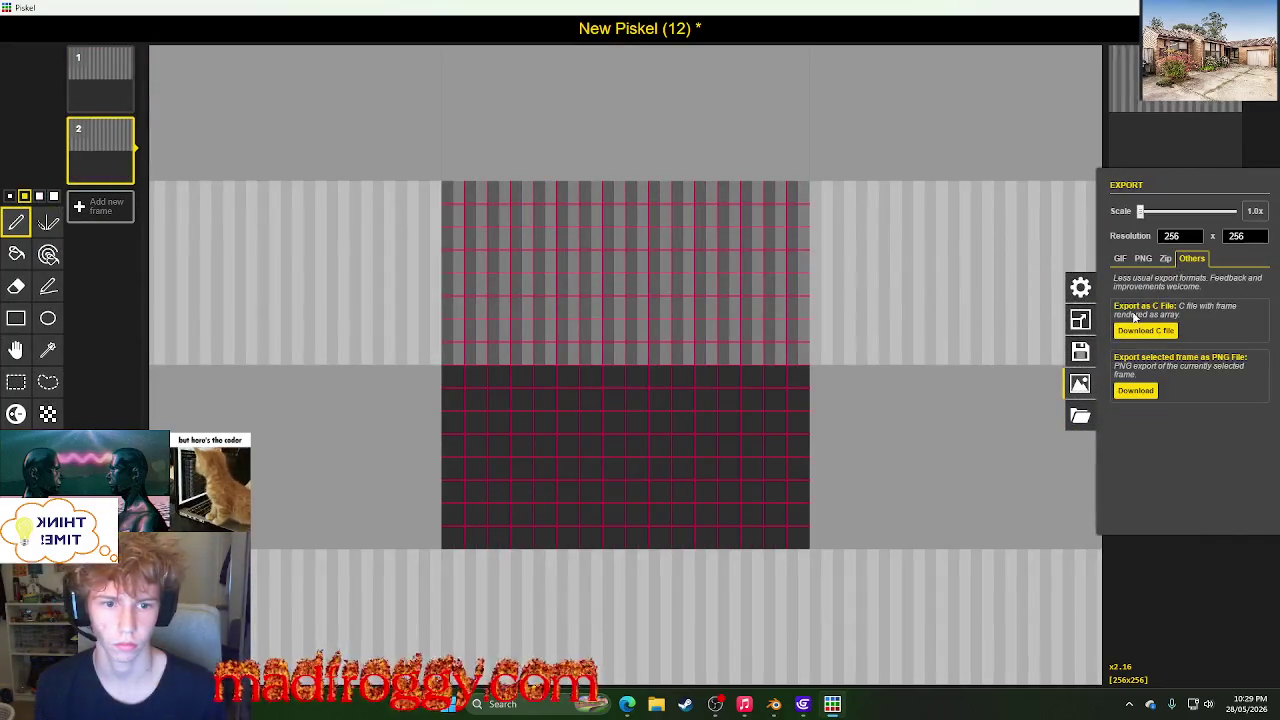
left_click(1134, 391)
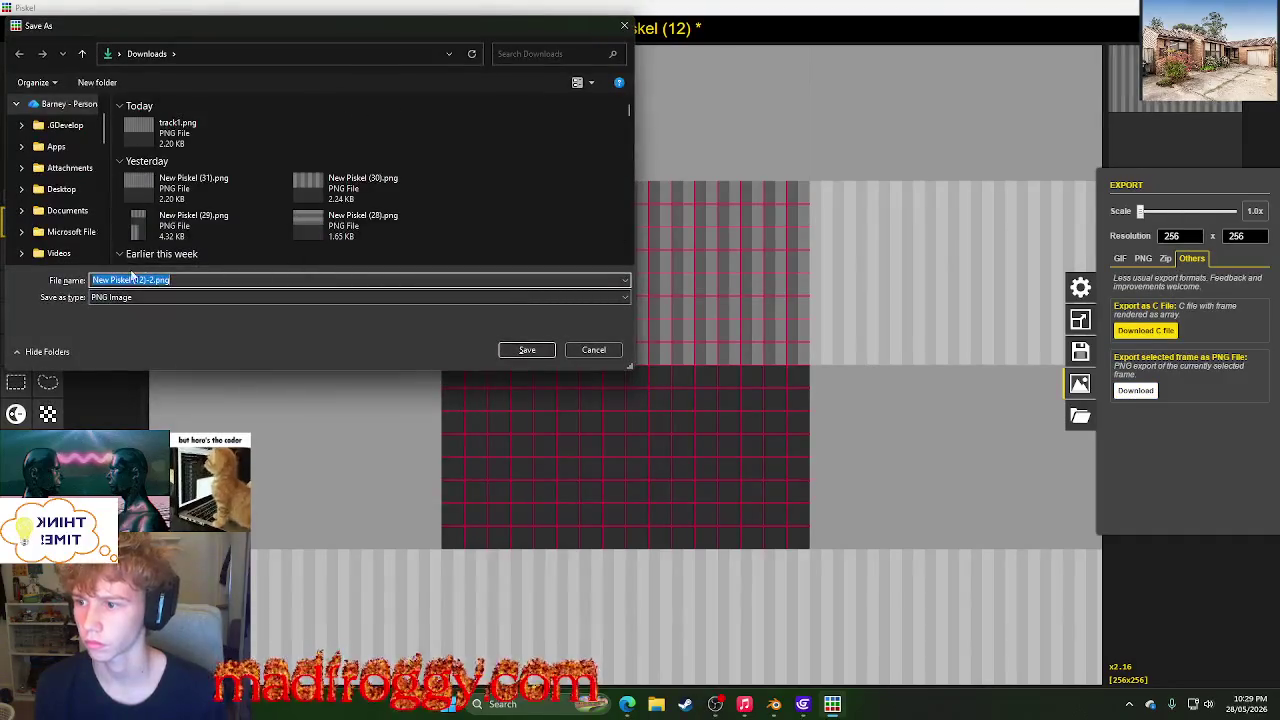
left_click(150, 280)
left_click_drag(150, 280, 90, 279)
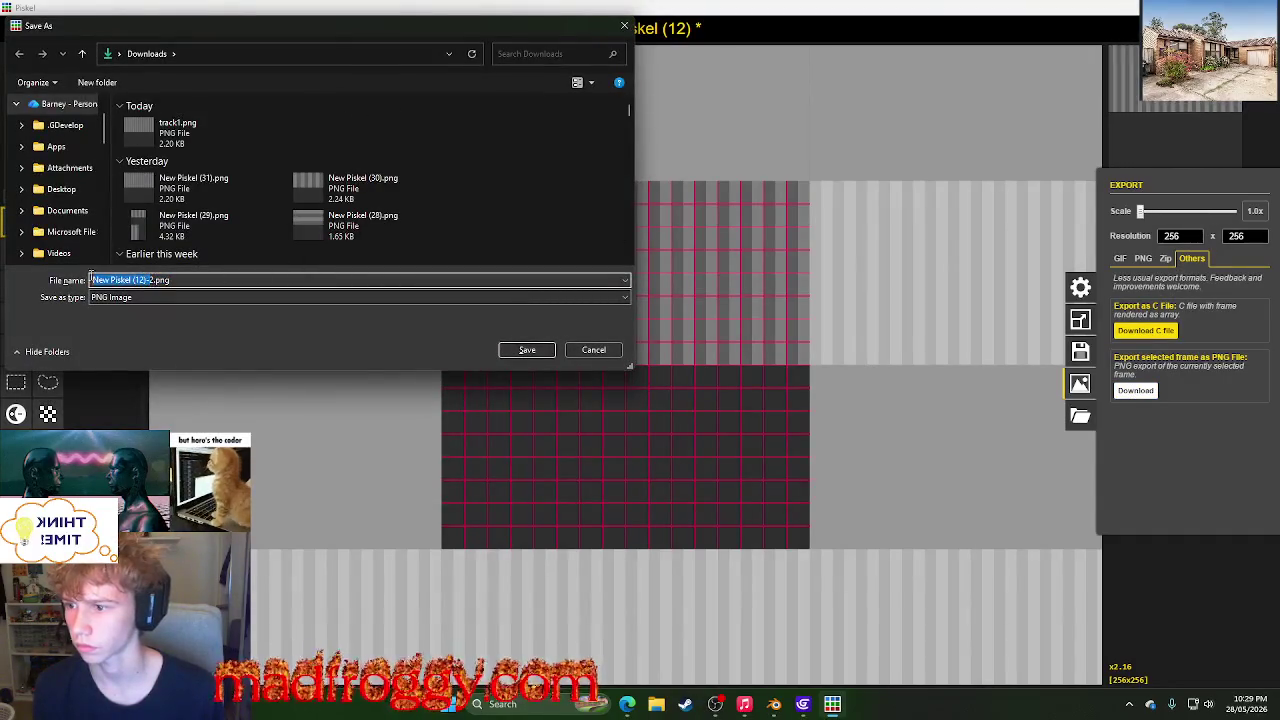
type("track2")
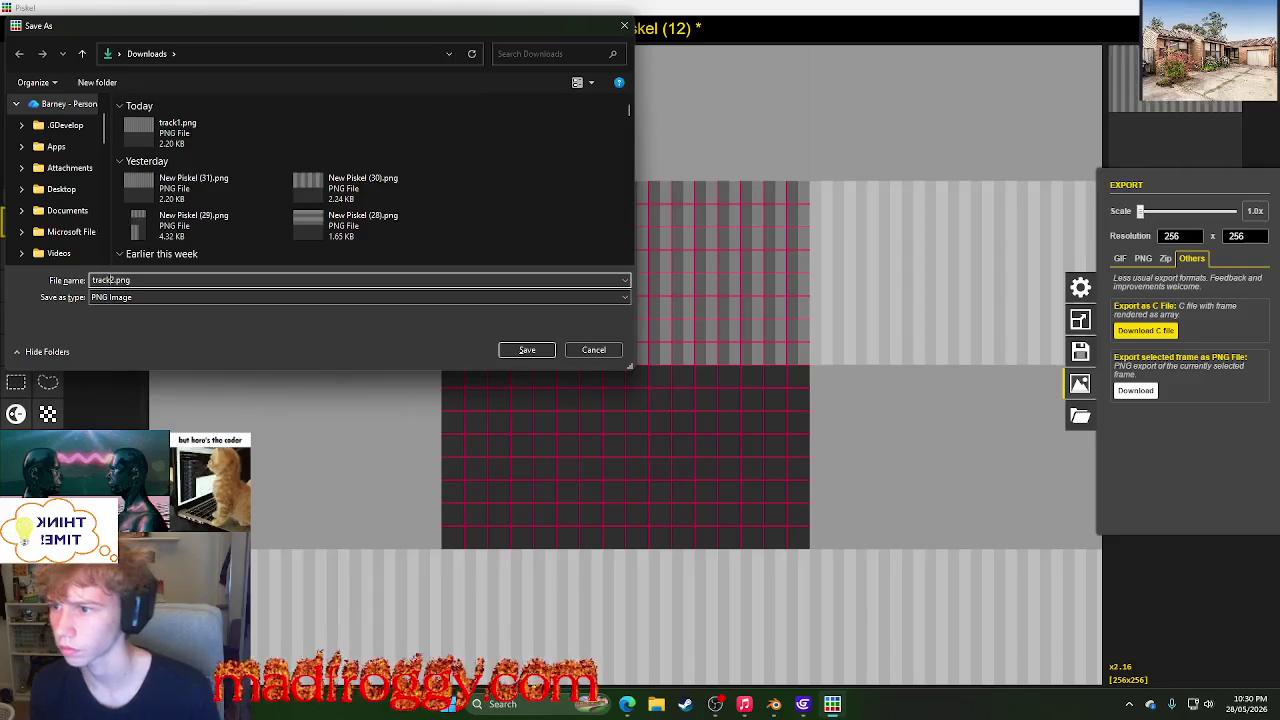
key("Return")
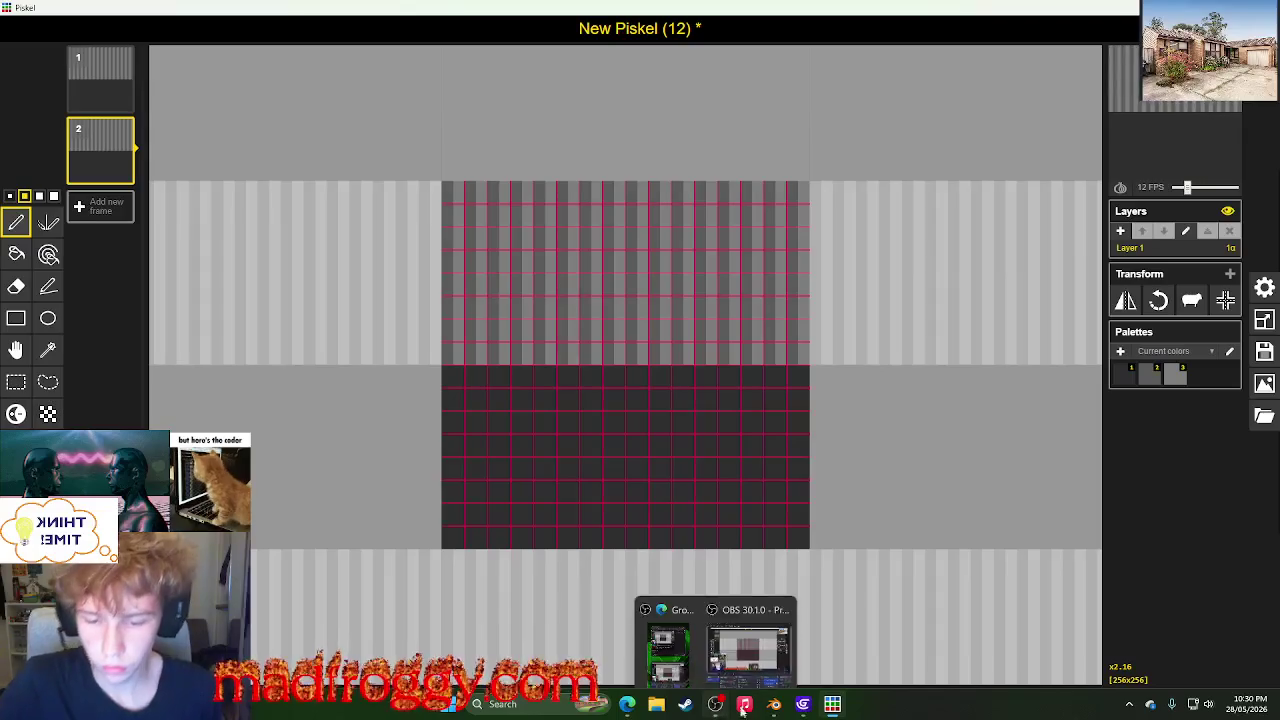
left_click(773, 704)
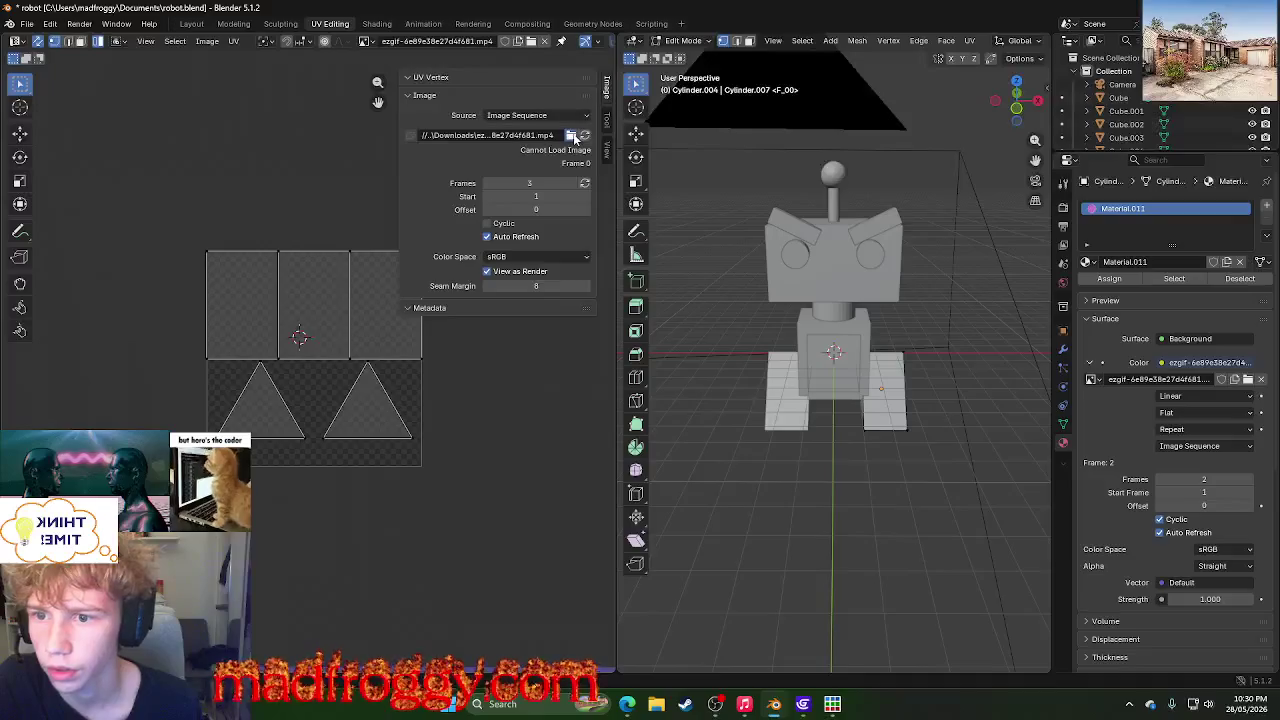
- Load track1.png and track2.png from Downloads as the texture's image sequence
left_click(572, 136)
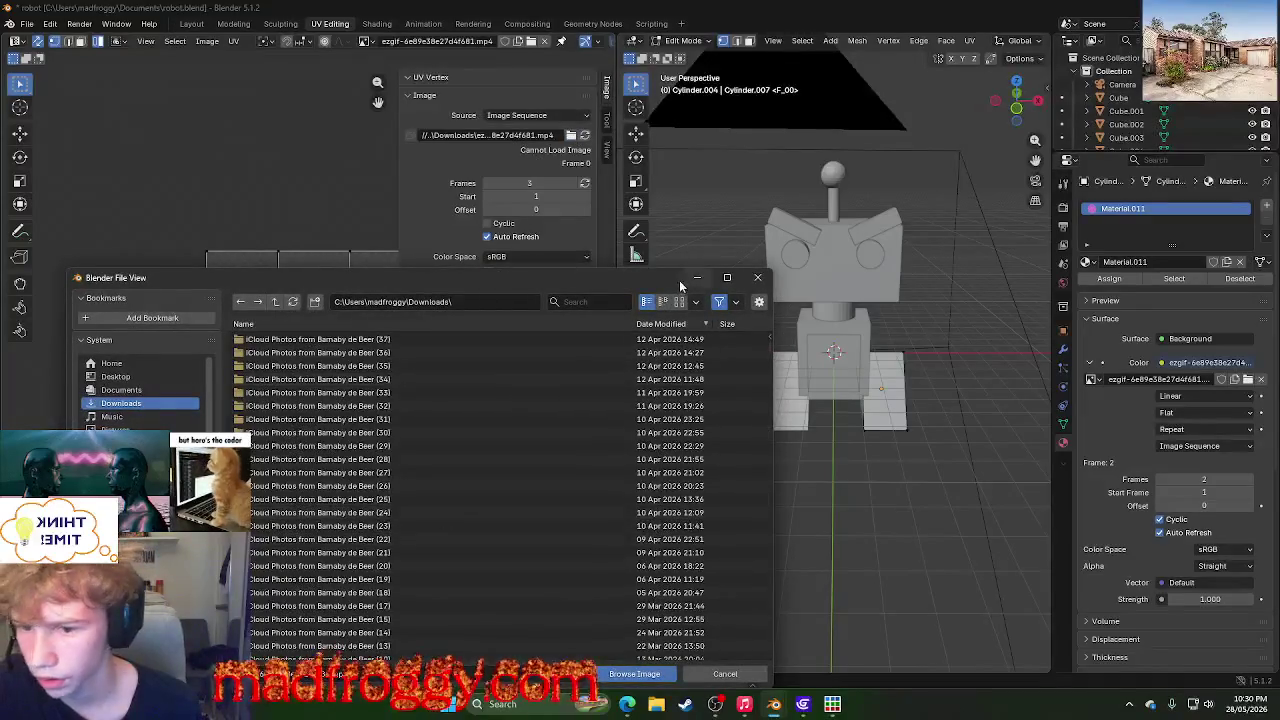
left_click(588, 302)
type("track")
left_click(461, 326)
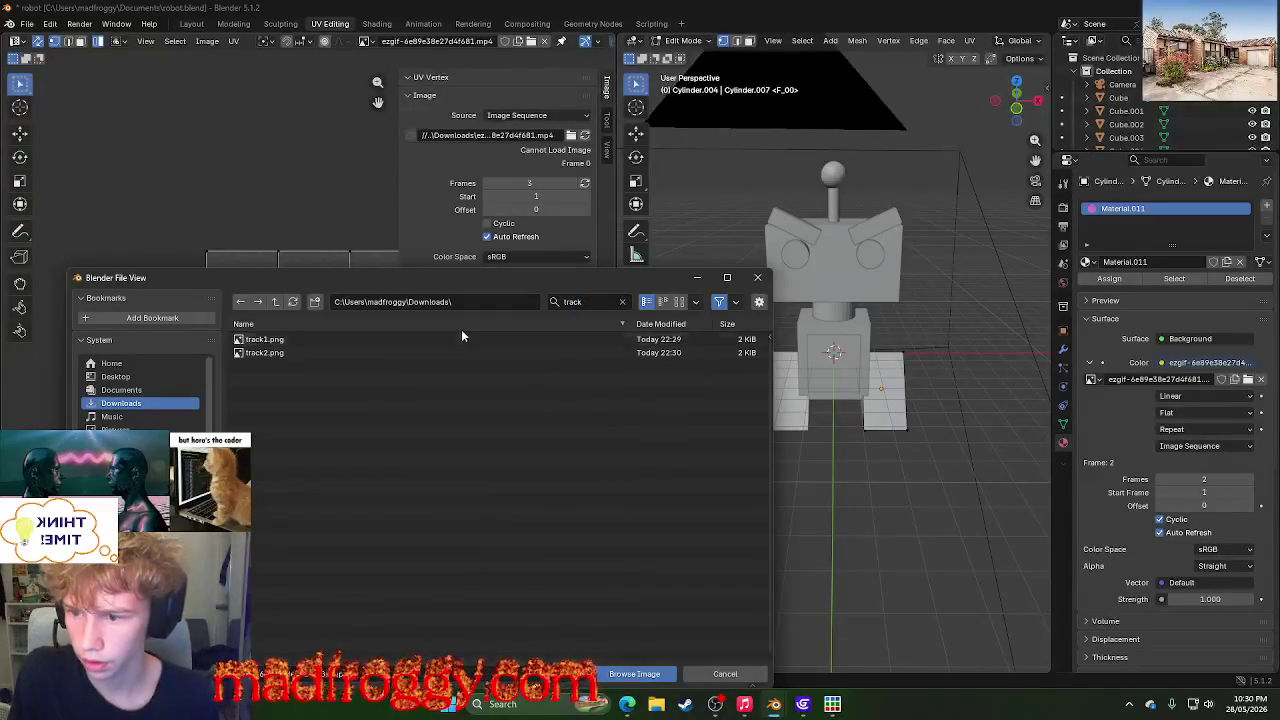
left_click(461, 338)
left_click(445, 349, "shift")
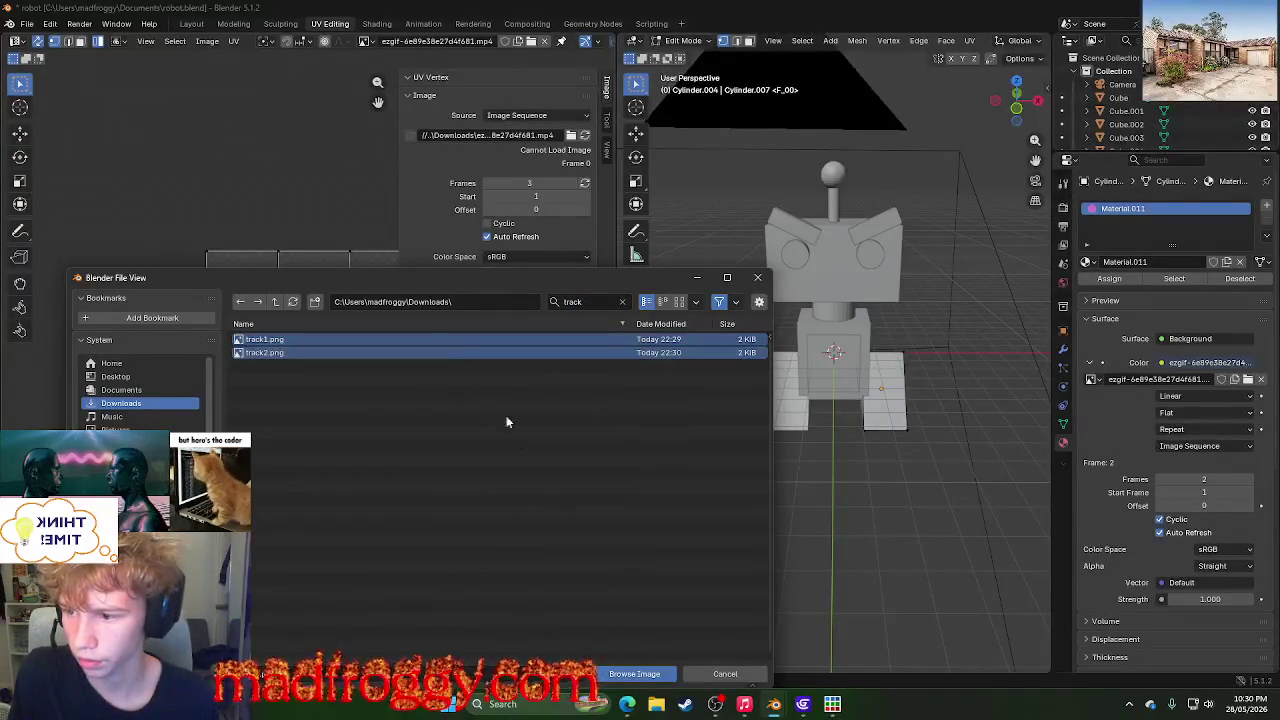
left_click(632, 674)
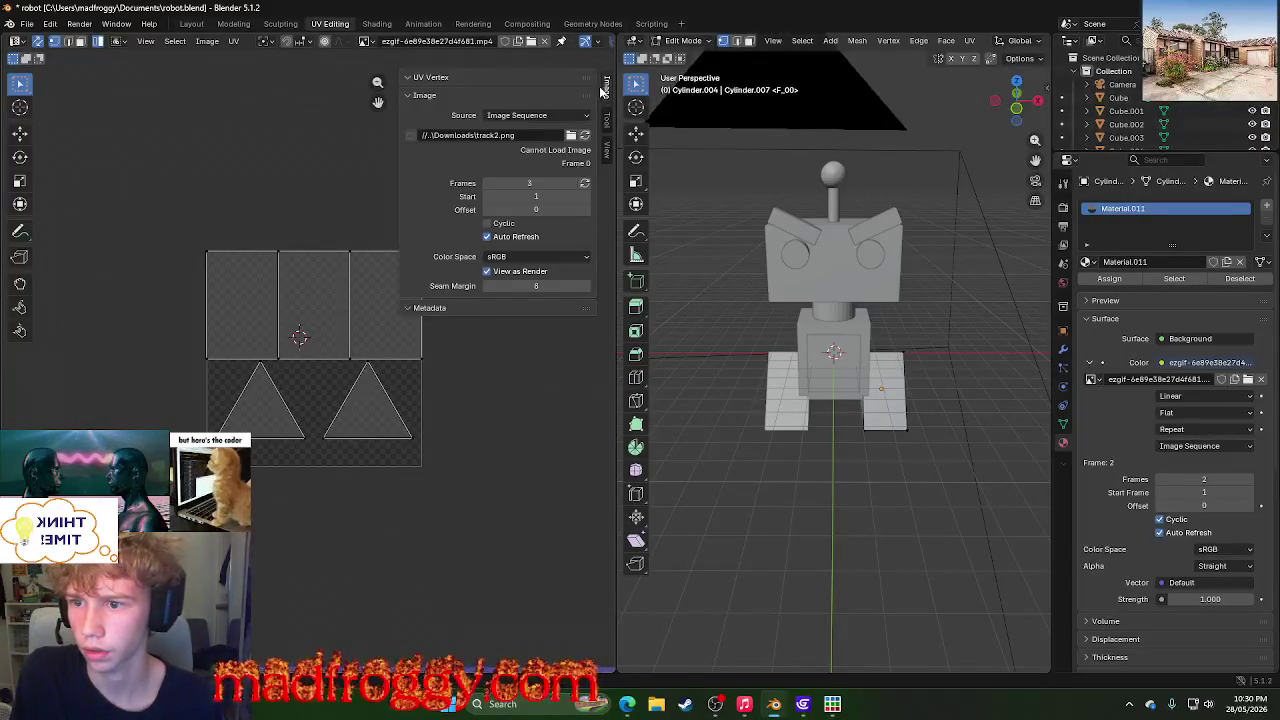
- Hide the image side panel, cancel a new blank image, and list loaded images
left_click(605, 88)
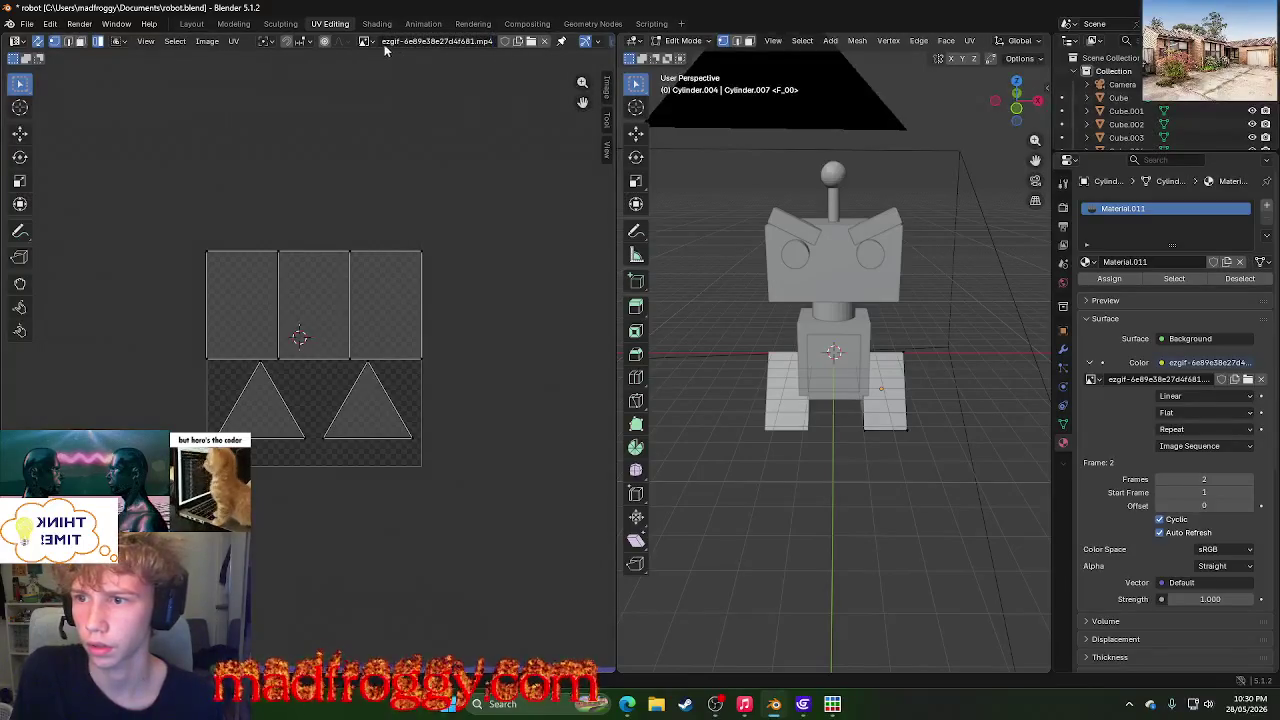
left_click(515, 41)
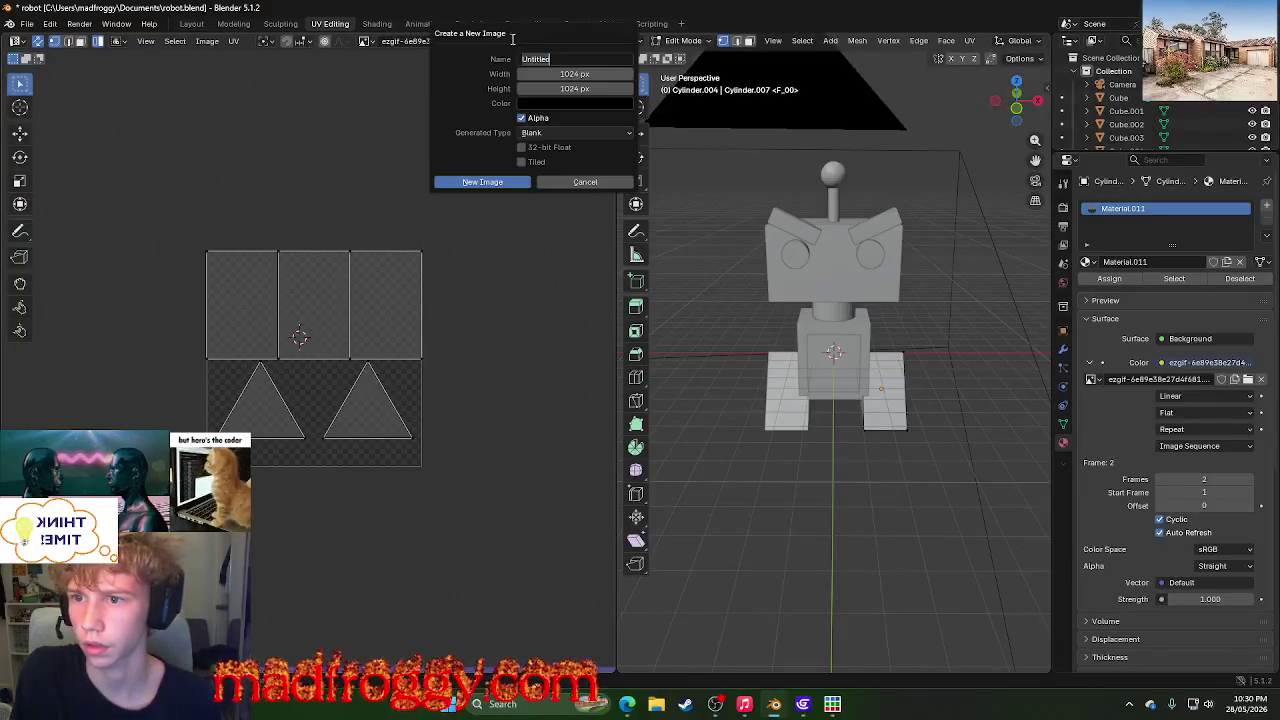
left_click(597, 185)
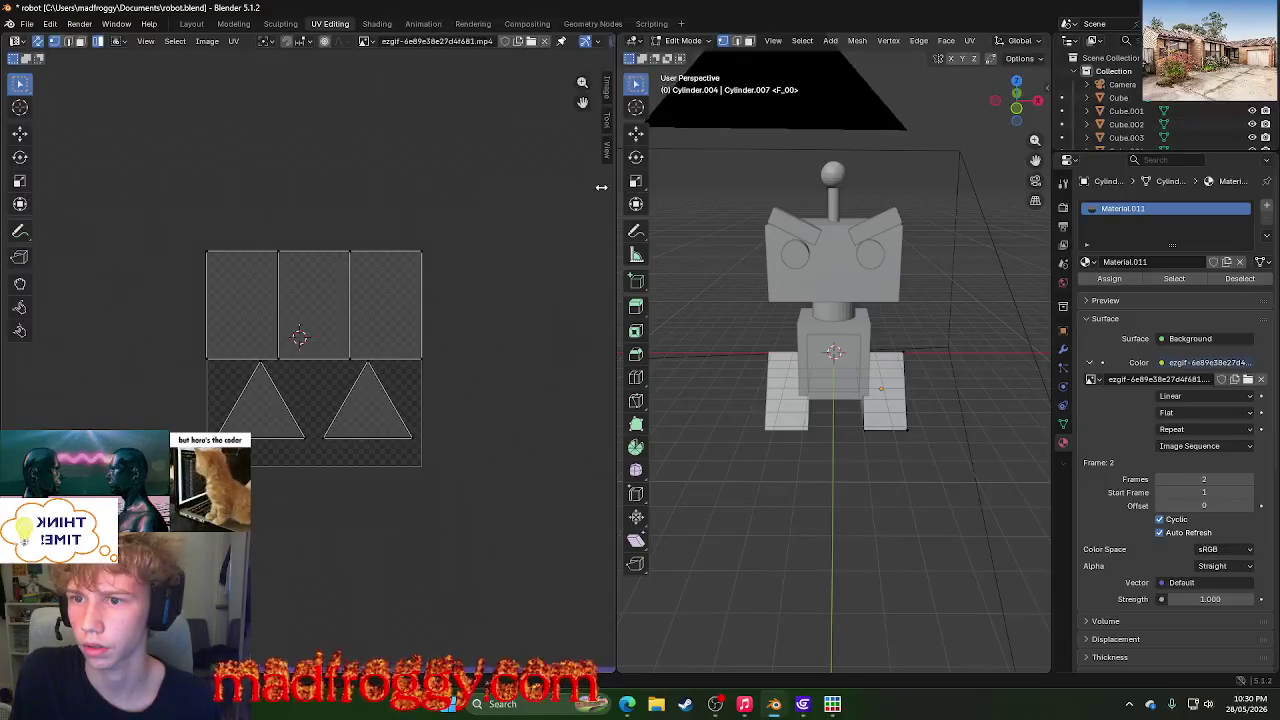
left_click(366, 42)
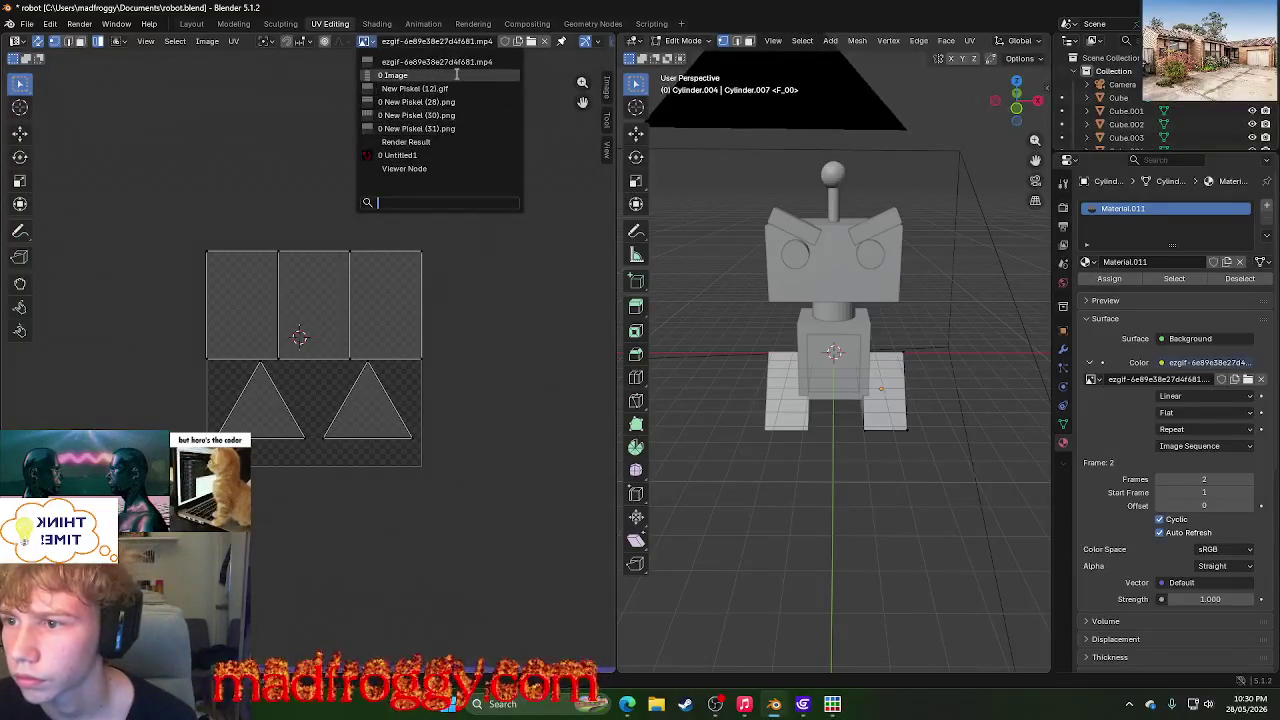
- Clear the image name, then open track1.png from Downloads in the UV editor
left_click(414, 41)
key("BackSpace")
key("Return")
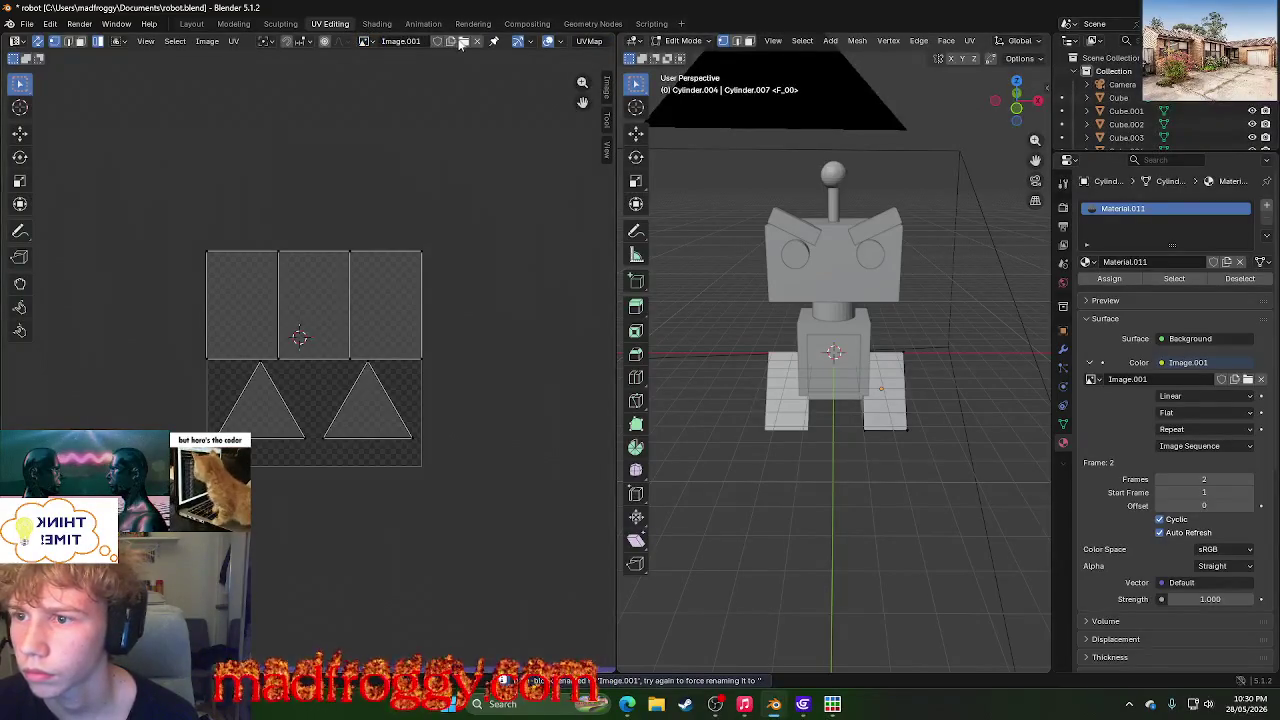
left_click(462, 42)
left_click(583, 298)
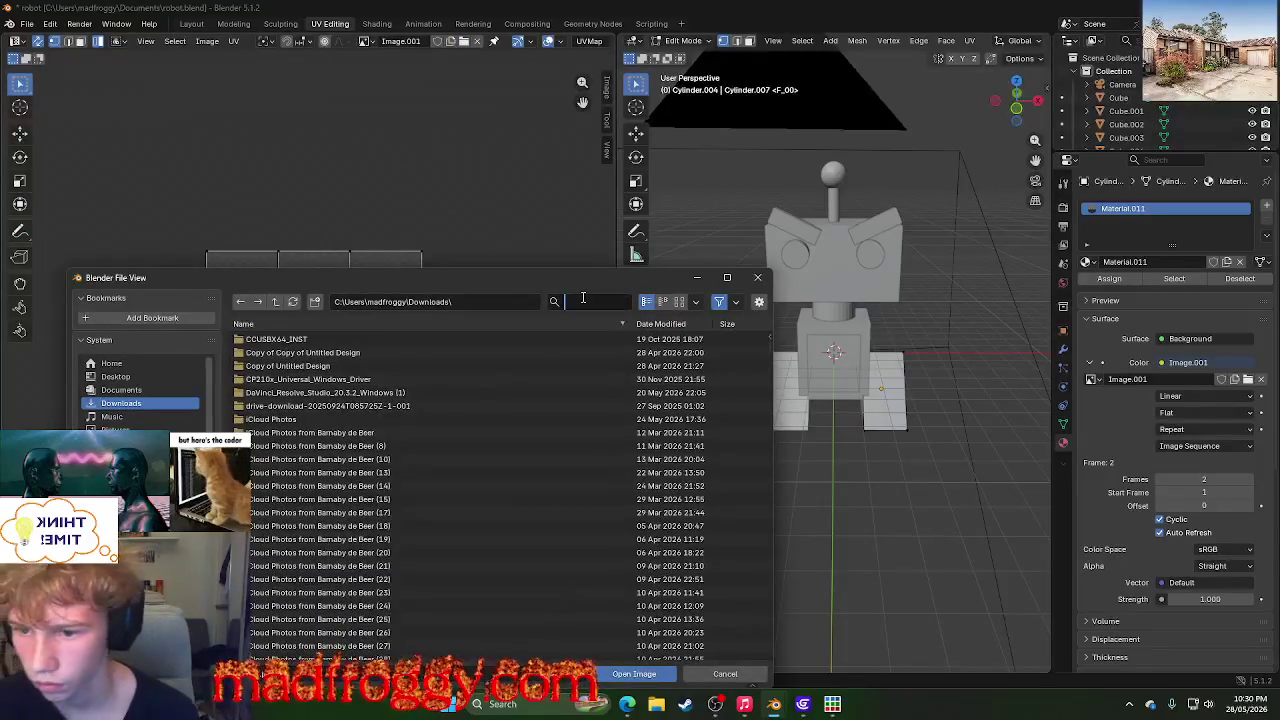
type("track")
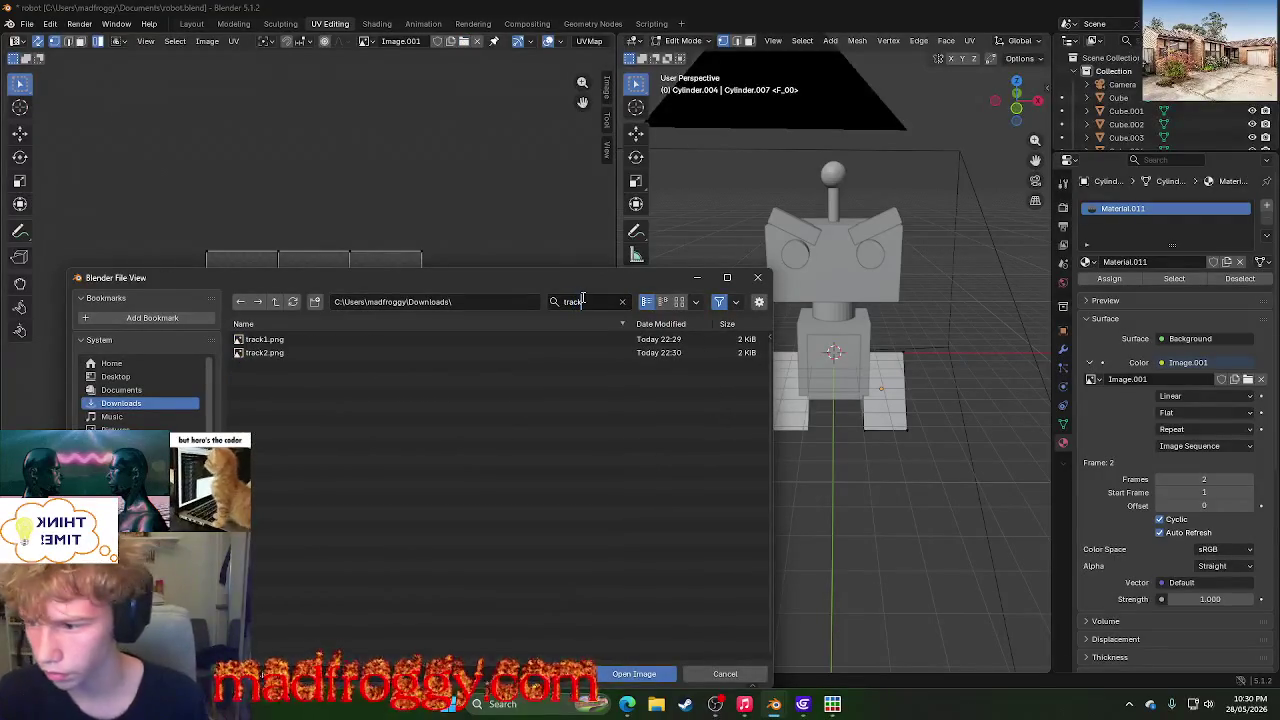
left_click(466, 340)
left_click(659, 674)
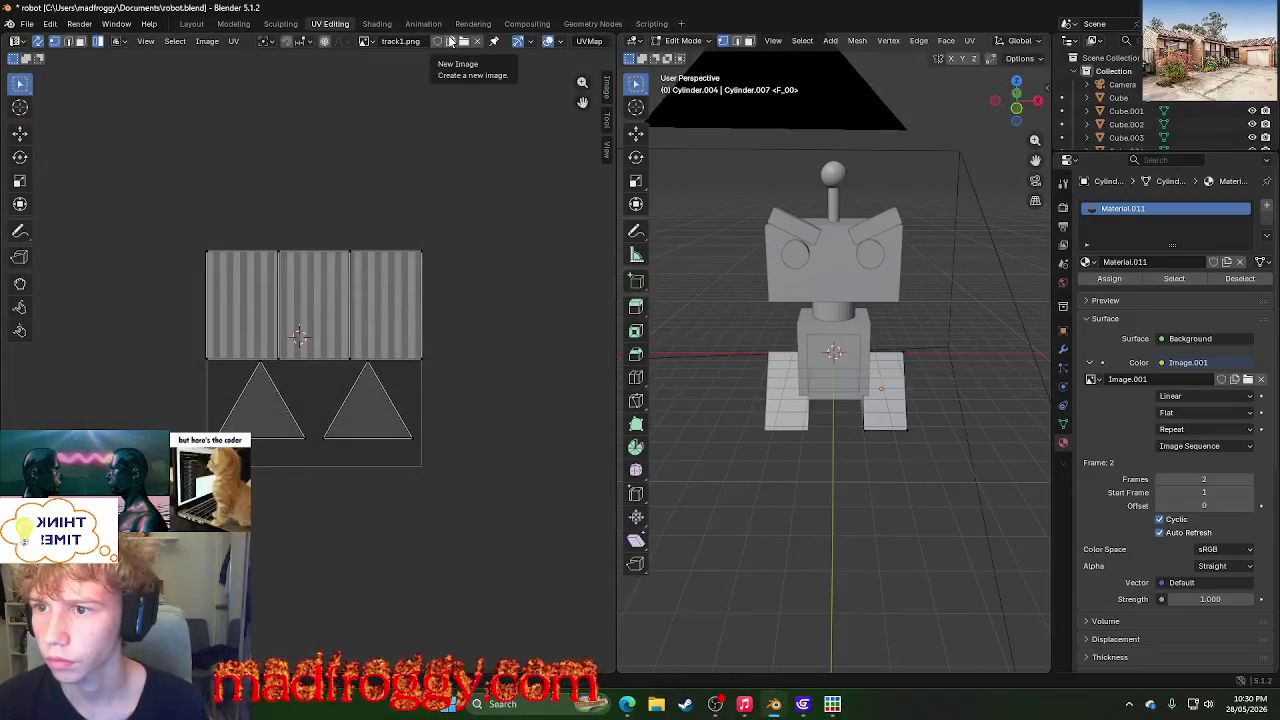
left_click(366, 41)
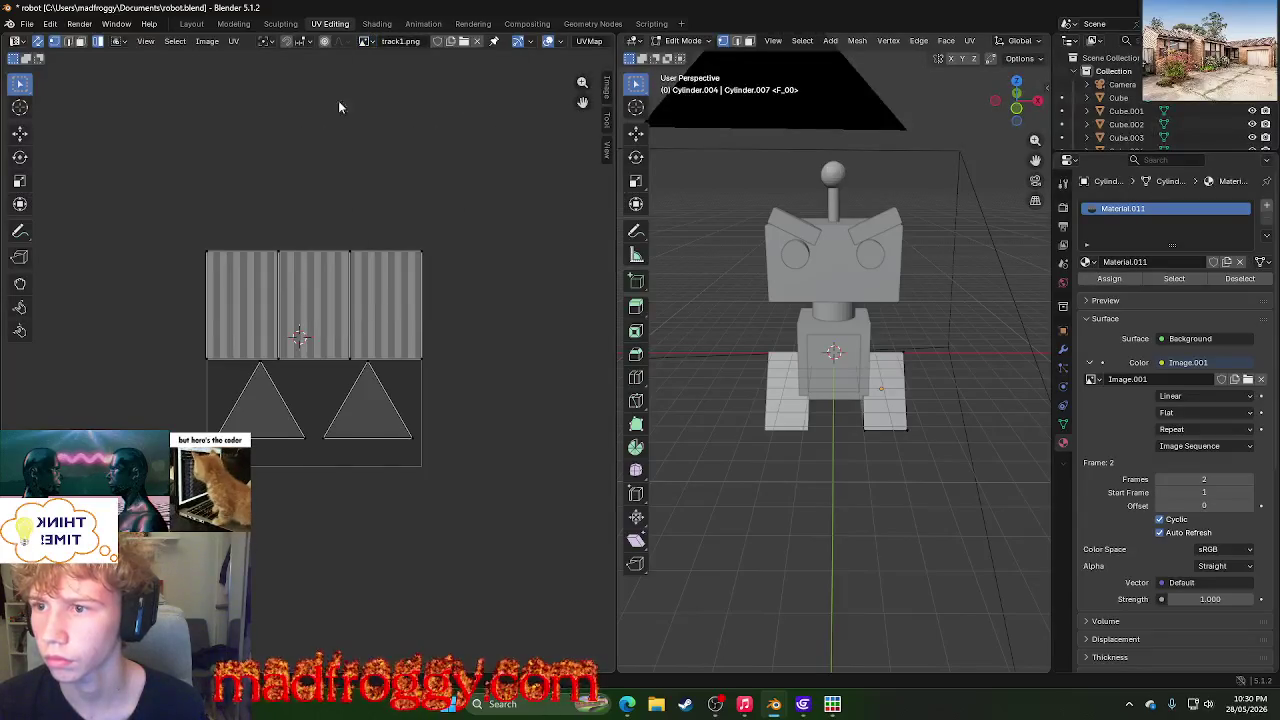
left_click(452, 41)
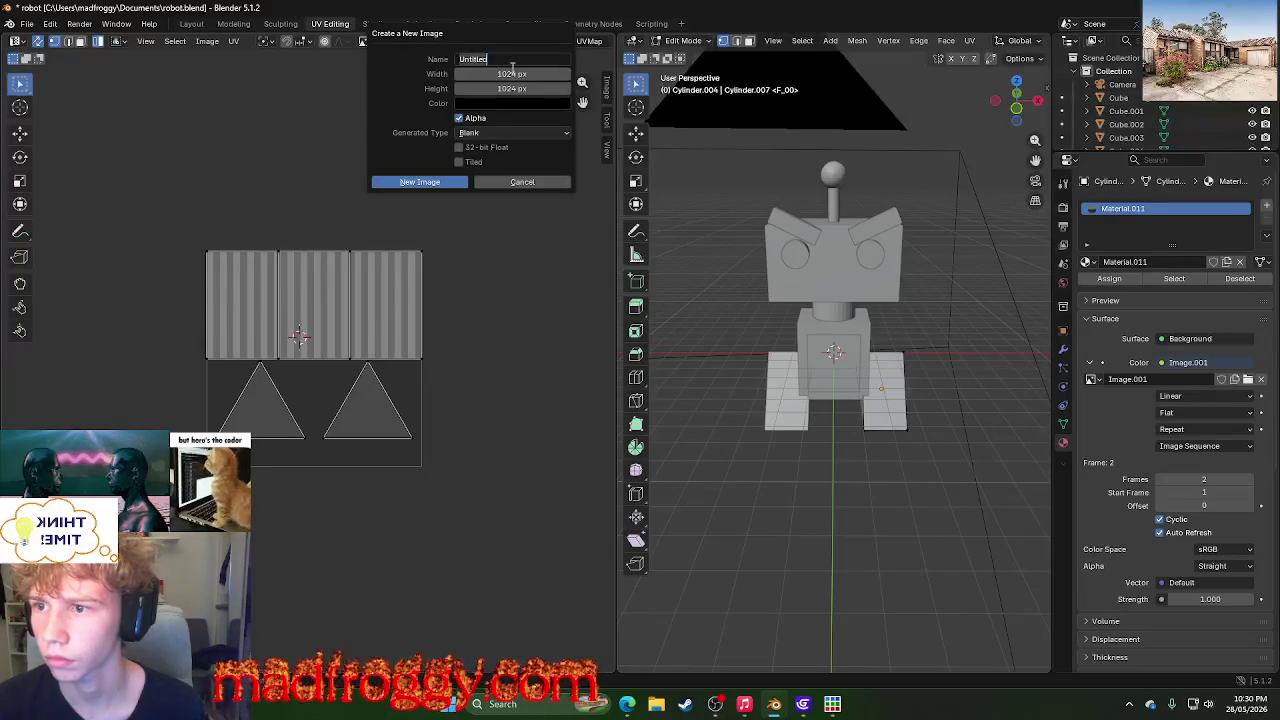
type("track2")
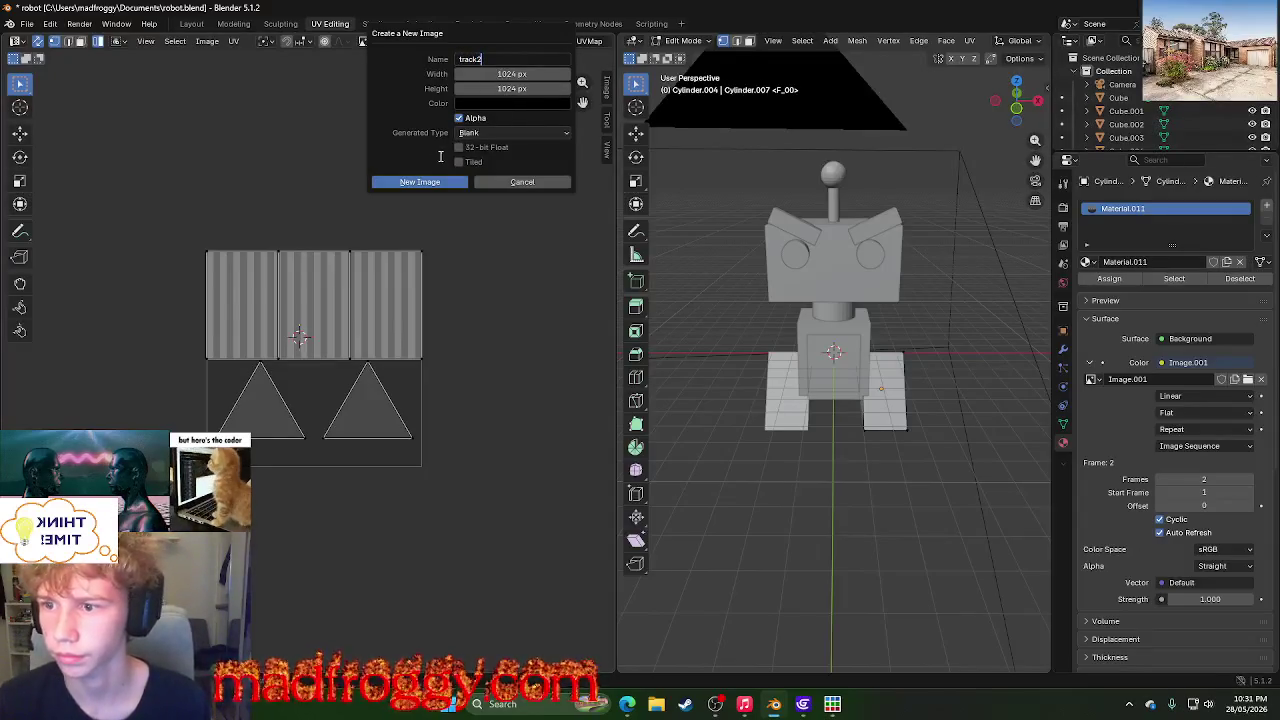
left_click(512, 183)
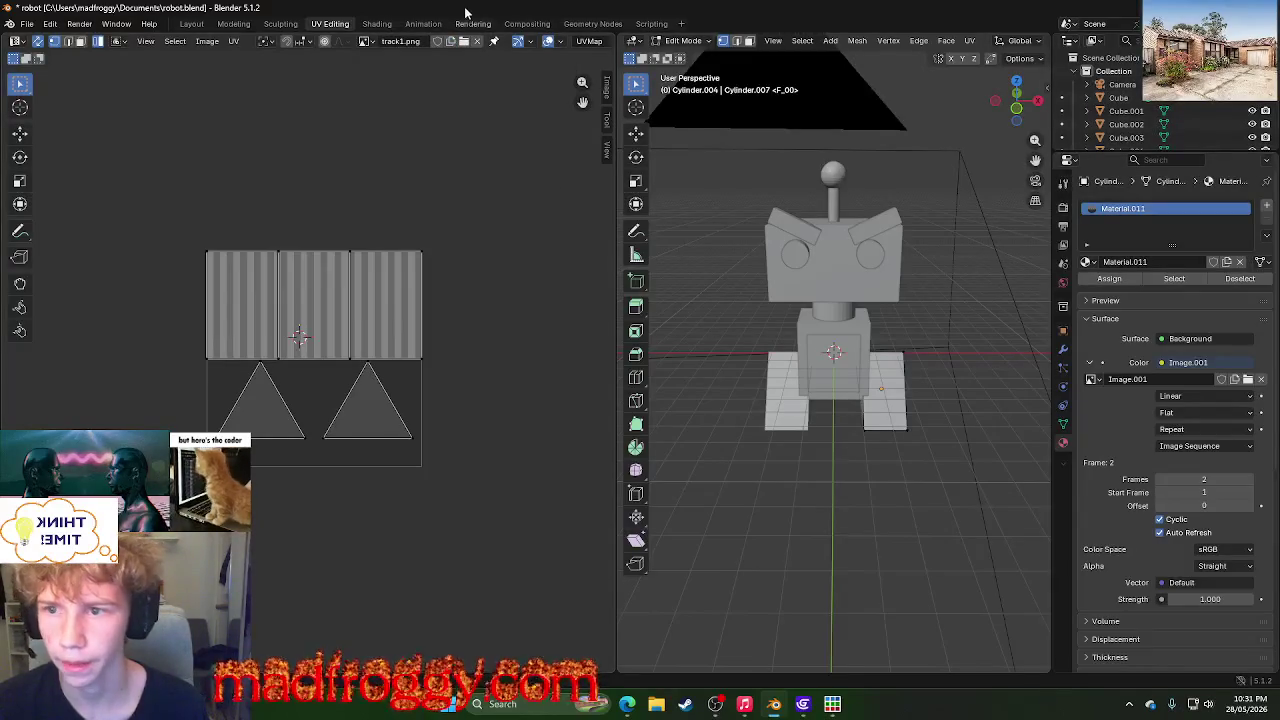
left_click(425, 23)
left_click(527, 24)
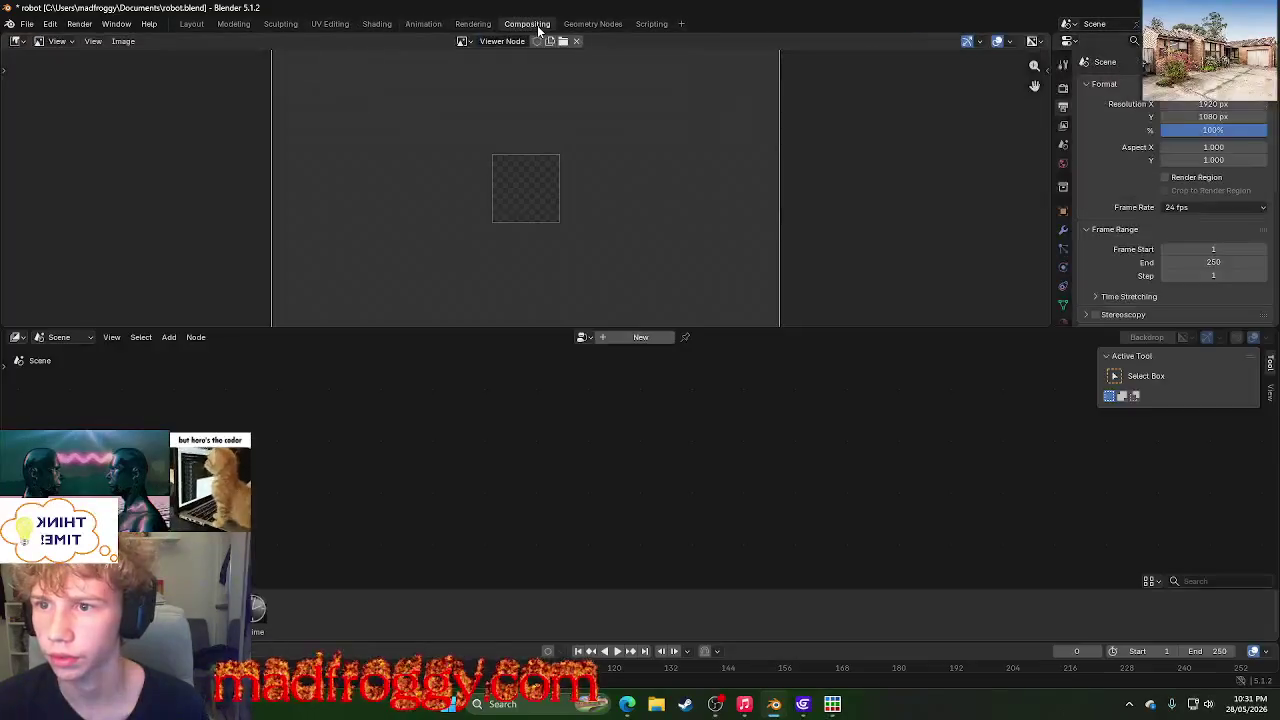
left_click(574, 24)
left_click(423, 23)
left_click(377, 23)
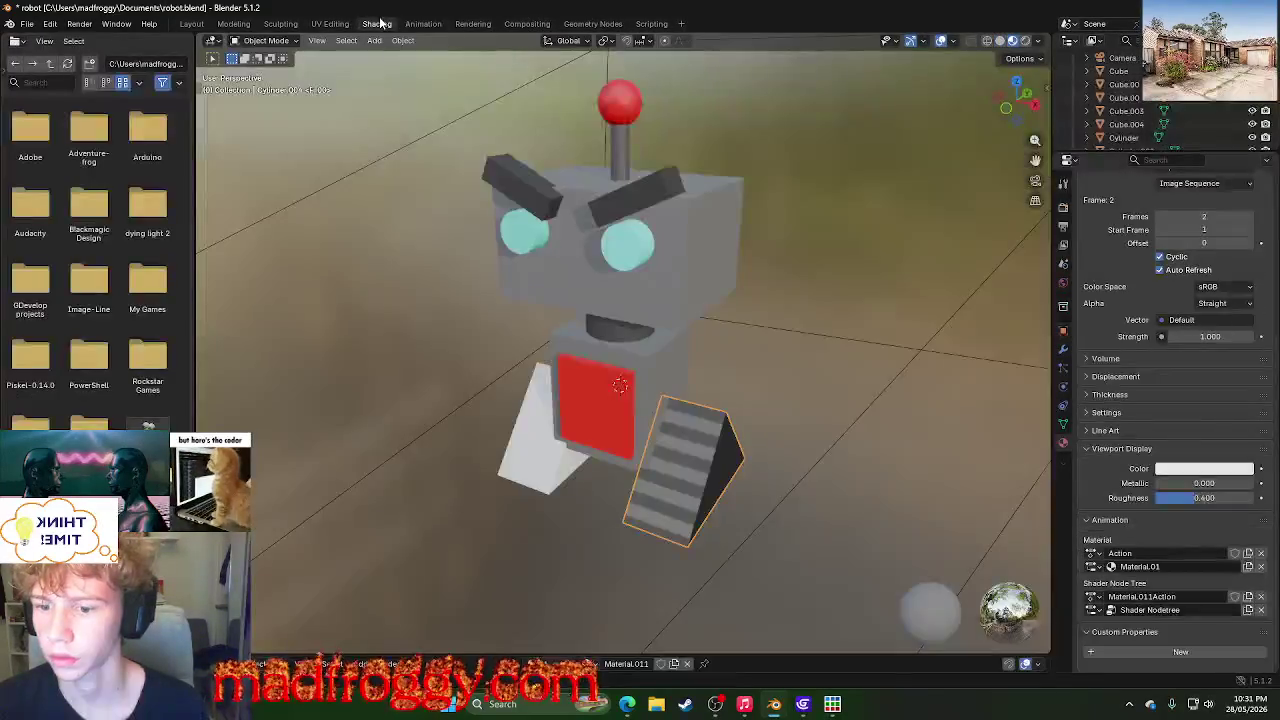
left_click(330, 23)
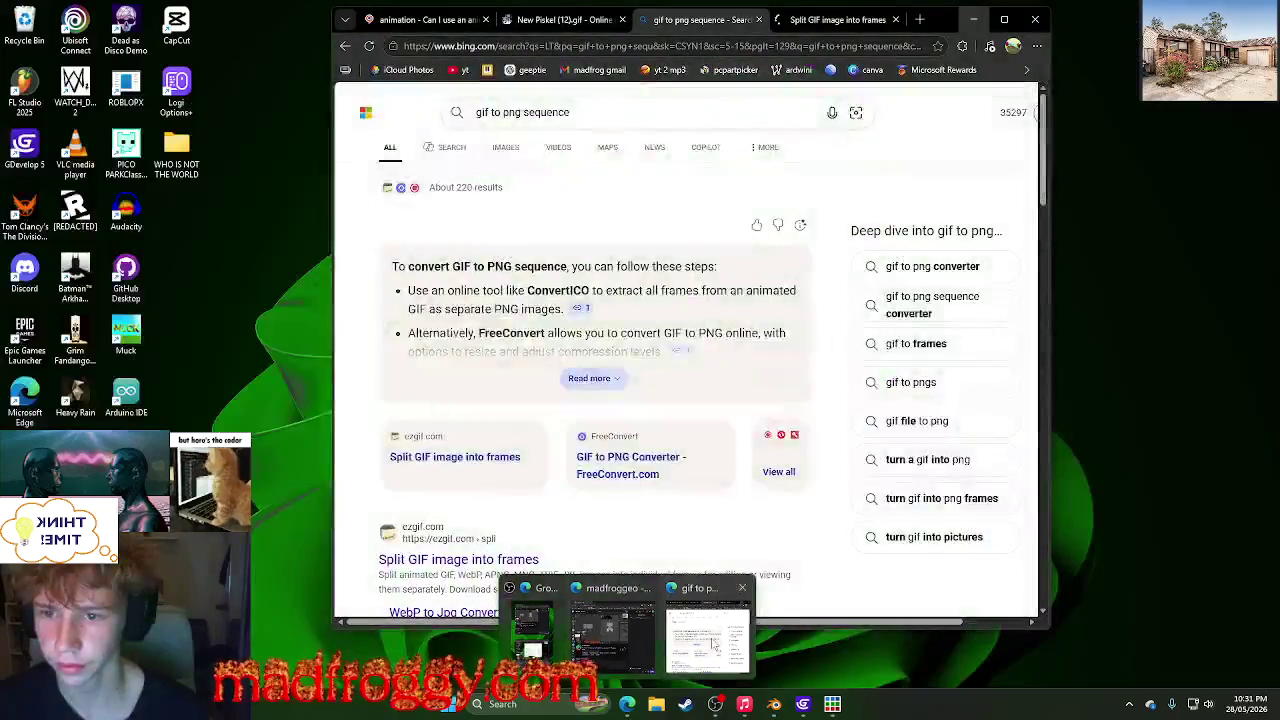
mouse_move(627, 704)
left_click(703, 630)
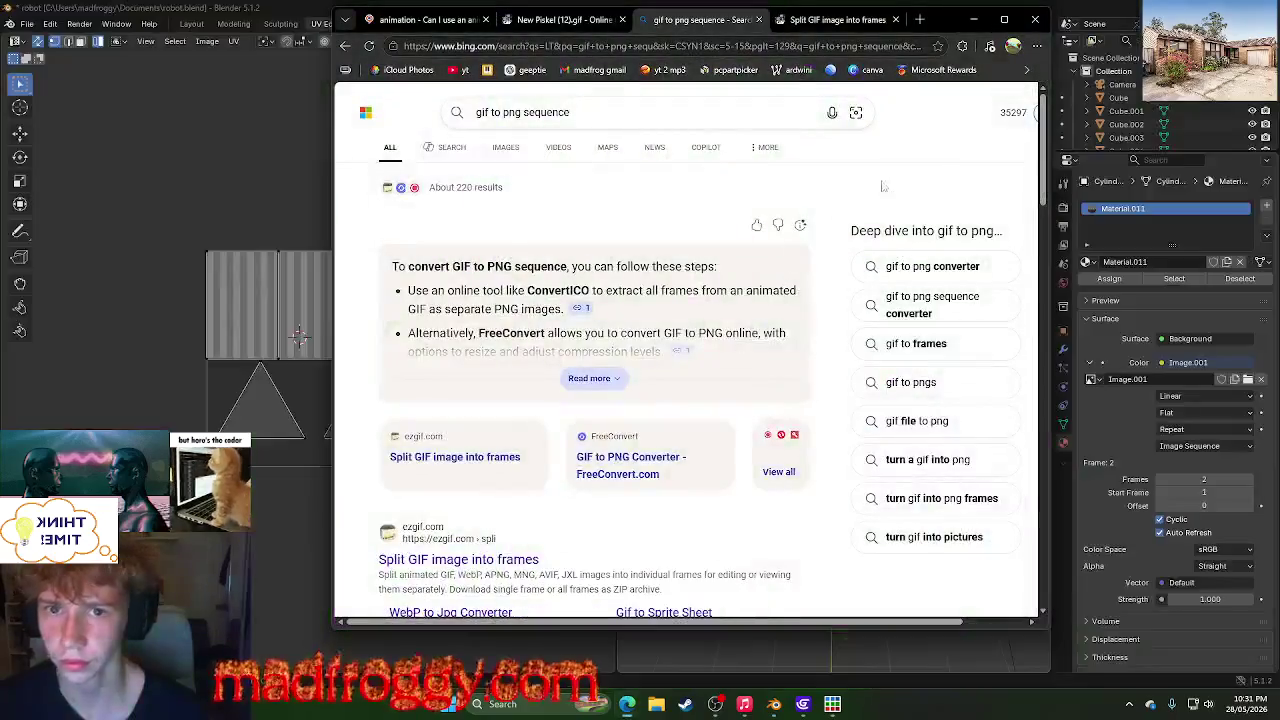
left_click(920, 19)
type("how to")
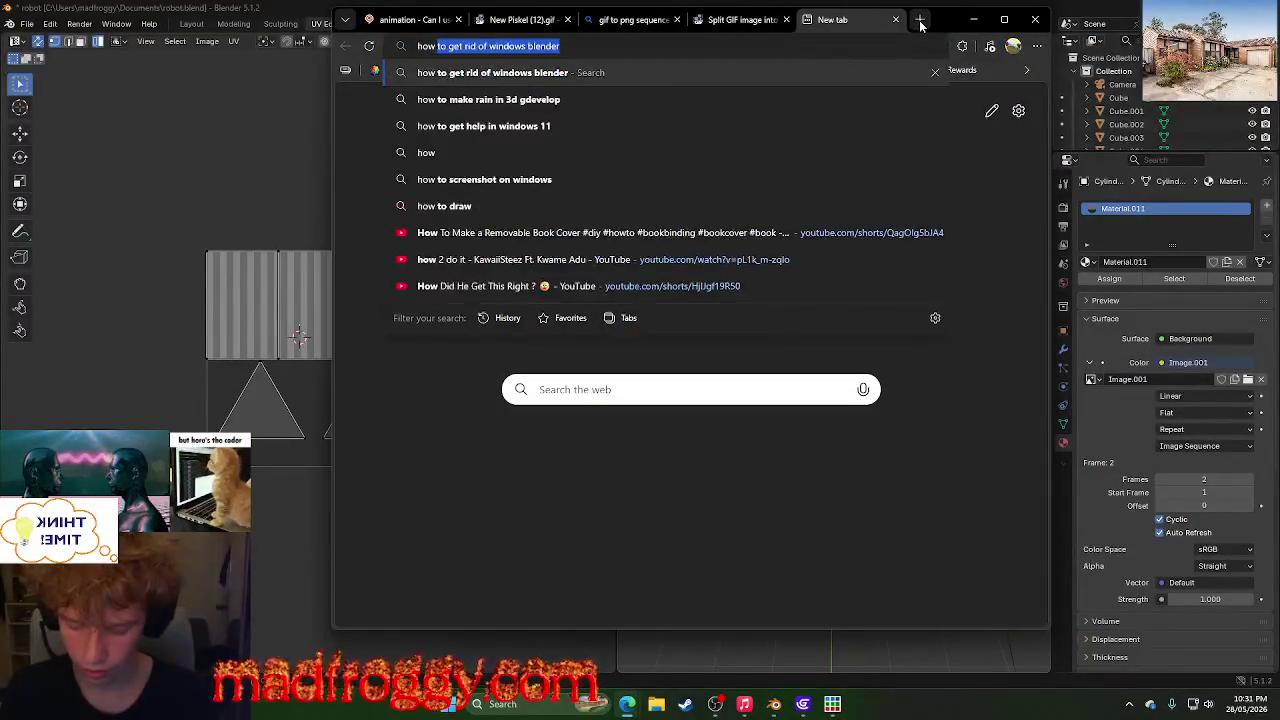
type(" use mp4 ")
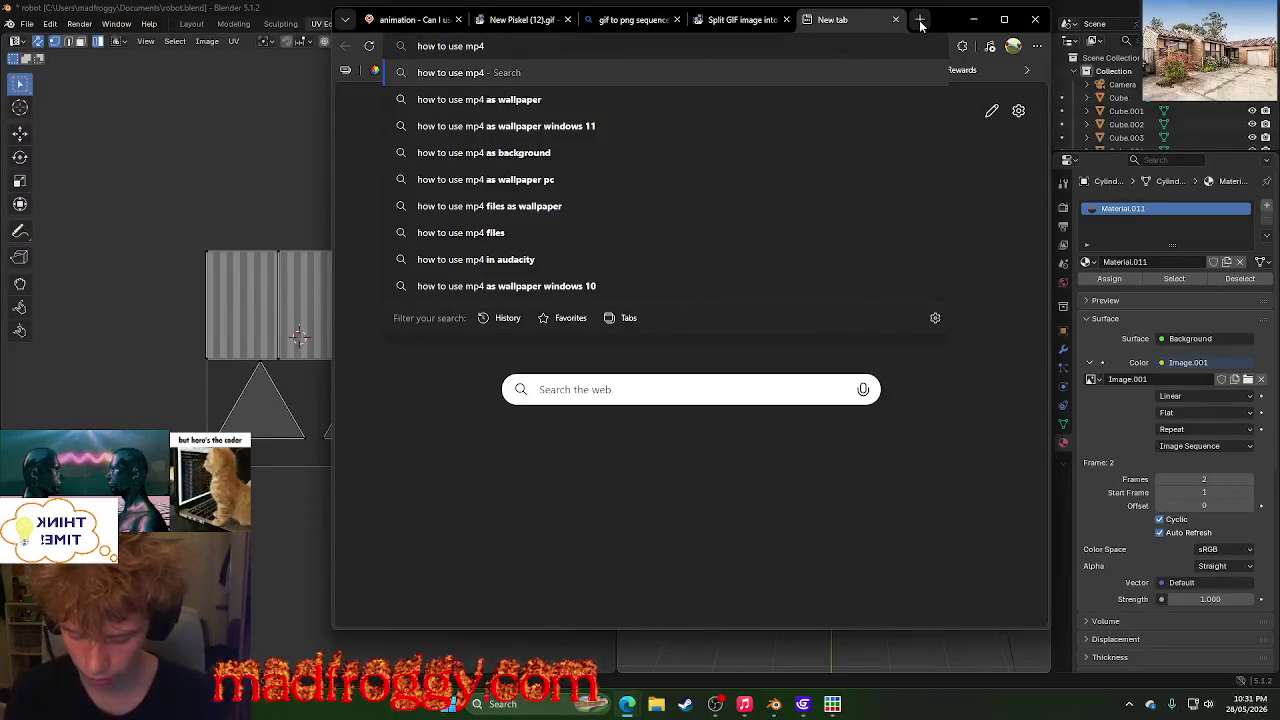
type("in uv map")
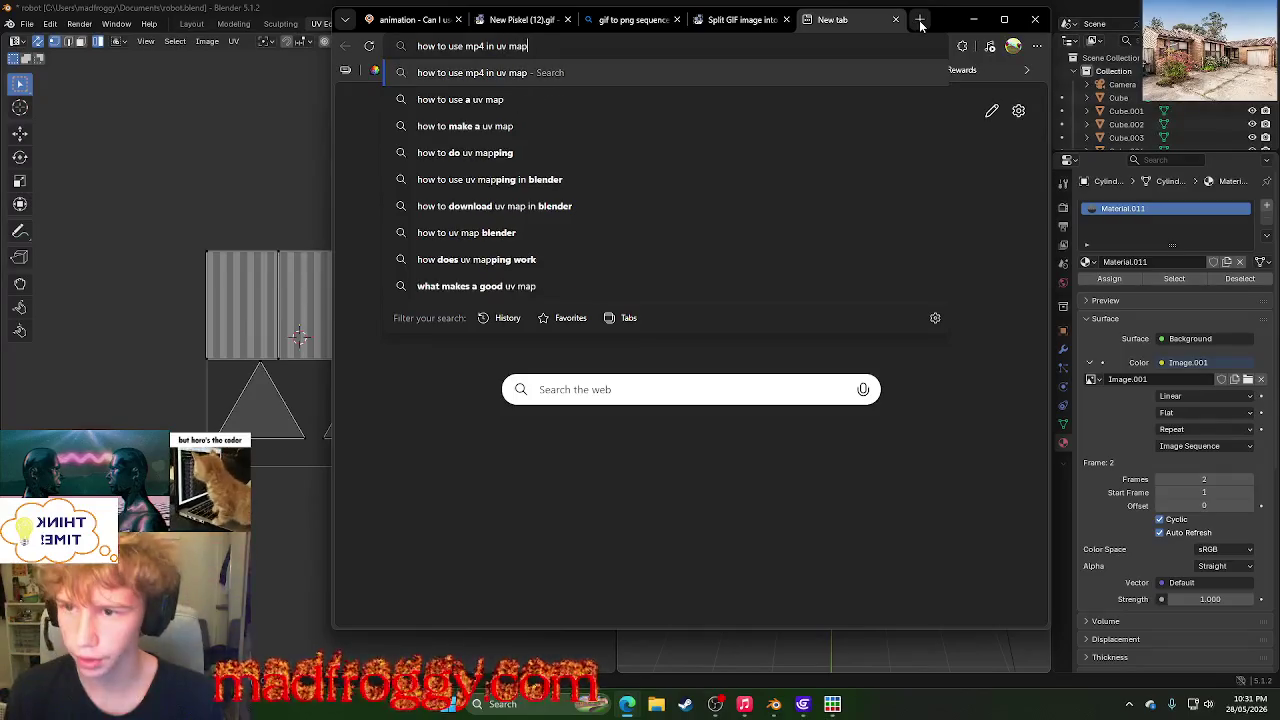
key("Return")
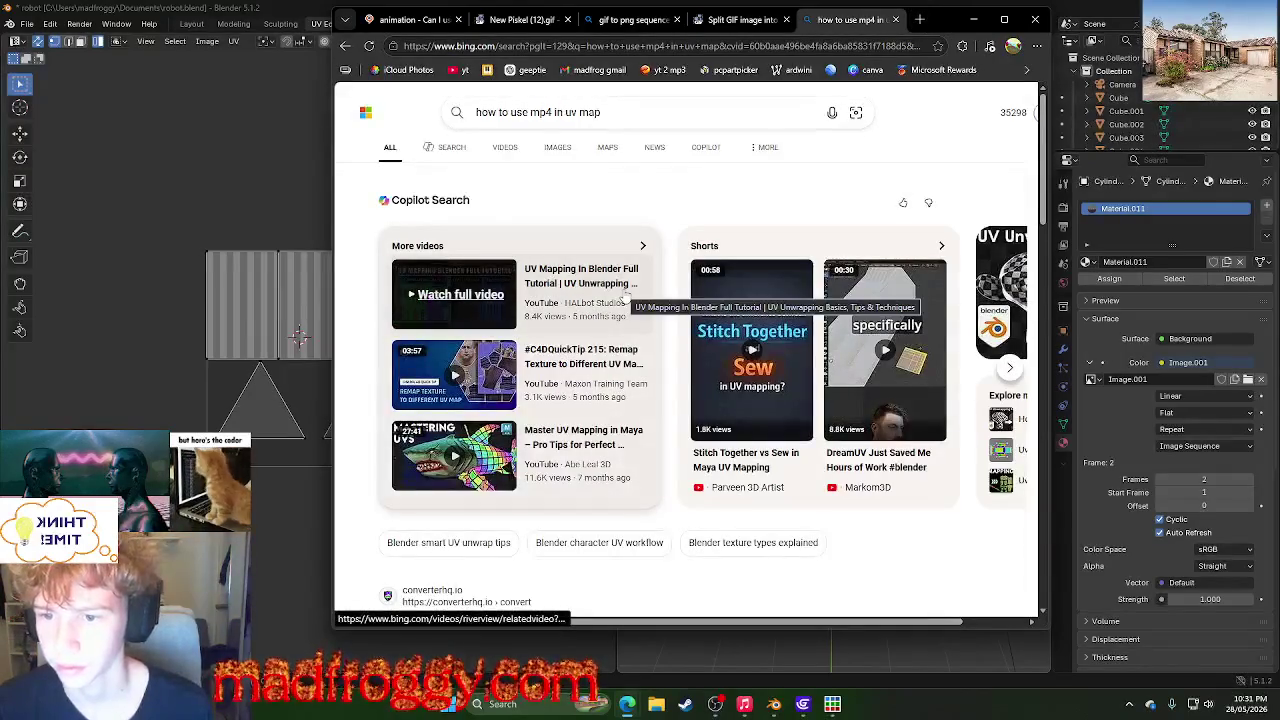
scroll(762, 278, "down", 4)
scroll(878, 219, "down", 2)
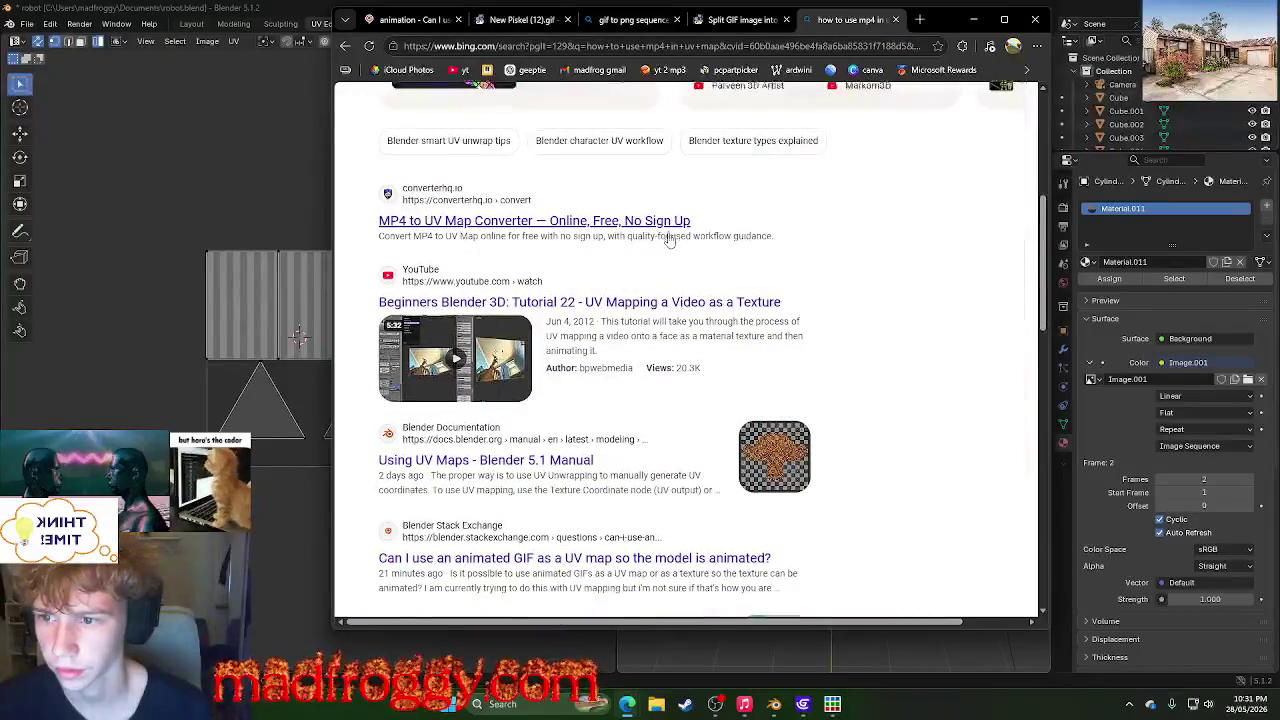
scroll(860, 222, "up", 4)
scroll(760, 280, "down", 3)
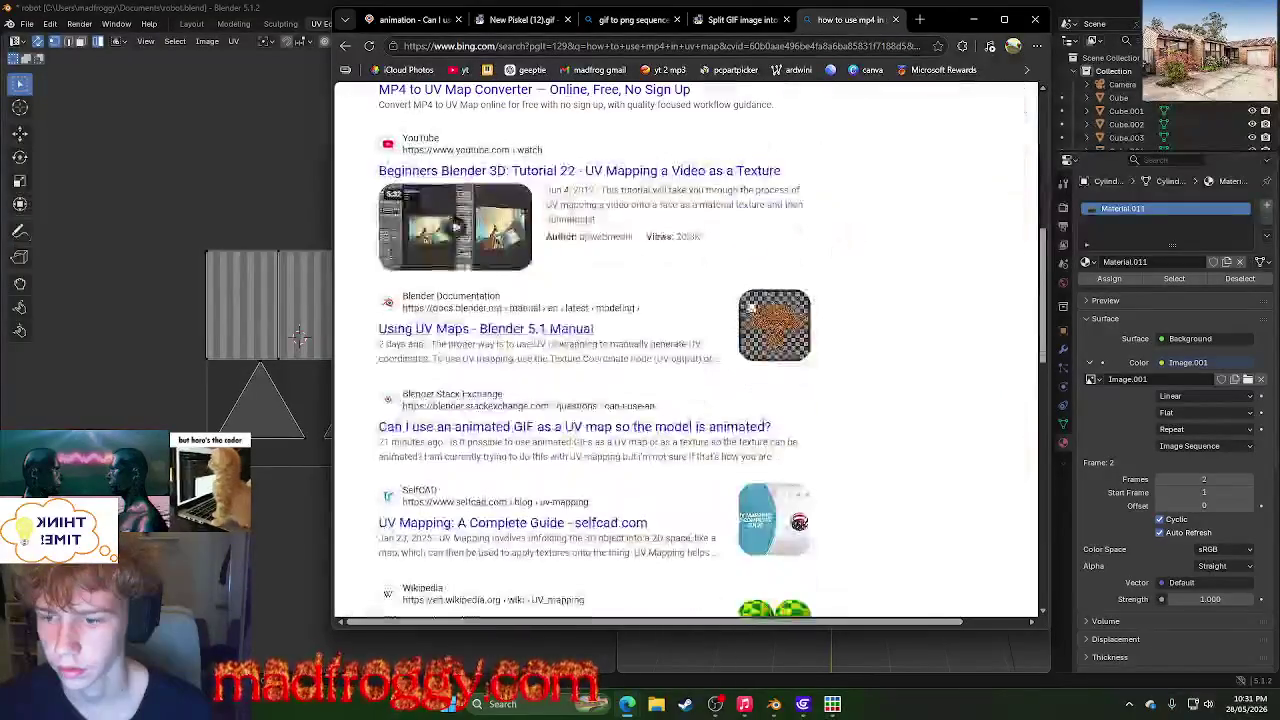
scroll(641, 346, "down", 2)
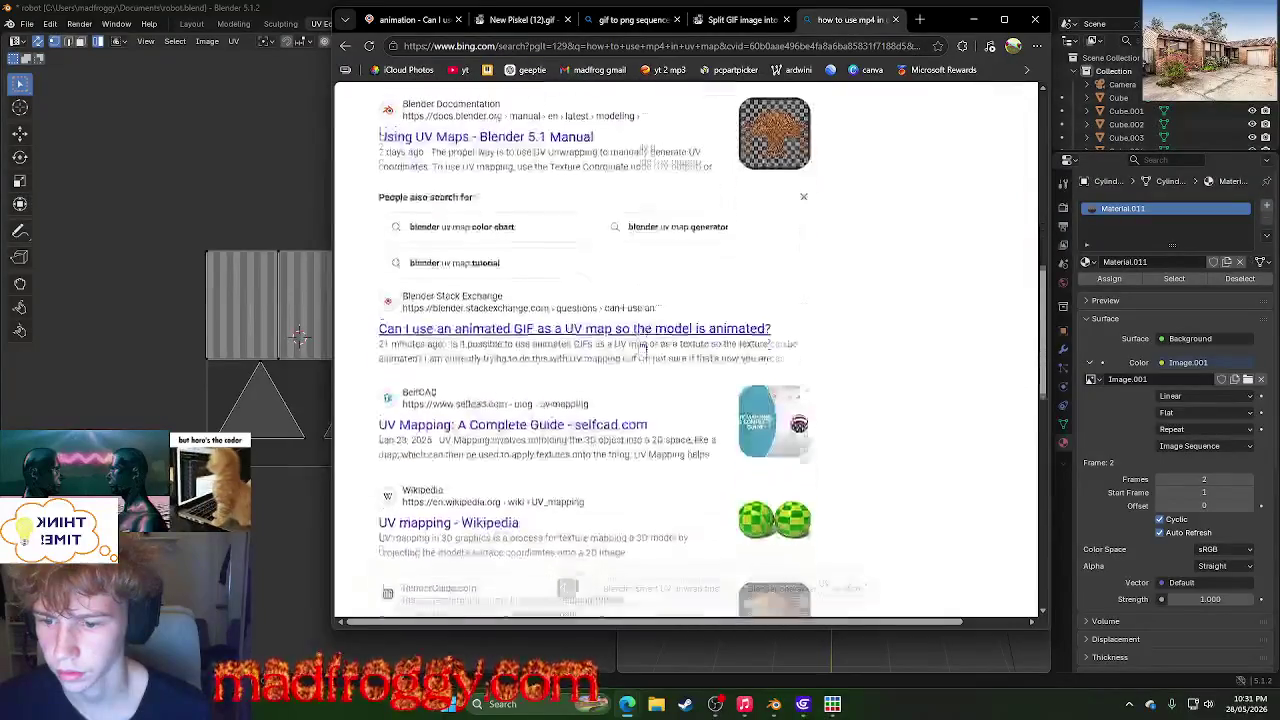
scroll(812, 351, "down", 2)
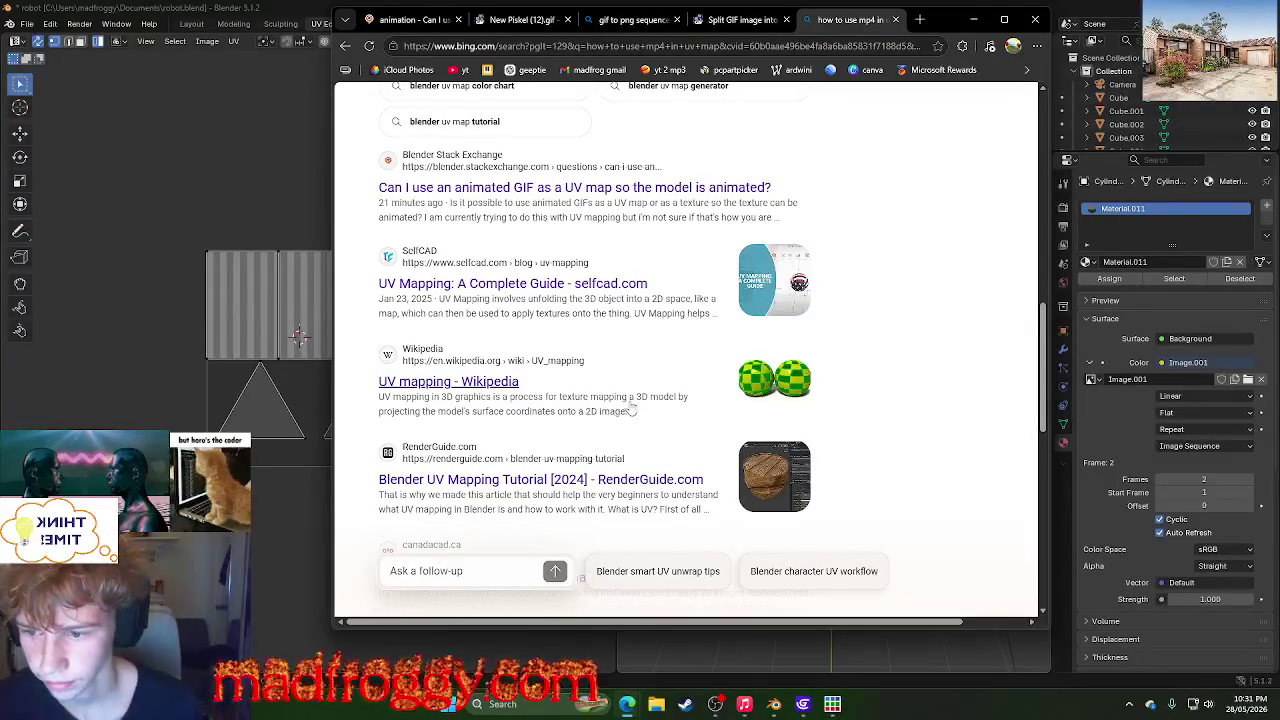
scroll(918, 355, "up", 5)
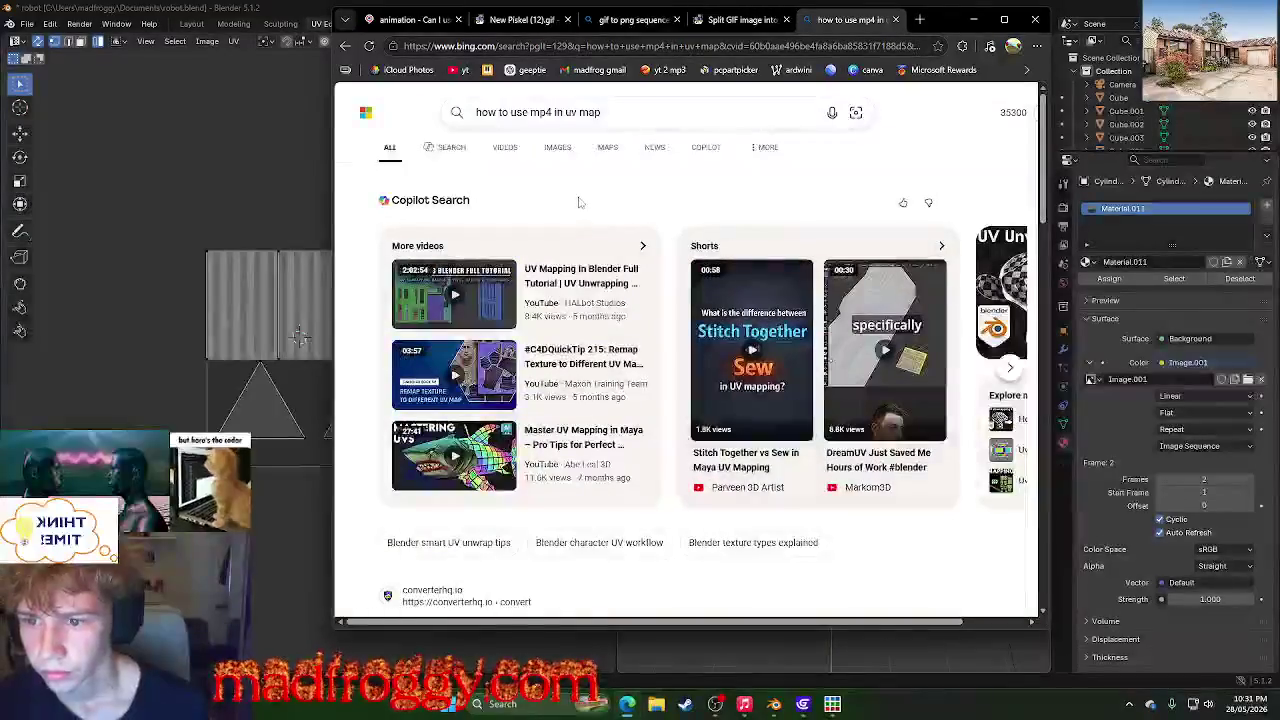
left_click(517, 152)
mouse_move(770, 20)
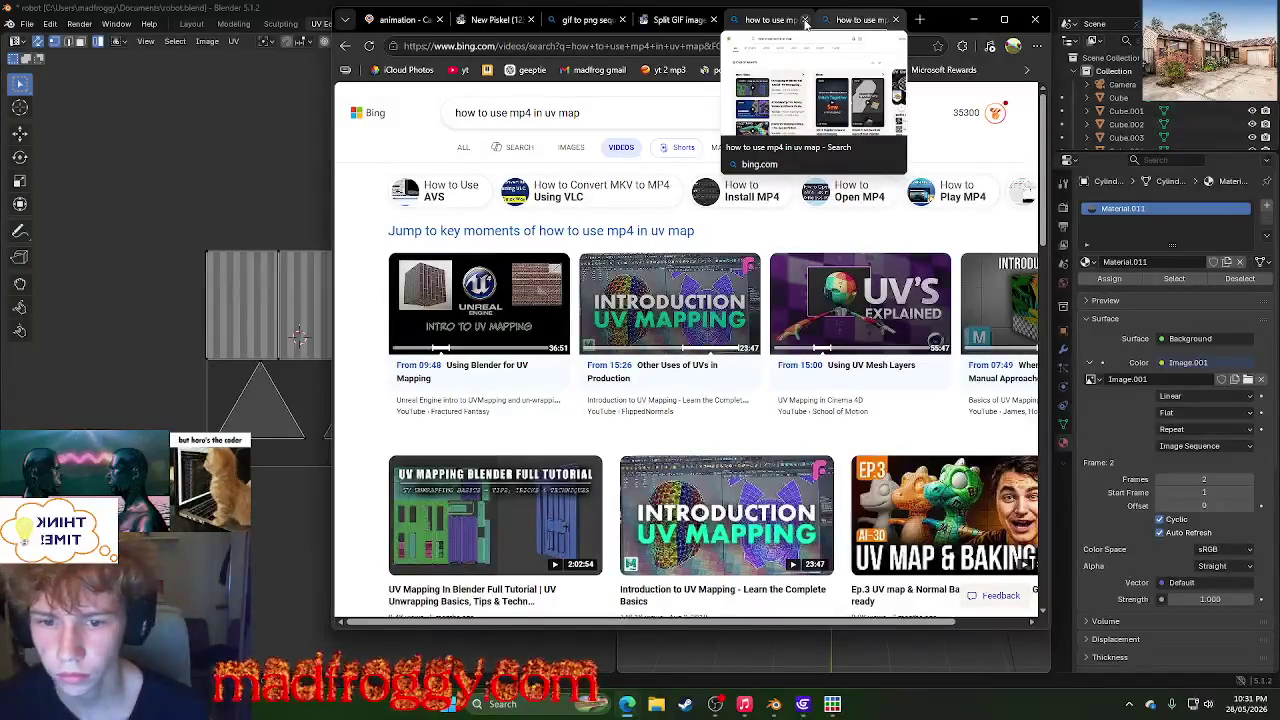
- Scroll the Bing UV-mapping video results, return to all results, then minimize Edge
scroll(690, 380, "down", 5)
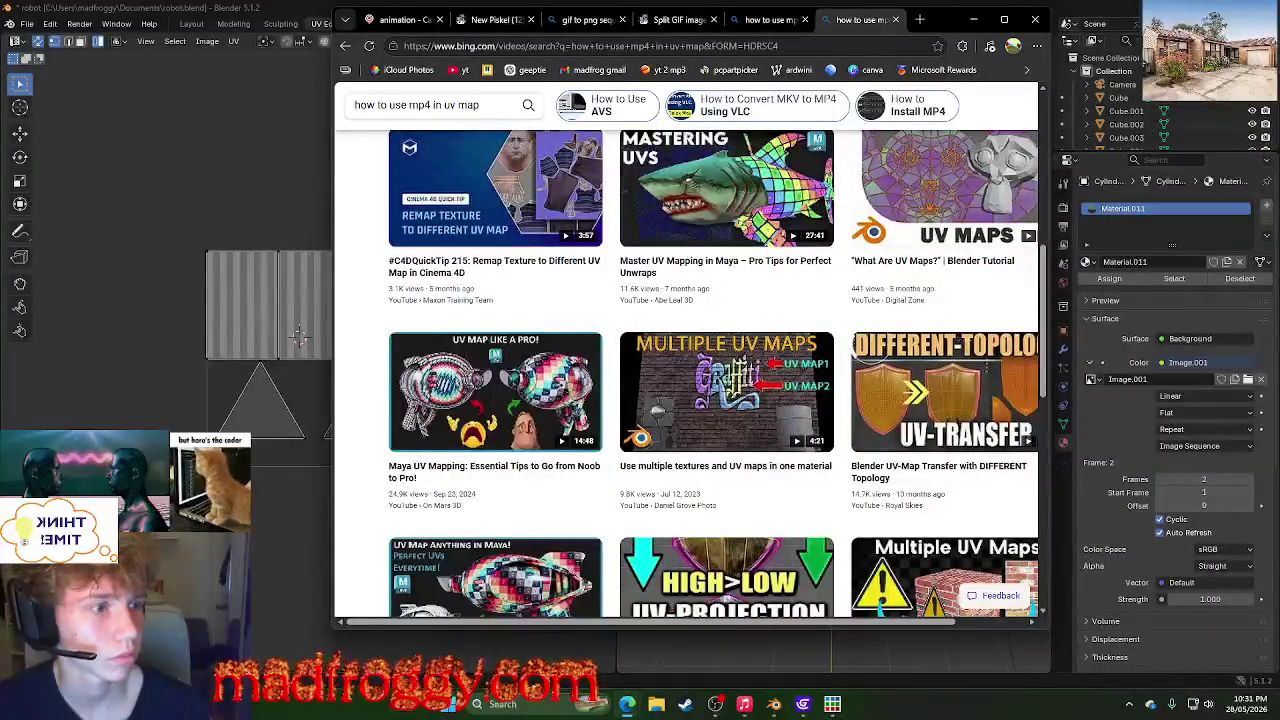
scroll(760, 200, "down", 4)
scroll(784, 242, "down", 2)
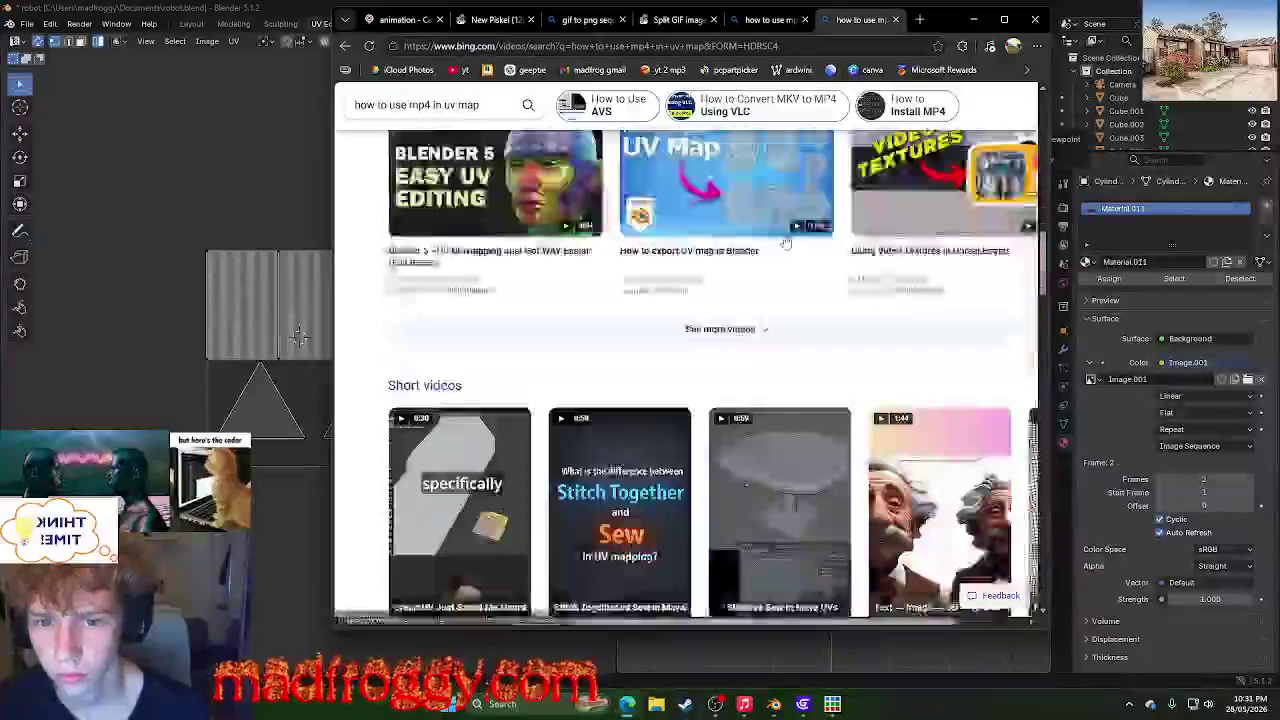
scroll(784, 242, "down", 1)
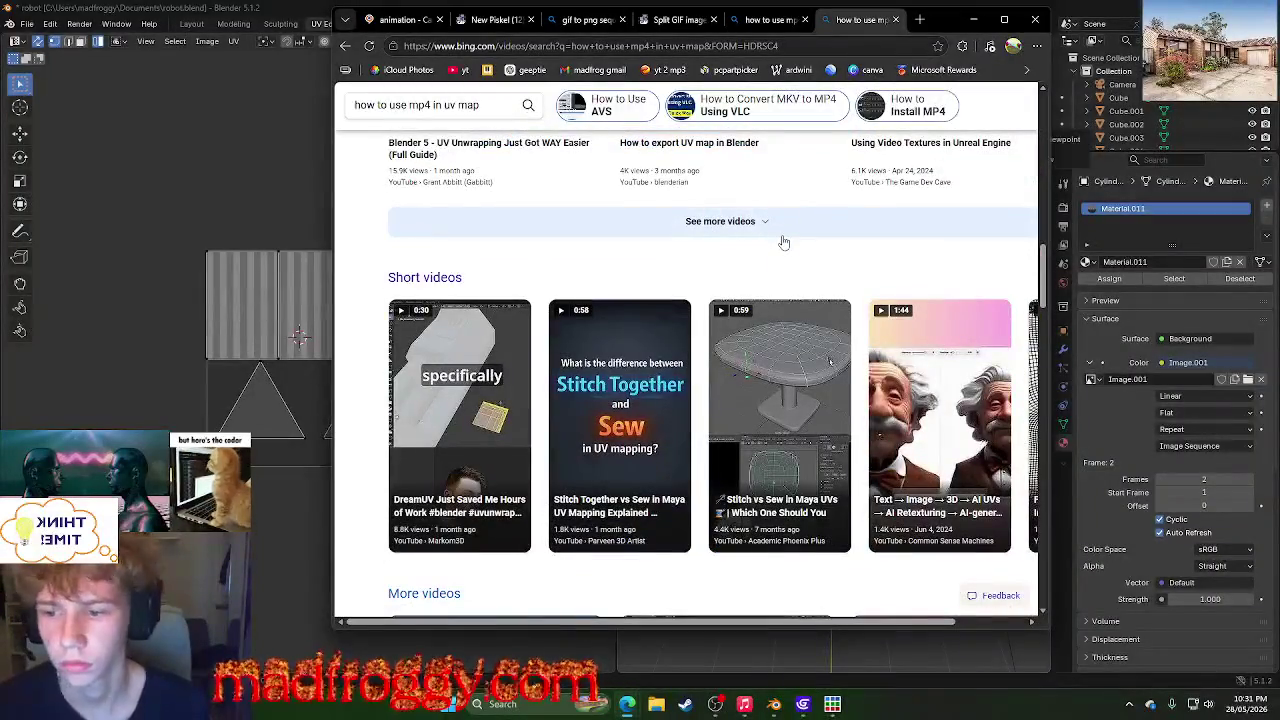
scroll(784, 242, "up", 4)
scroll(784, 242, "up", 4)
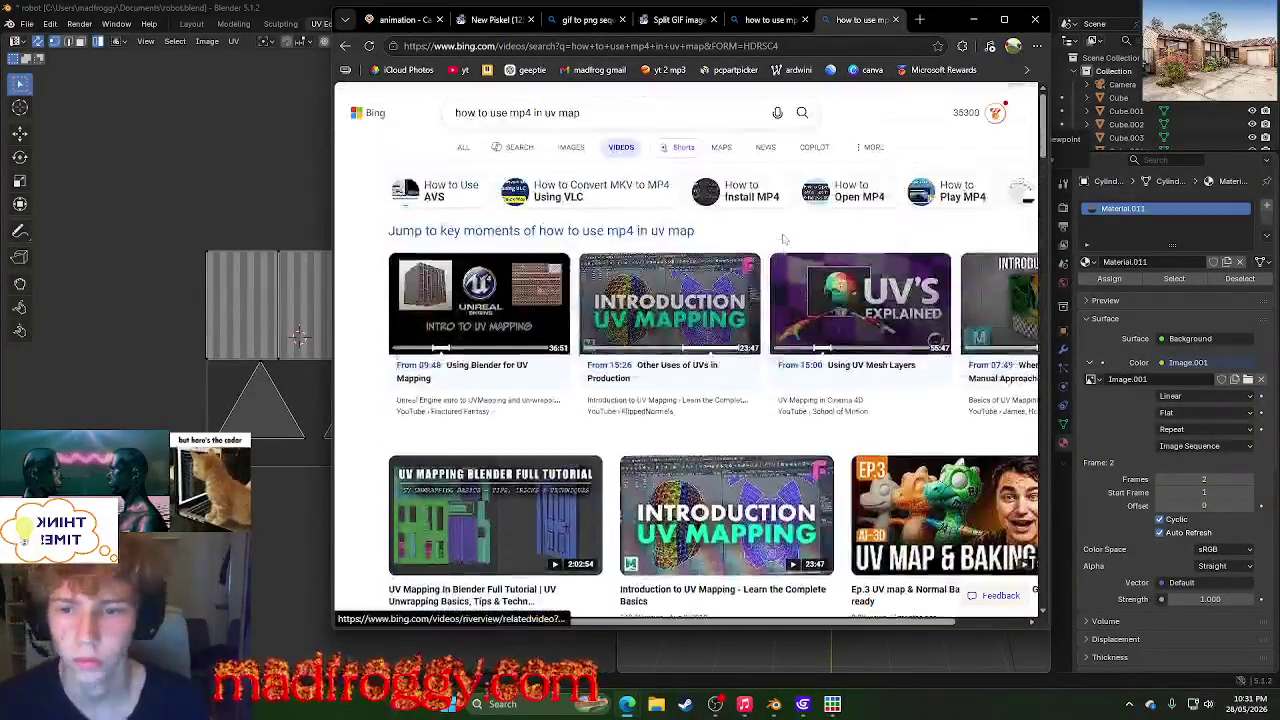
left_click(780, 19)
scroll(795, 215, "down", 5)
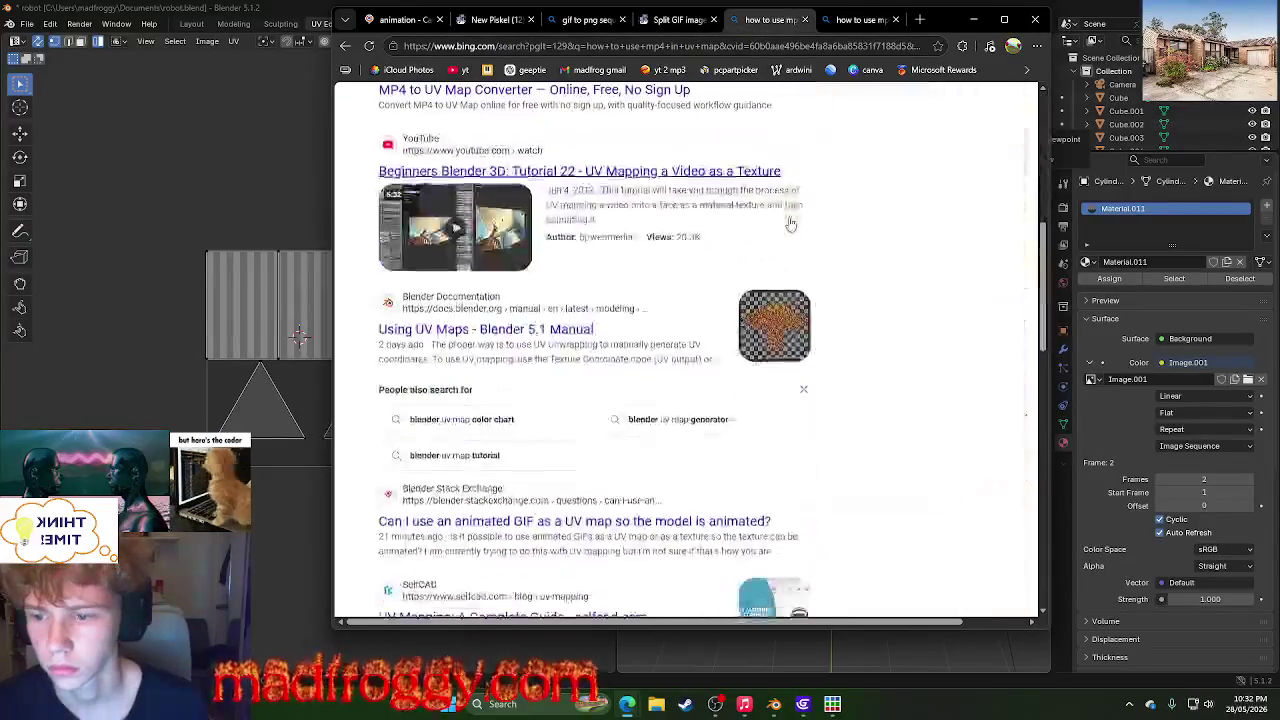
scroll(804, 202, "down", 3)
scroll(806, 205, "up", 4)
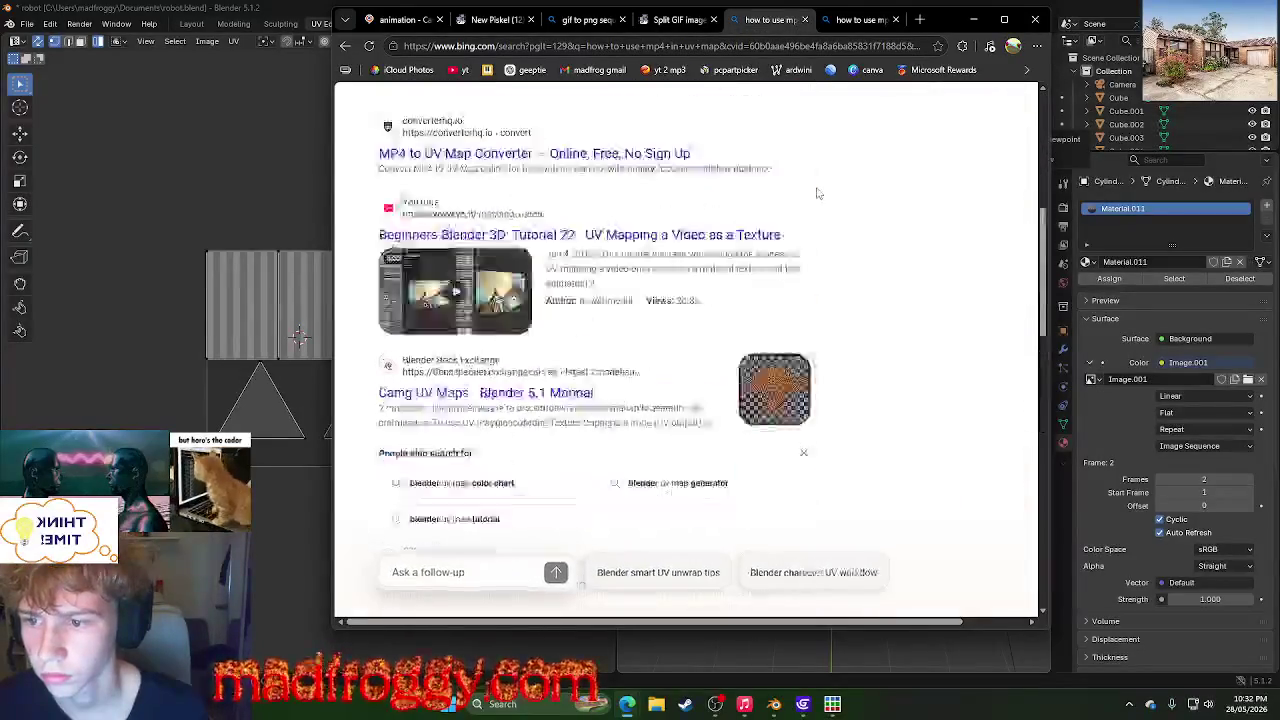
scroll(814, 194, "up", 5)
left_click(973, 19)
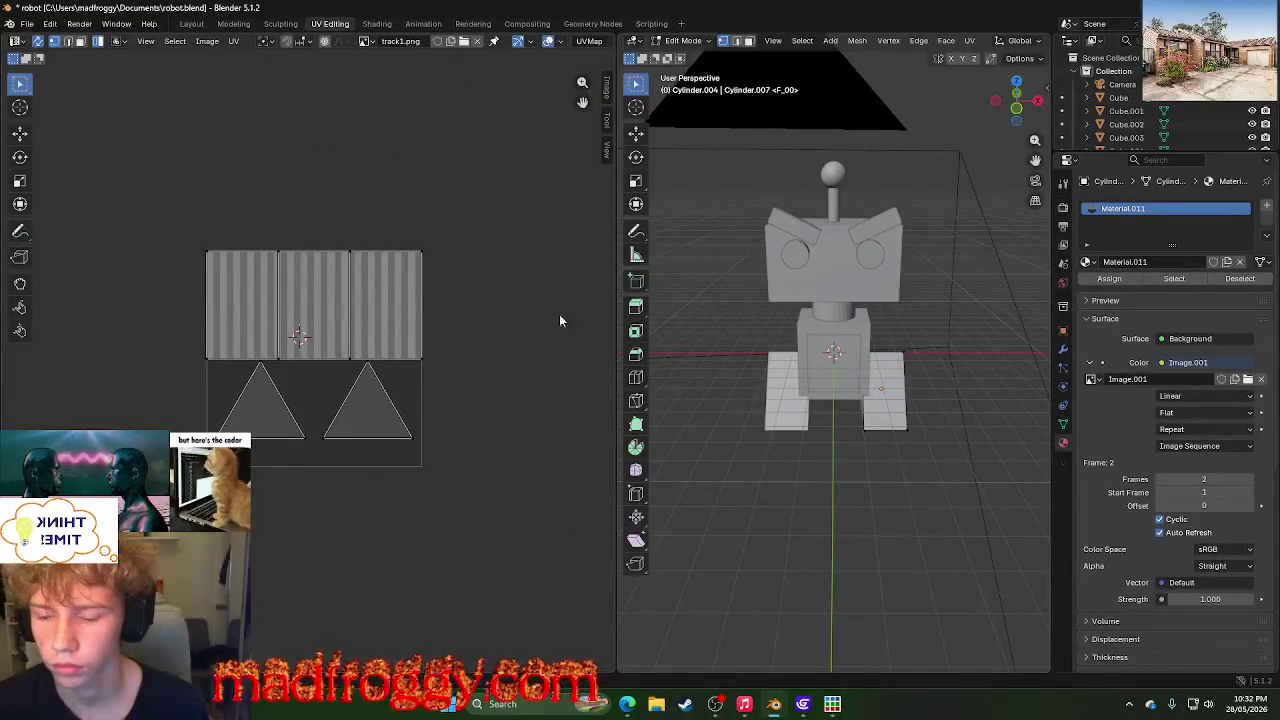
- Set the image source to Image Sequence, clear the track1.png path, then switch Source to Movie
left_click(366, 42)
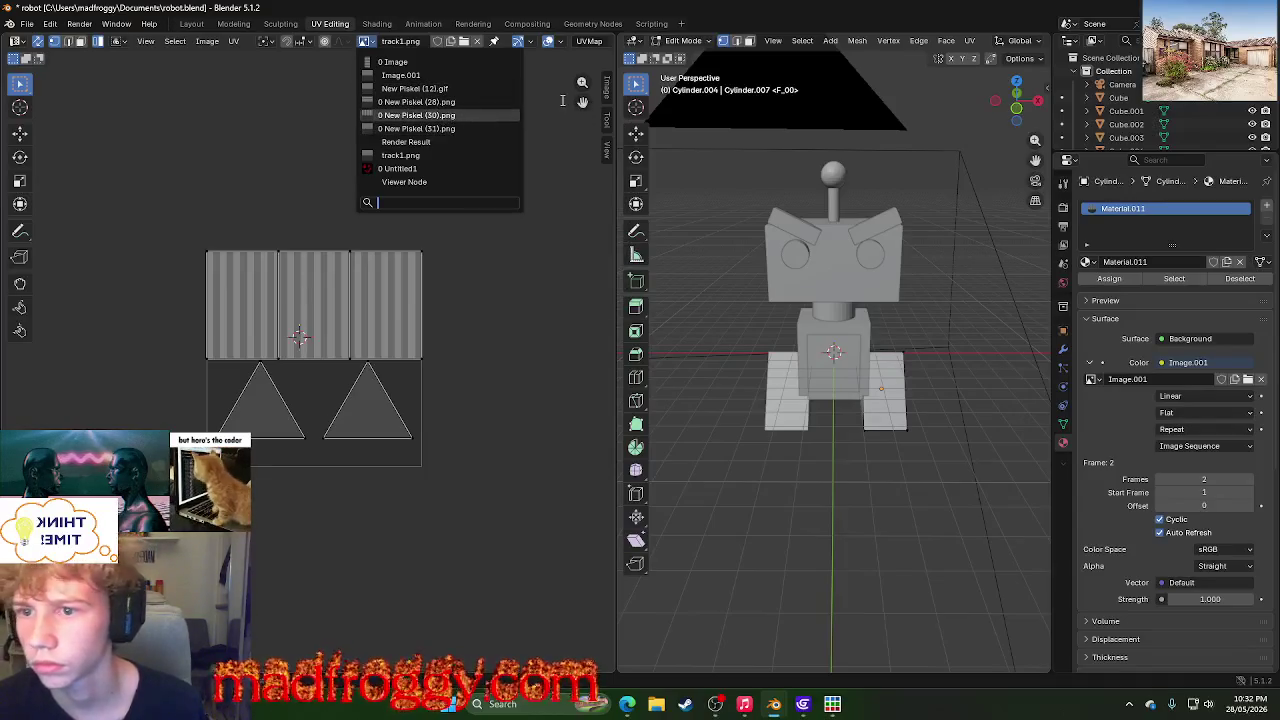
key("Escape")
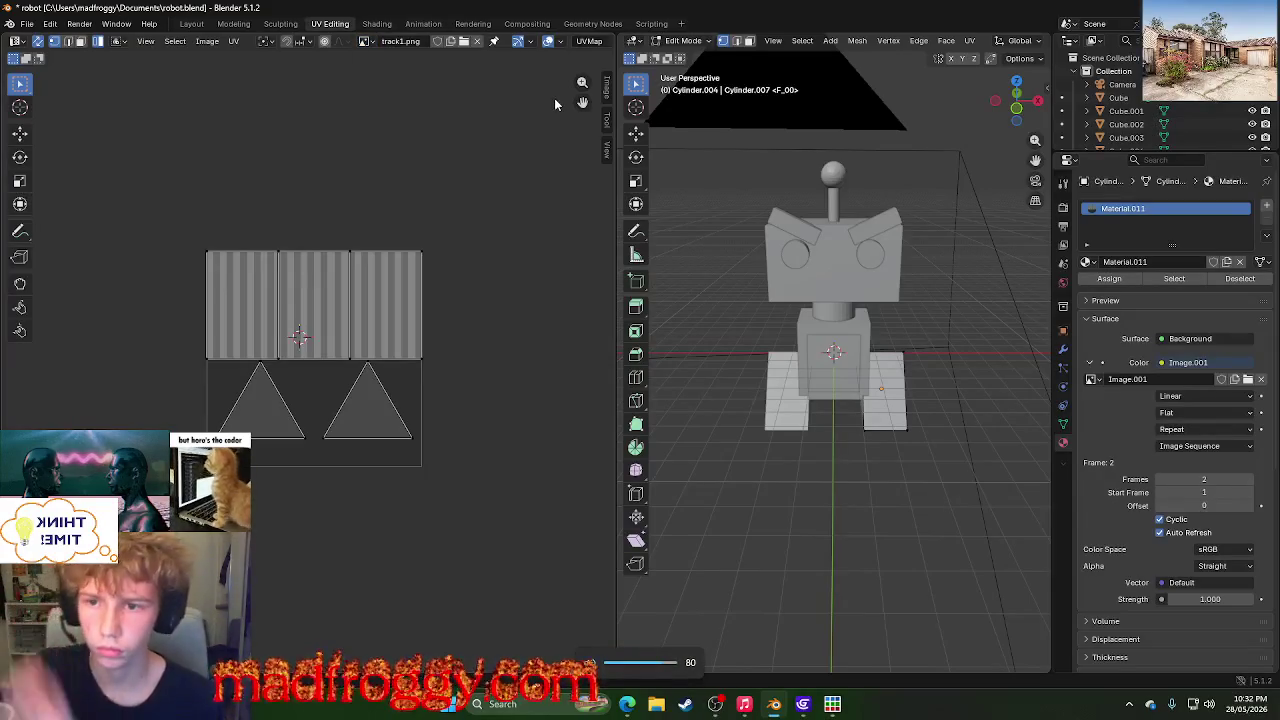
key("XF86AudioRaiseVolume")
key("XF86AudioRaiseVolume")
key("XF86AudioRaiseVolume")
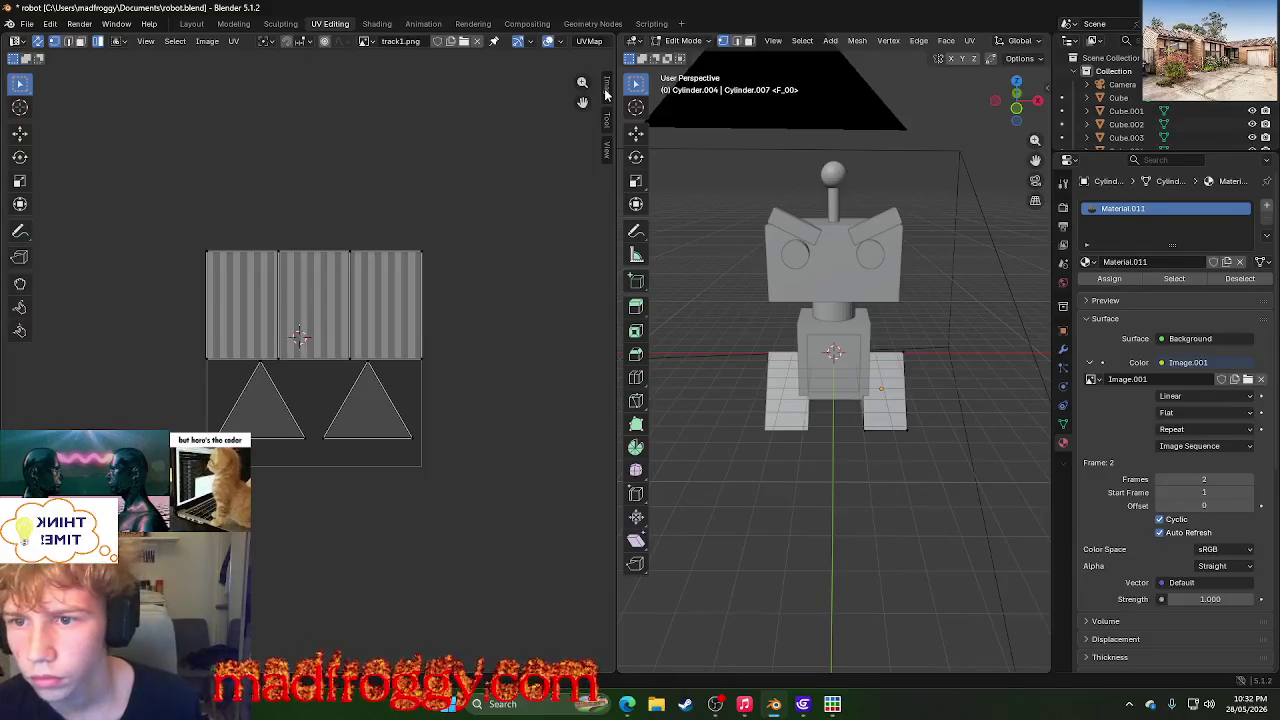
left_click(605, 90)
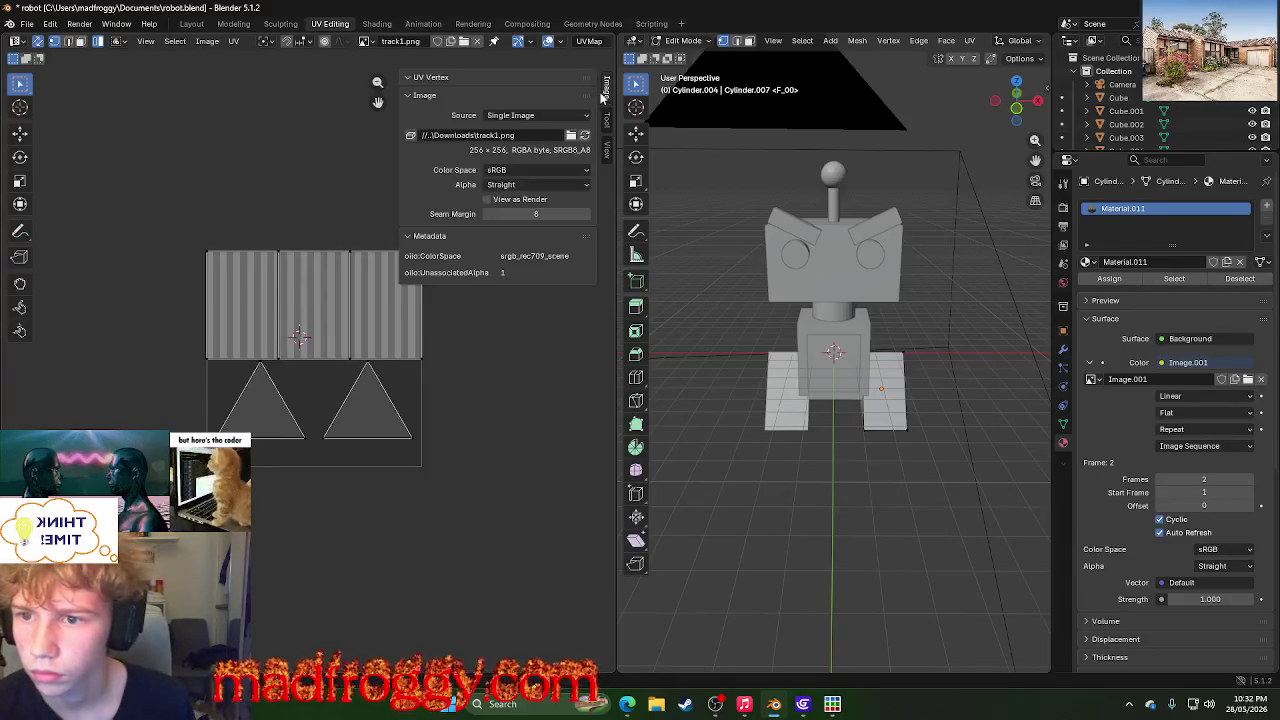
left_click(508, 116)
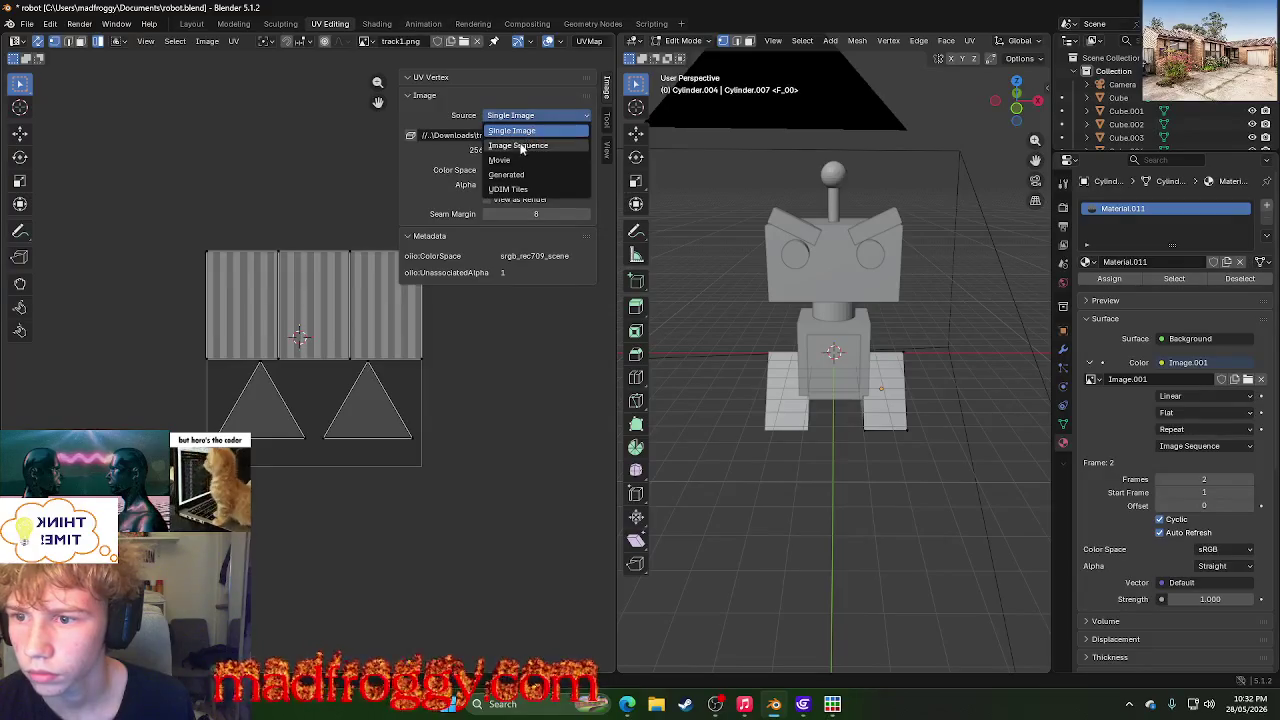
left_click(519, 146)
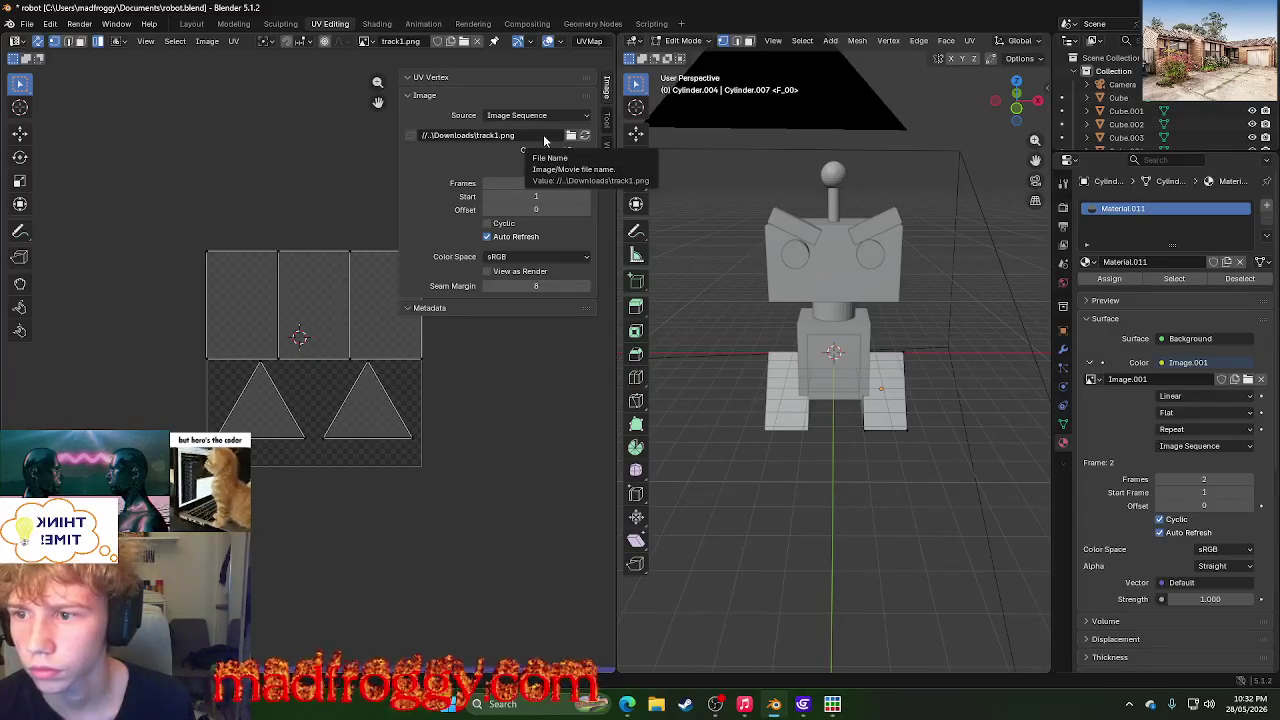
left_click(545, 137)
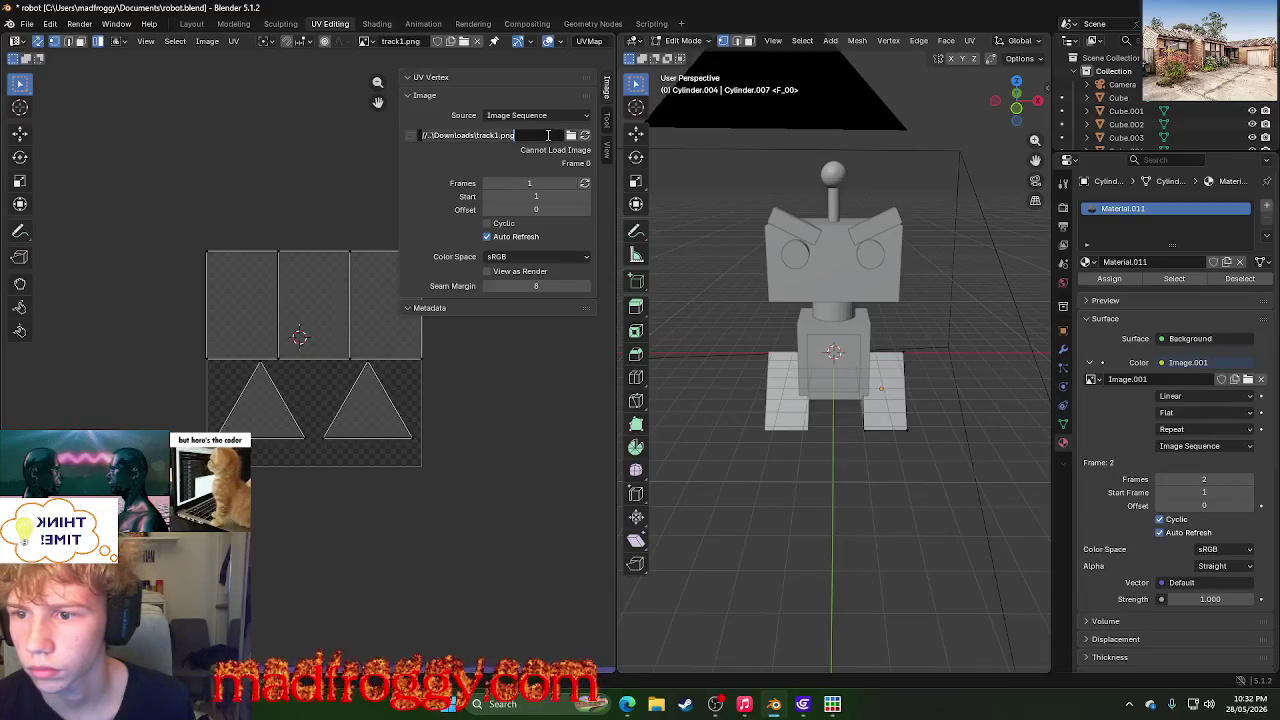
key("BackSpace")
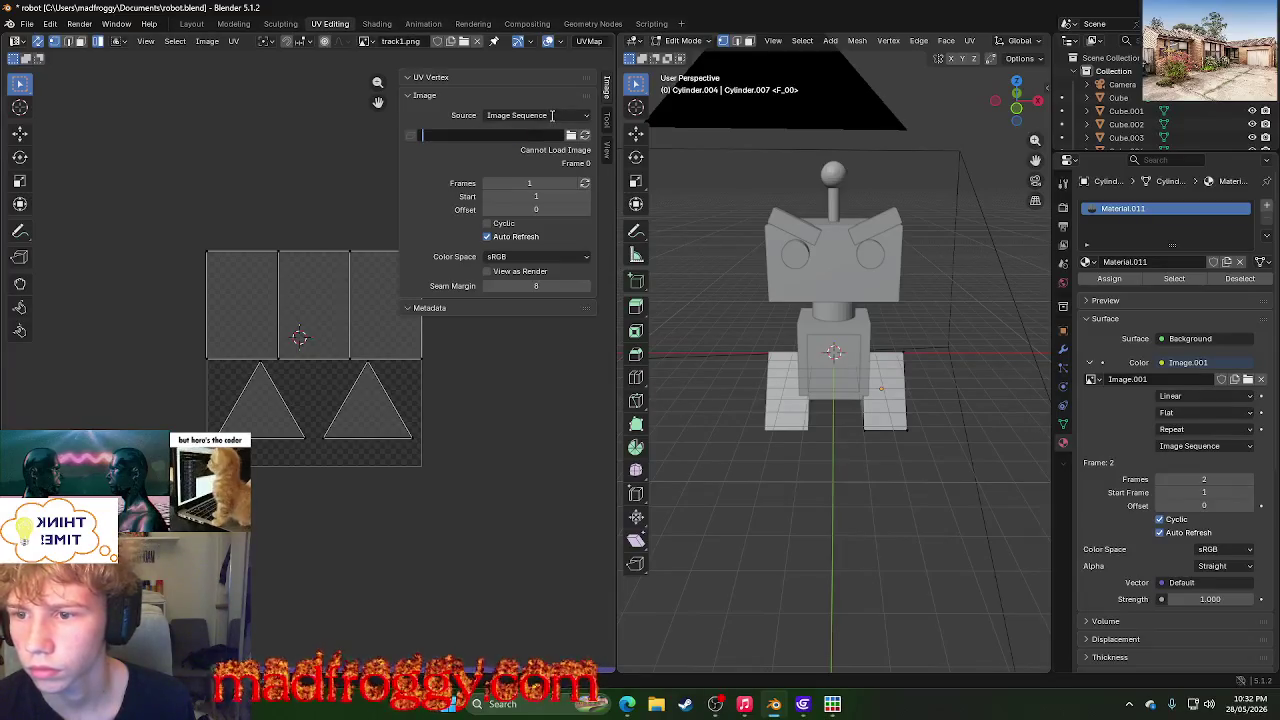
left_click(549, 117)
left_click(520, 161)
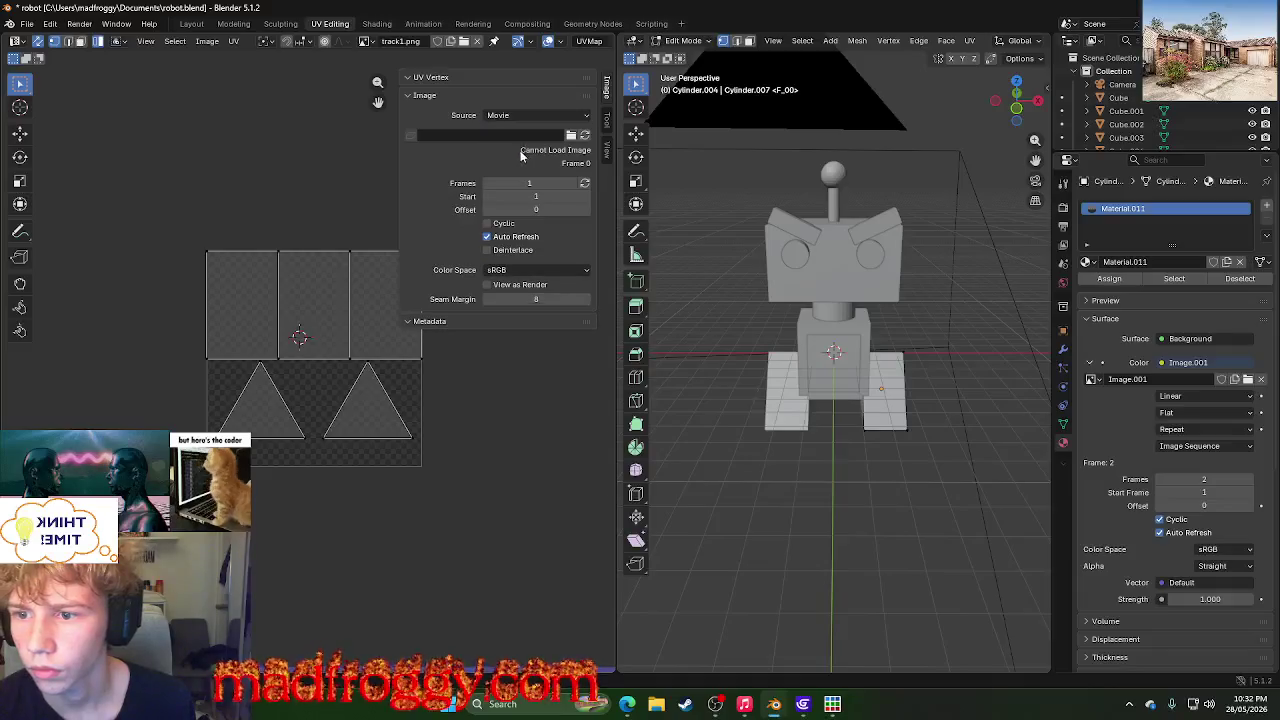
left_click(536, 134)
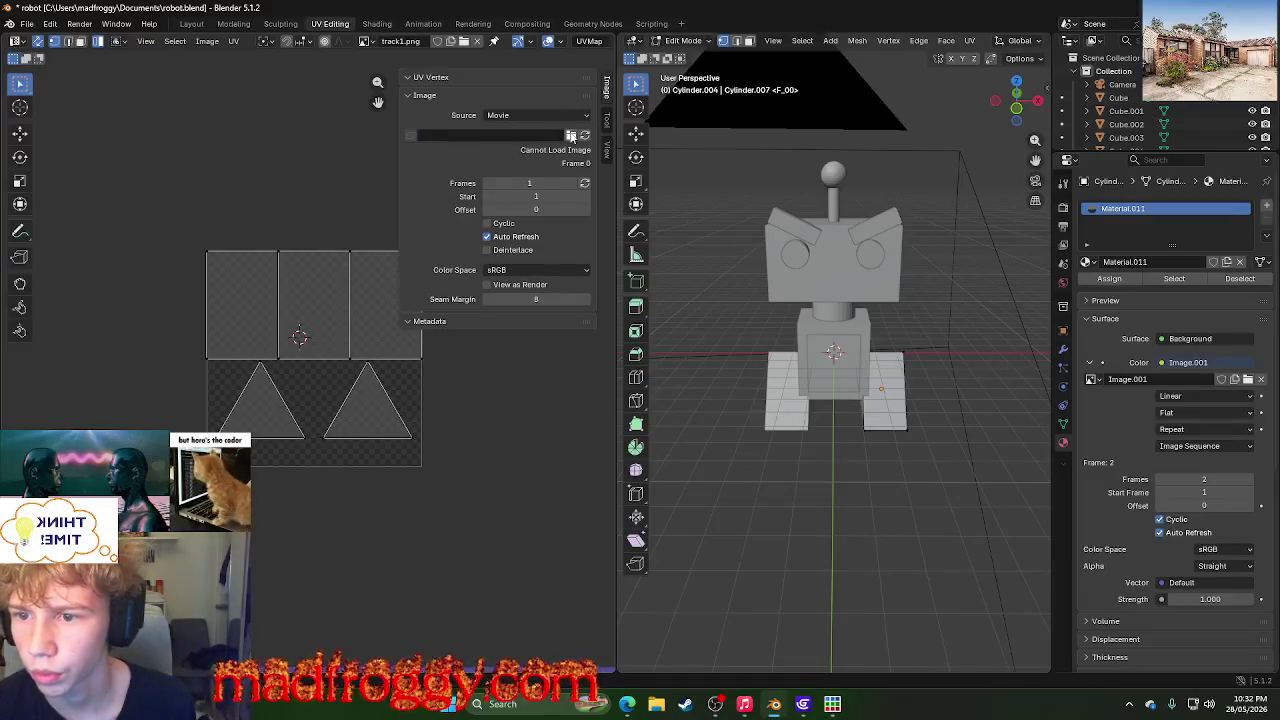
- Open the ezgif mp4 from Downloads as the UV editor image and inspect its path
left_click(571, 135)
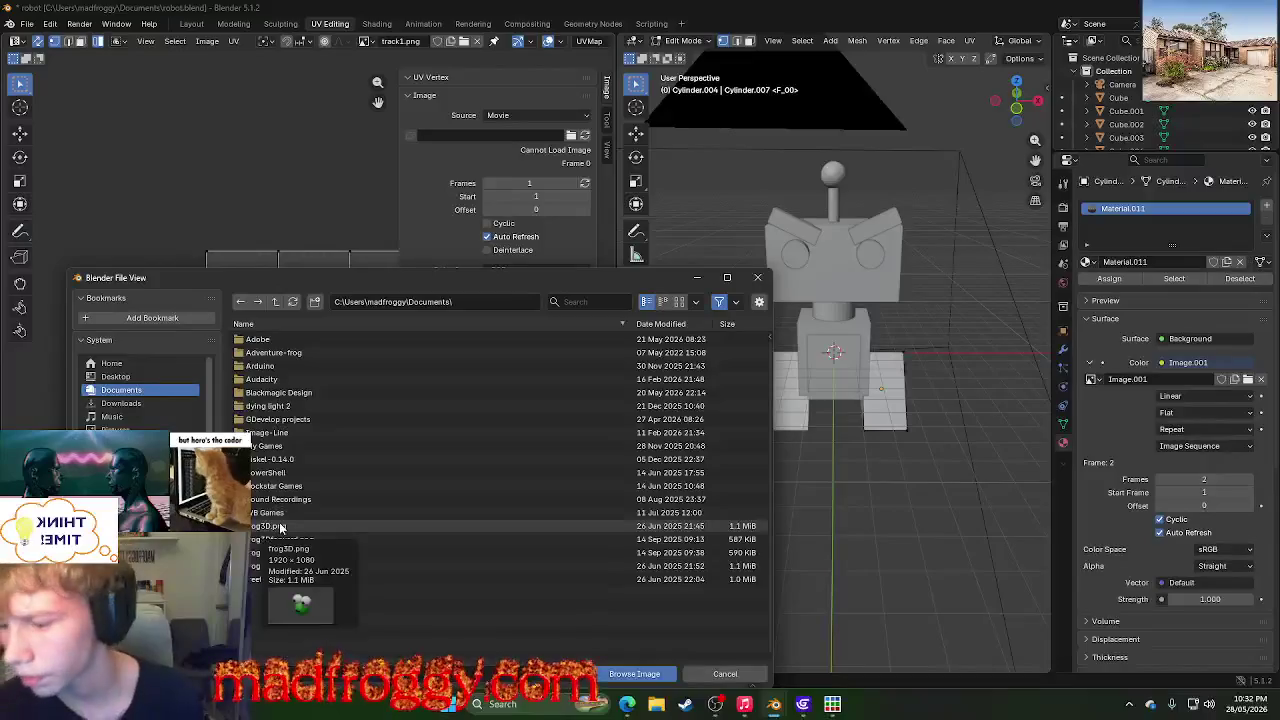
left_click(137, 404)
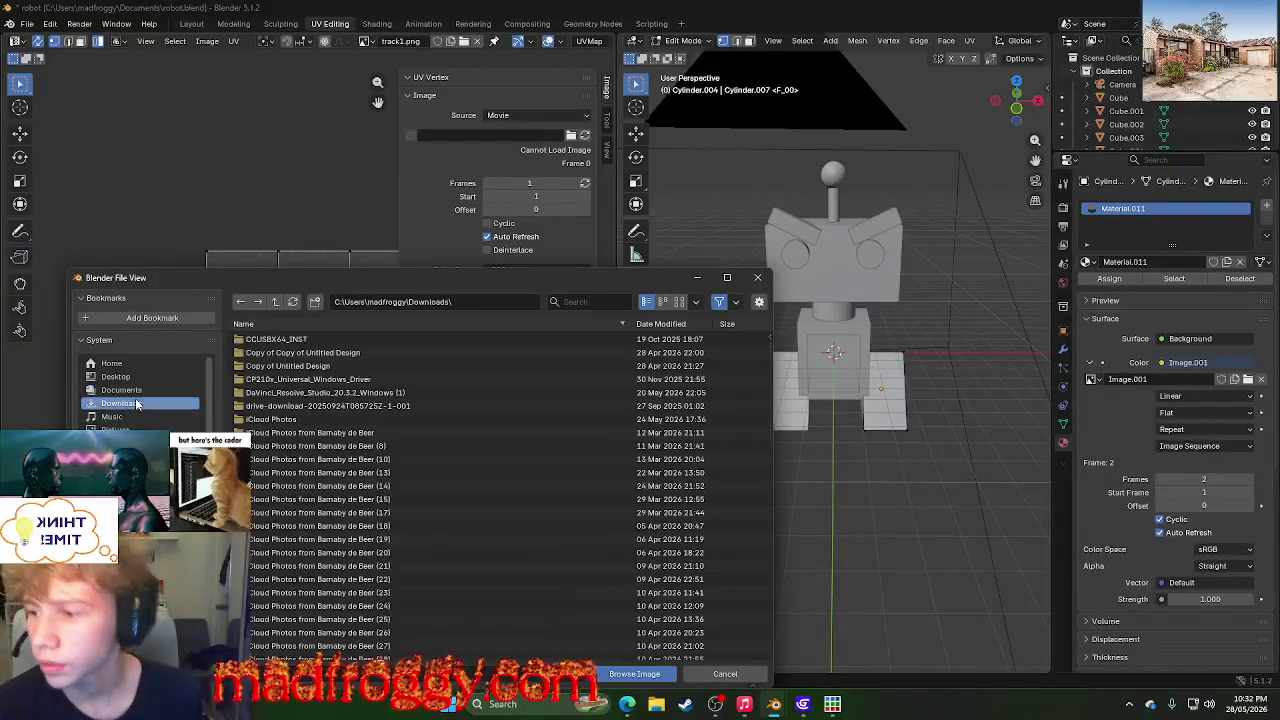
left_click(575, 302)
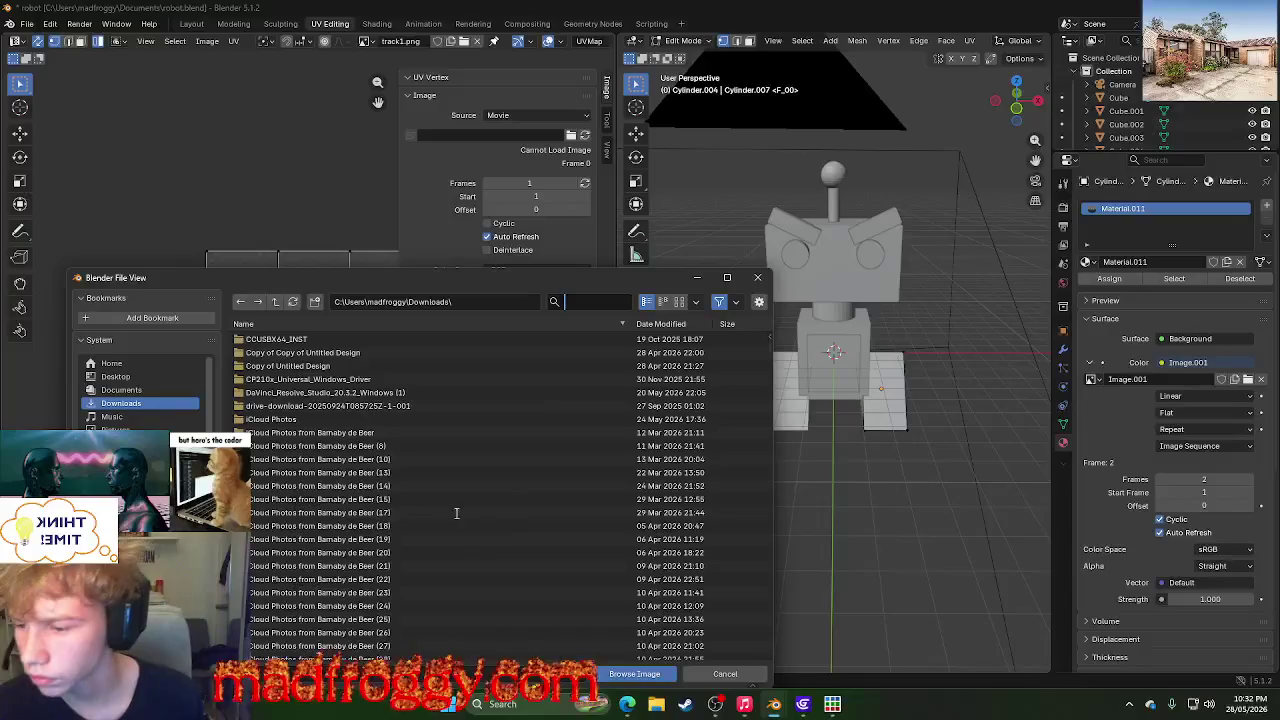
type("ez")
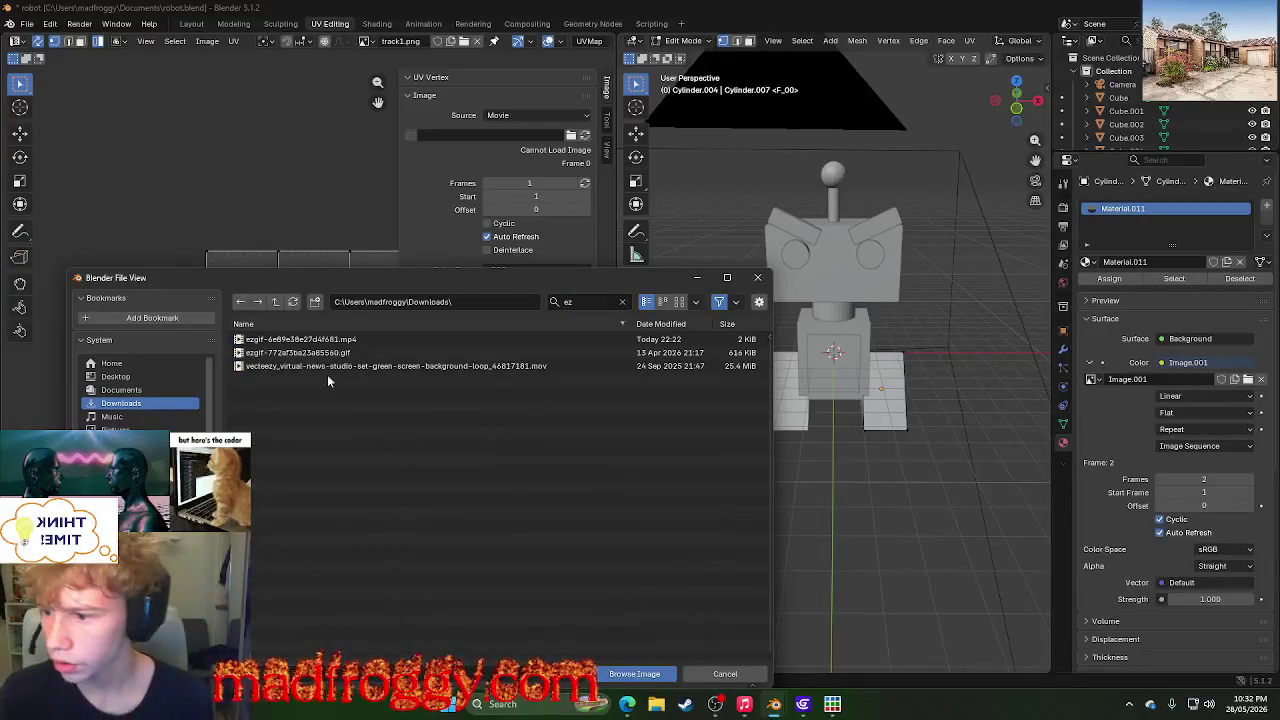
left_click(343, 339)
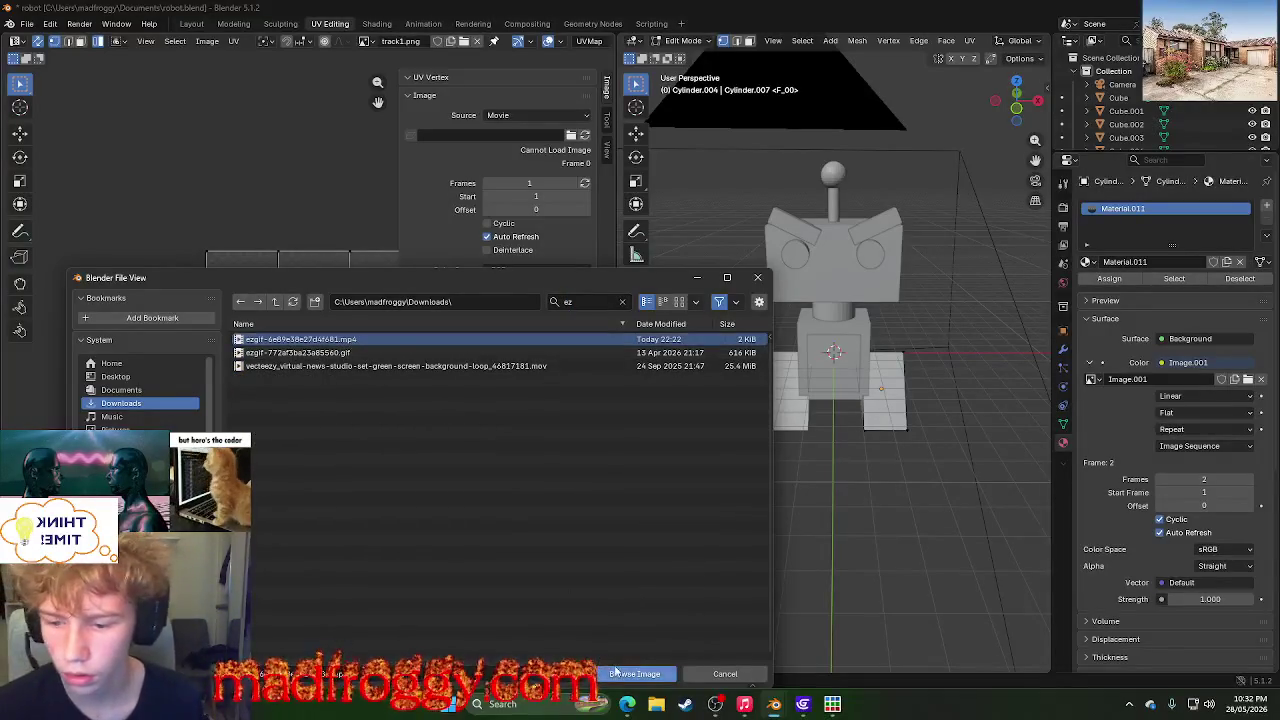
left_click(635, 673)
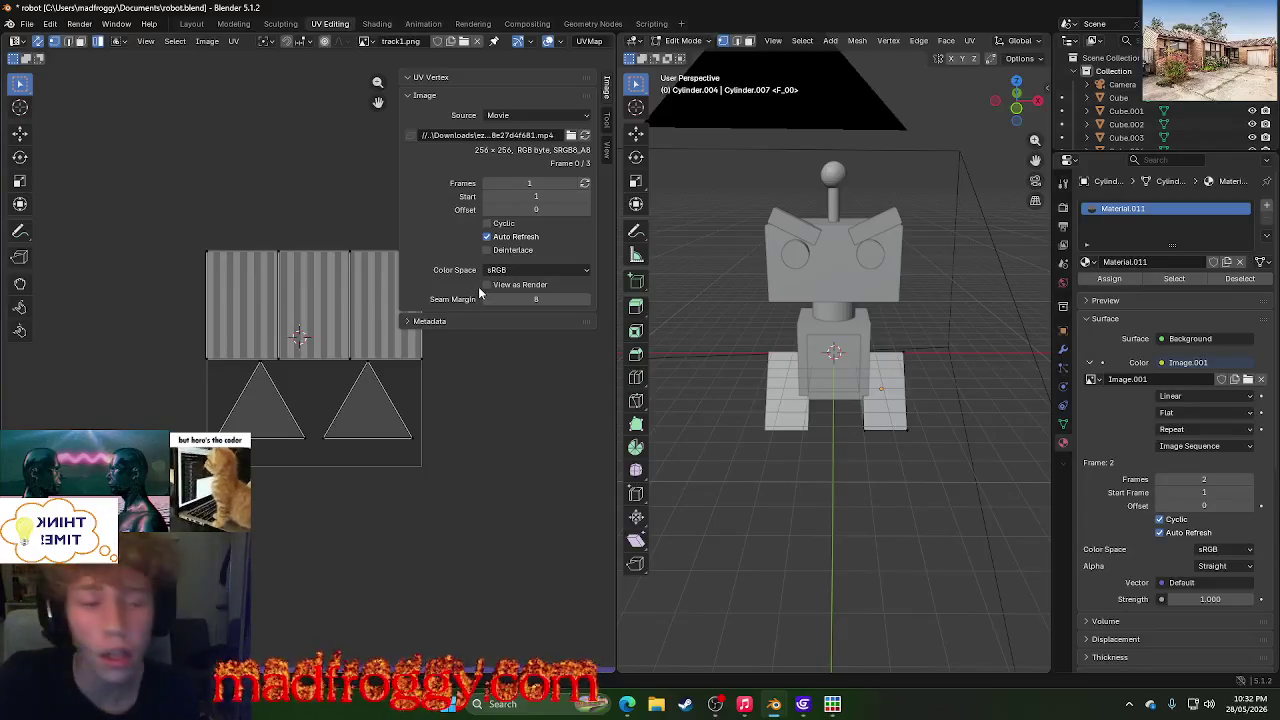
left_click(499, 134)
key("Escape")
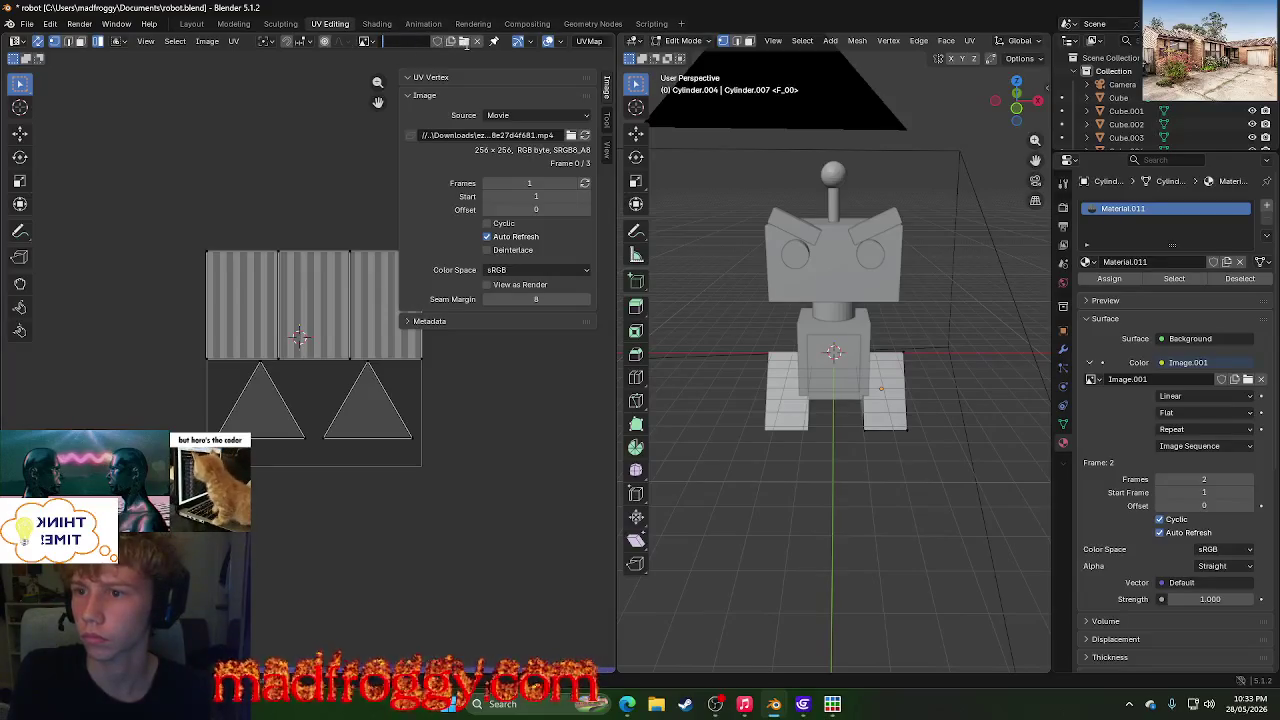
- Reopen the ezgif mp4 clip from Downloads in the UV editor
left_click(570, 134)
scroll(398, 441, "down", 1)
left_click(607, 298)
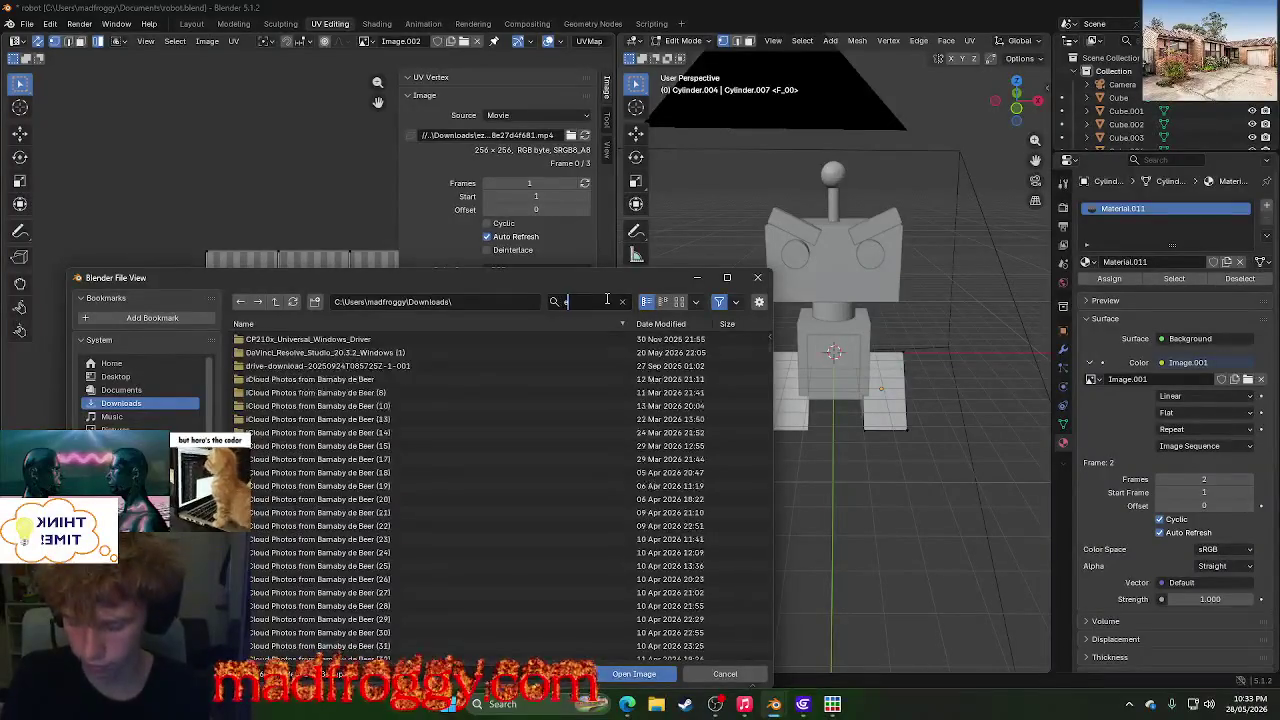
type("ez")
left_click(345, 341)
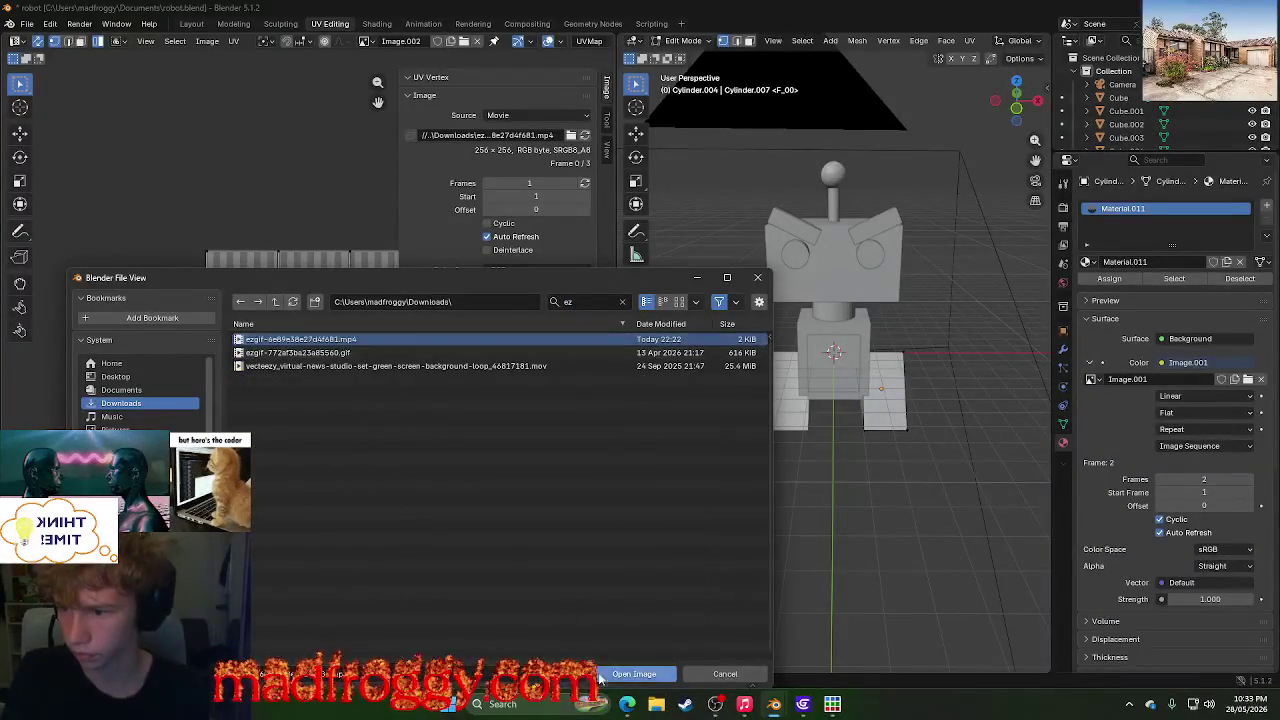
left_click(634, 674)
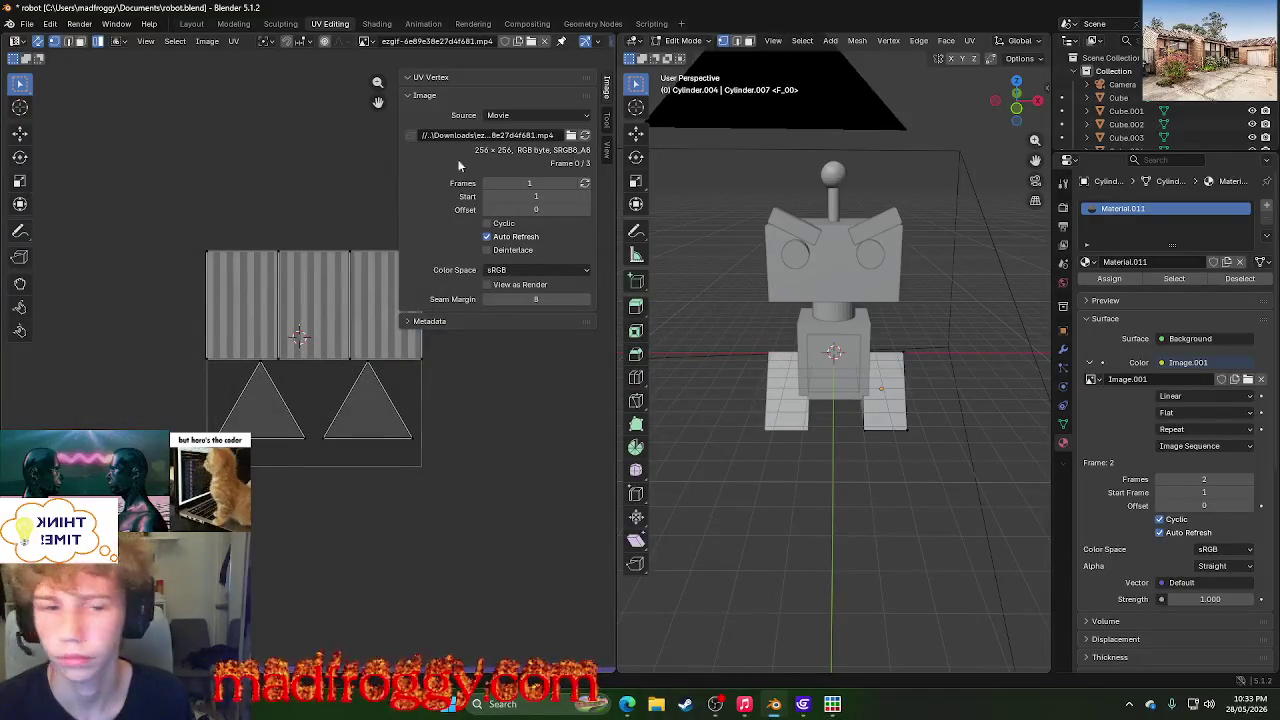
- Rename the image to 'Image' and set the material texture to the ezgif clip with 2 frames
double_click(1128, 379)
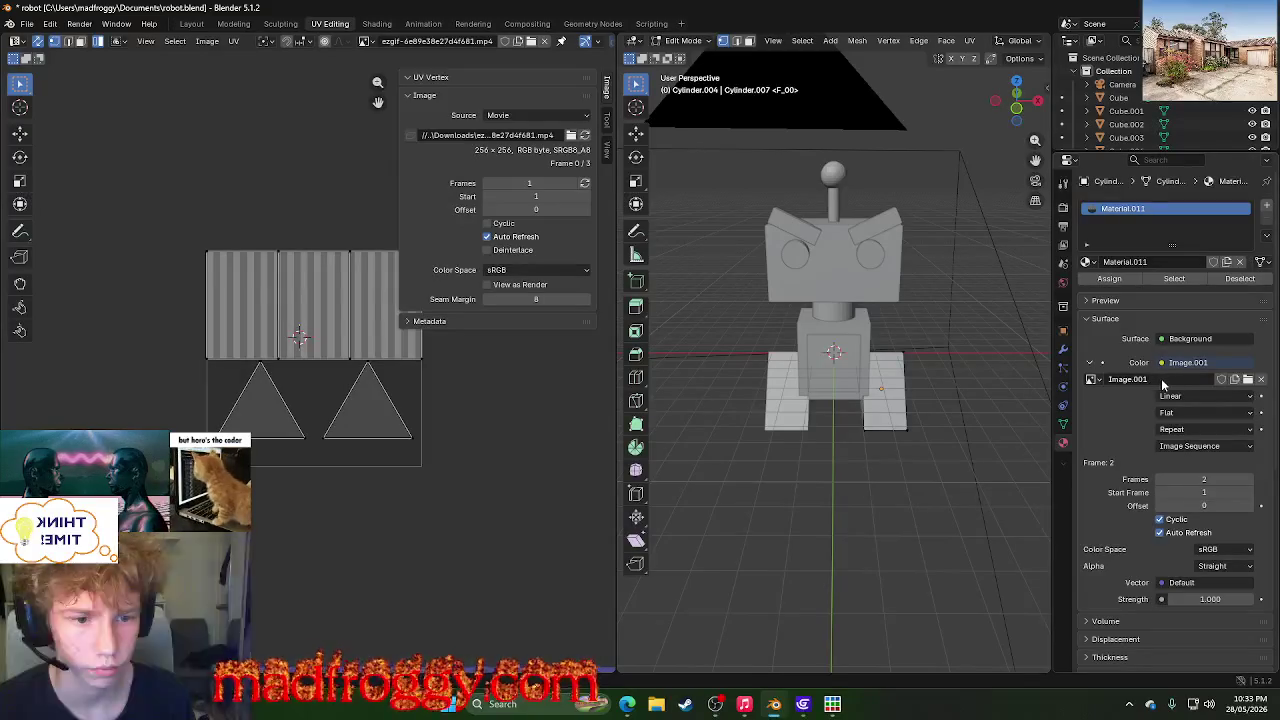
type("Image")
key("Return")
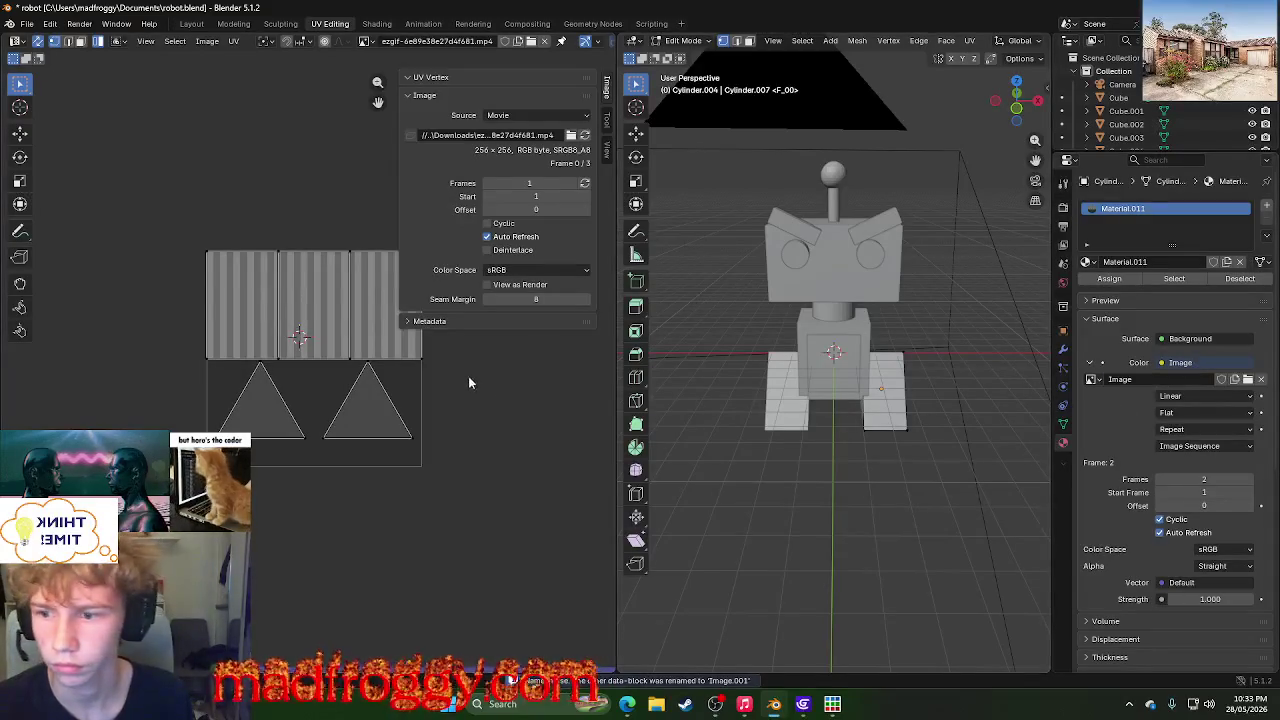
key("n")
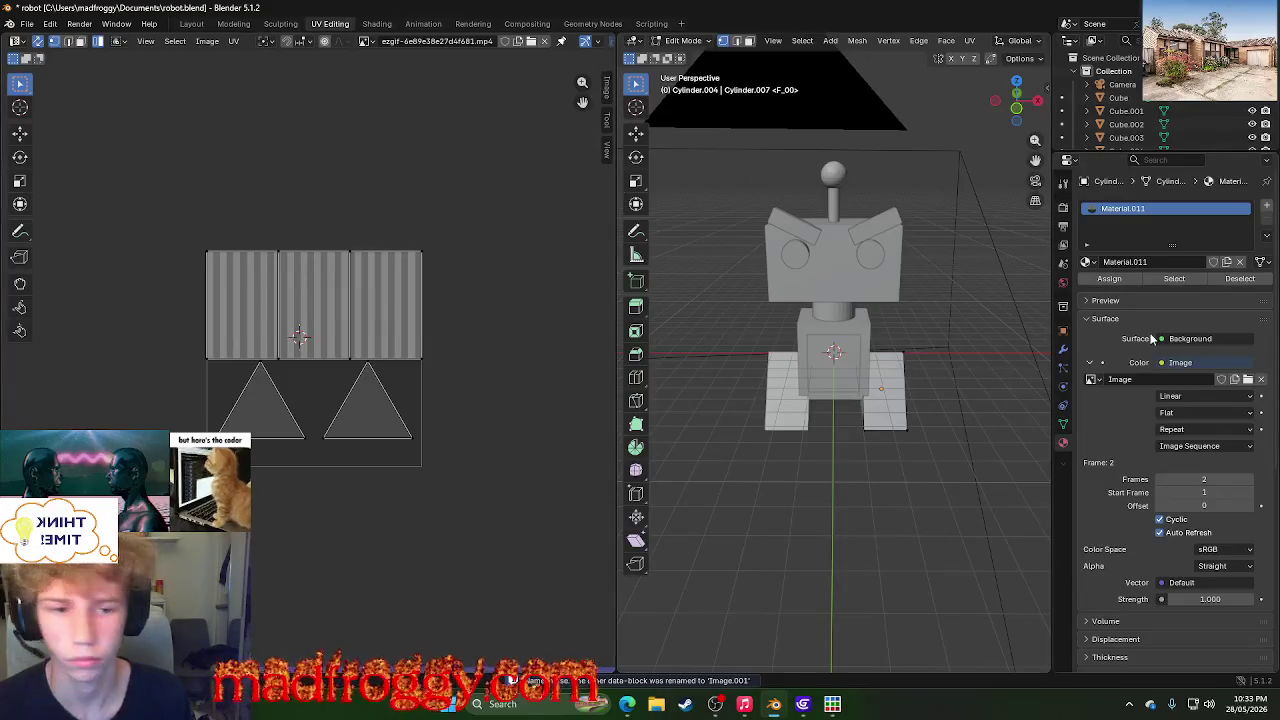
double_click(1118, 378)
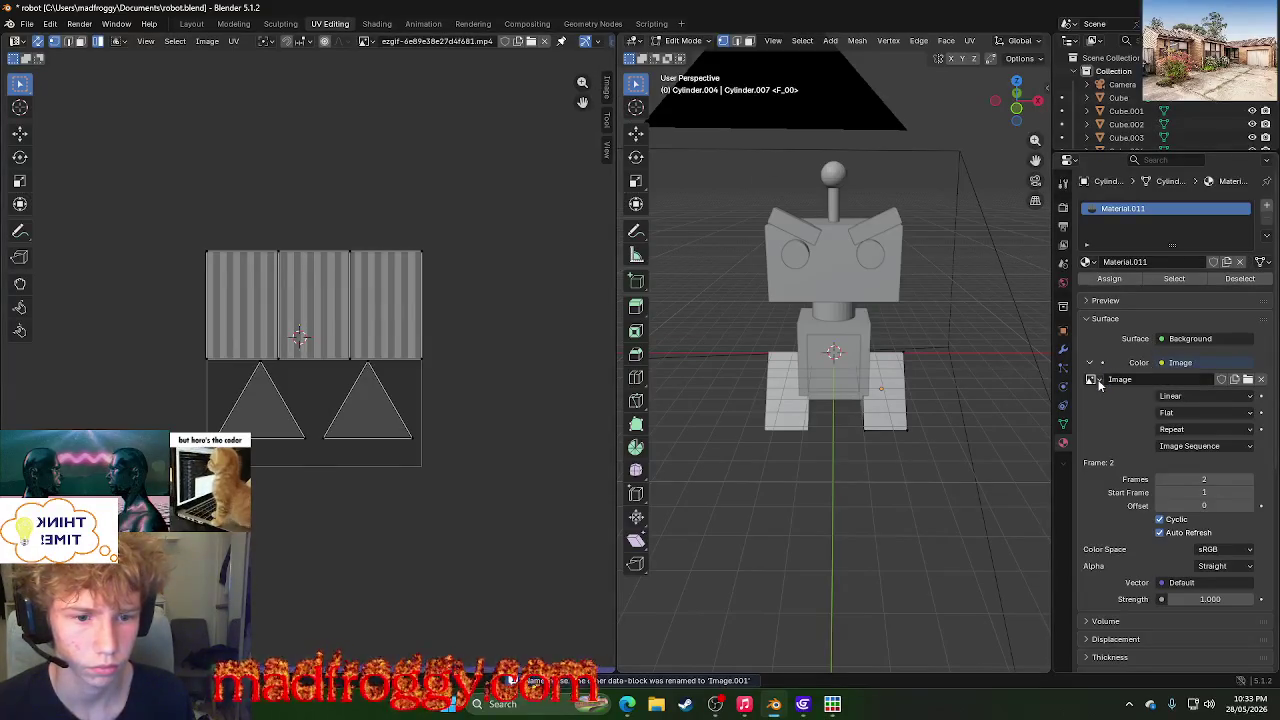
left_click(1096, 381)
left_click(1073, 400)
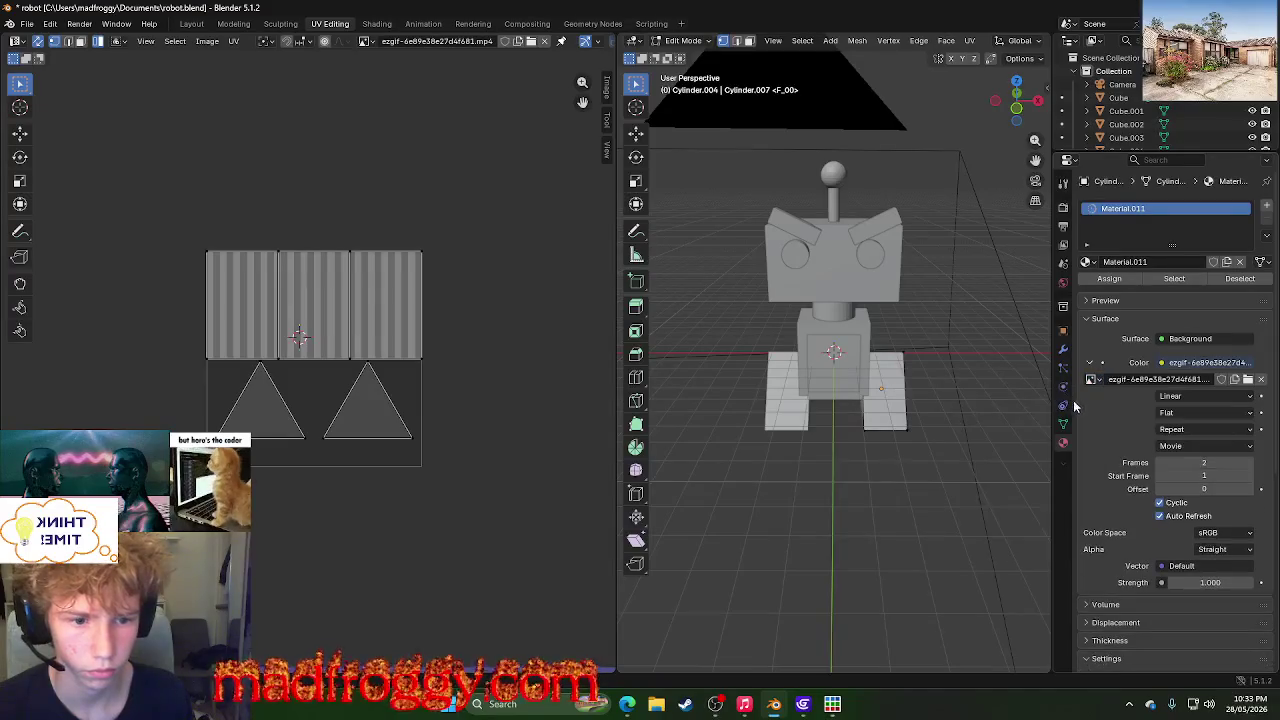
left_click(1187, 398)
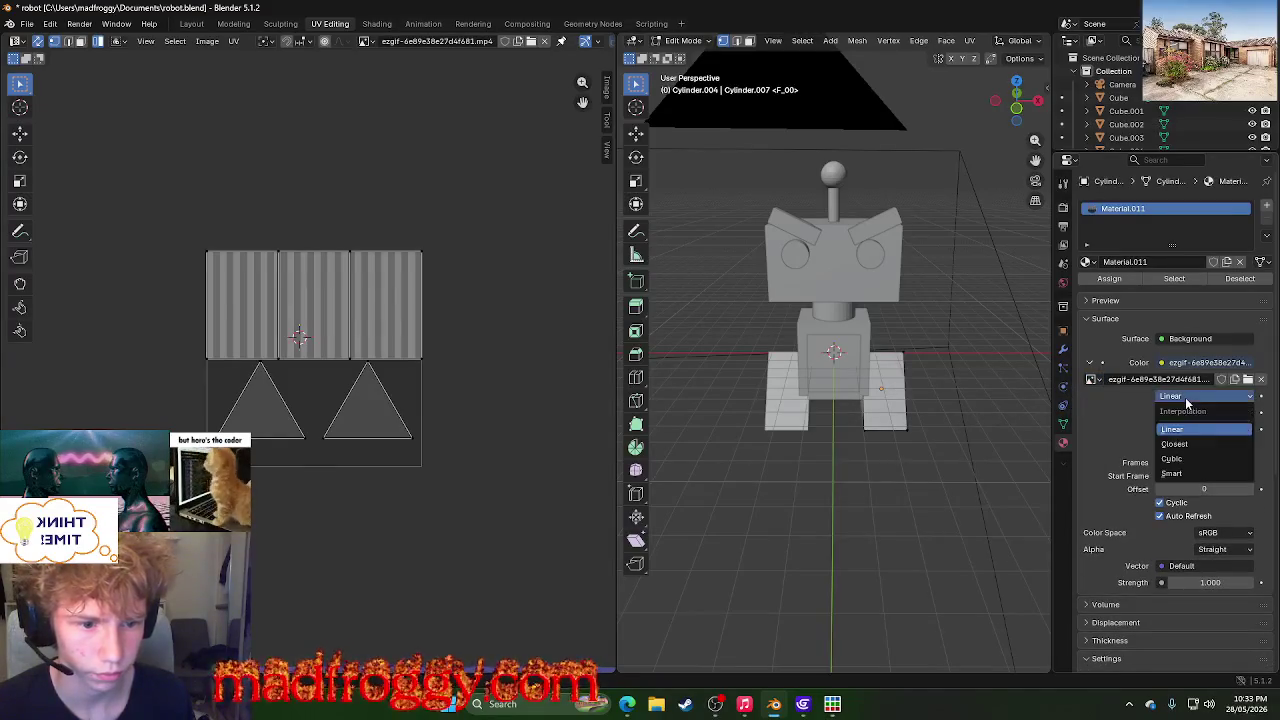
left_click(1187, 400)
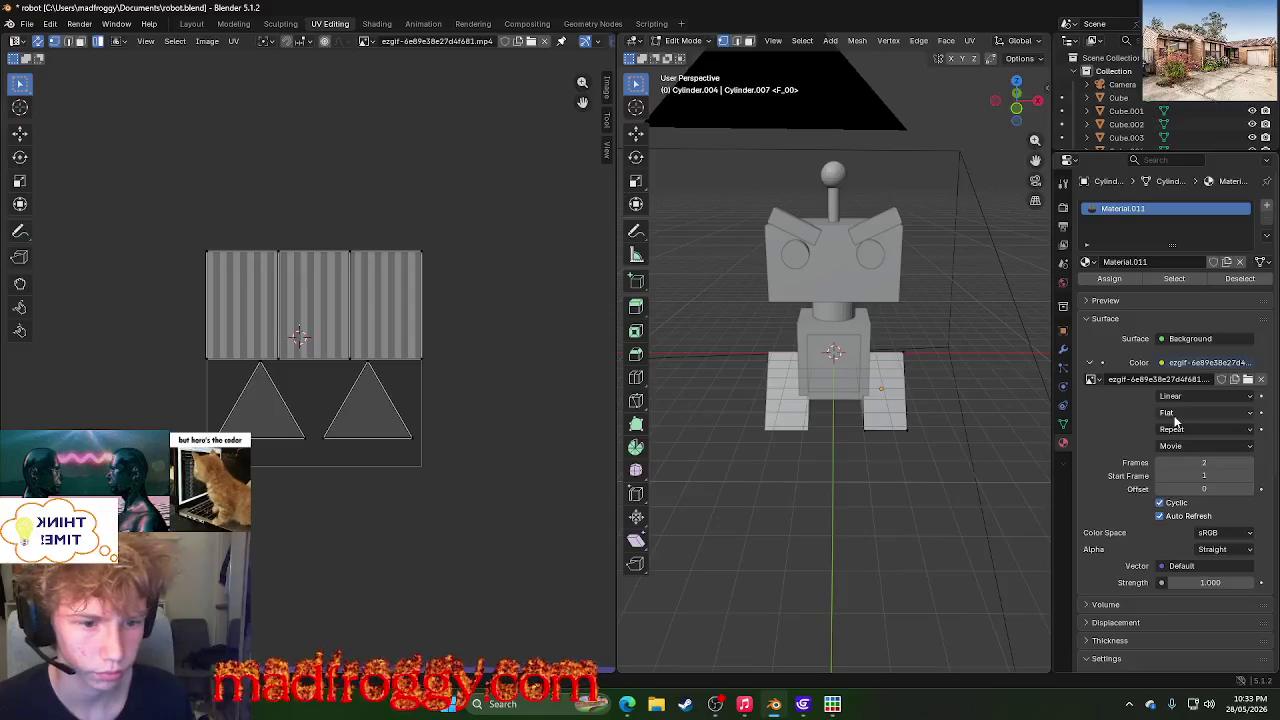
left_click_drag(1203, 462, 1215, 462)
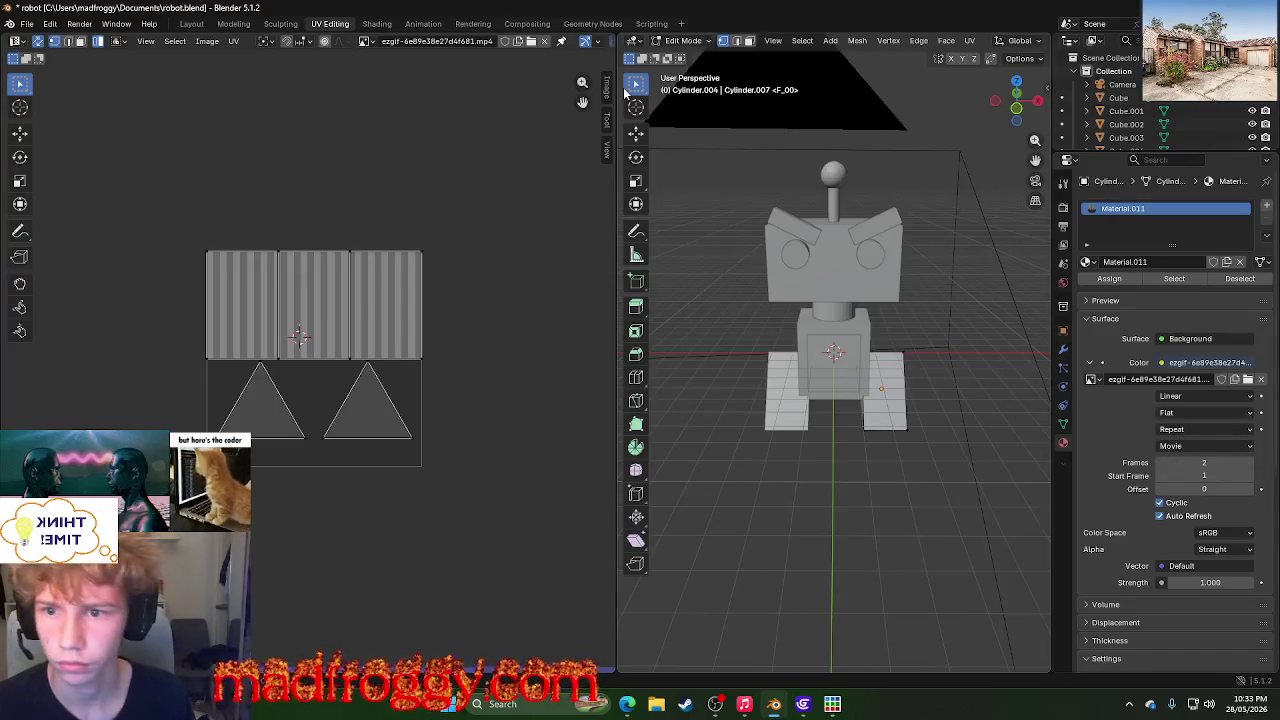
left_click(606, 88)
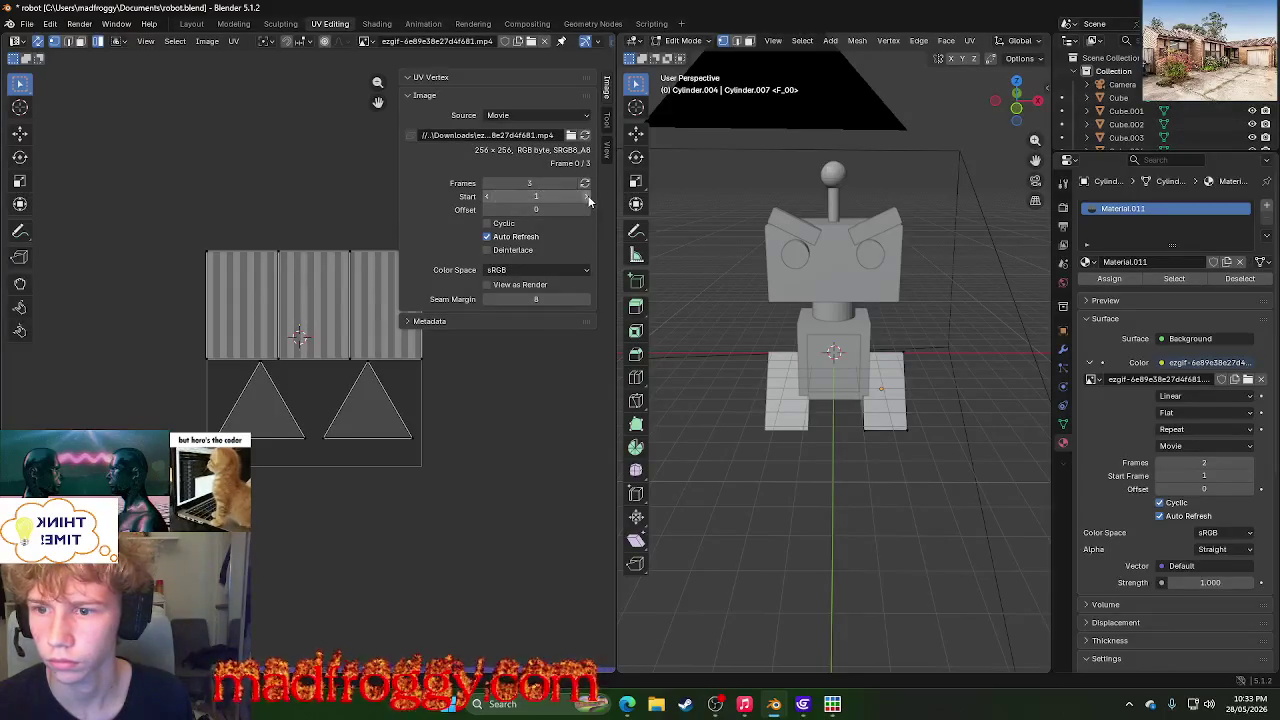
left_click(533, 199)
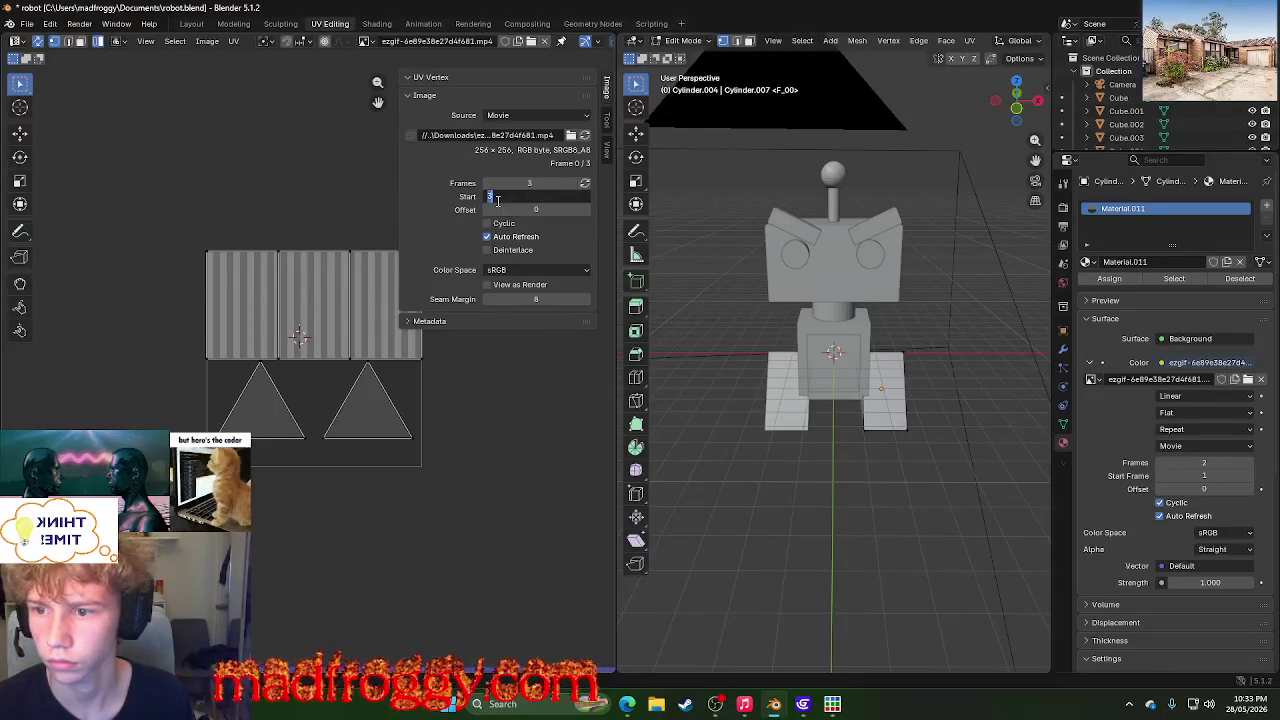
type("3")
key("Return")
left_click(490, 197)
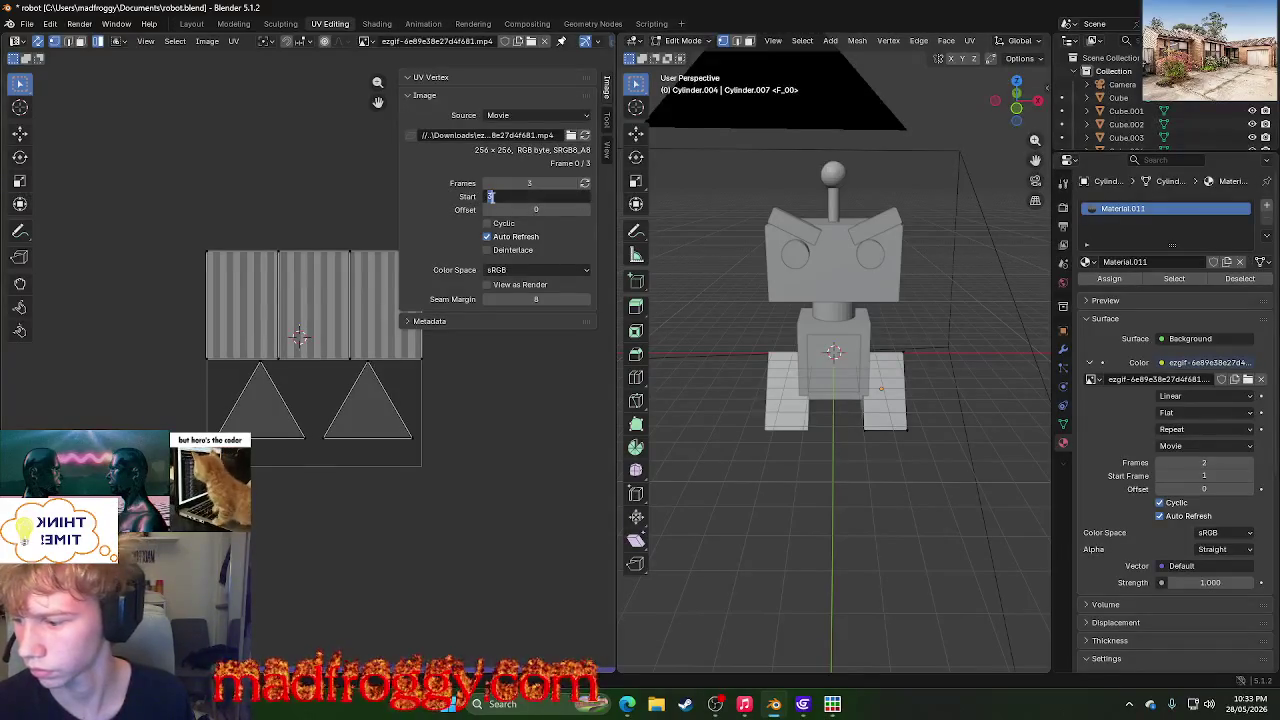
type("1")
key("Return")
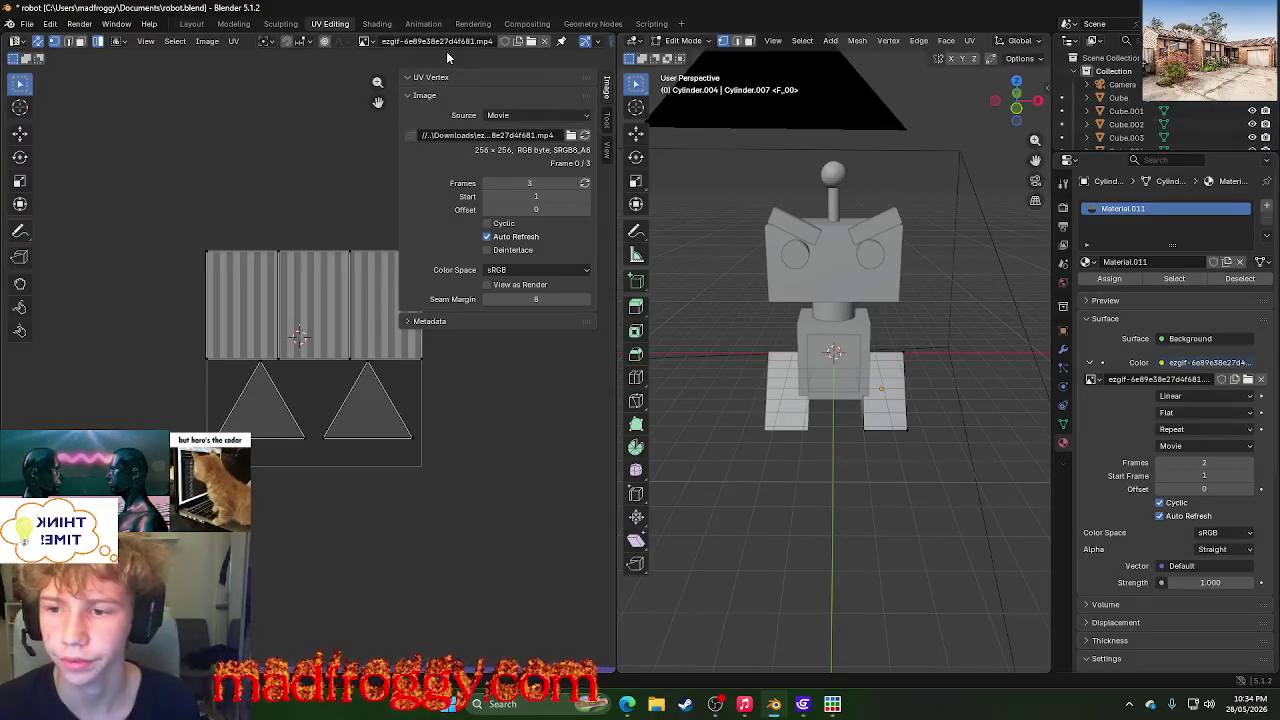
left_click(377, 23)
left_click(420, 23)
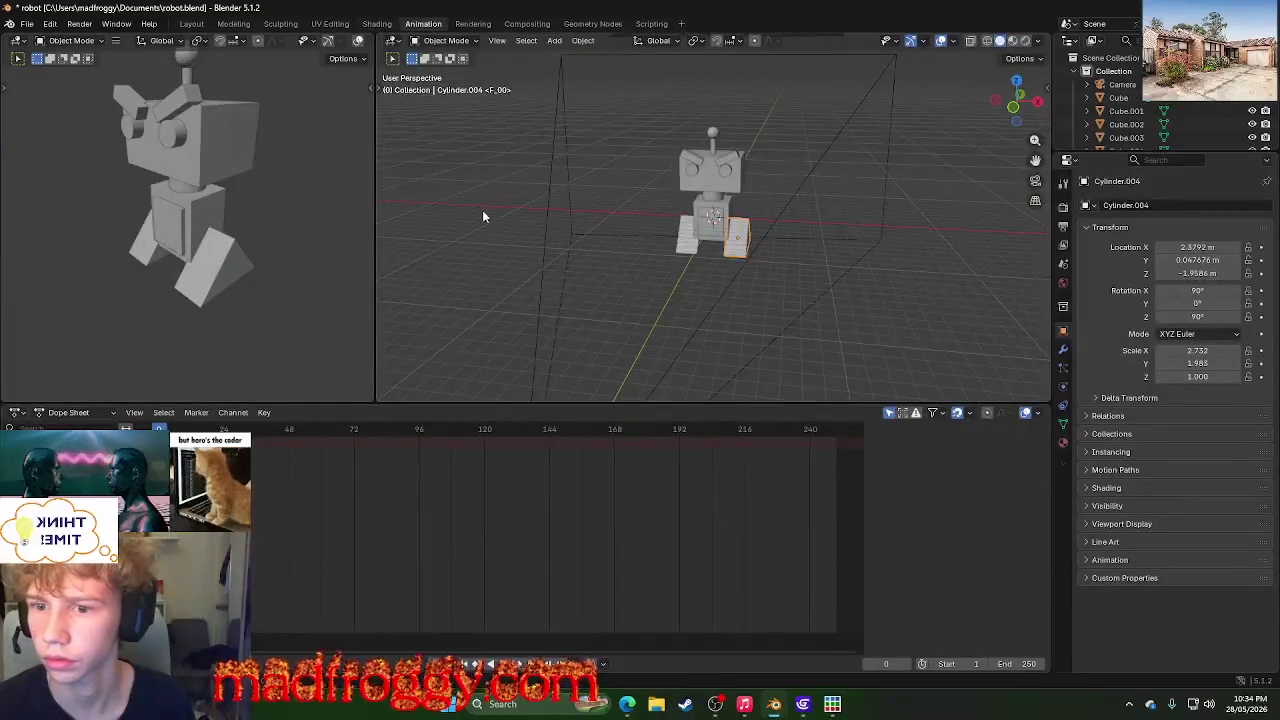
- Return to the Shading workspace and select the striped wedge leg
mouse_move(195, 234)
middle_mouse_down()
mouse_move(309, 251)
mouse_move(62, 225)
mouse_move(208, 214)
mouse_move(11, 220)
mouse_move(337, 224)
mouse_move(20, 231)
middle_mouse_up()
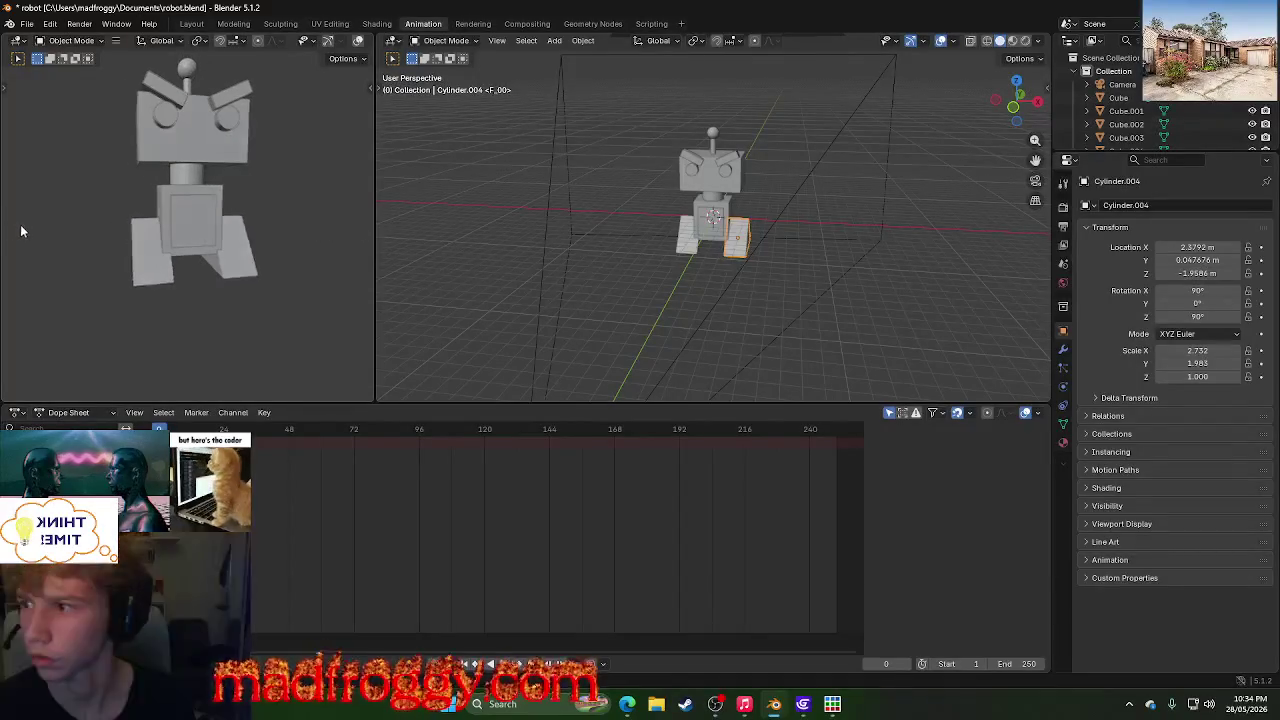
left_click(472, 24)
left_click(511, 26)
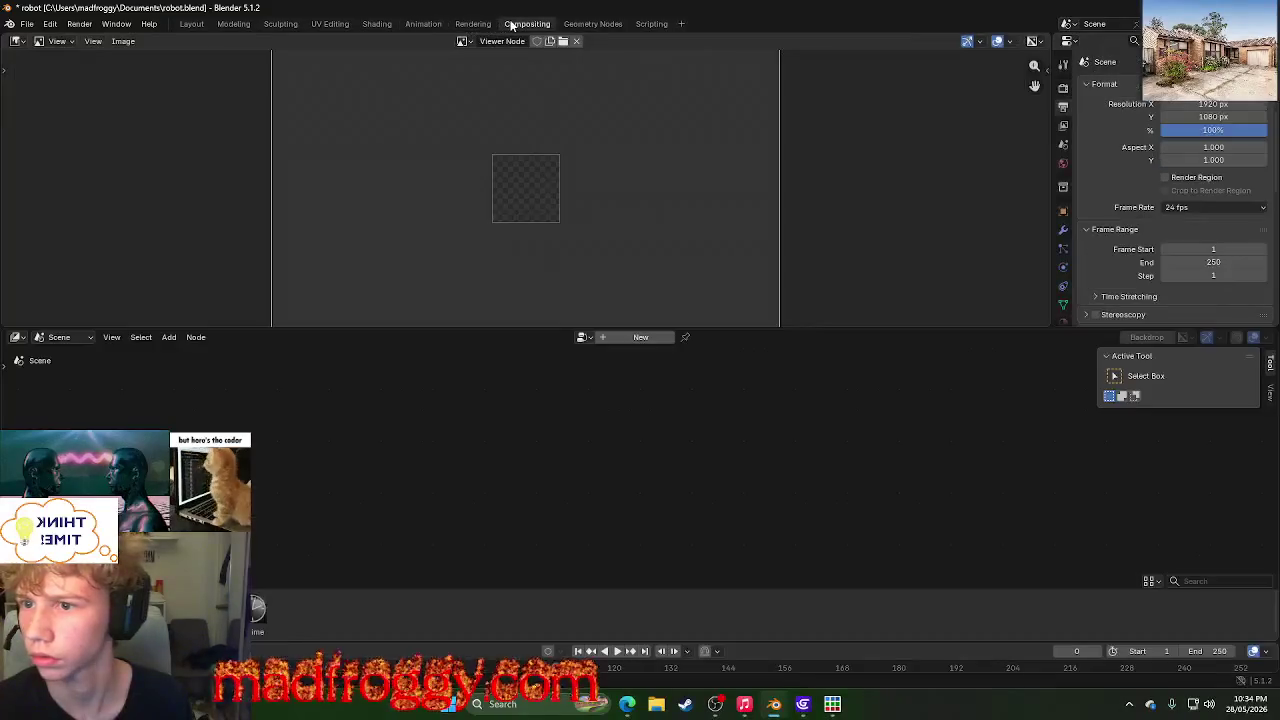
left_click(387, 24)
left_click(711, 477)
scroll(1220, 472, "up", 3)
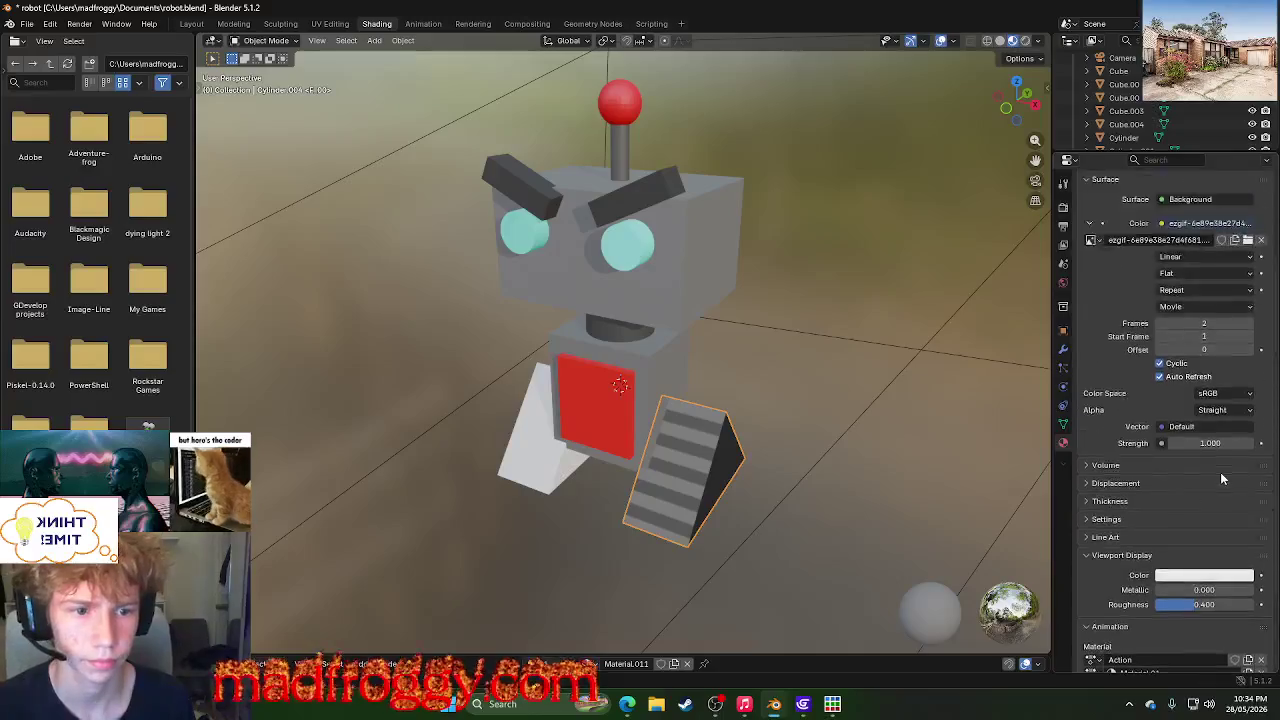
scroll(1220, 472, "up", 3)
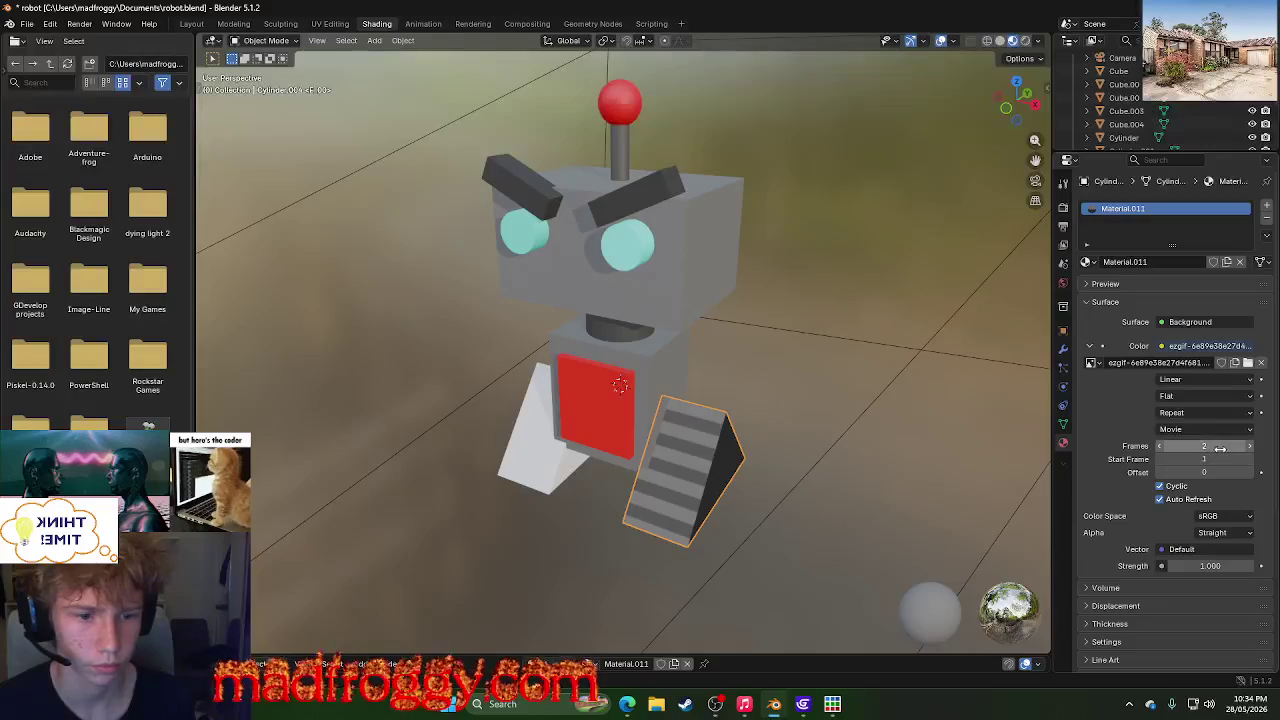
- Raise the wedge's movie texture Frames from 2 to 3 and reselect the wedge leg
left_click(1245, 446)
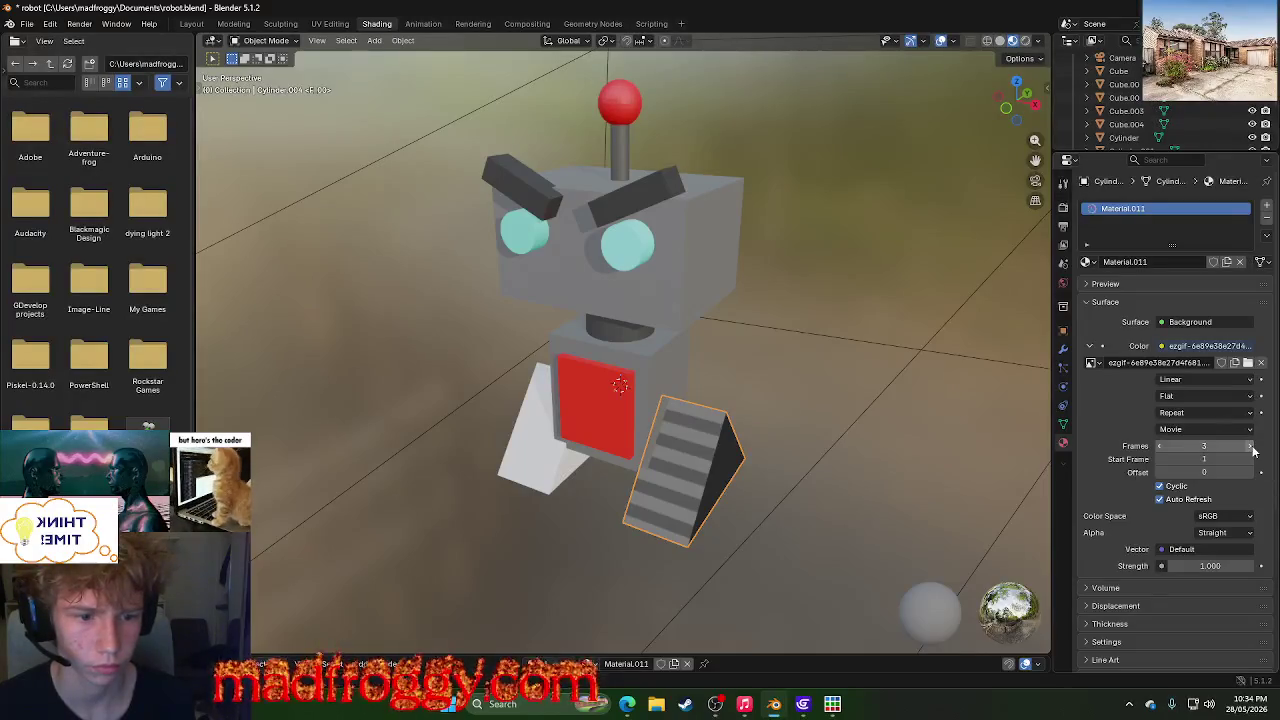
left_click(854, 419)
left_click(669, 466)
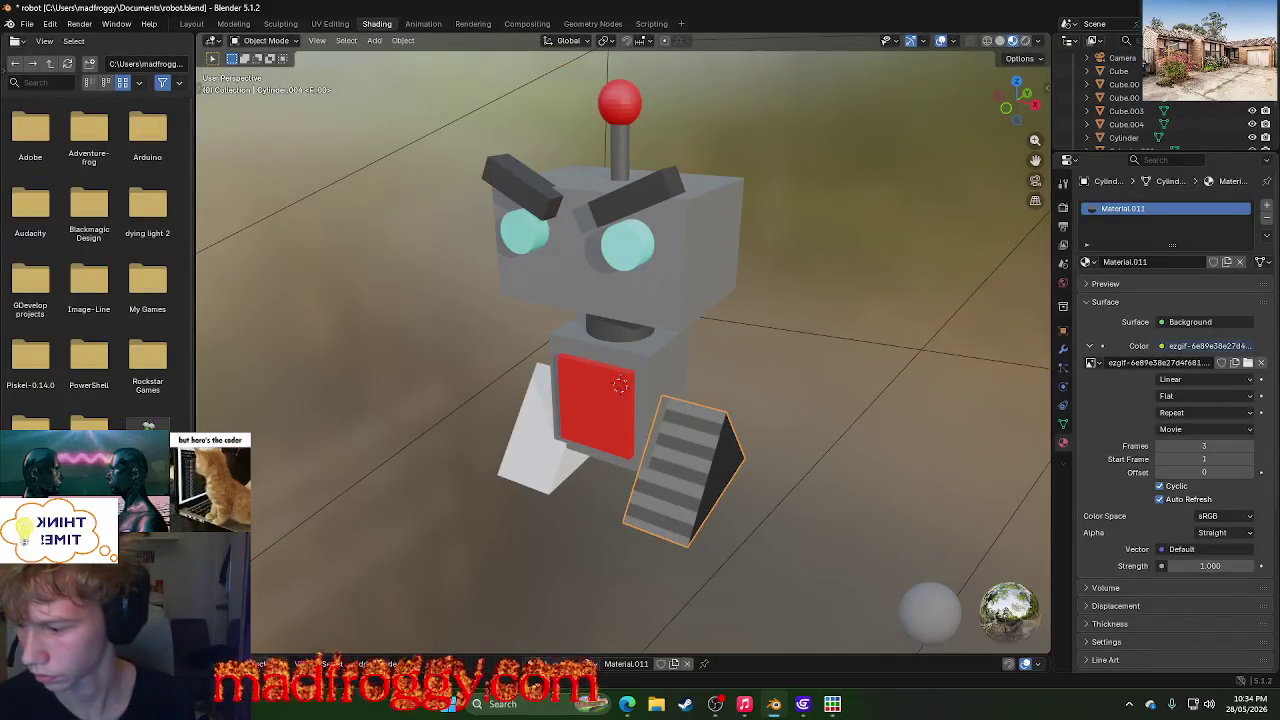
left_click(441, 532)
left_click(690, 476)
scroll(1190, 400, "down", 2)
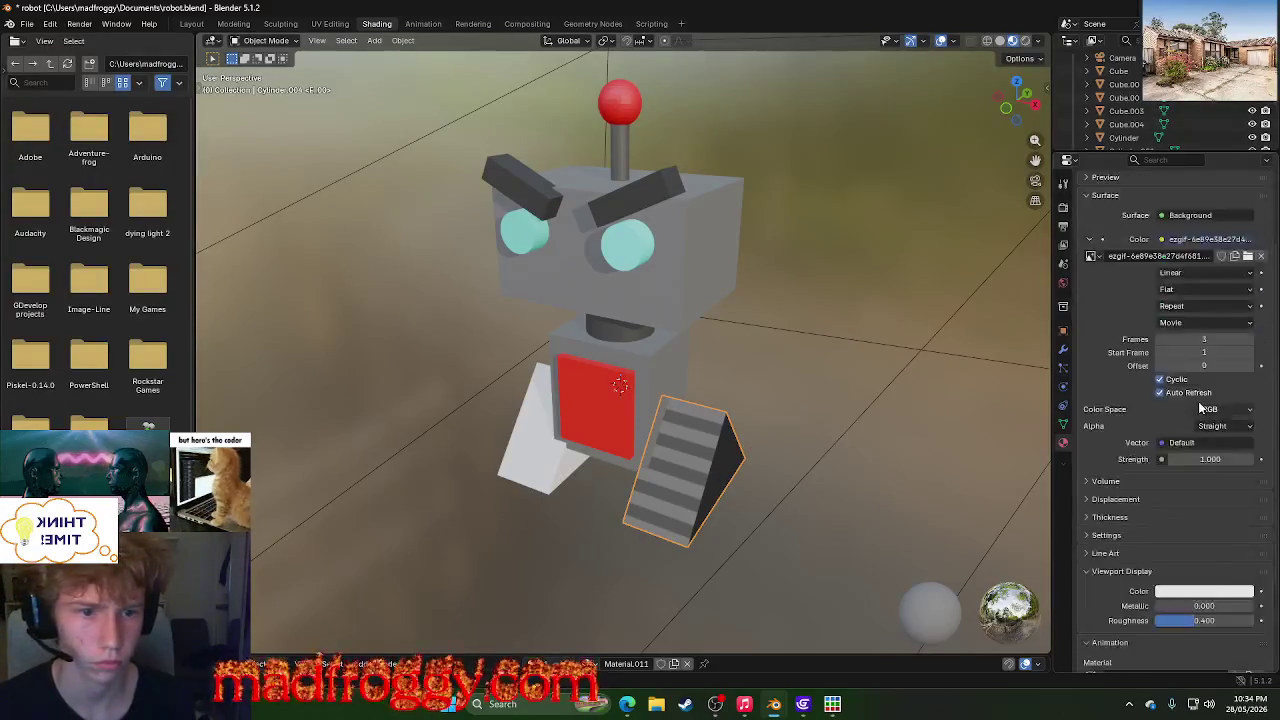
scroll(1198, 401, "down", 3)
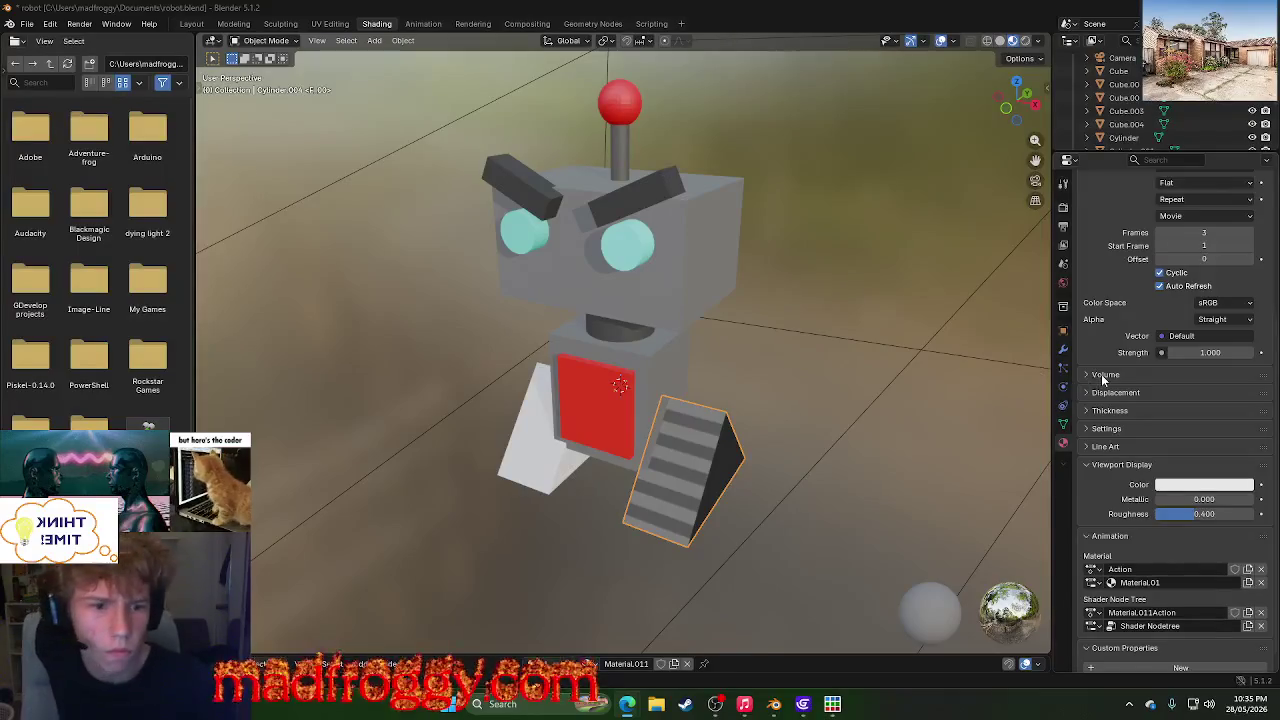
left_click(1101, 374)
left_click(1101, 374)
scroll(1104, 368, "up", 3)
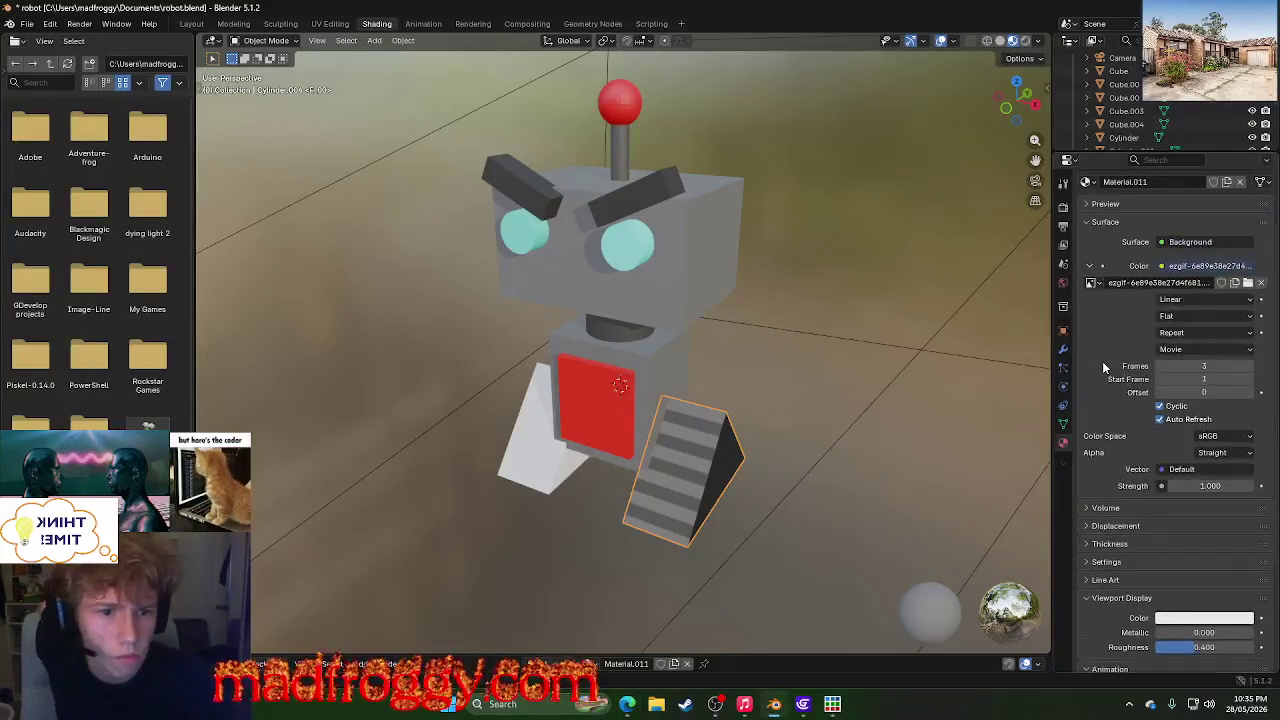
scroll(1103, 365, "up", 2)
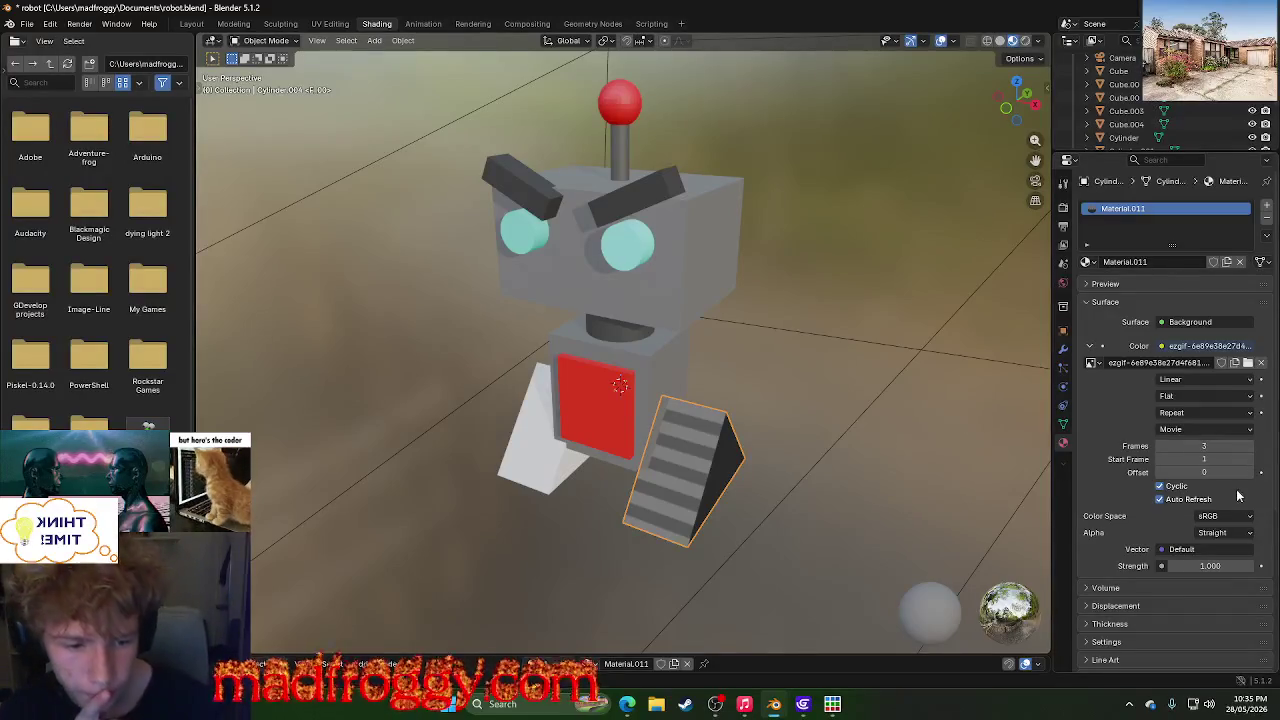
left_click(1211, 519)
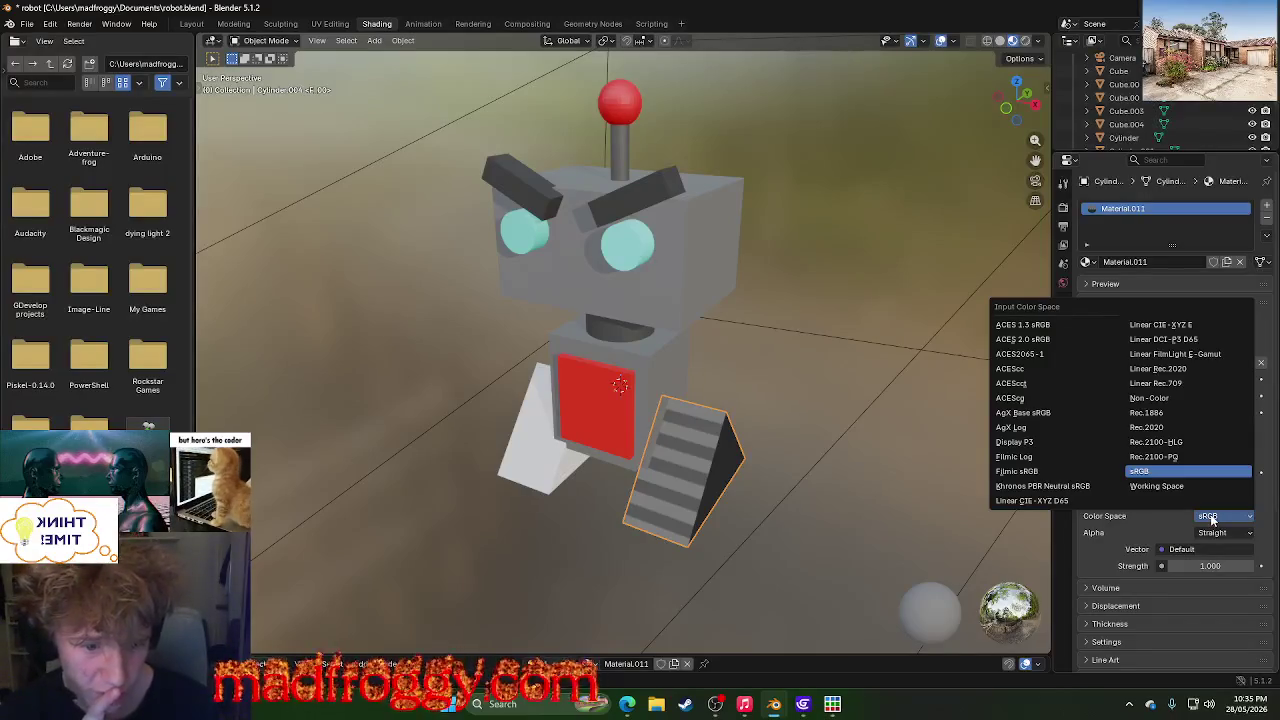
left_click(1211, 519)
left_click(1216, 533)
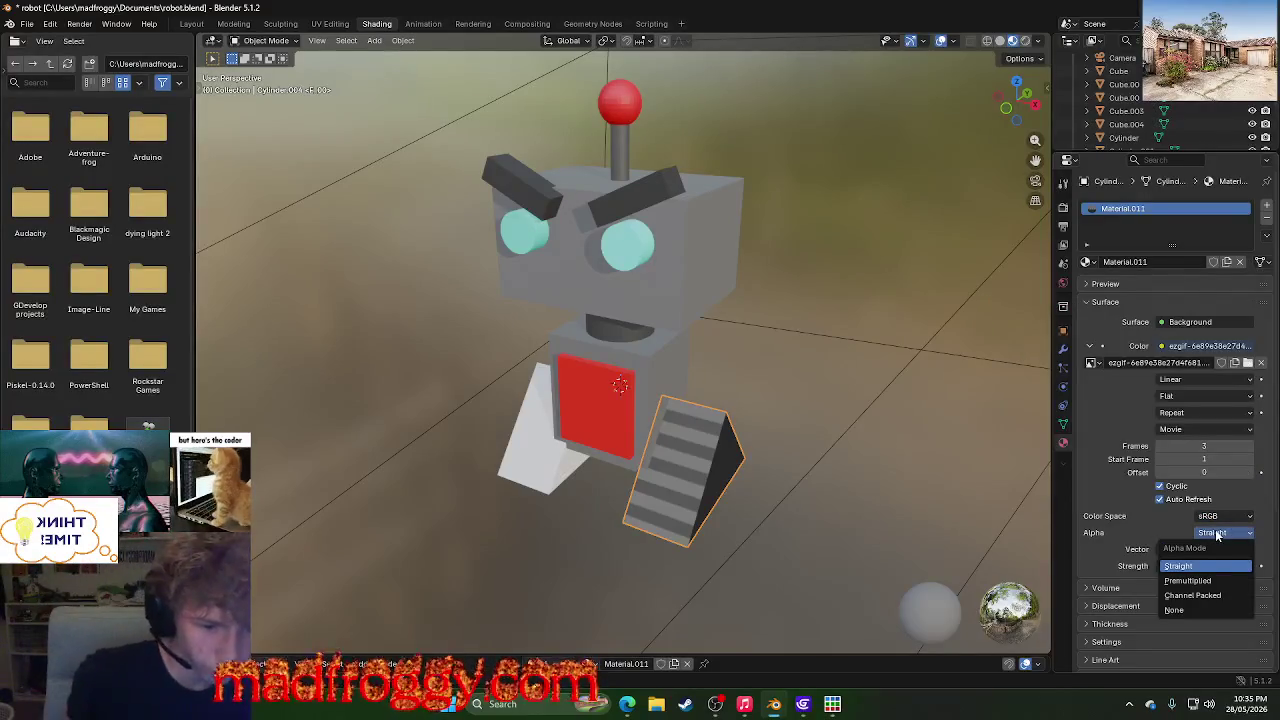
left_click(1217, 535)
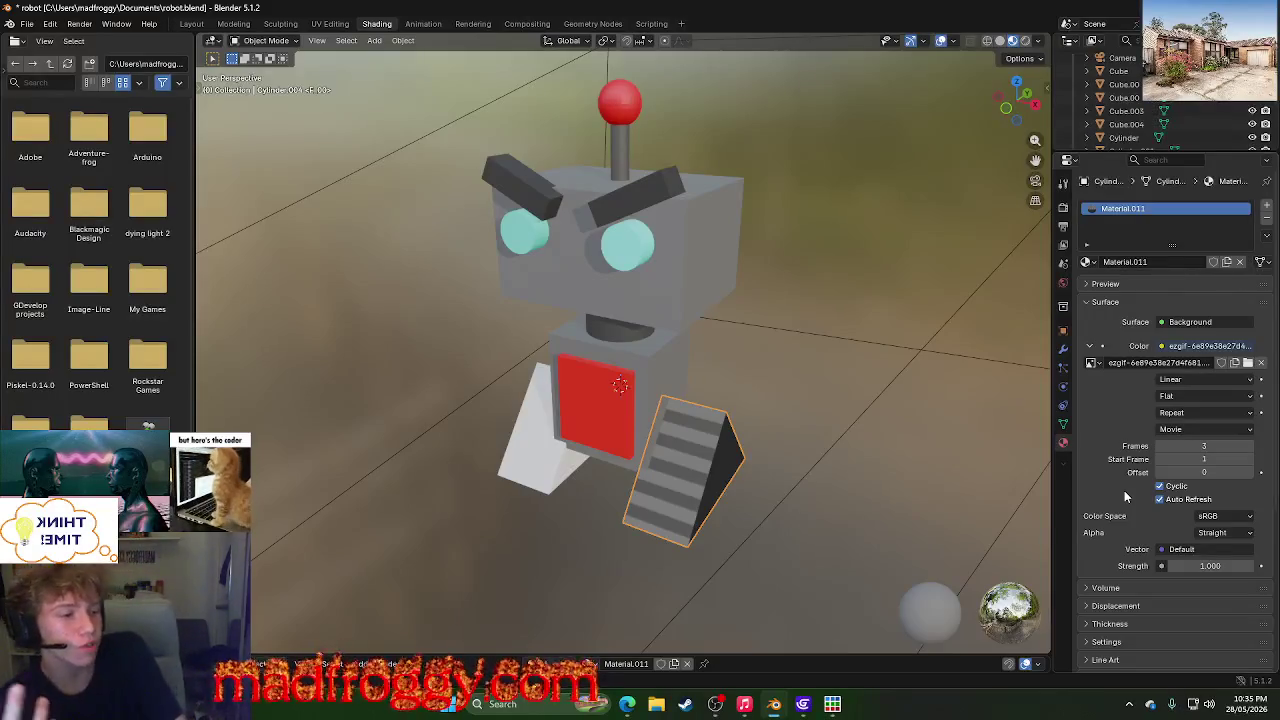
mouse_move(627, 704)
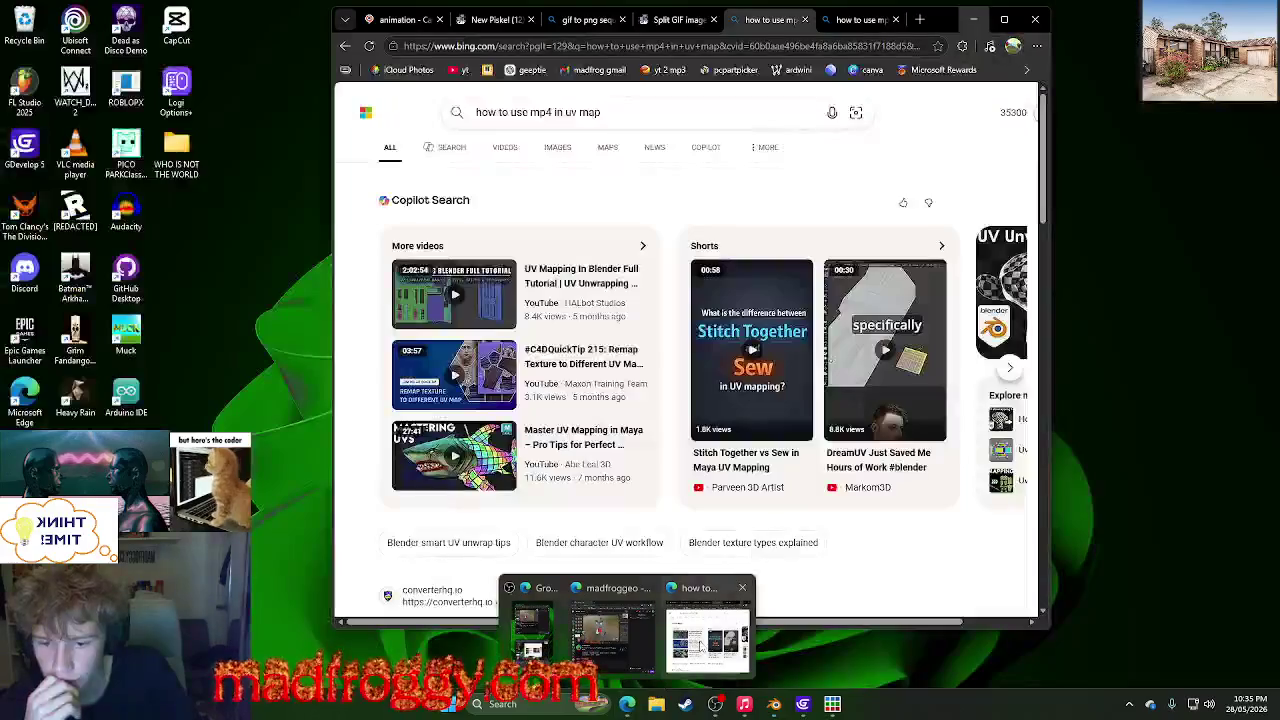
left_click(705, 637)
- Open the Blender manual's UV maps page, then its Render Bake page
scroll(560, 298, "down", 2)
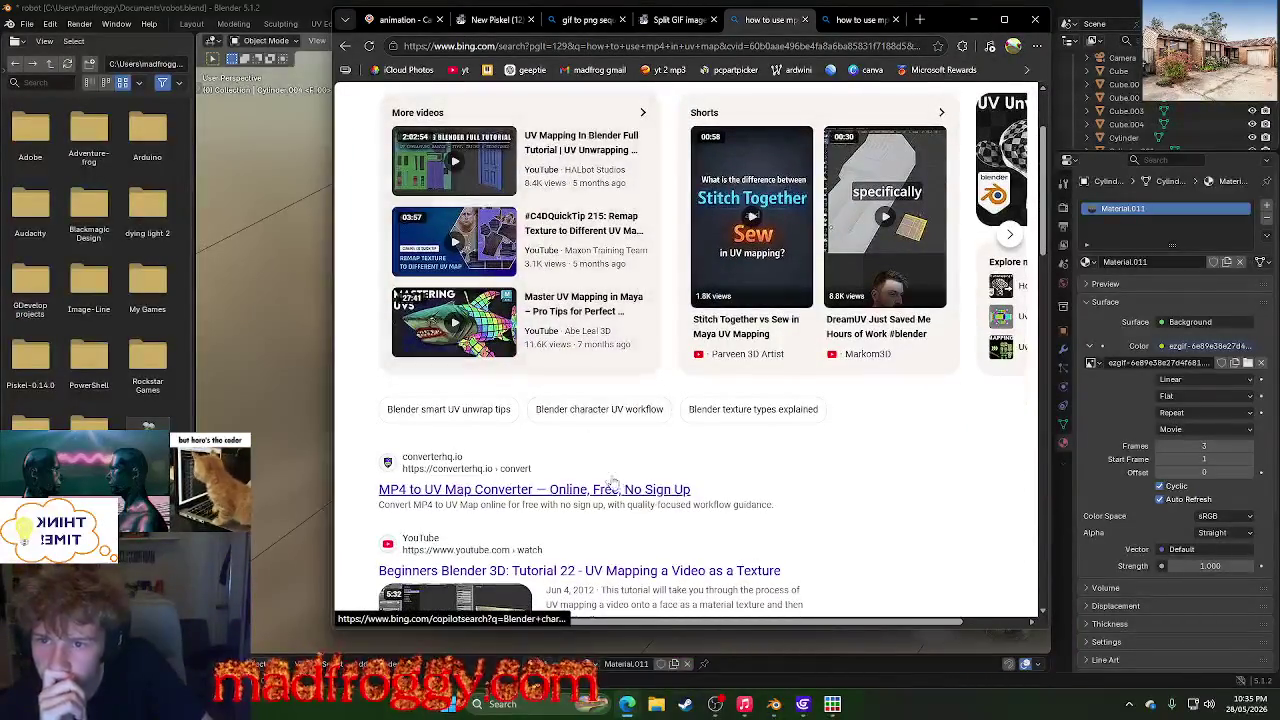
scroll(613, 484, "down", 3)
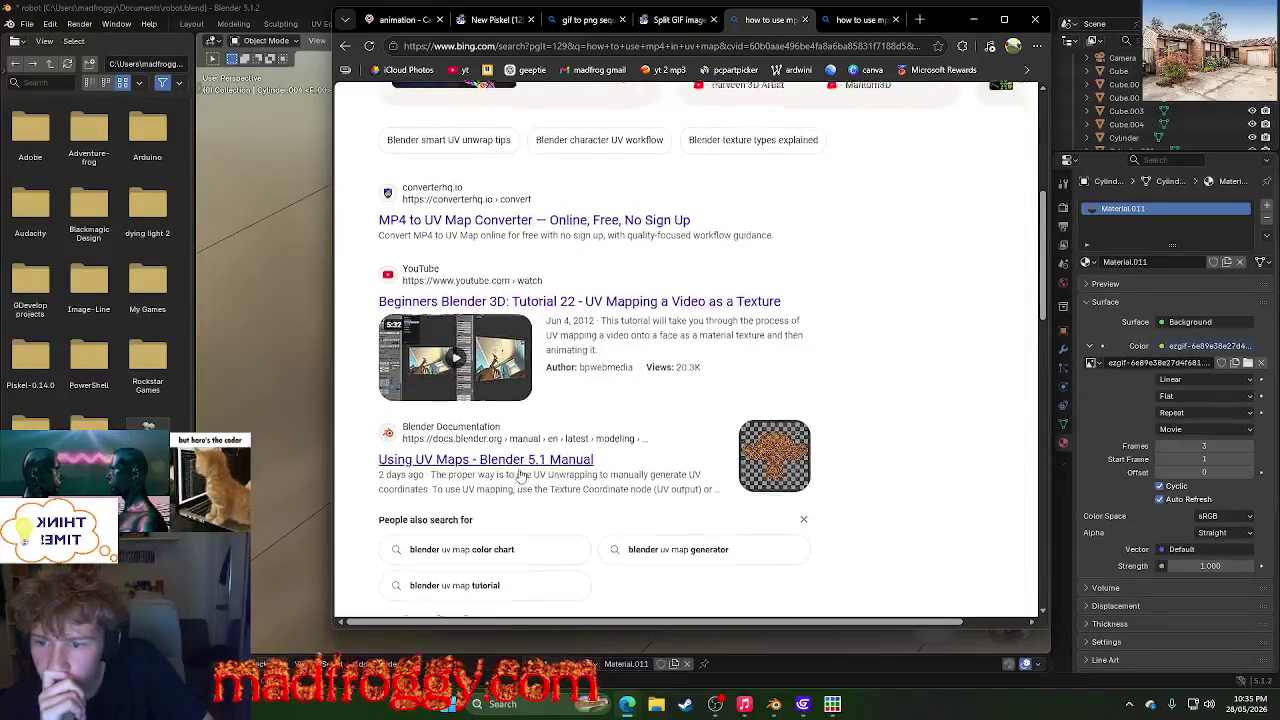
scroll(520, 476, "down", 2)
left_click(771, 330)
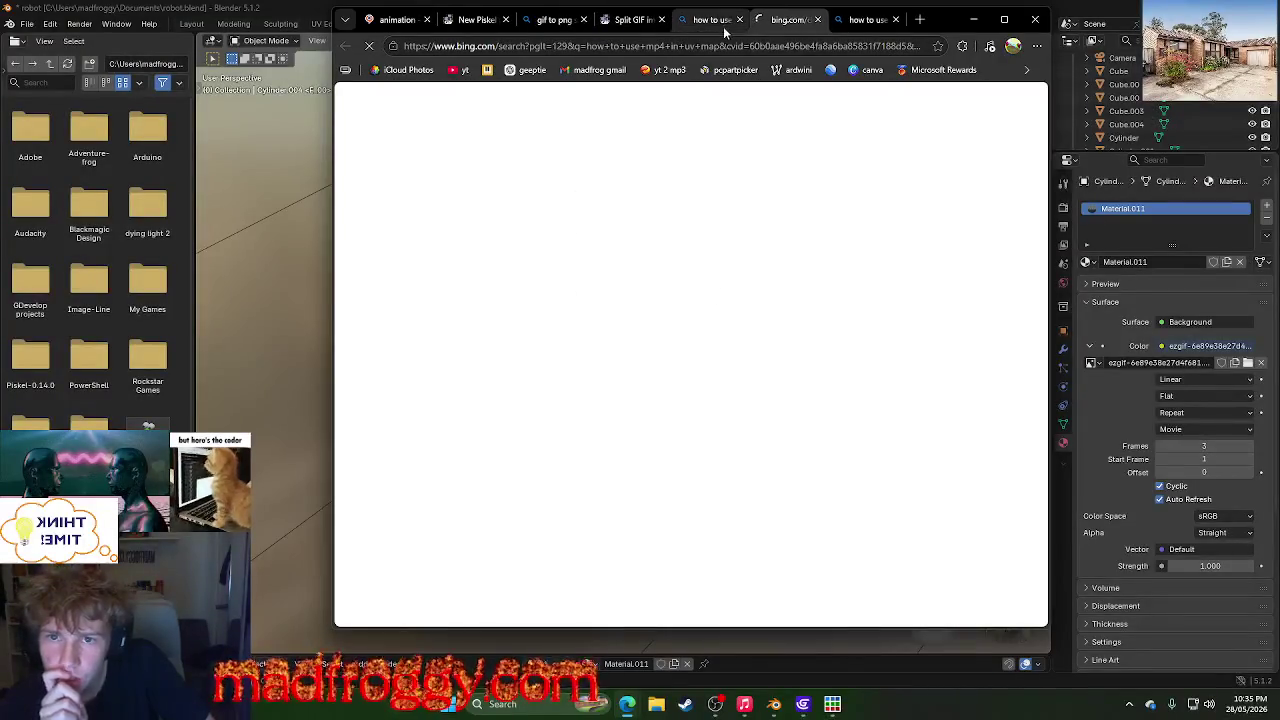
scroll(630, 430, "down", 5)
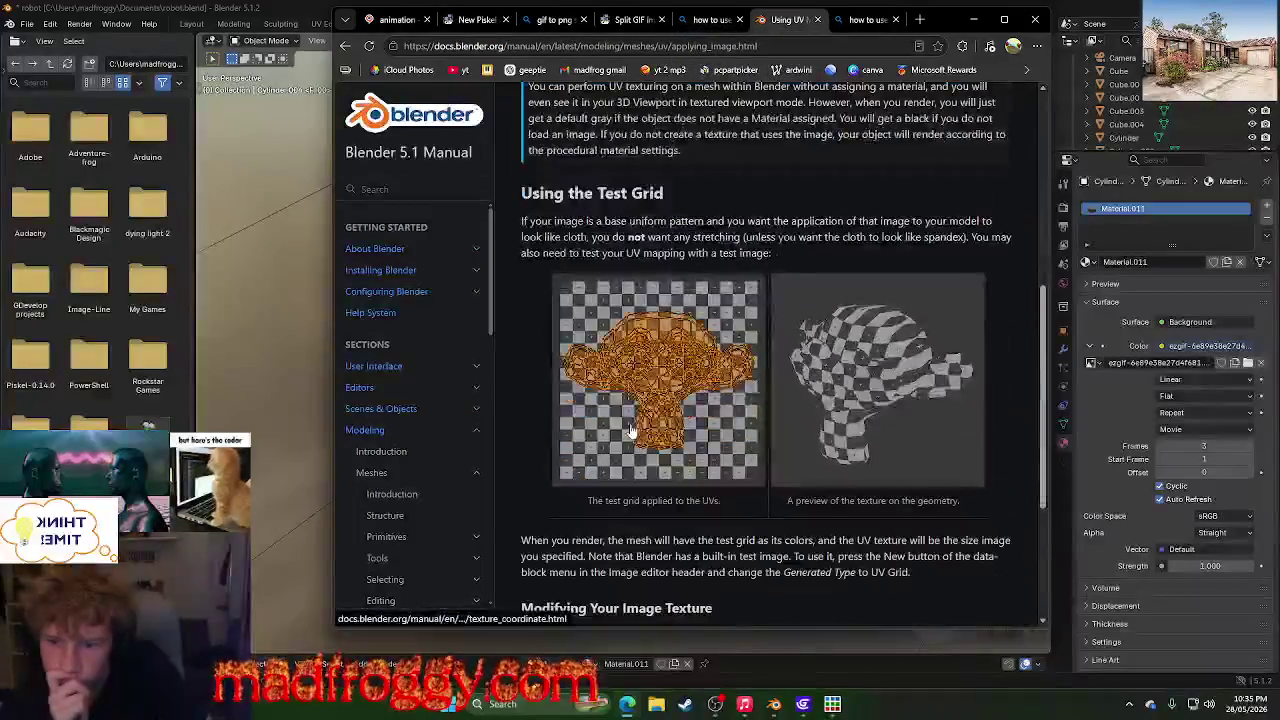
scroll(630, 430, "down", 5)
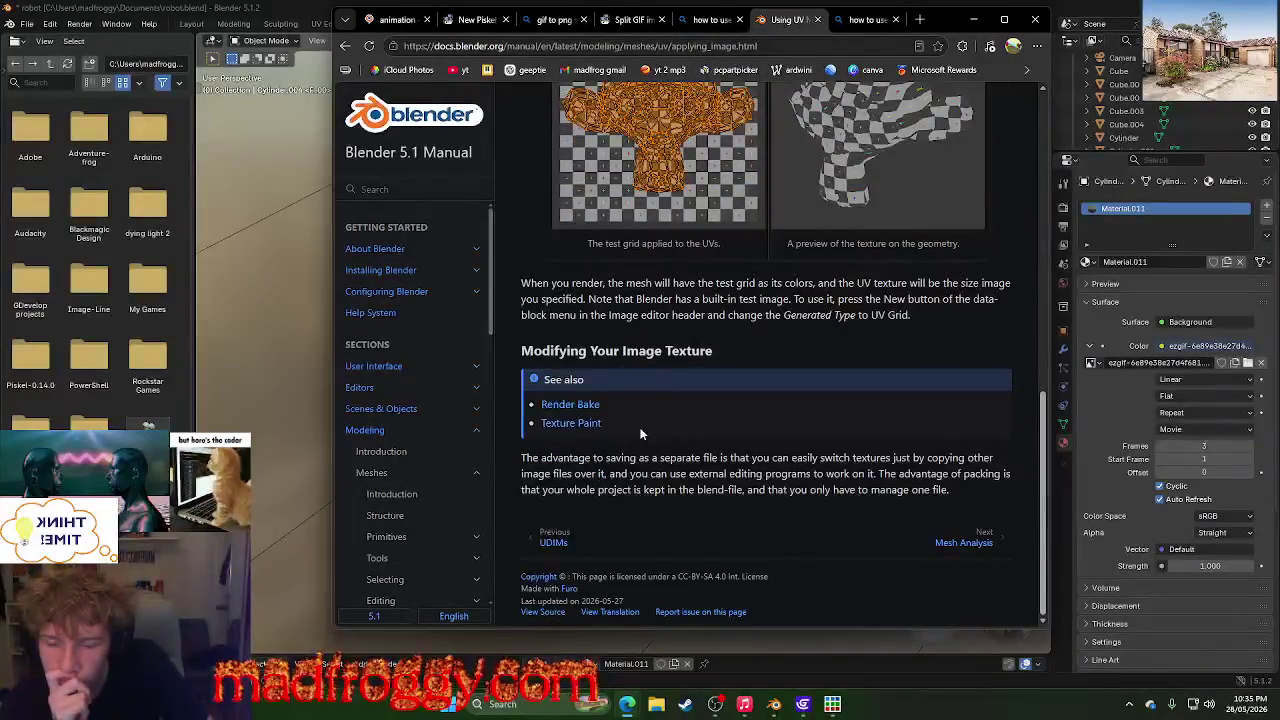
scroll(630, 430, "up", 3)
scroll(632, 435, "down", 3)
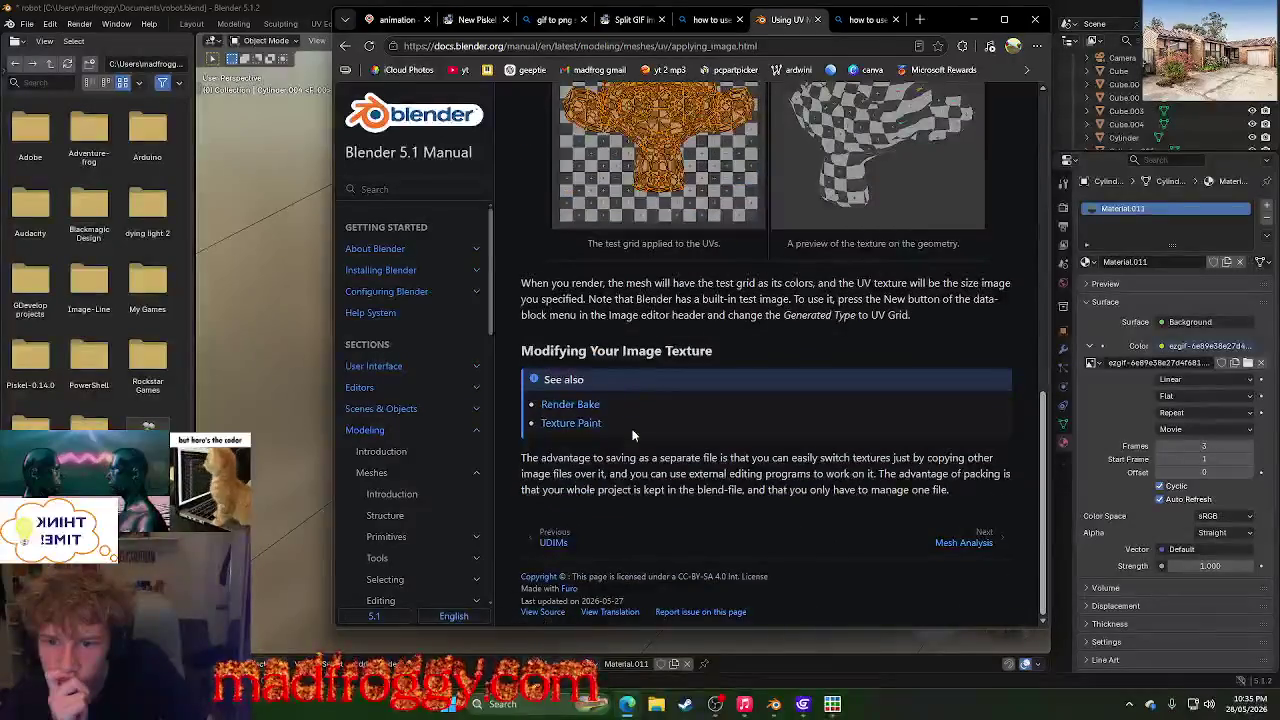
left_click(587, 406)
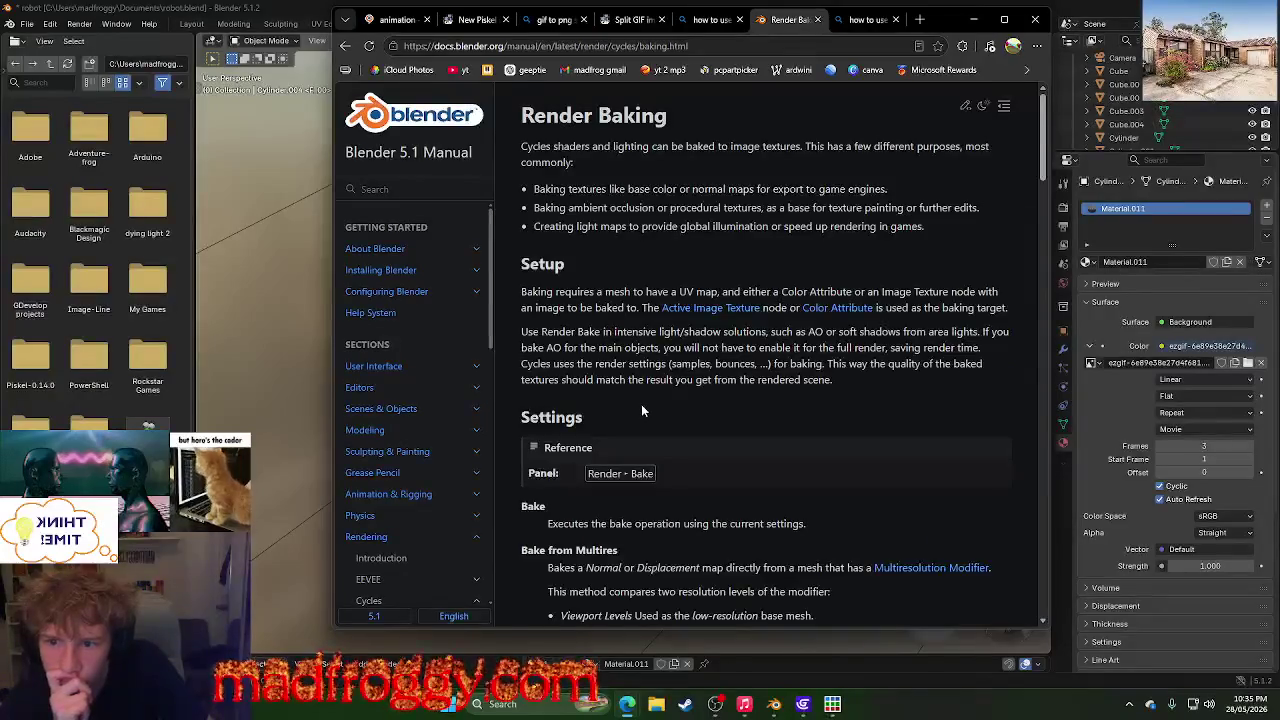
scroll(641, 404, "down", 2)
scroll(641, 404, "up", 2)
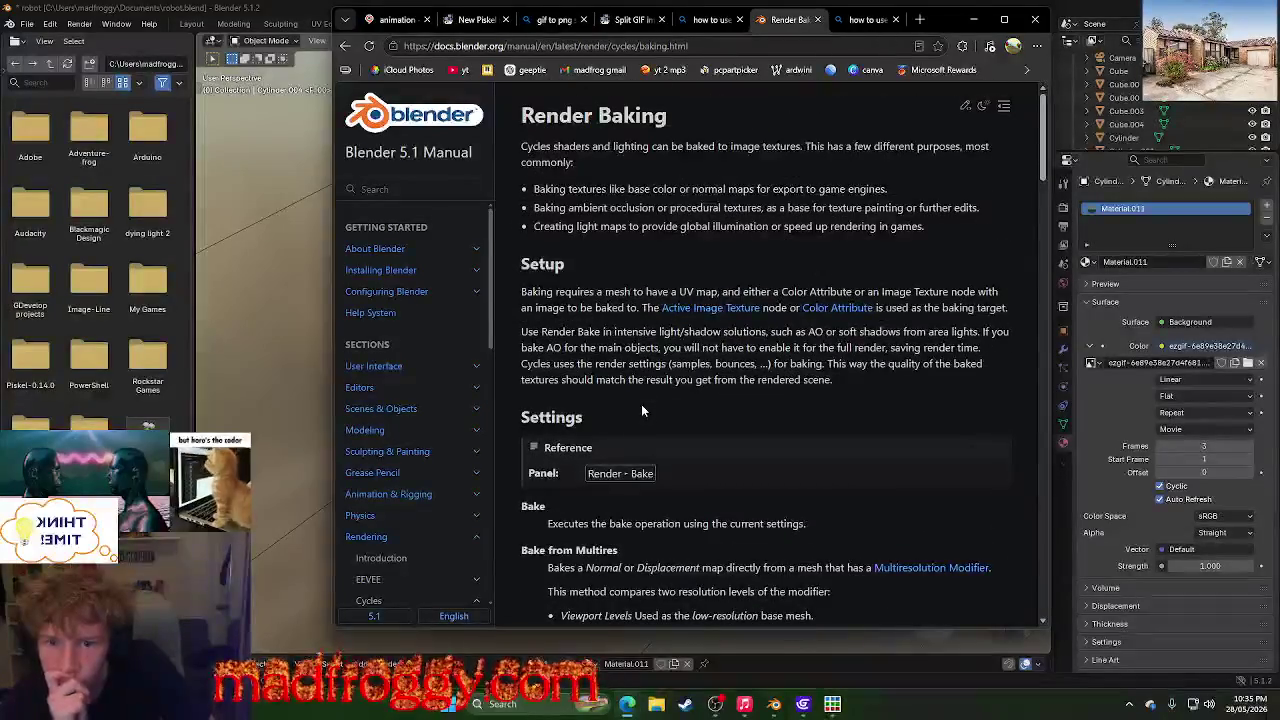
- Browse the Bing video results on mp4 in UV maps, then return to the Render Baking manual
left_click(866, 19)
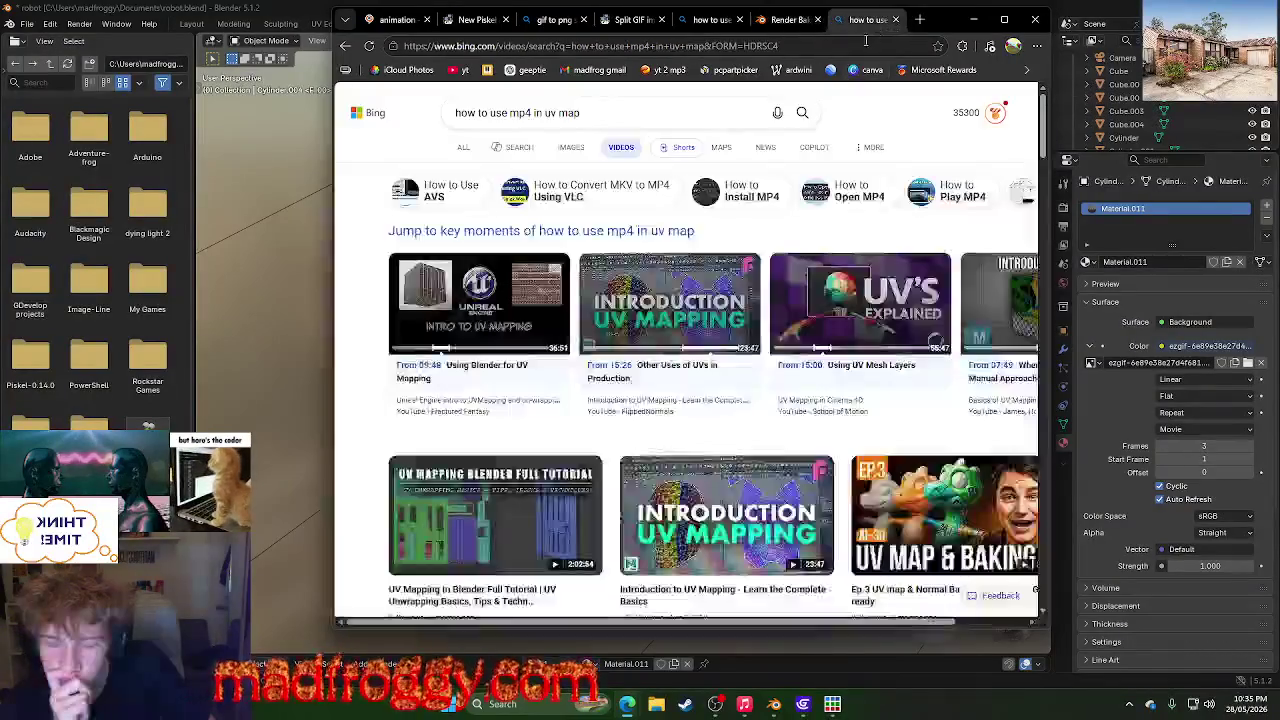
scroll(735, 346, "down", 3)
scroll(740, 343, "down", 7)
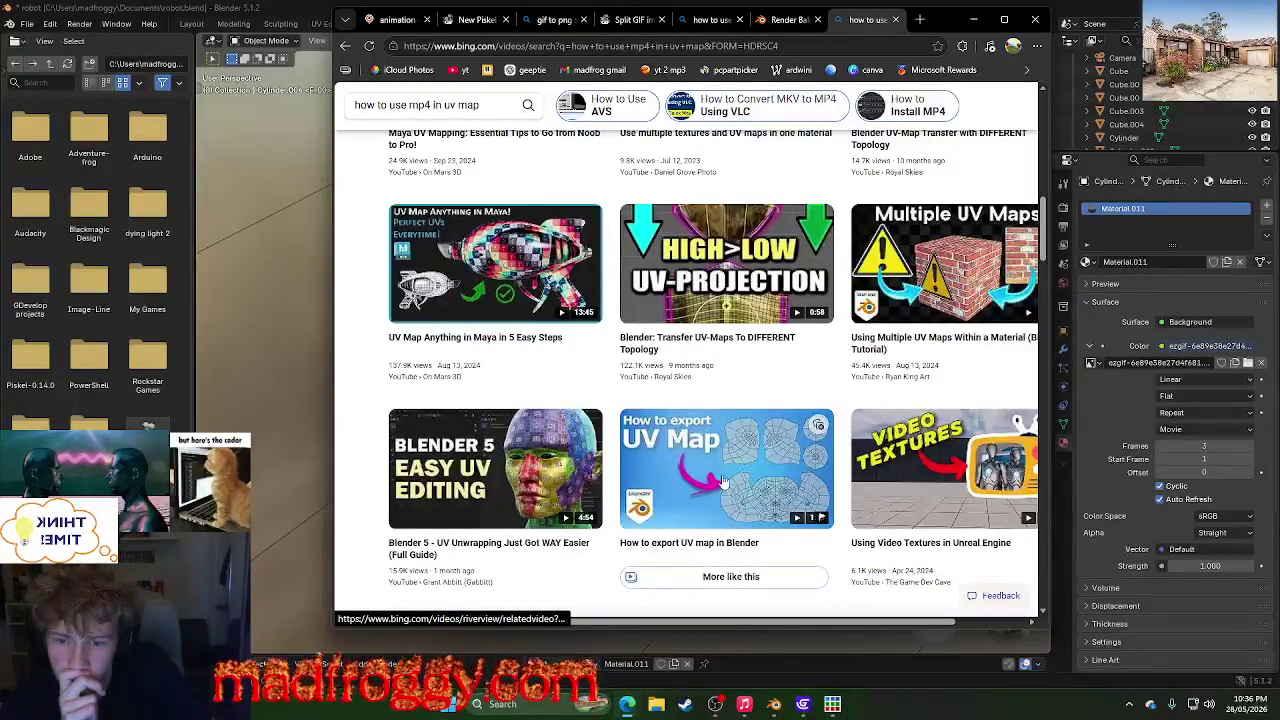
mouse_move(495, 264)
scroll(760, 350, "down", 4)
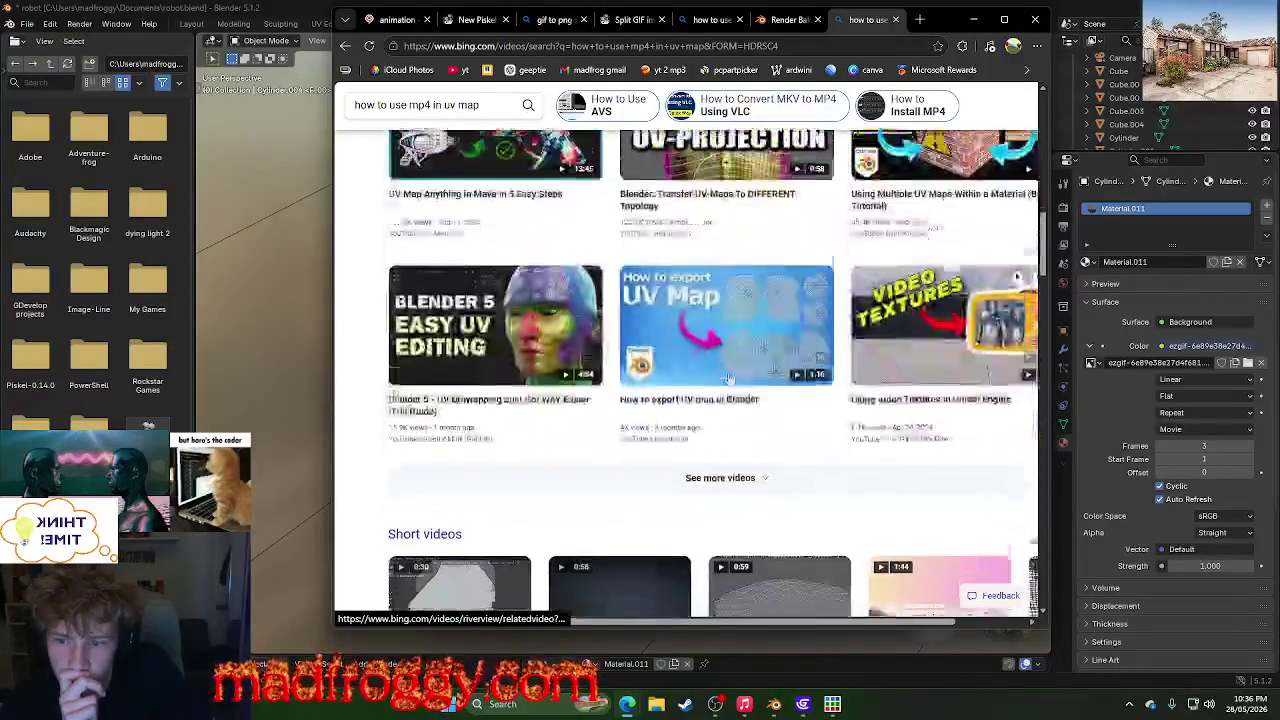
scroll(730, 385, "down", 5)
scroll(733, 383, "down", 5)
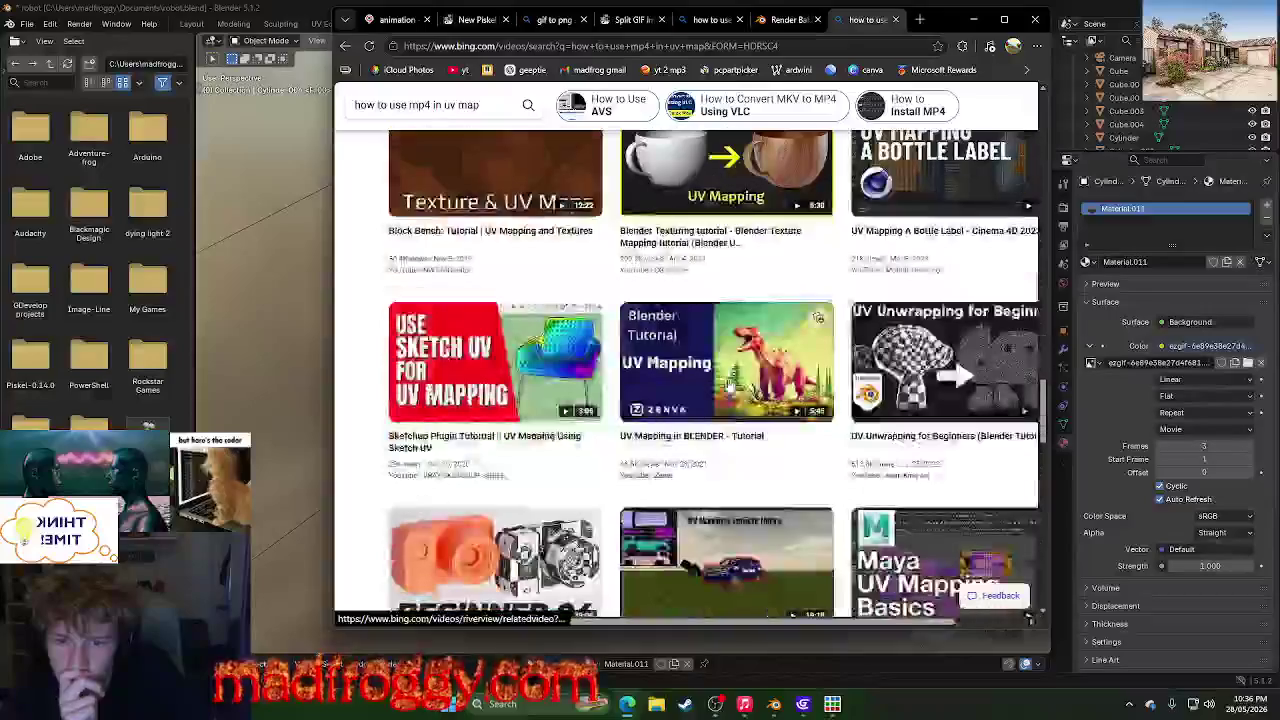
scroll(735, 383, "down", 5)
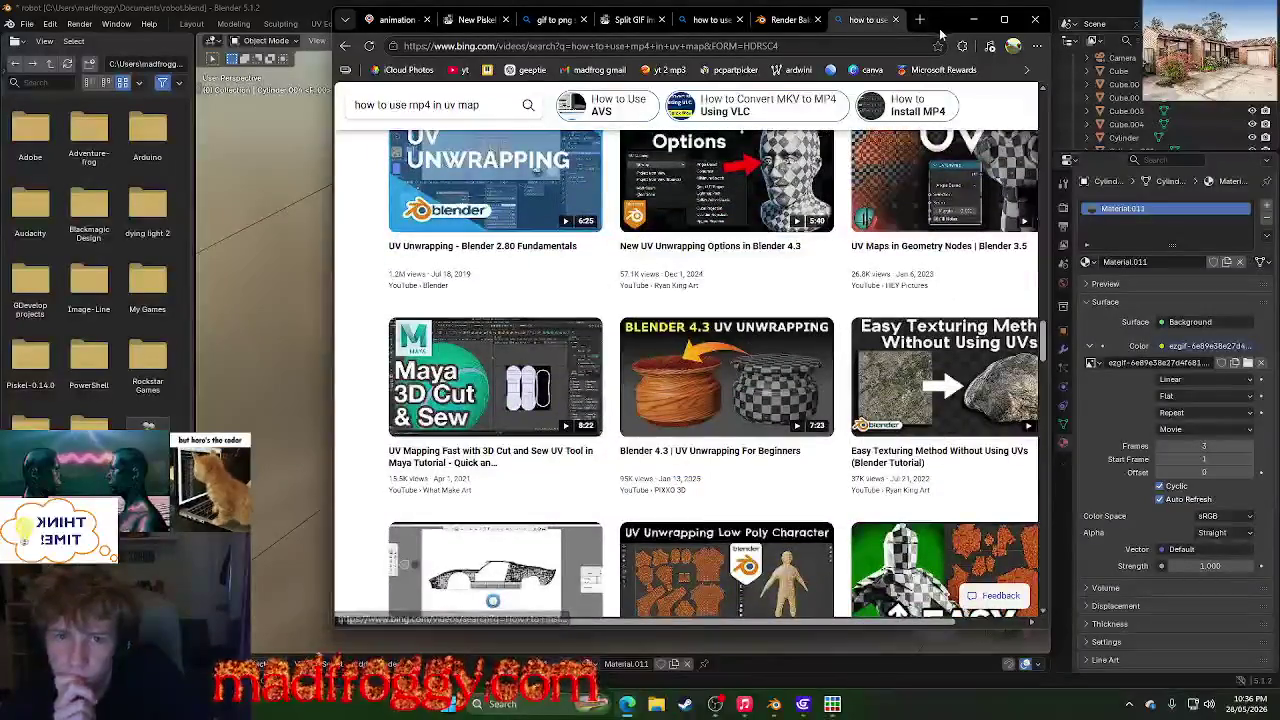
left_click(788, 19)
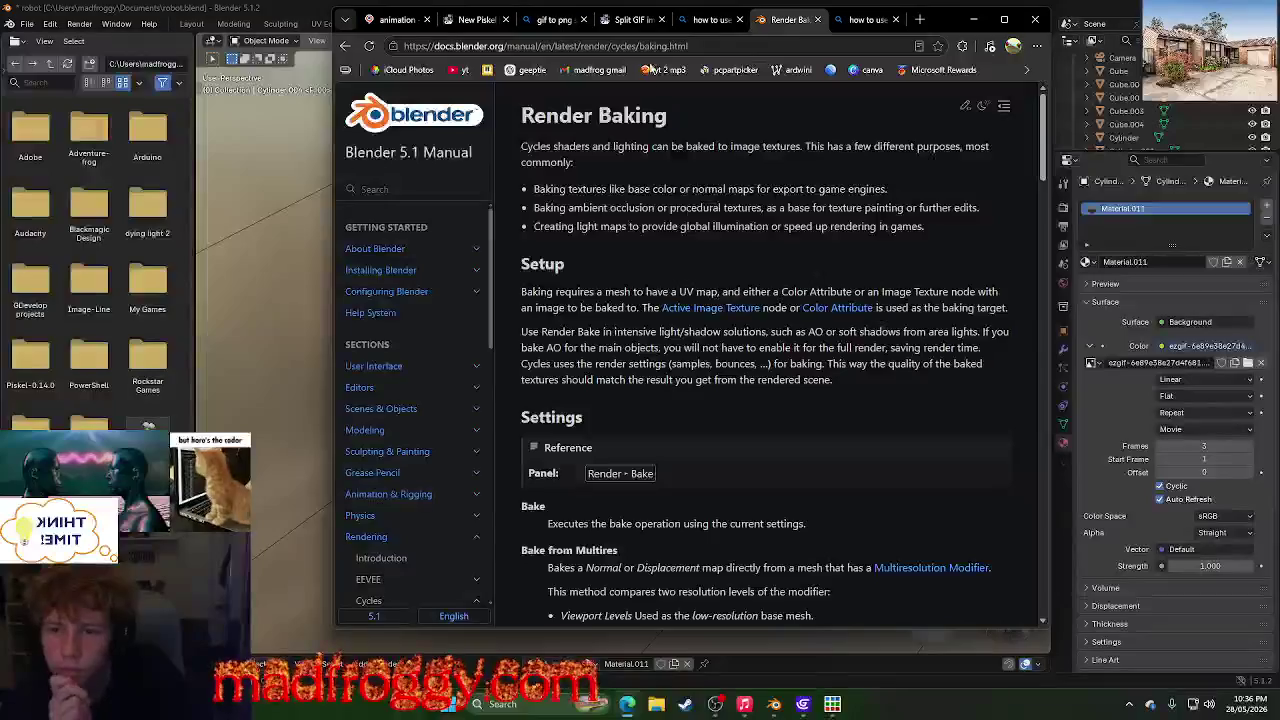
left_click(705, 19)
left_click(788, 19)
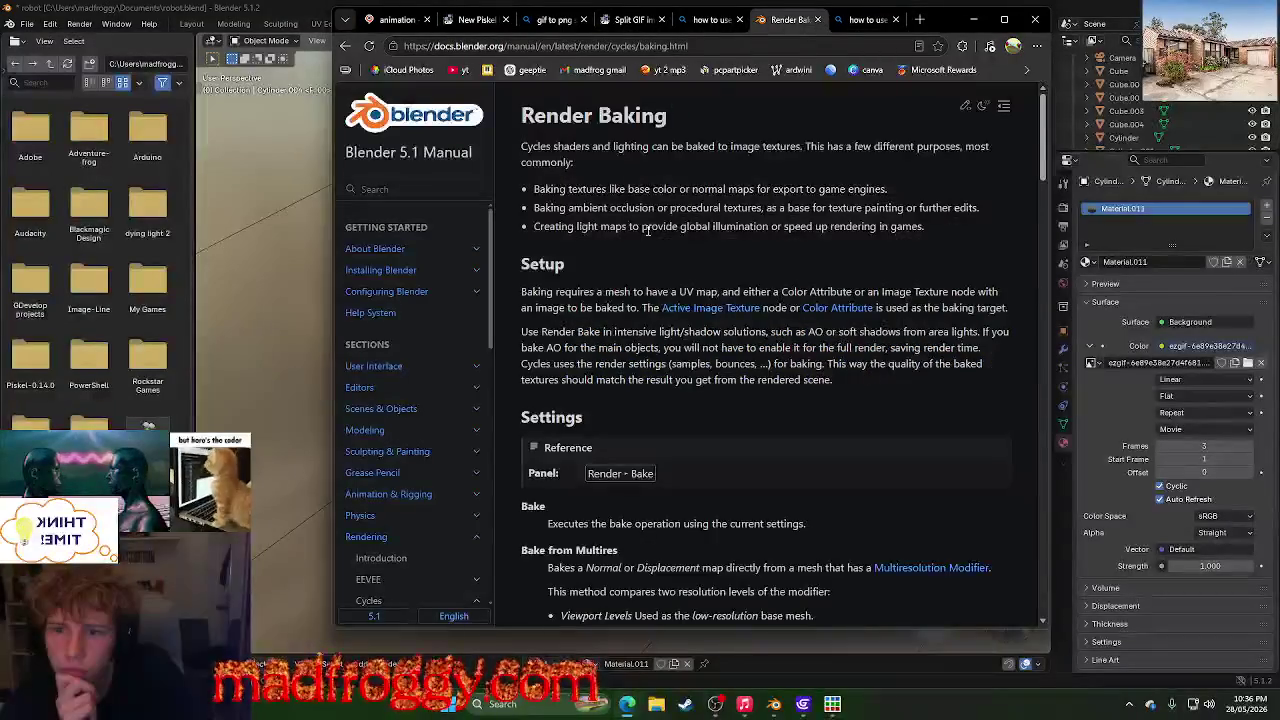
- Switch to the animated GIF UV map question and reload it for new answers
left_click(392, 19)
scroll(575, 420, "up", 5)
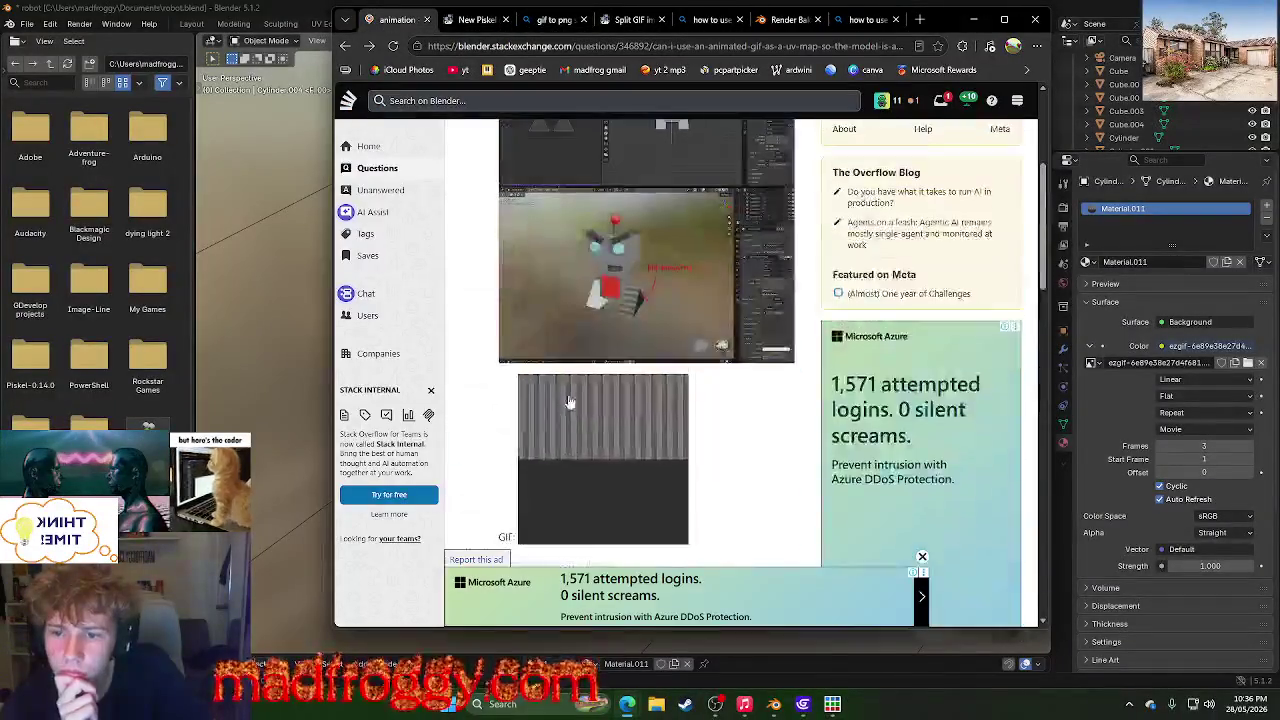
scroll(570, 405, "up", 3)
scroll(568, 400, "down", 5)
scroll(568, 400, "down", 4)
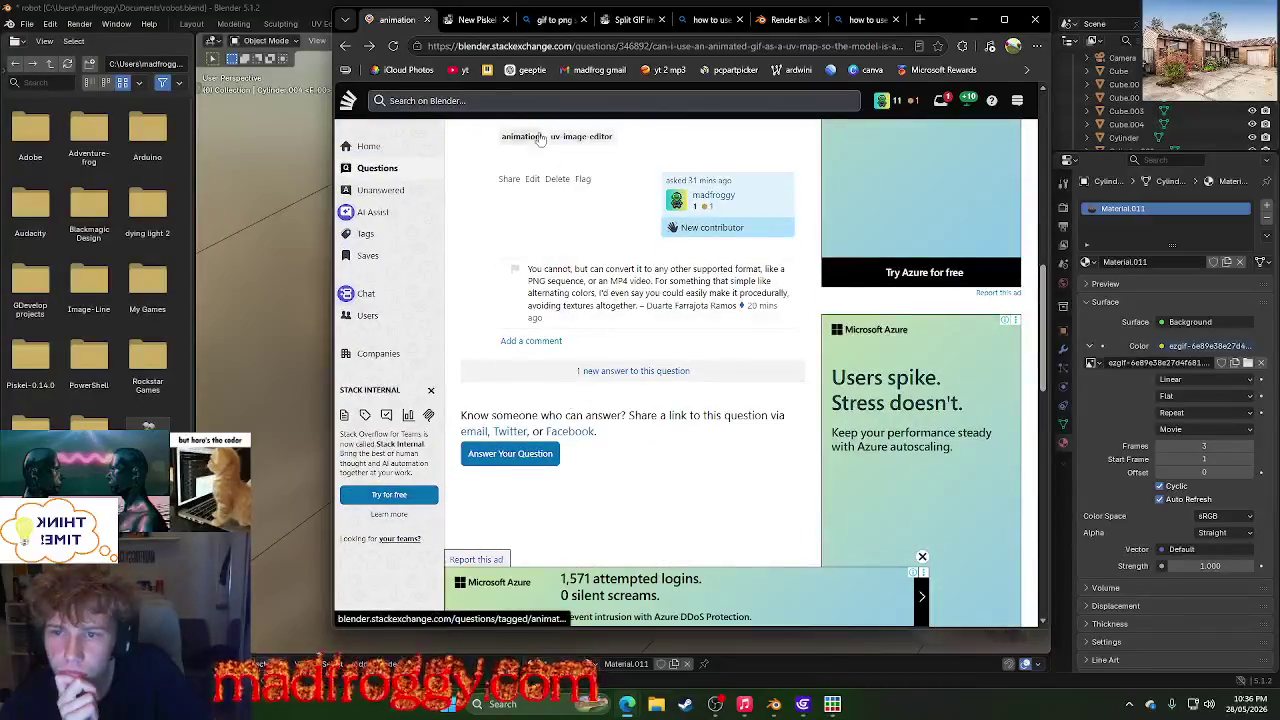
left_click(395, 48)
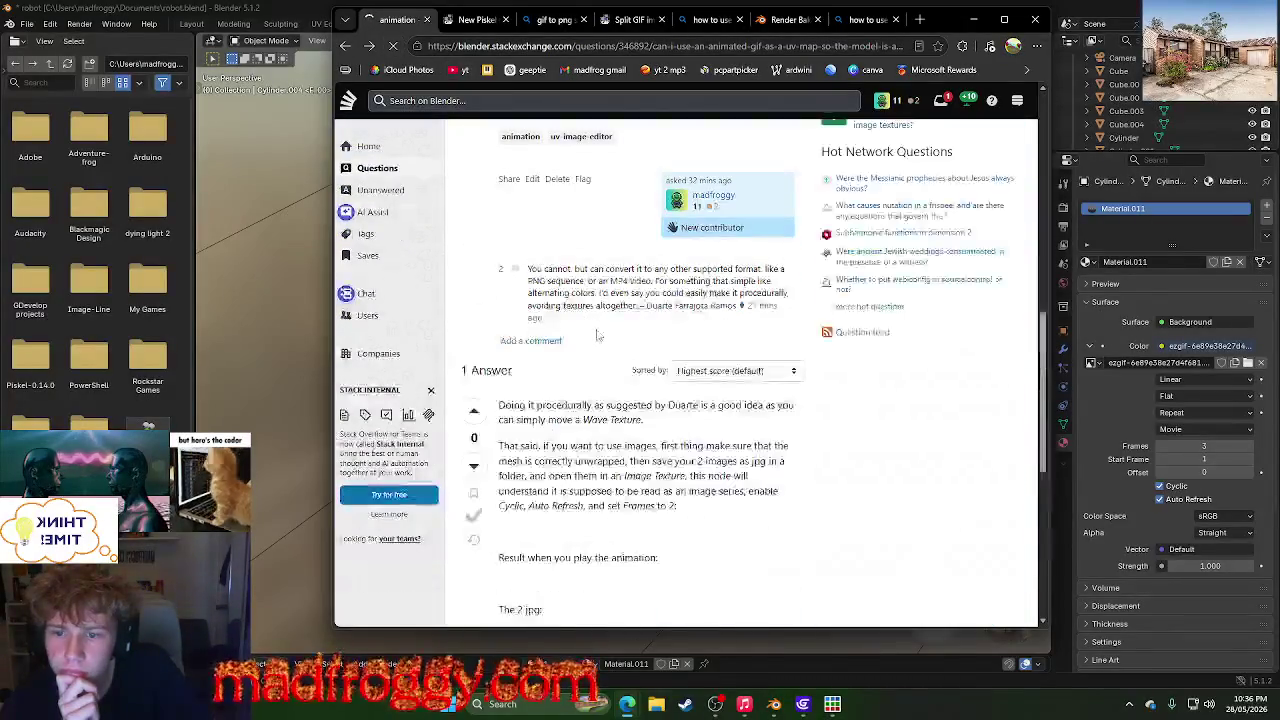
- Read the new answer, highlighting its suggestion to do it procedurally
scroll(600, 380, "down", 2)
scroll(610, 420, "down", 5)
scroll(617, 450, "down", 3)
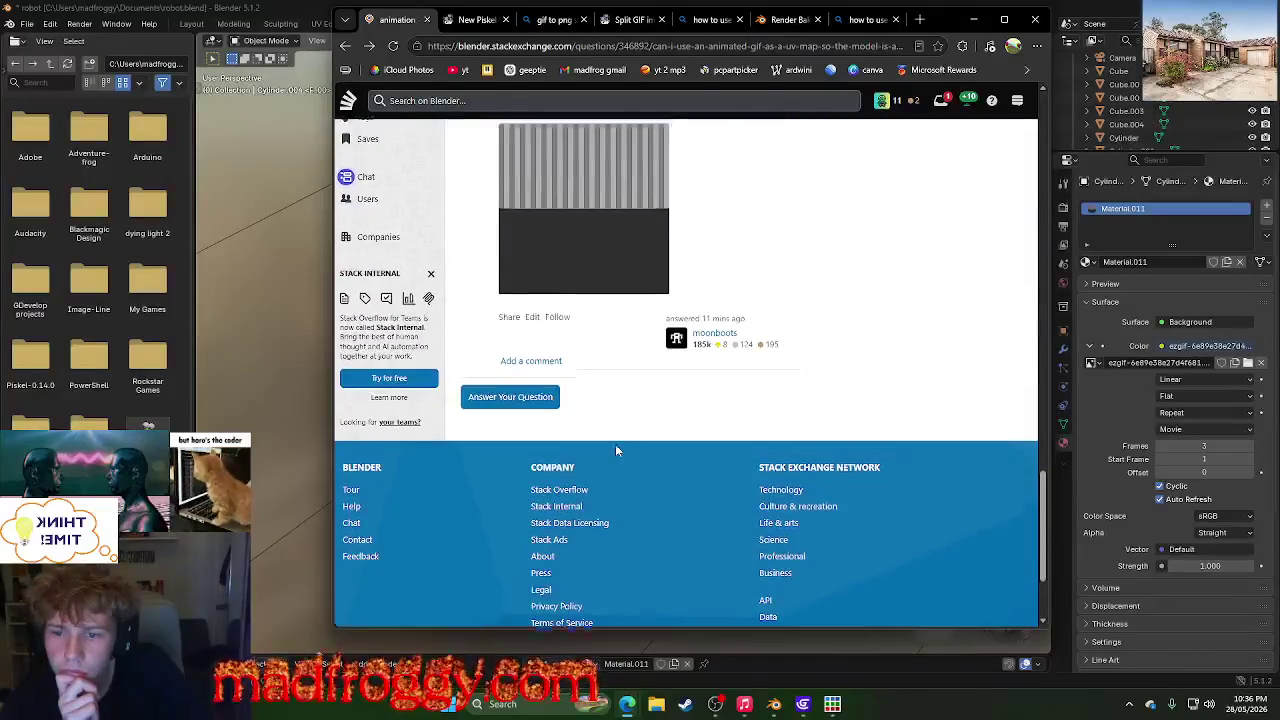
scroll(530, 488, "up", 2)
scroll(540, 485, "up", 5)
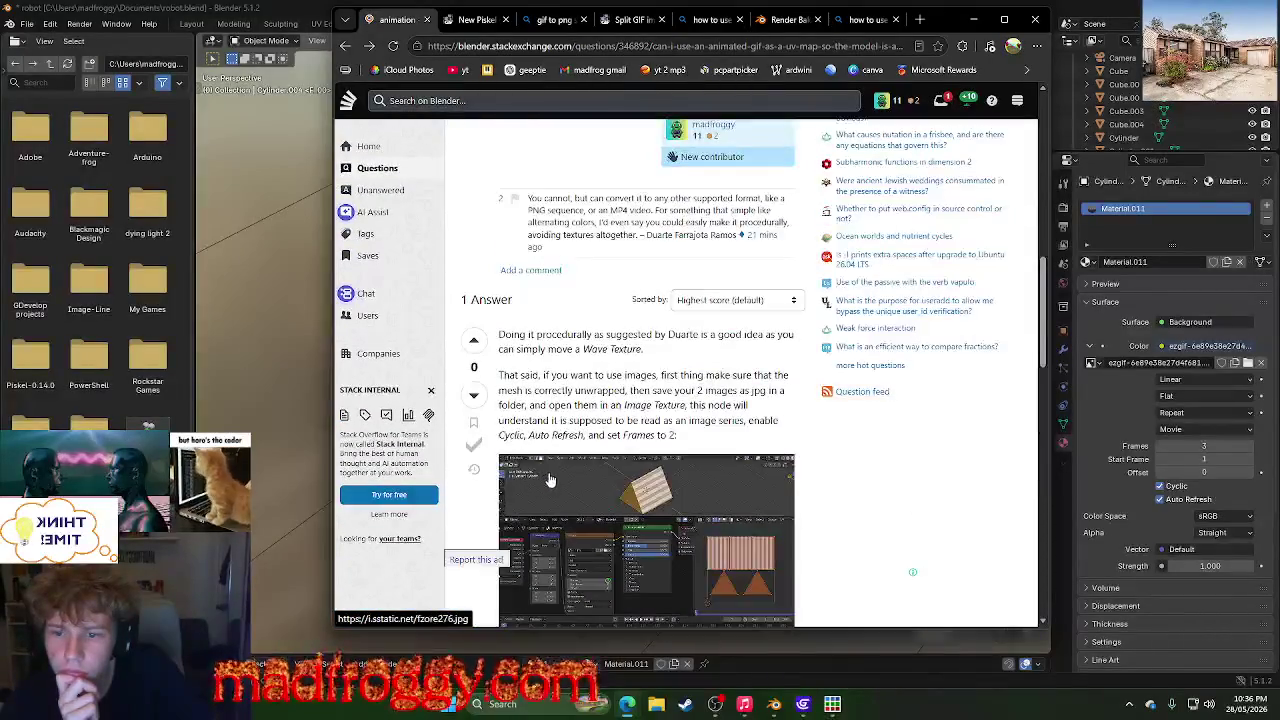
scroll(561, 433, "up", 2)
scroll(560, 425, "down", 5)
scroll(558, 410, "up", 4)
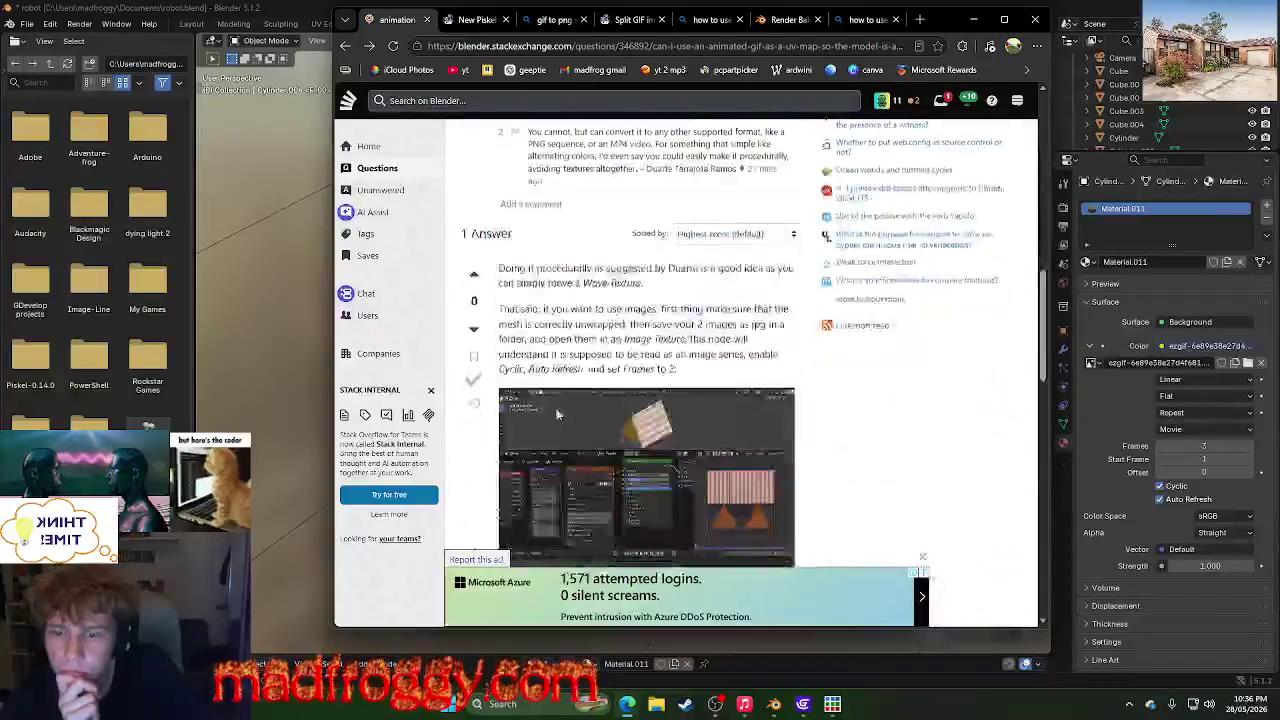
mouse_move(590, 268)
left_mouse_down()
mouse_move(646, 309)
mouse_move(678, 289)
left_mouse_up()
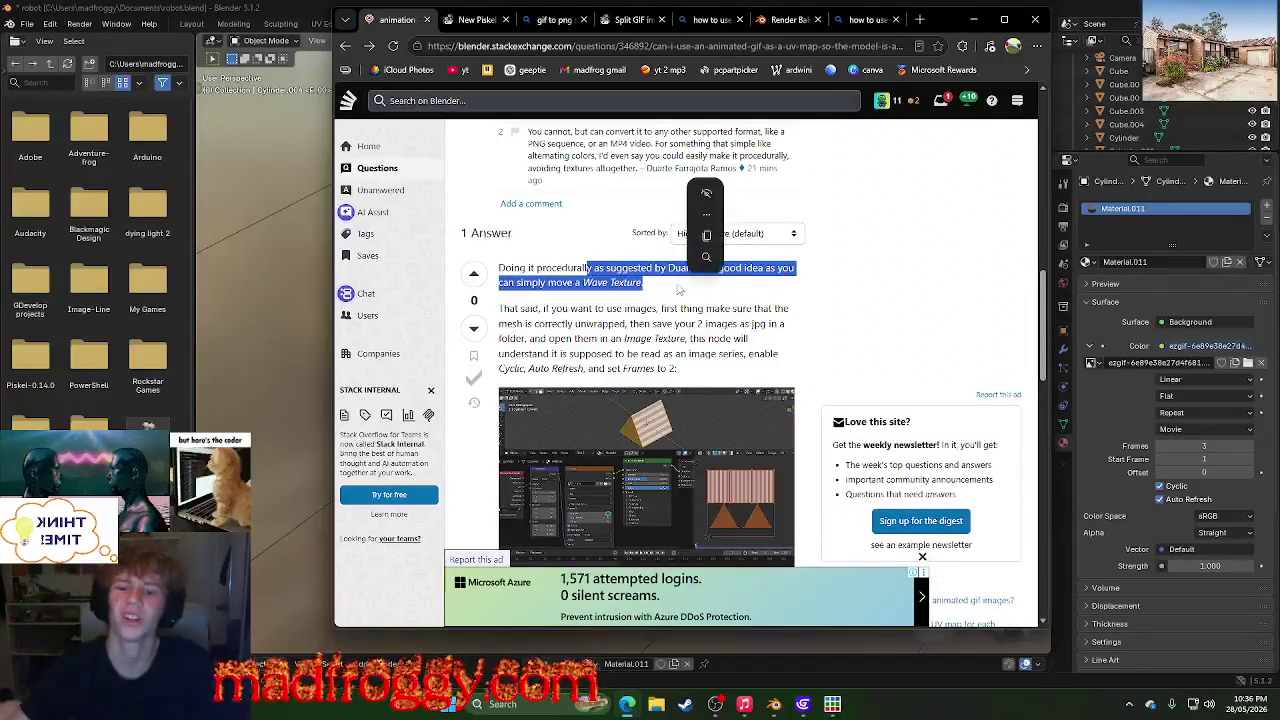
left_click(678, 289)
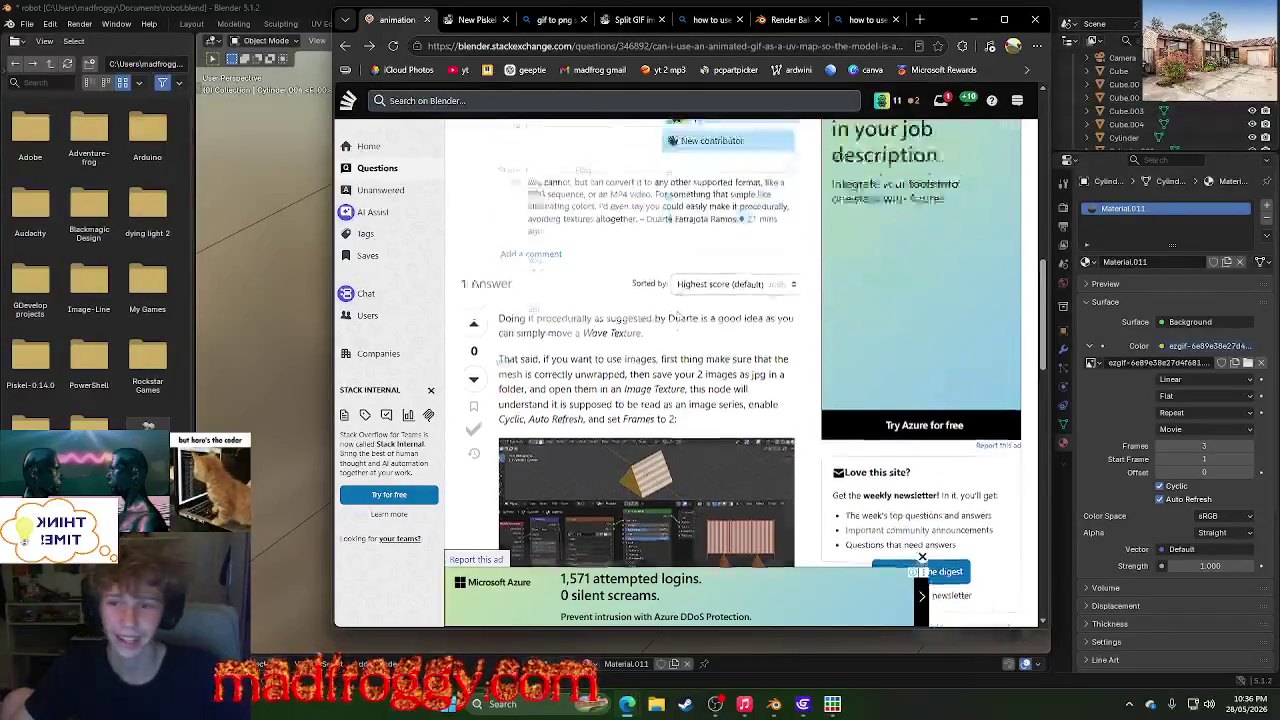
- Scroll through the answer and view its screenshot fzore276.jpg at full size
scroll(678, 289, "up", 3)
scroll(678, 289, "down", 3)
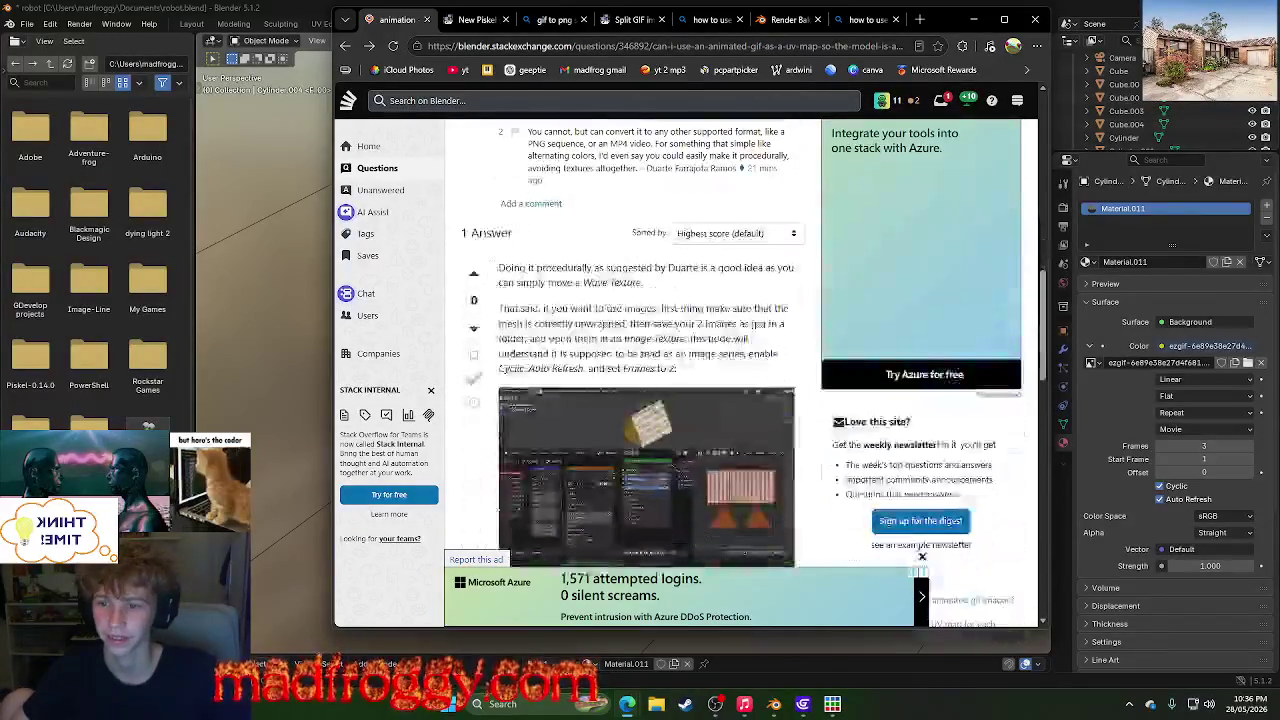
scroll(520, 250, "up", 1)
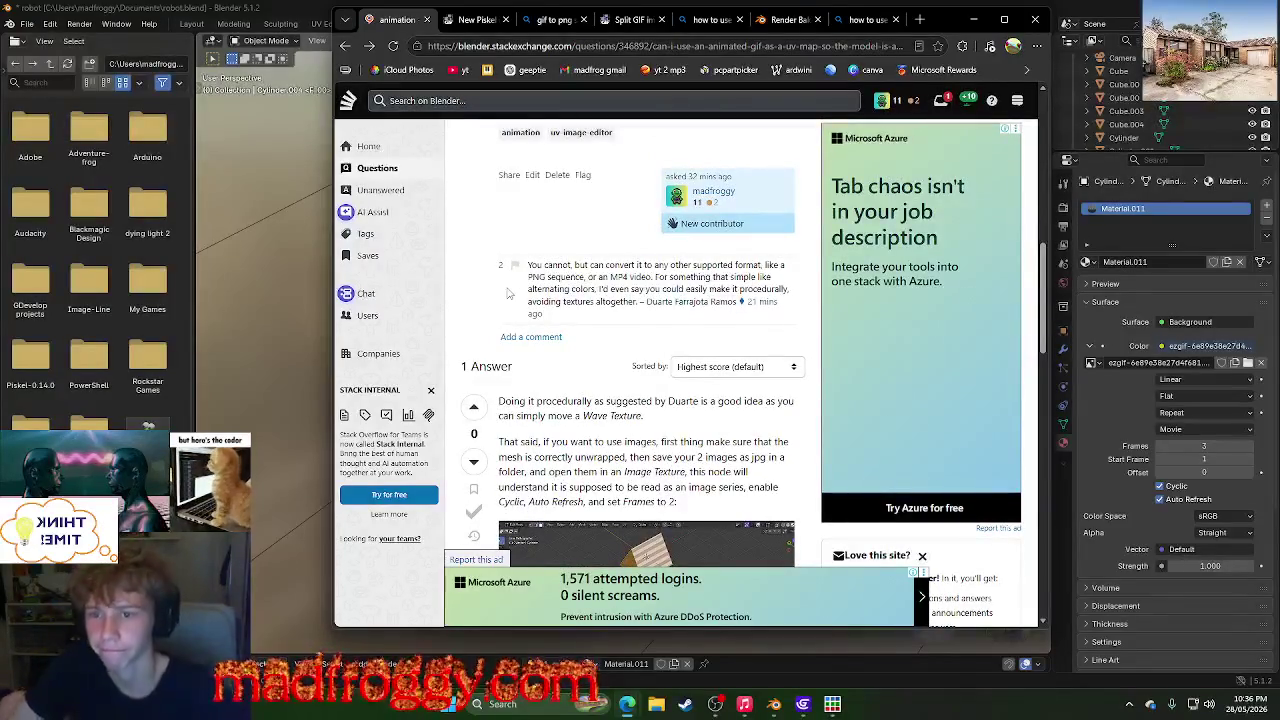
scroll(512, 280, "up", 3)
scroll(511, 287, "down", 4)
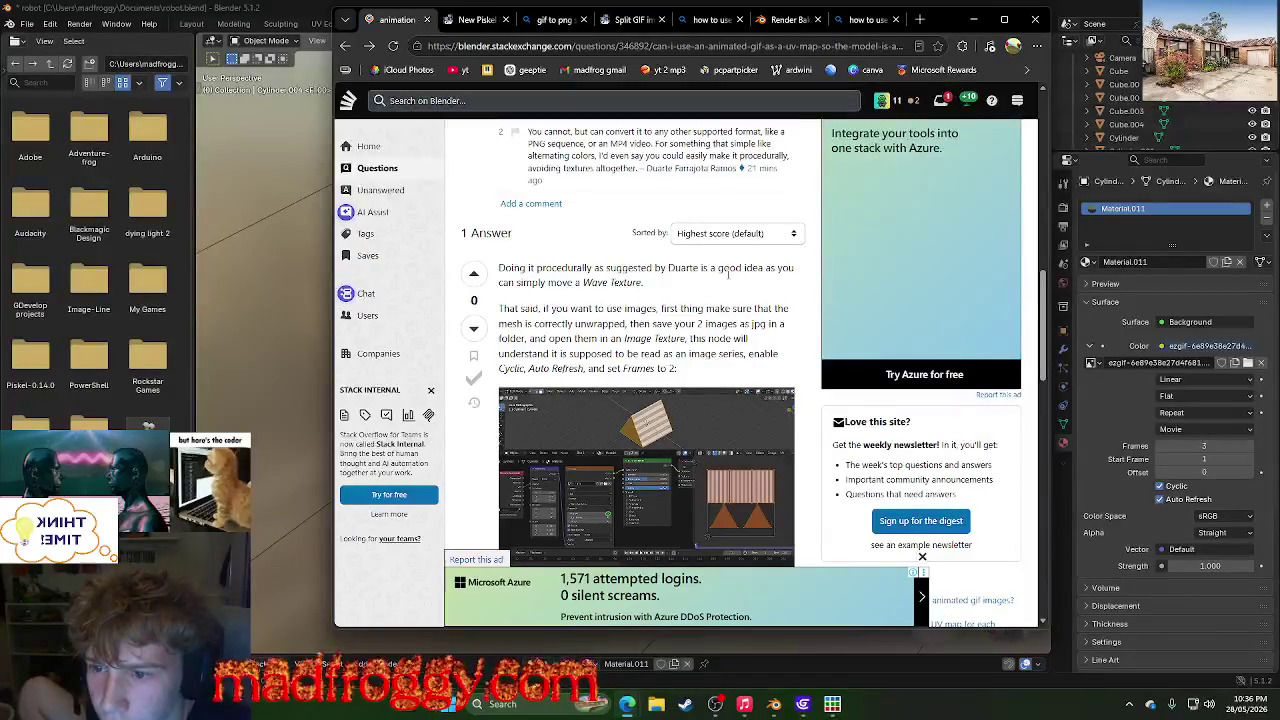
scroll(728, 274, "down", 2)
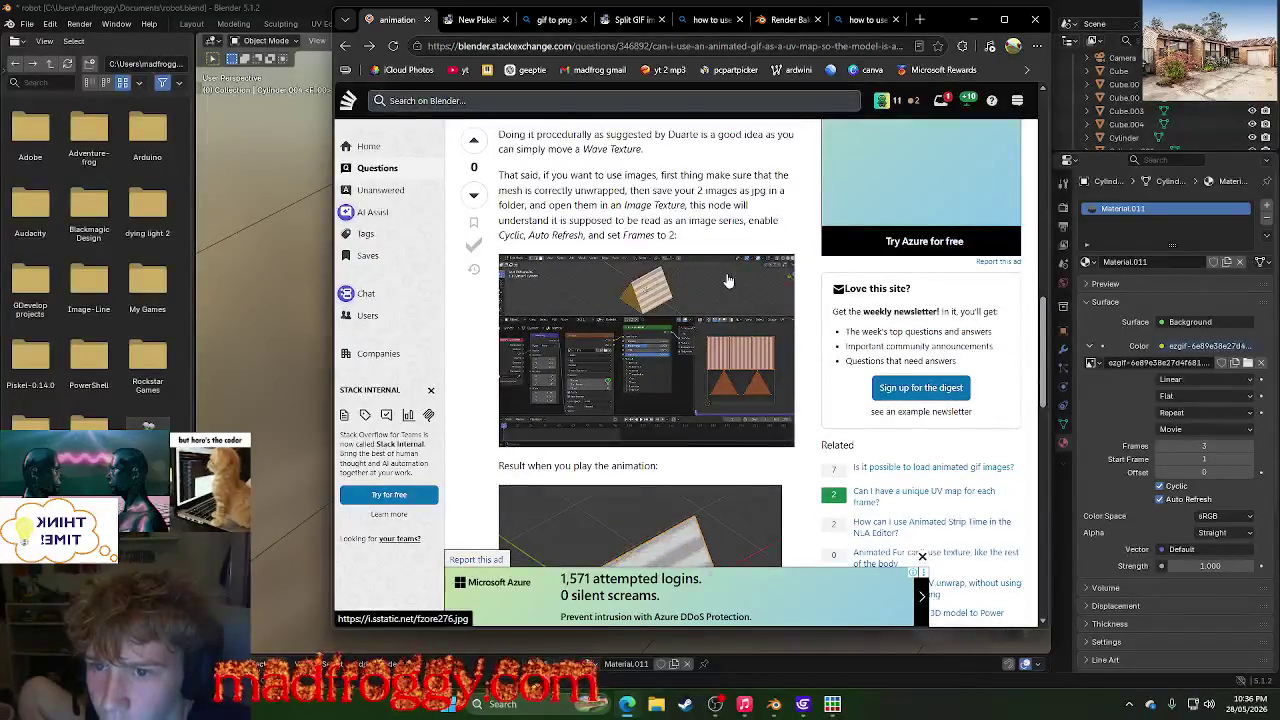
scroll(728, 281, "down", 5)
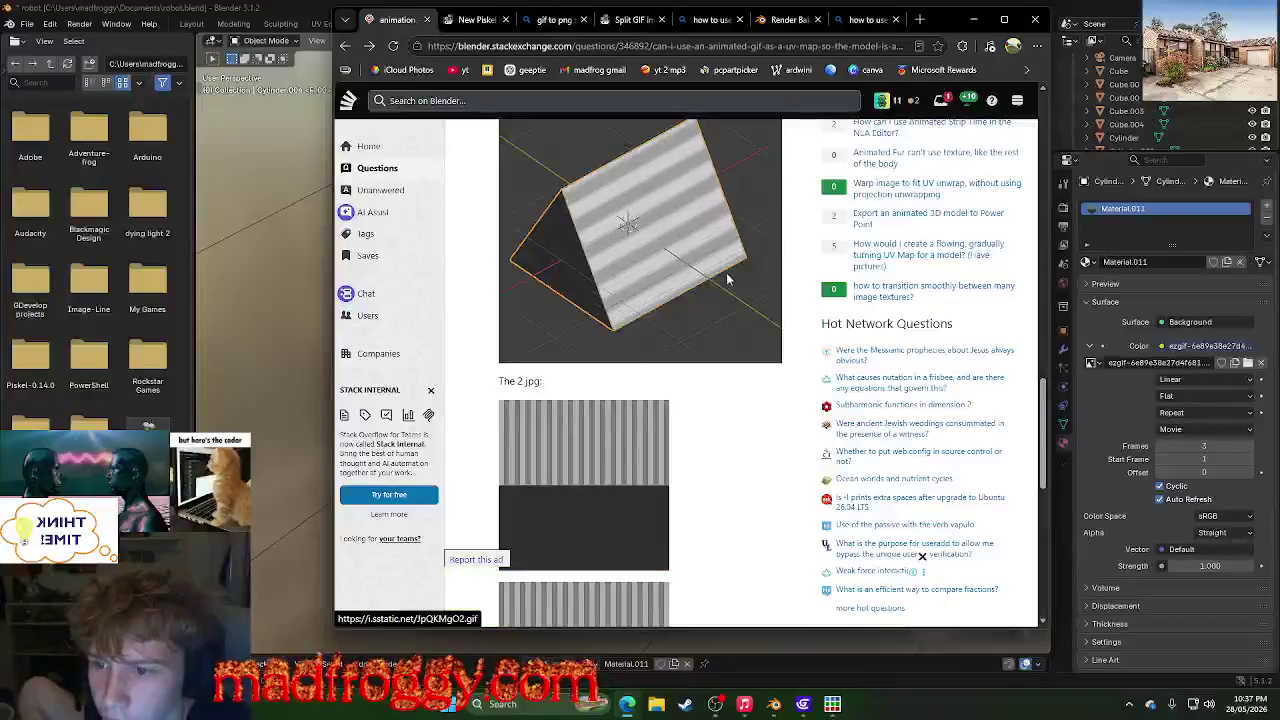
scroll(728, 280, "down", 5)
scroll(728, 280, "up", 6)
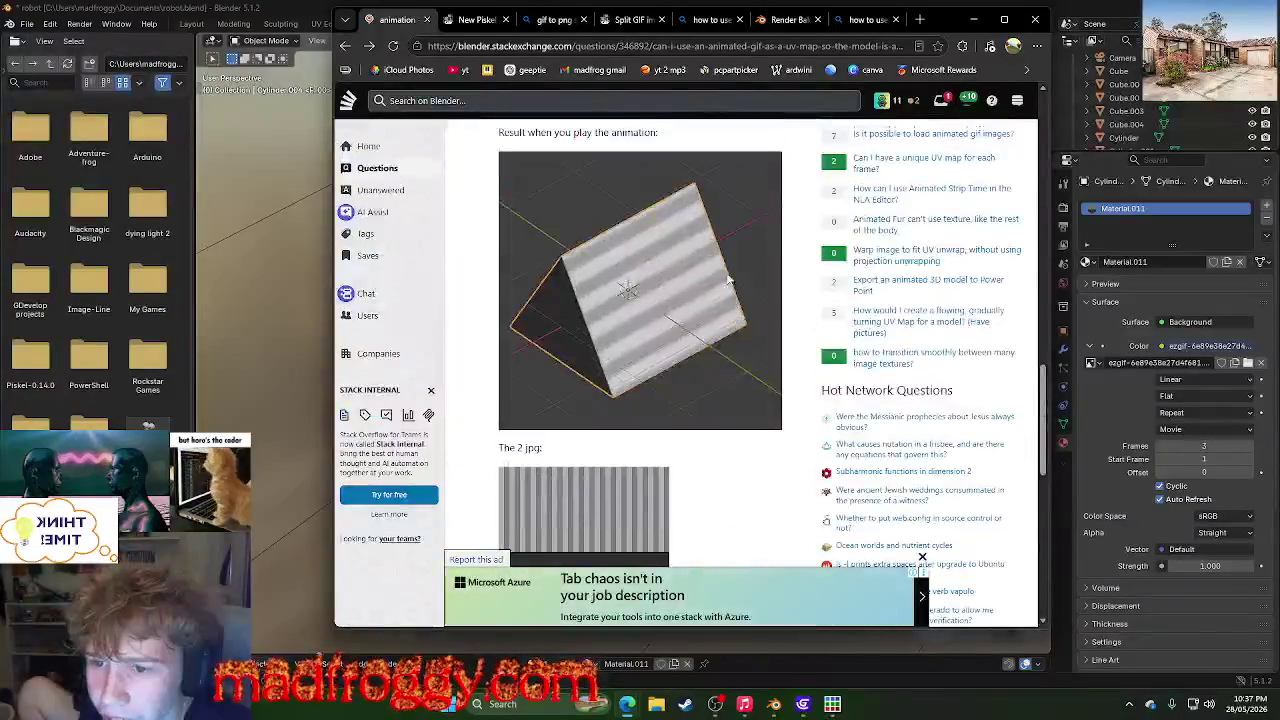
scroll(728, 281, "up", 3)
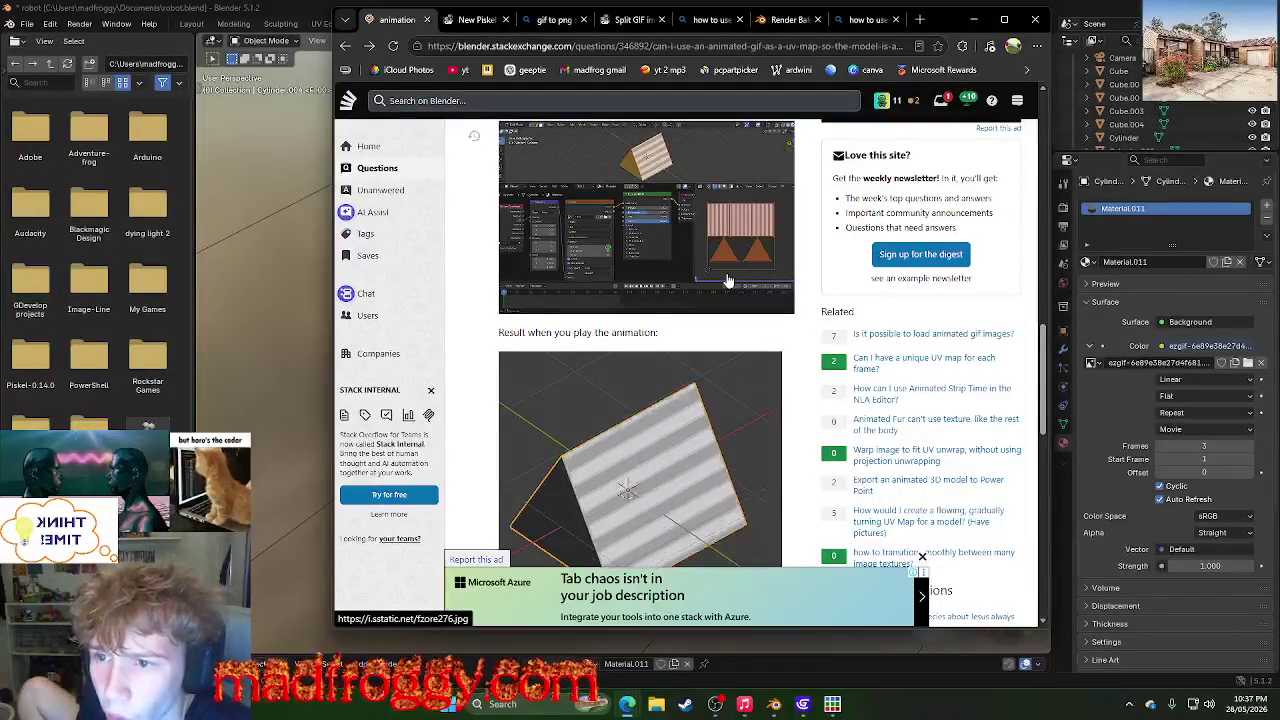
scroll(728, 280, "up", 3)
left_click(650, 560)
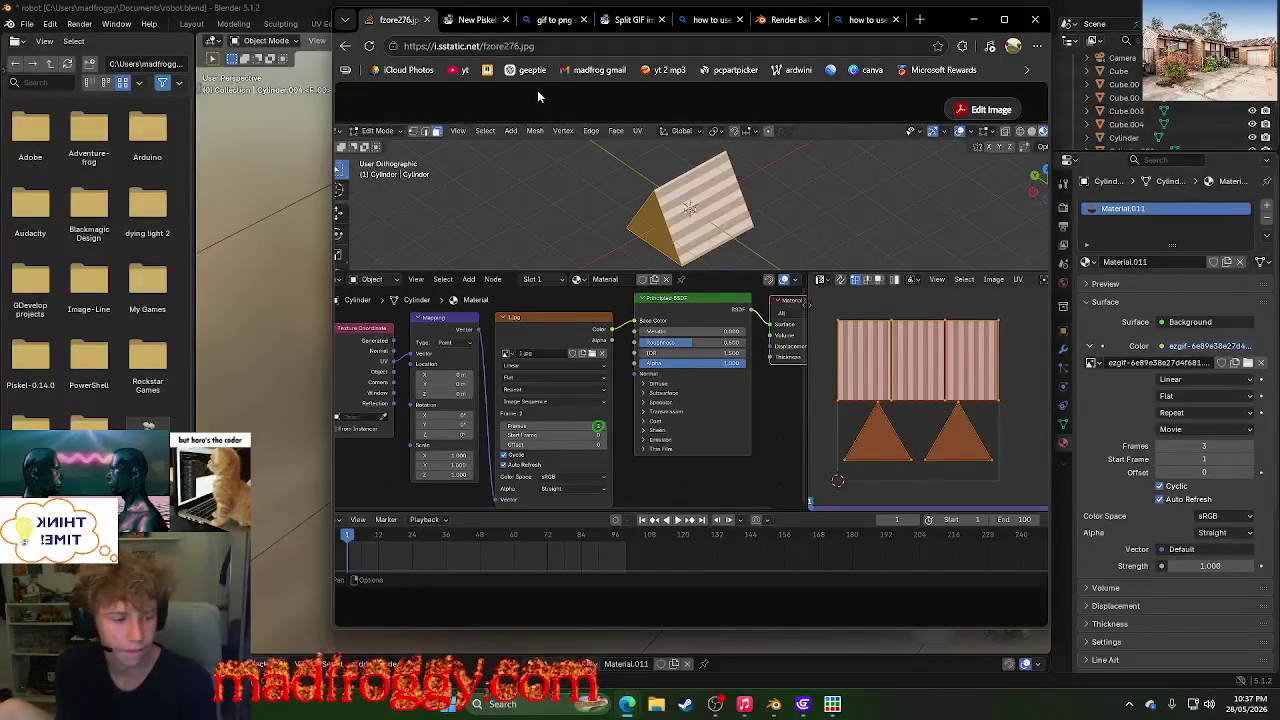
- Go back to the question and highlight the answer's step about saving images as JPG
left_click(345, 48)
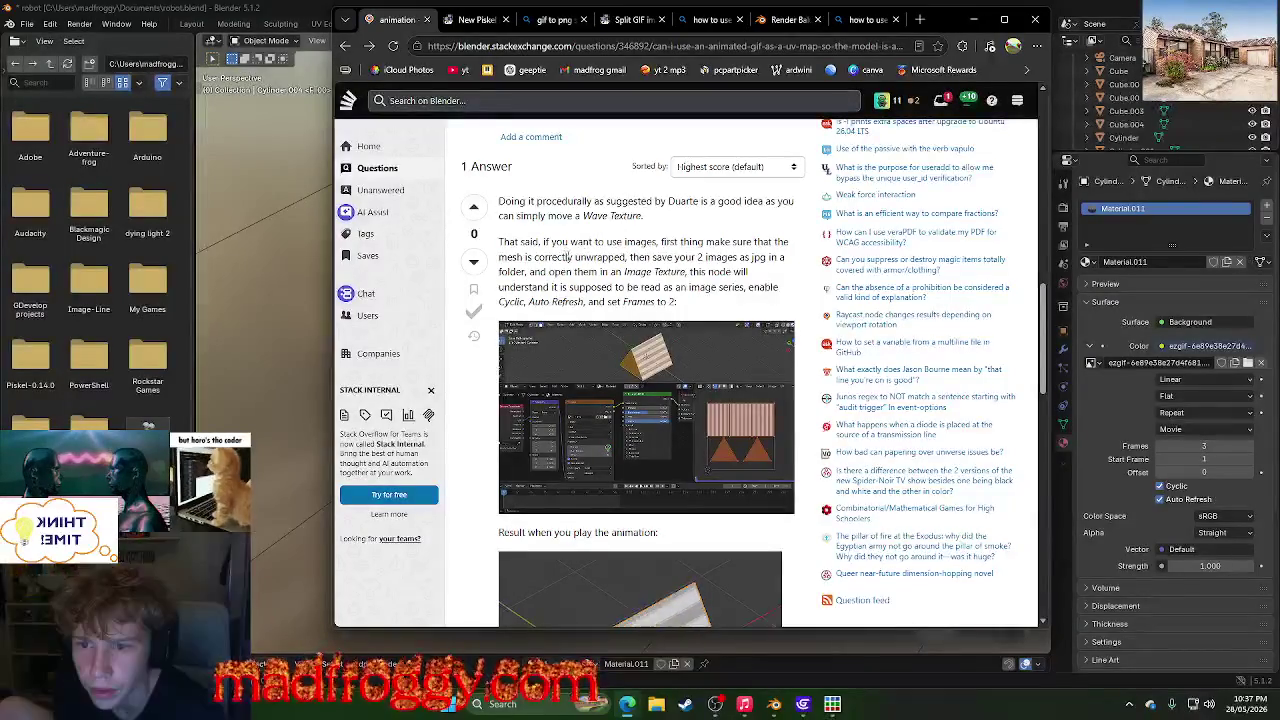
mouse_move(574, 257)
left_mouse_down()
mouse_move(783, 258)
mouse_move(700, 287)
mouse_move(705, 275)
mouse_move(686, 272)
left_mouse_up()
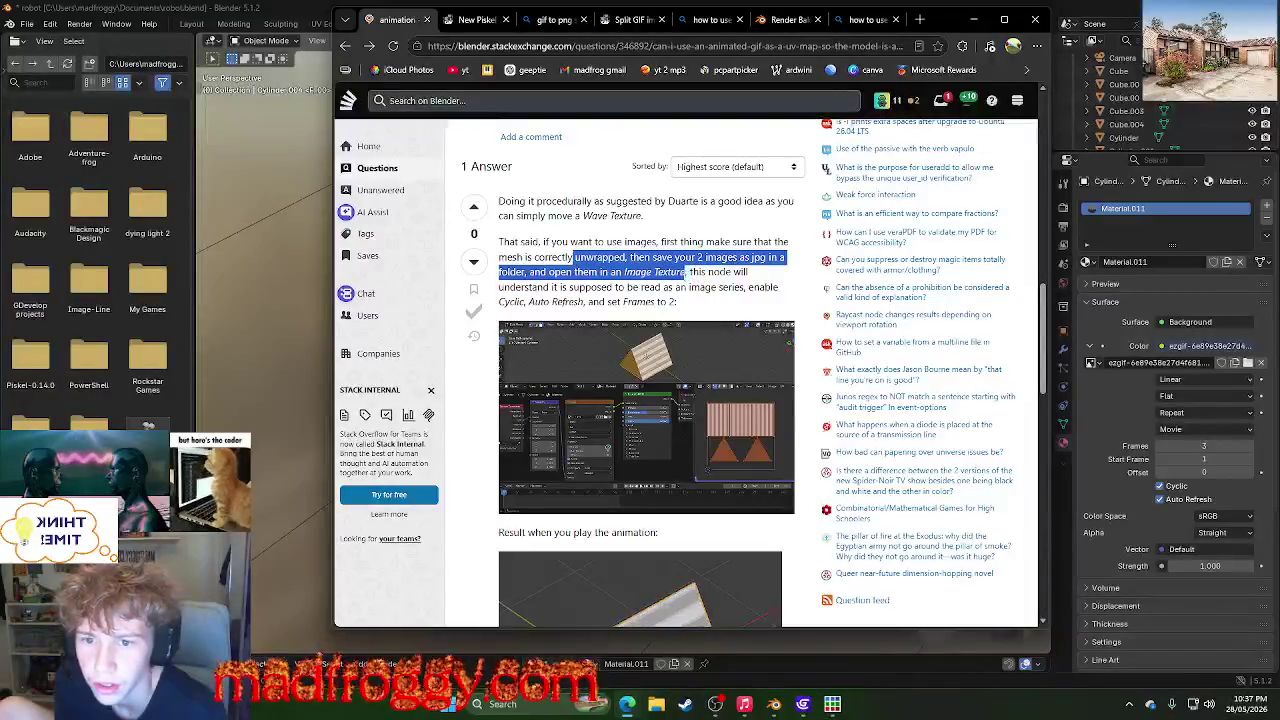
left_click(629, 287)
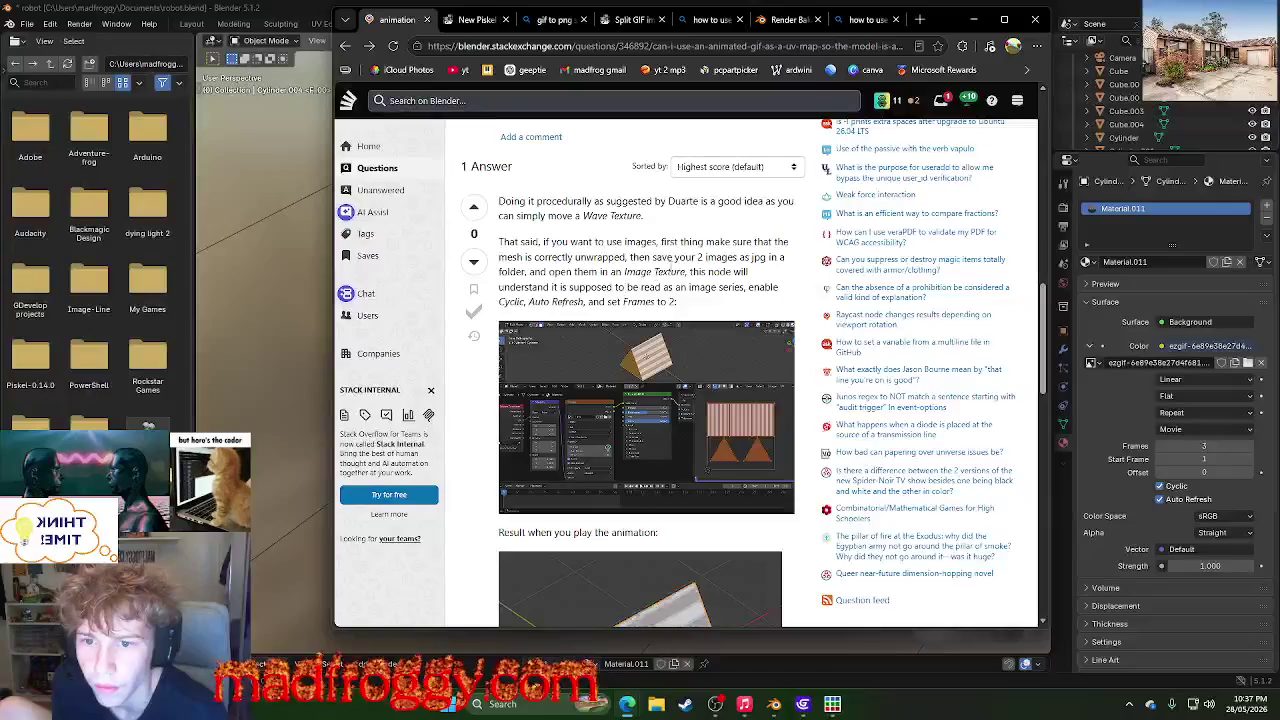
mouse_move(698, 257)
left_mouse_down()
mouse_move(737, 266)
mouse_move(748, 206)
left_mouse_up()
left_click(757, 270)
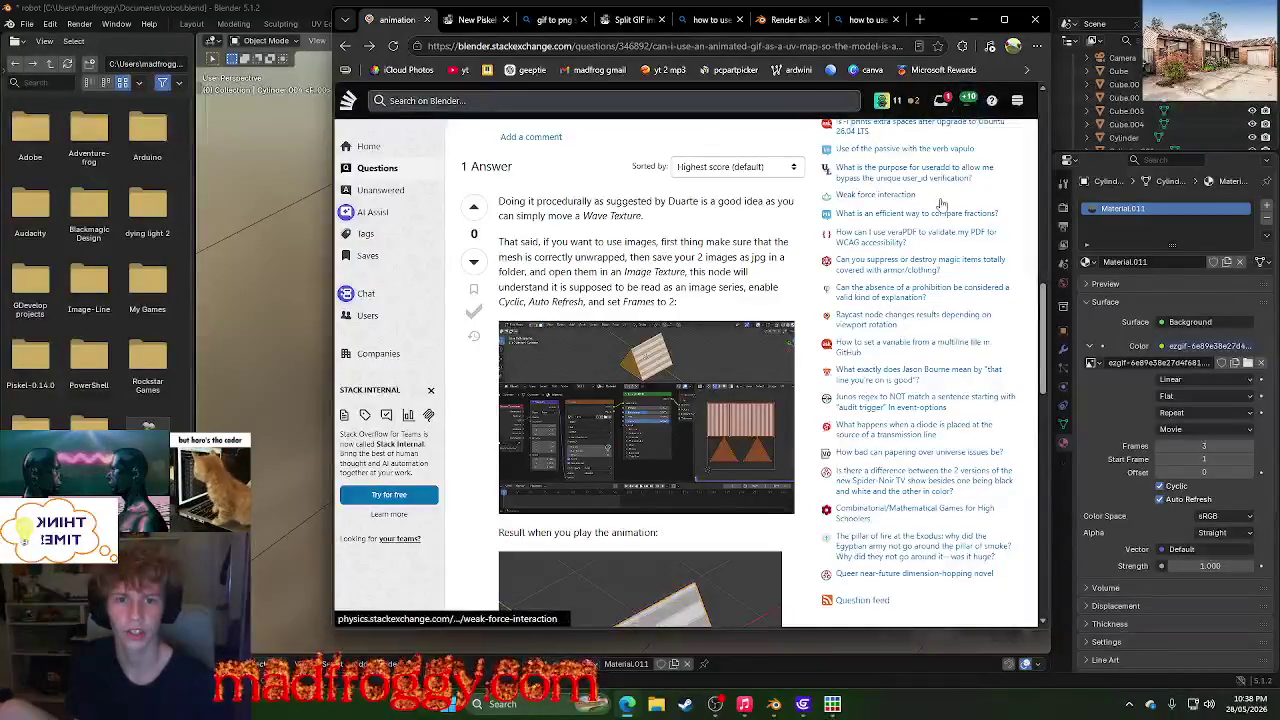
- Check the earned achievements list, then open a new browser tab
scroll(963, 160, "up", 5)
scroll(963, 160, "up", 5)
left_click(968, 100)
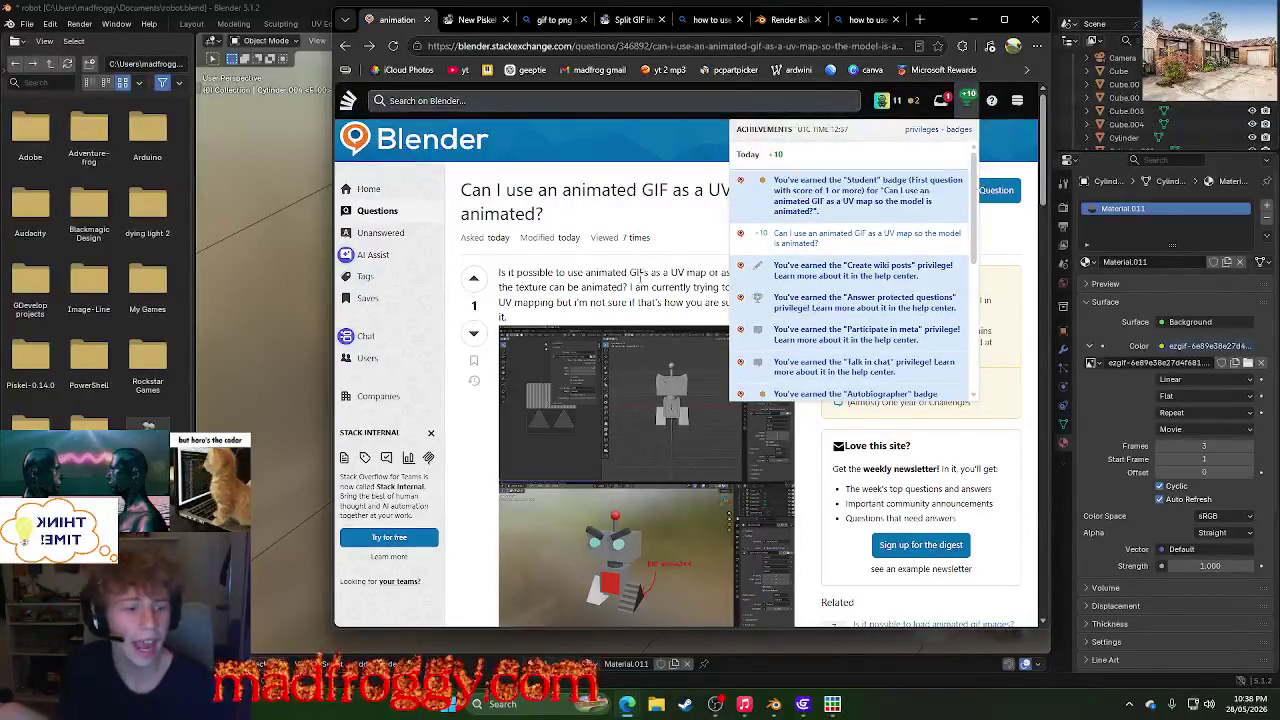
left_click(641, 274)
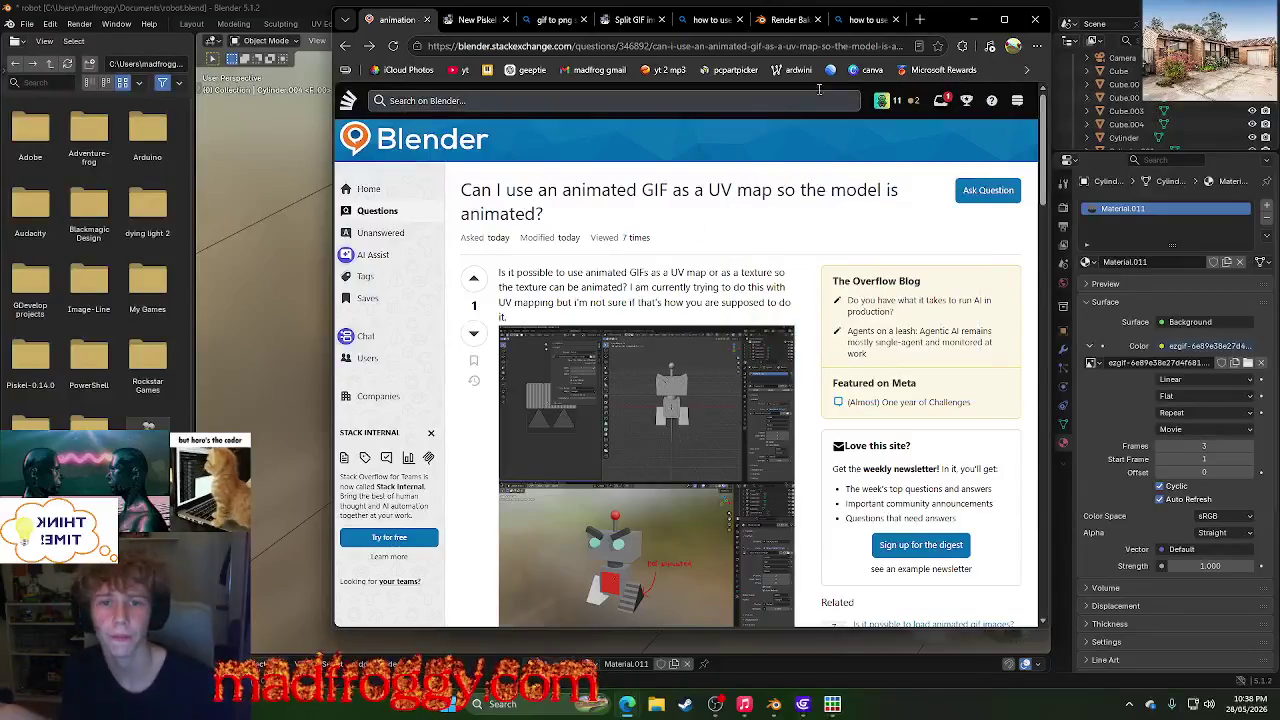
left_click(920, 20)
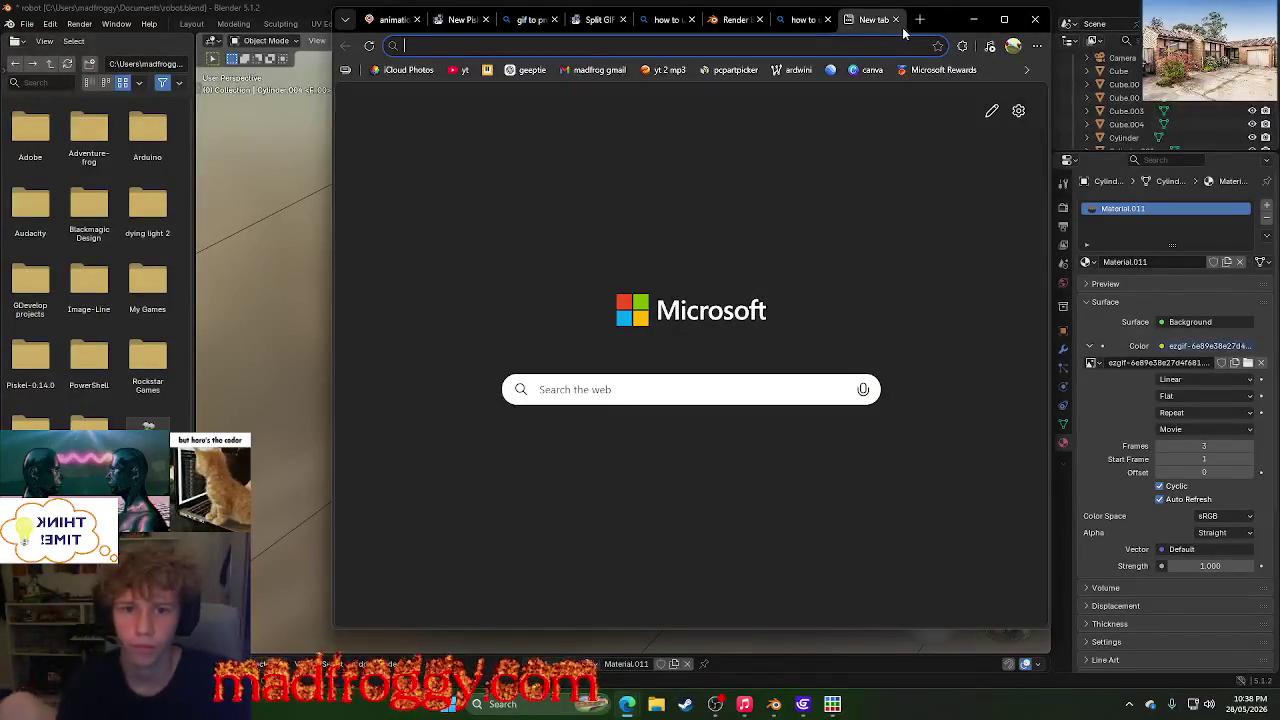
- Minimize the browser back to Blender and launch File Explorer
left_click(970, 19)
scroll(768, 344, "down", 5)
scroll(776, 348, "up", 8)
scroll(600, 330, "down", 5)
middle_click_drag(343, 313, 420, 320)
left_click(656, 704)
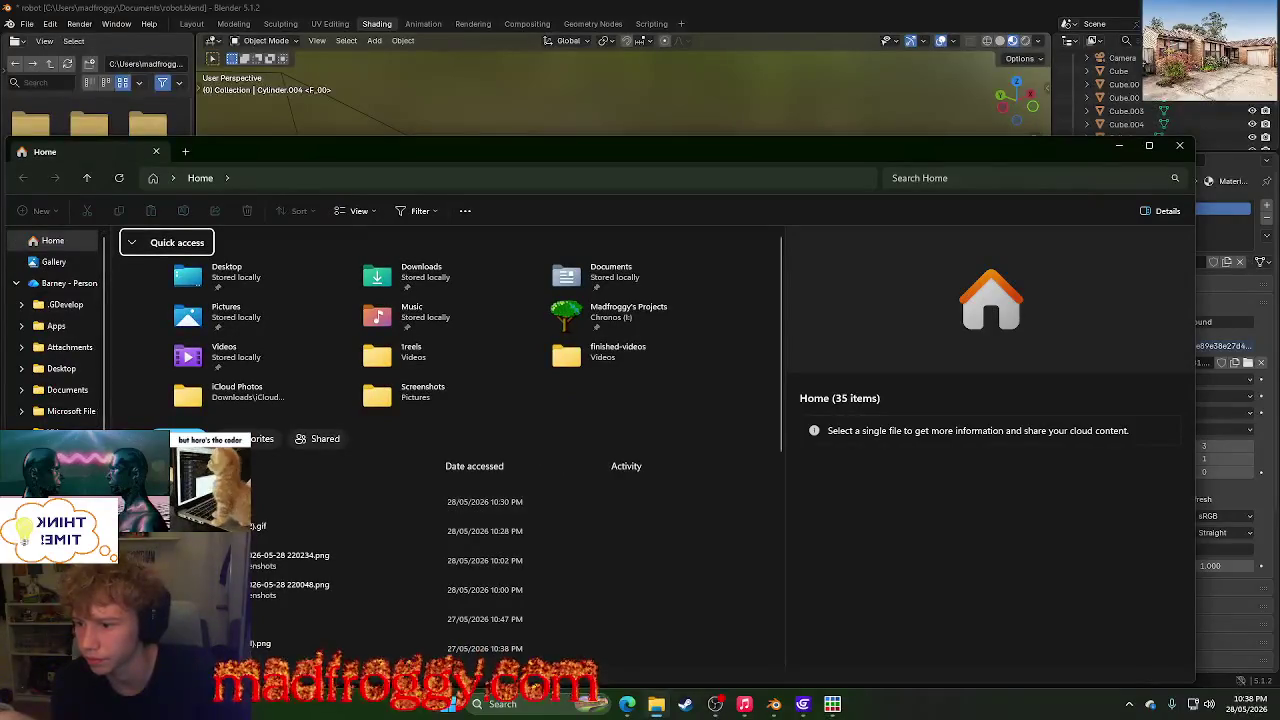
- Create a new folder named 'tracks' in Downloads
left_click(195, 275)
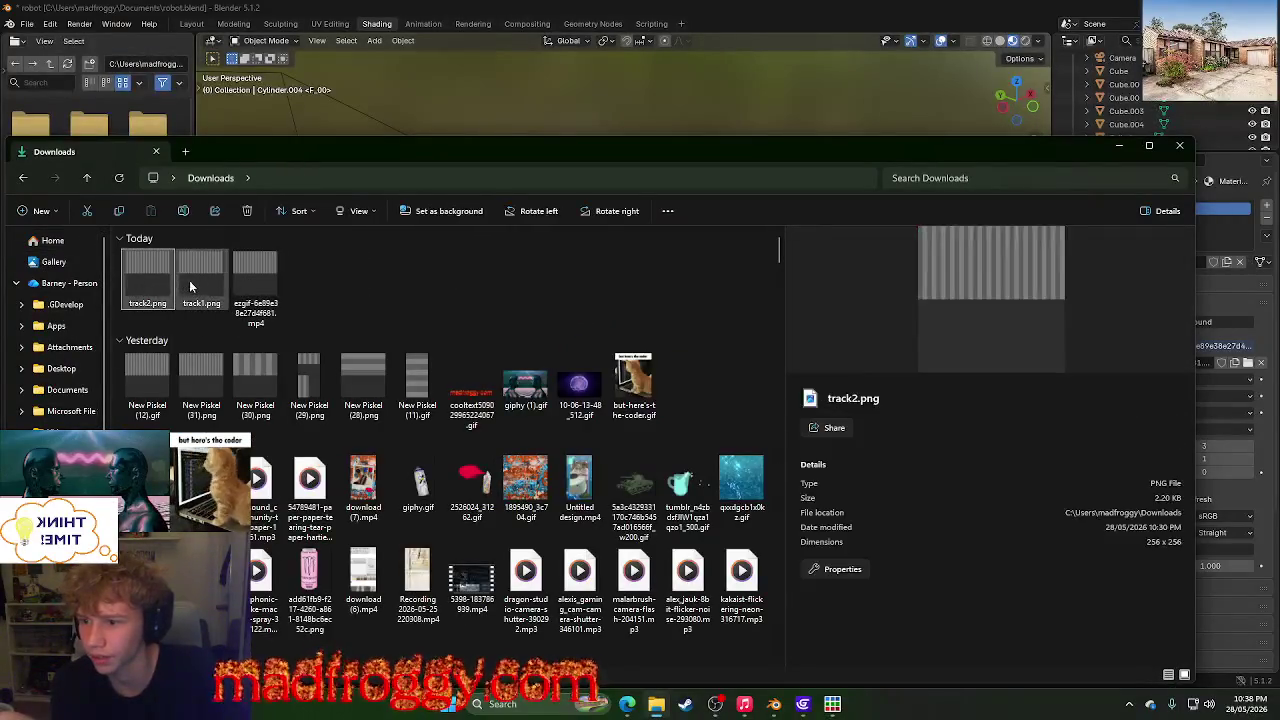
left_click(150, 290, "ctrl")
right_click(150, 290)
mouse_move(206, 313)
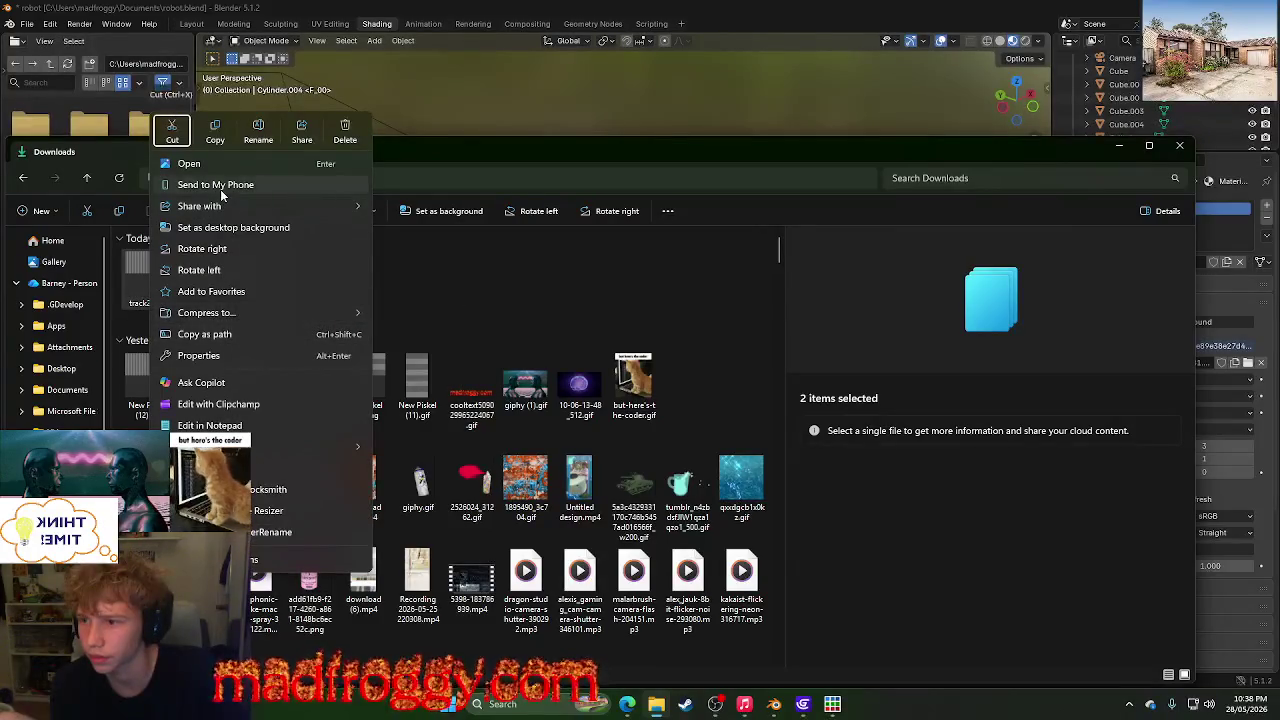
left_click(498, 270)
left_click(447, 288)
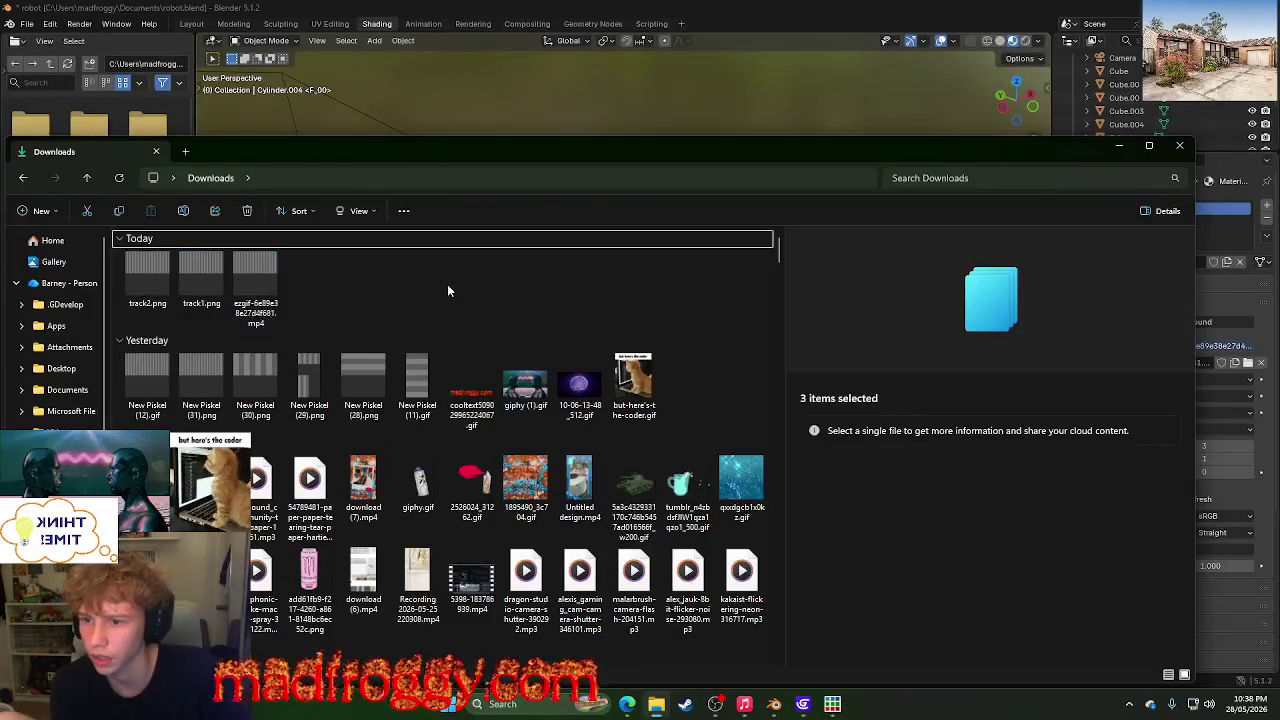
right_click(447, 286)
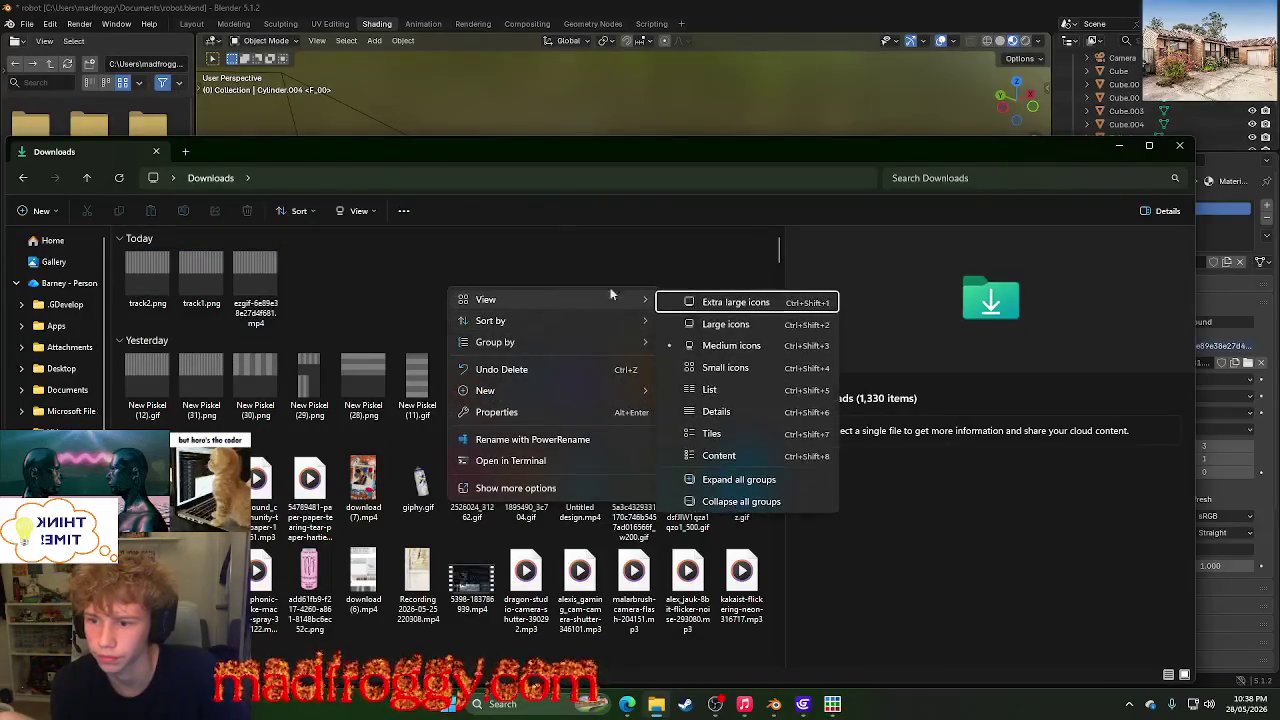
mouse_move(491, 321)
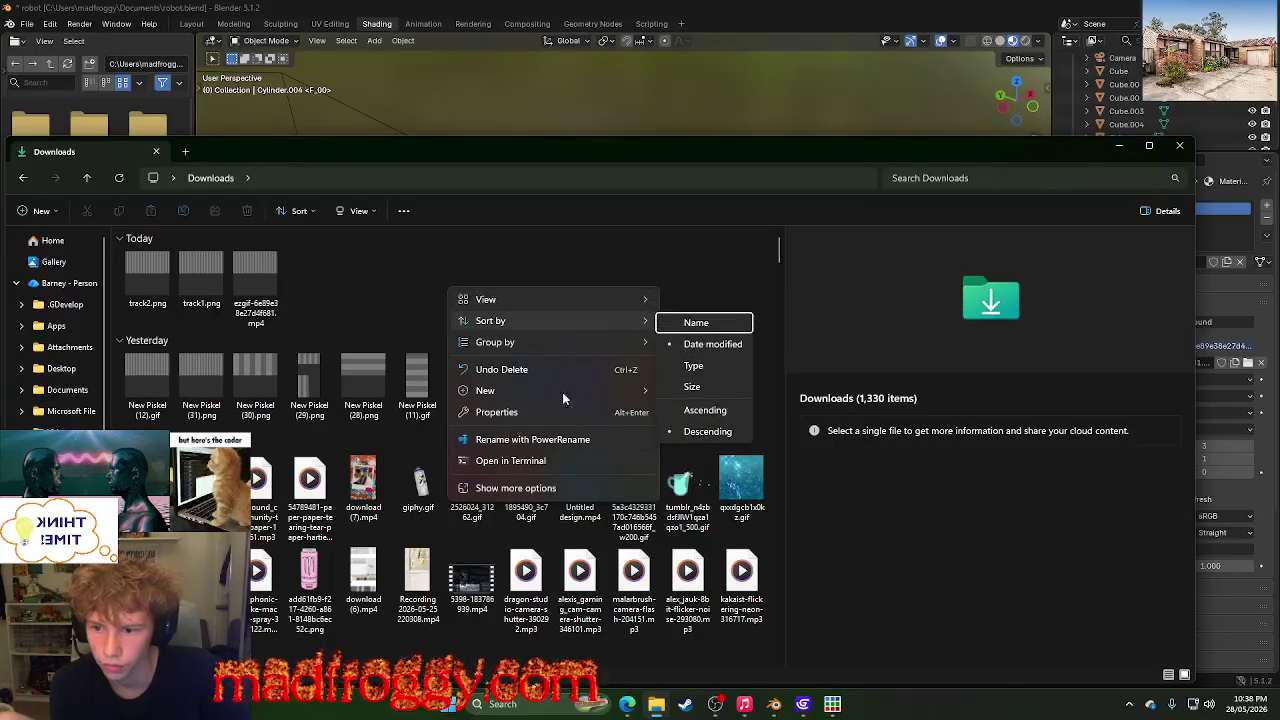
mouse_move(520, 390)
left_click(690, 390)
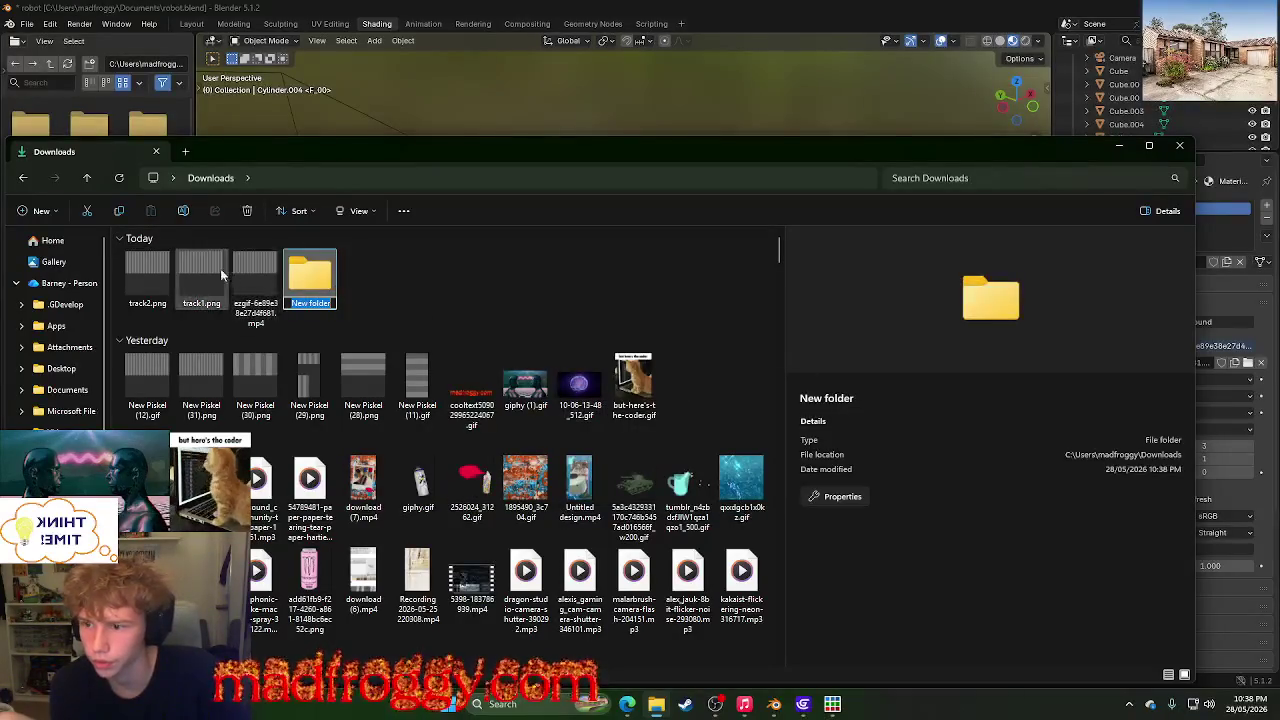
type("tr")
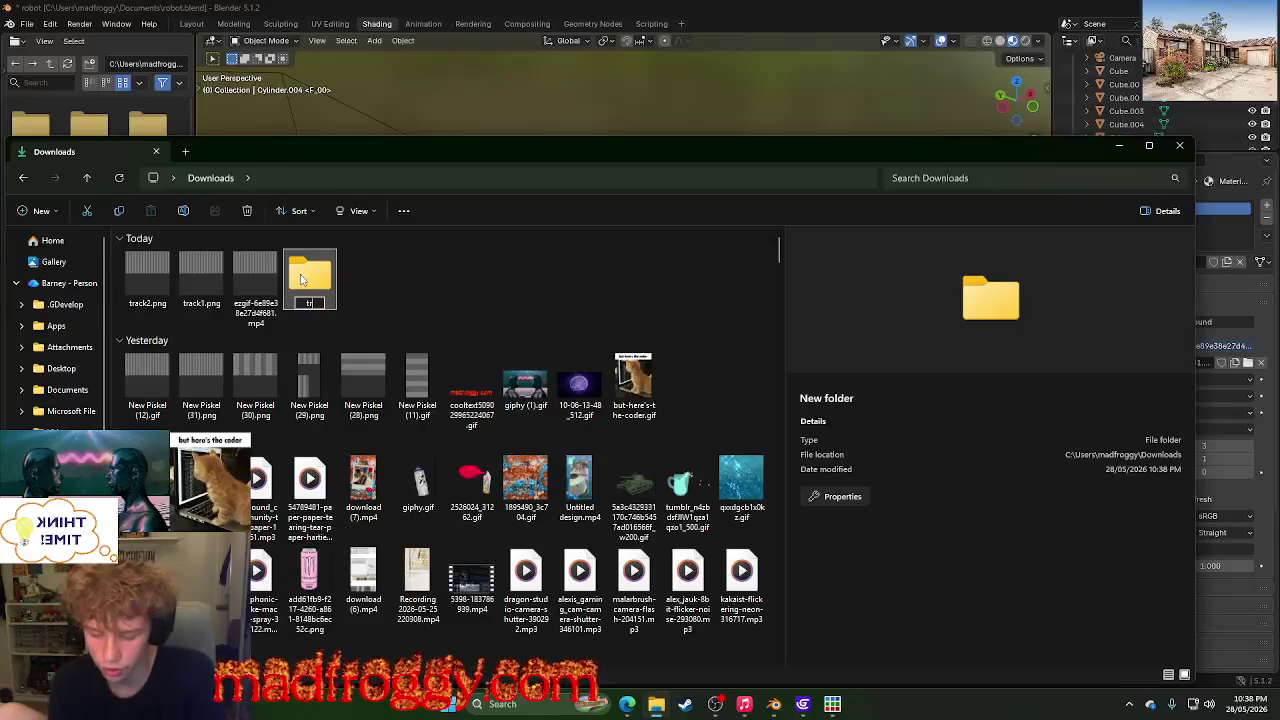
key("Return")
- Move track1.png and track2.png into the tracks folder and return to Blender's UV Editing workspace
left_click(201, 280)
left_click(137, 286, "ctrl")
left_click_drag(137, 286, 310, 275)
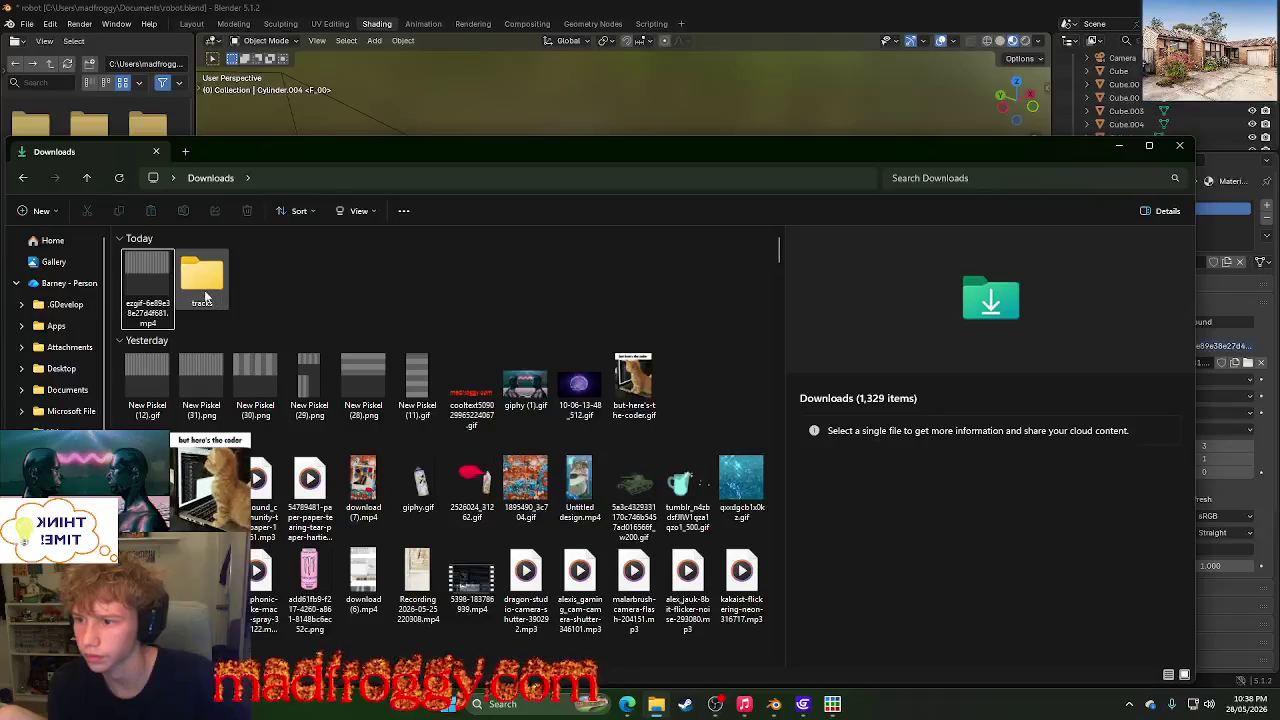
left_click(202, 278)
left_click(1179, 145)
left_click(330, 23)
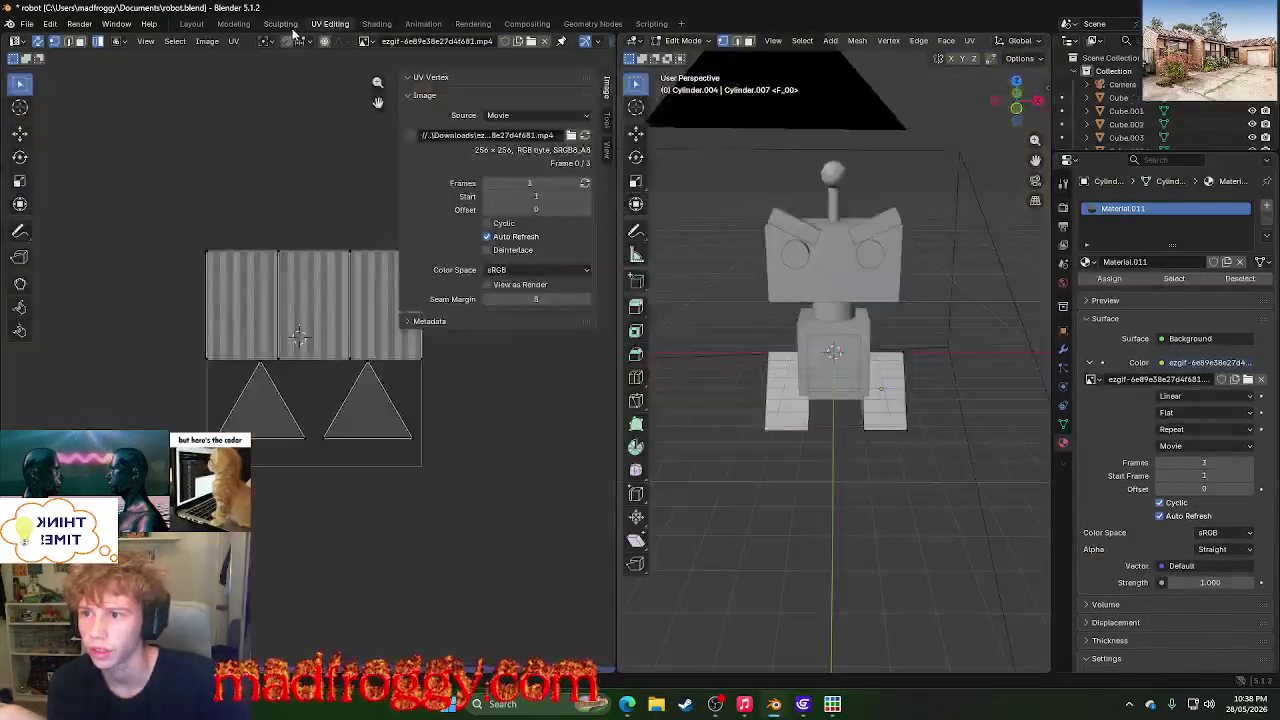
- Set the image source to Image Sequence and pick the Downloads\tracks folder as its location
left_click(533, 116)
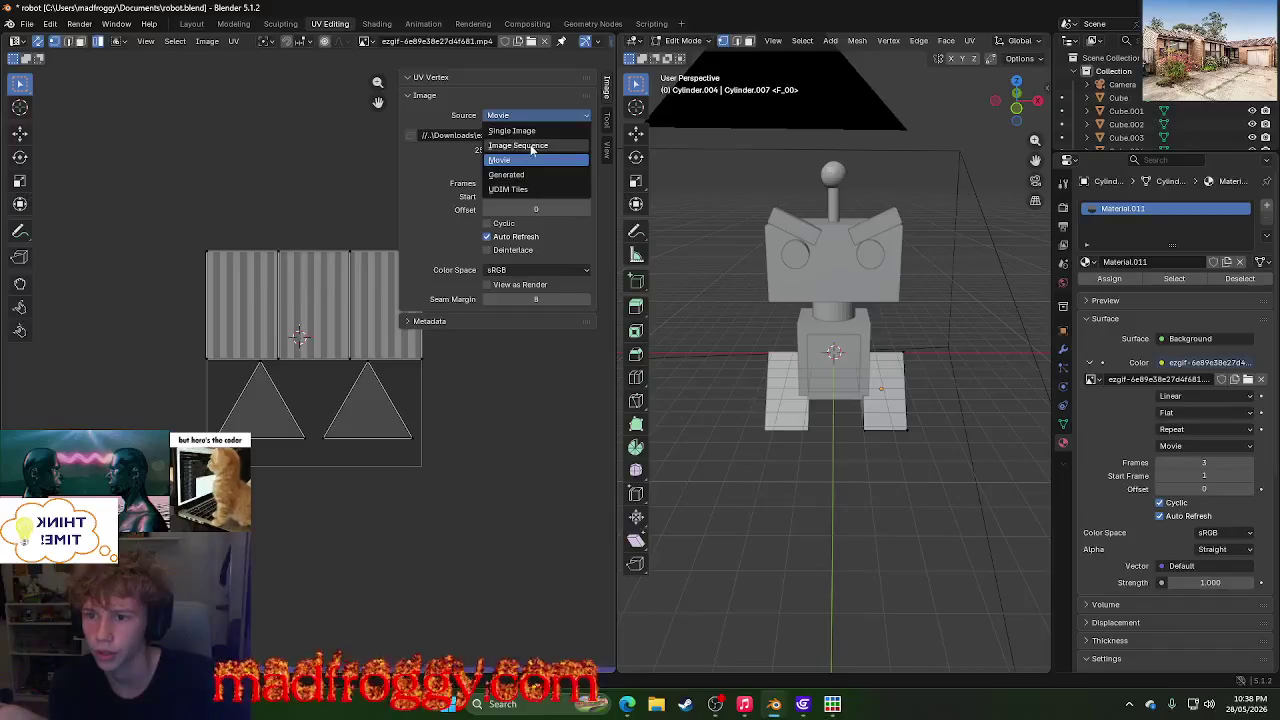
left_click(530, 146)
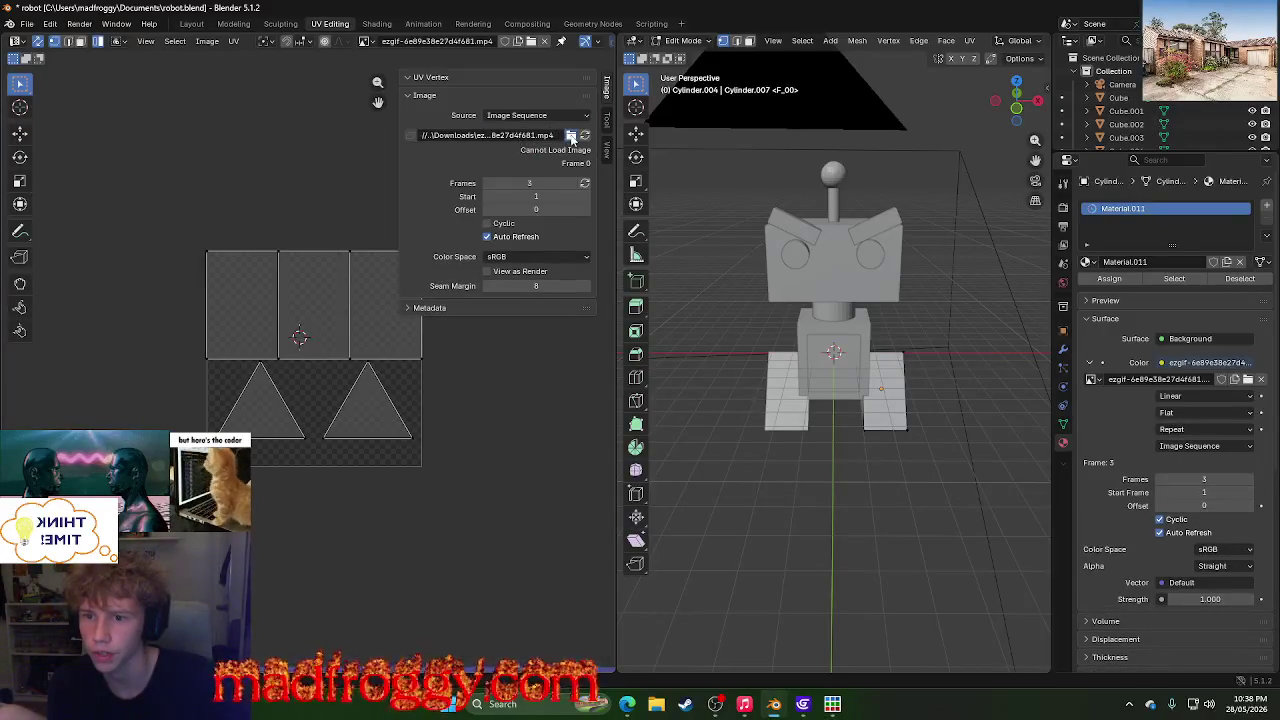
left_click(571, 135)
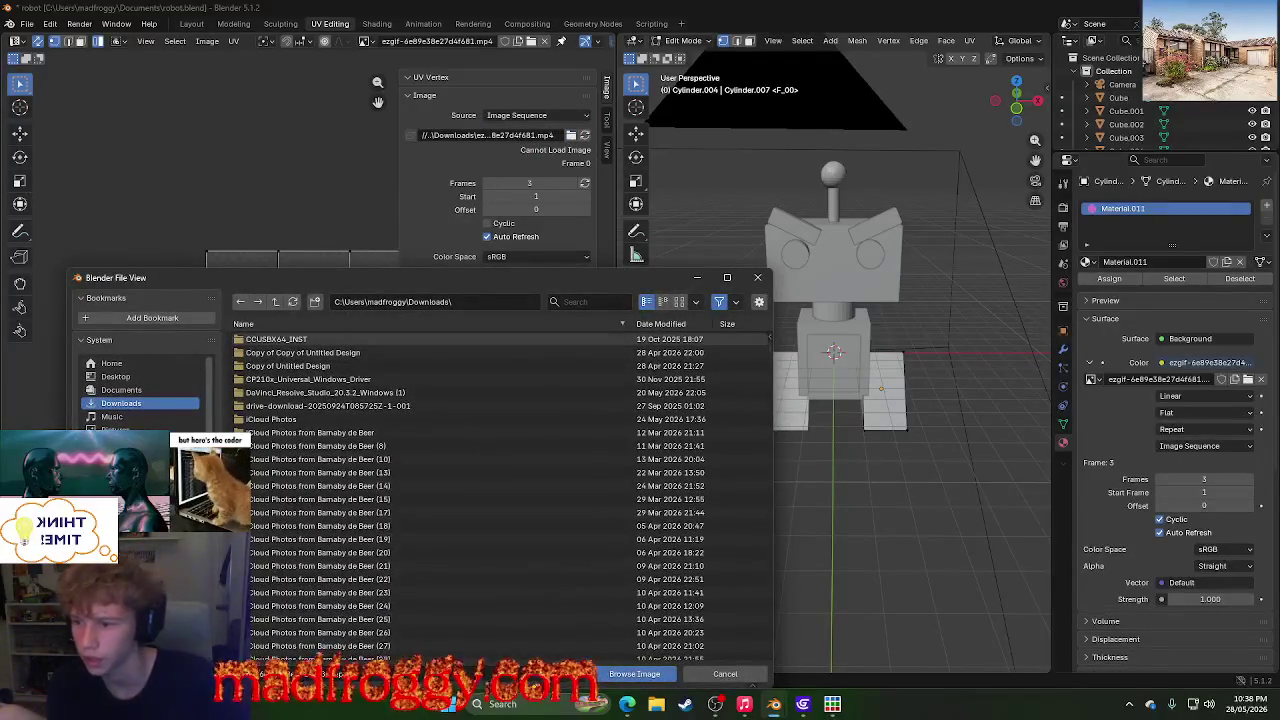
scroll(500, 450, "down", 5)
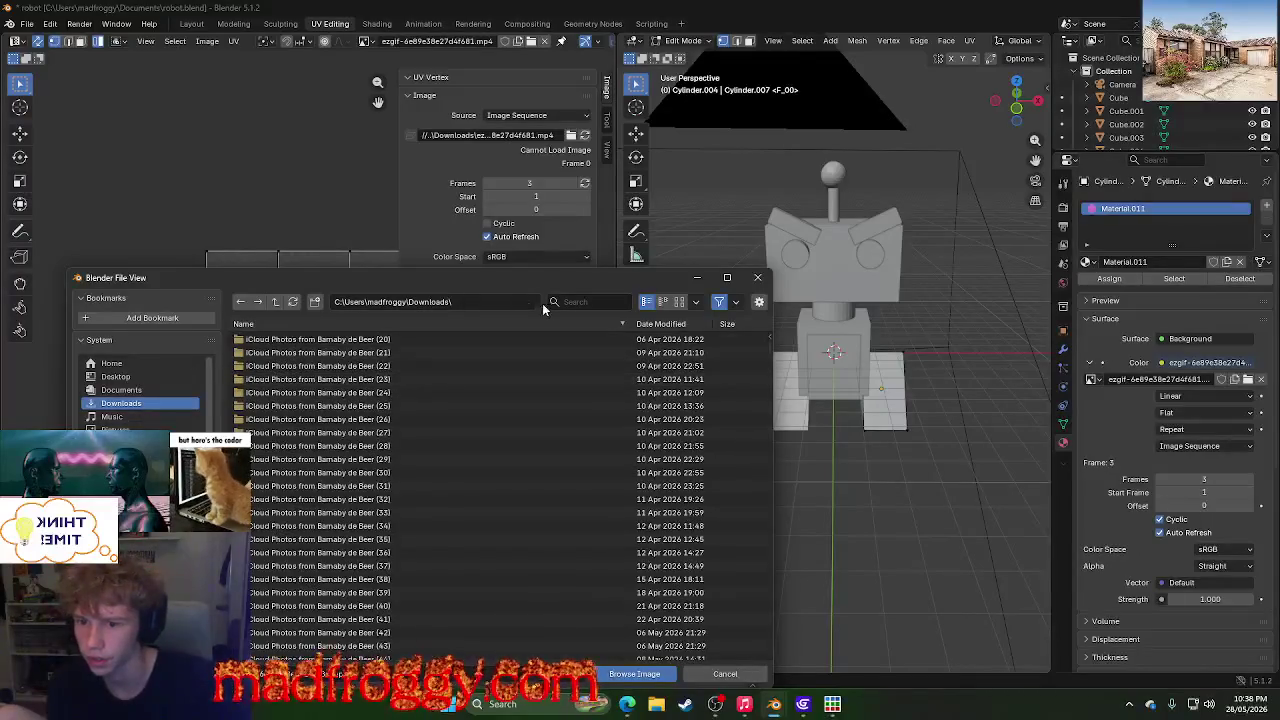
type("tr")
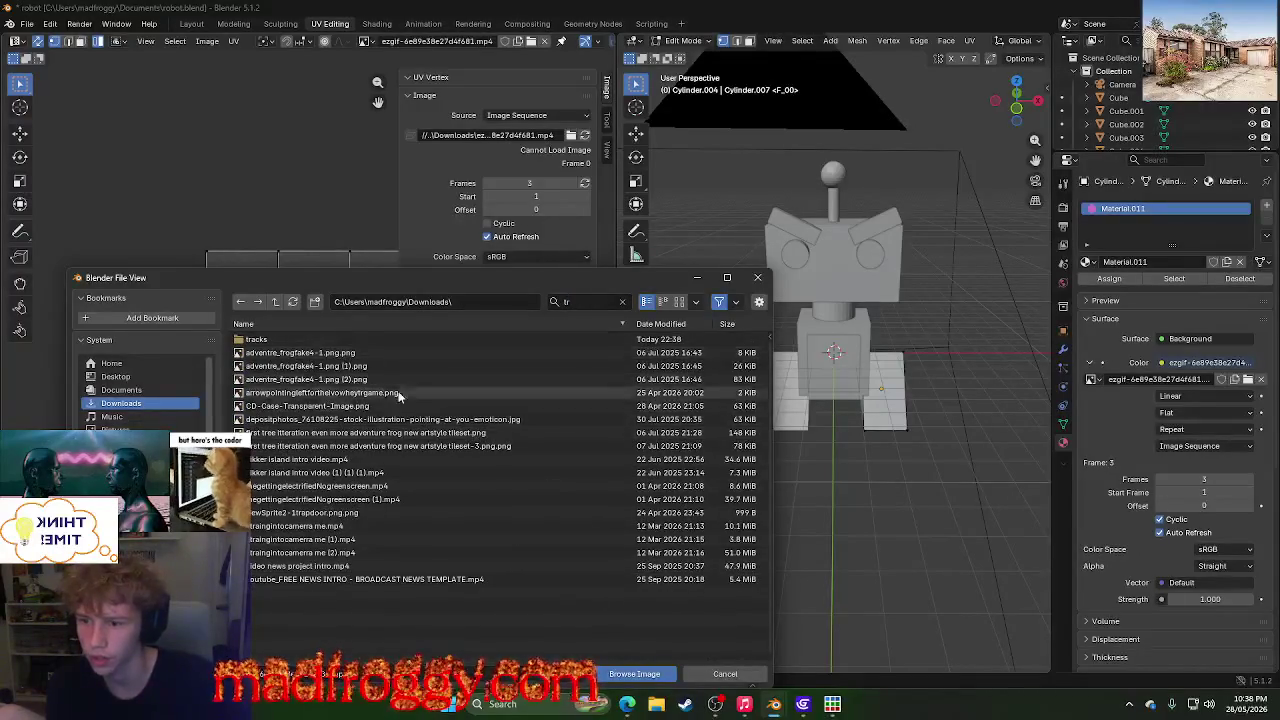
double_click(302, 339)
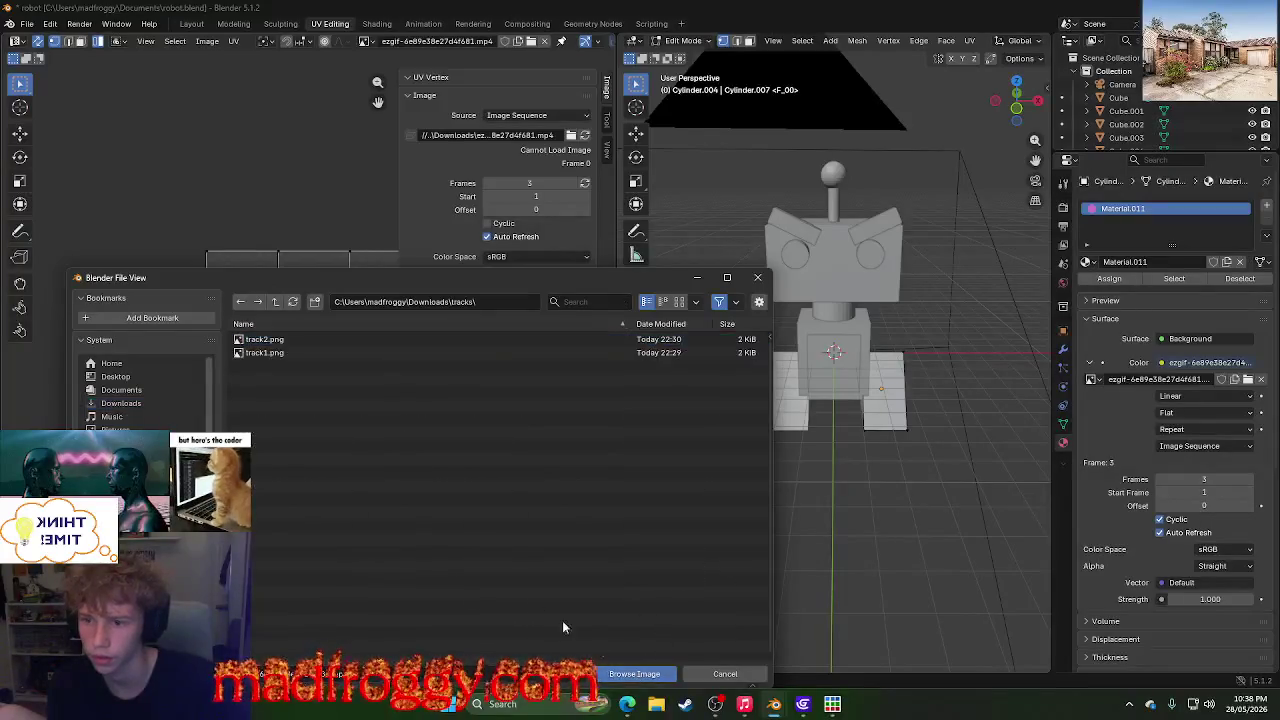
left_click(625, 673)
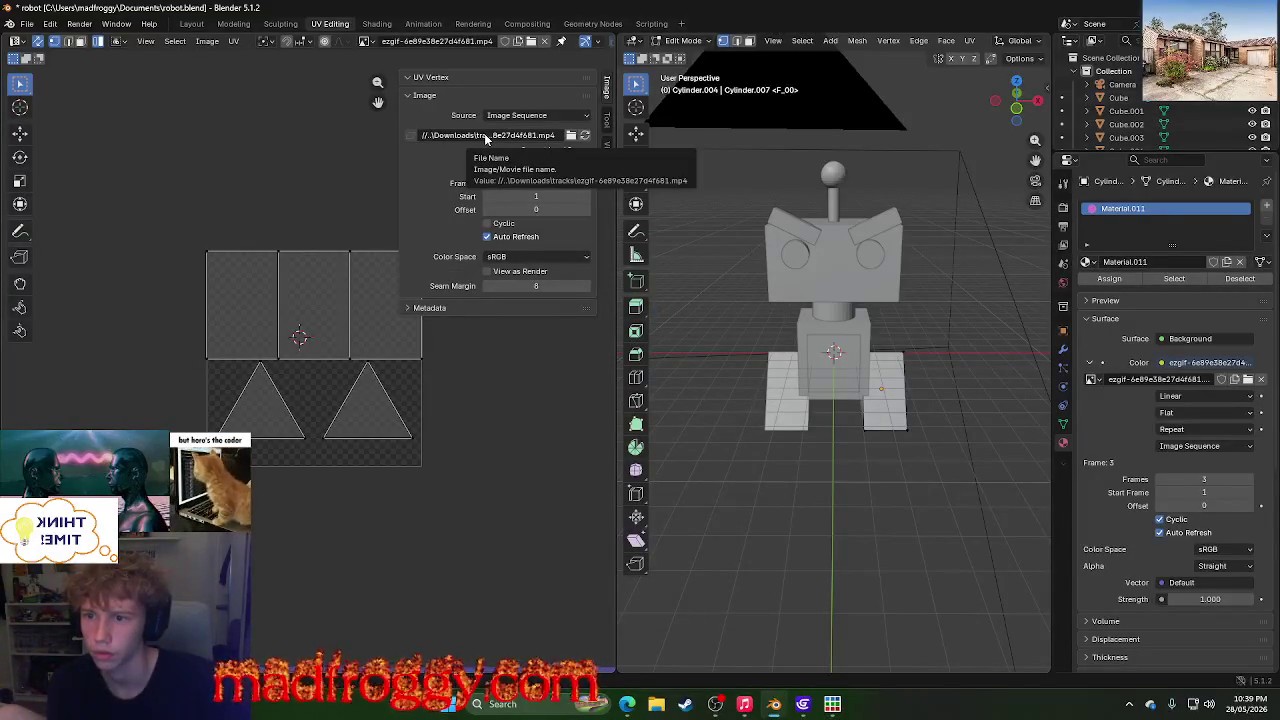
- Confirm the tracks file path, then start creating a new image
left_click(519, 136)
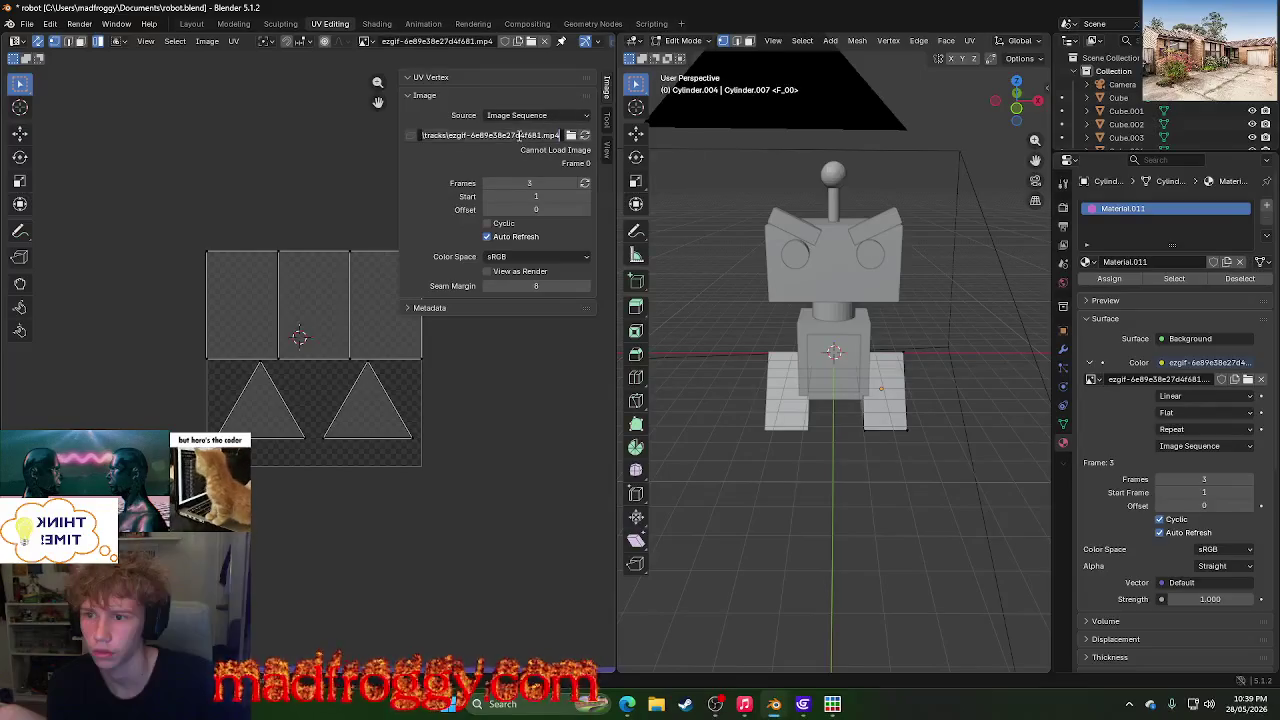
key("Return")
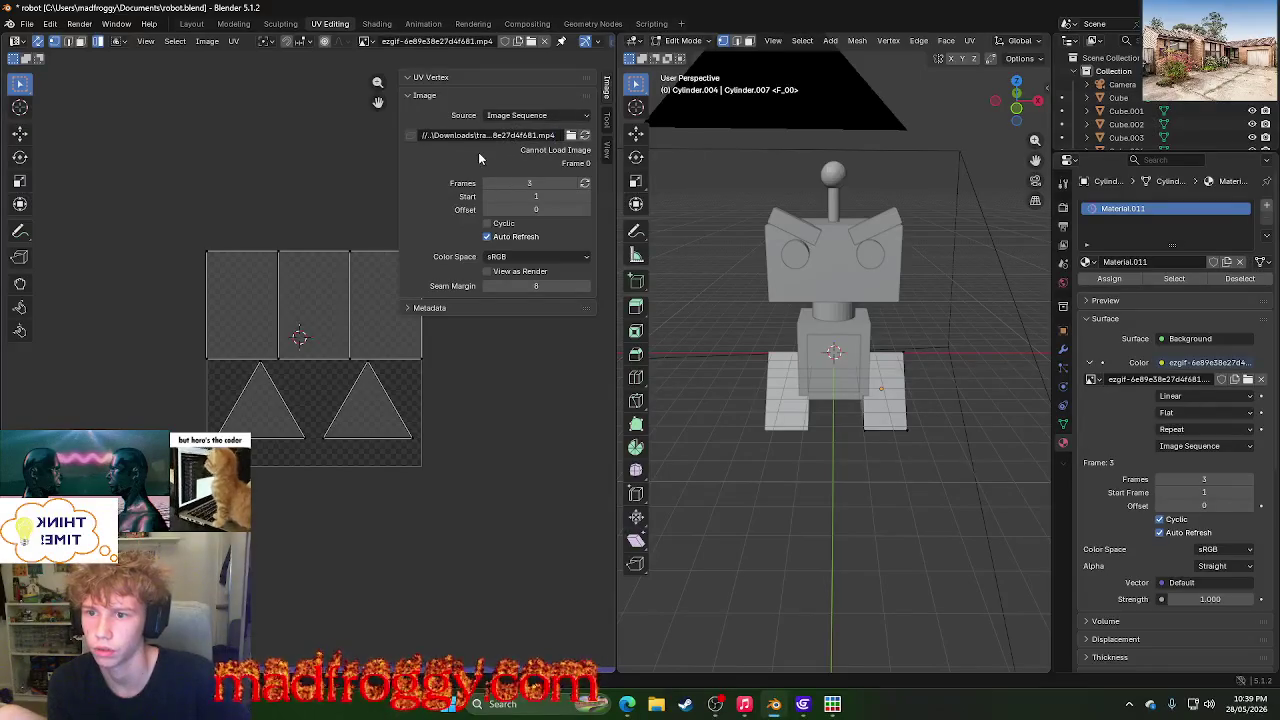
left_click(366, 41)
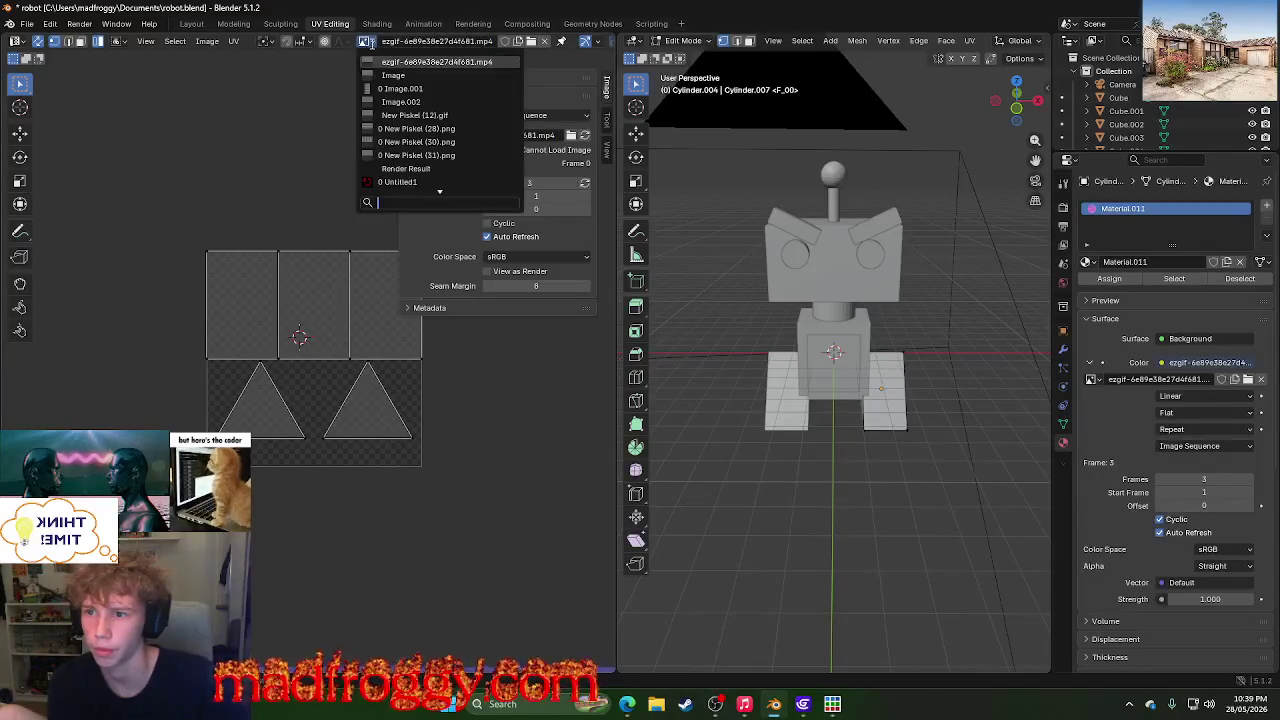
left_click(483, 61)
key("alt+n")
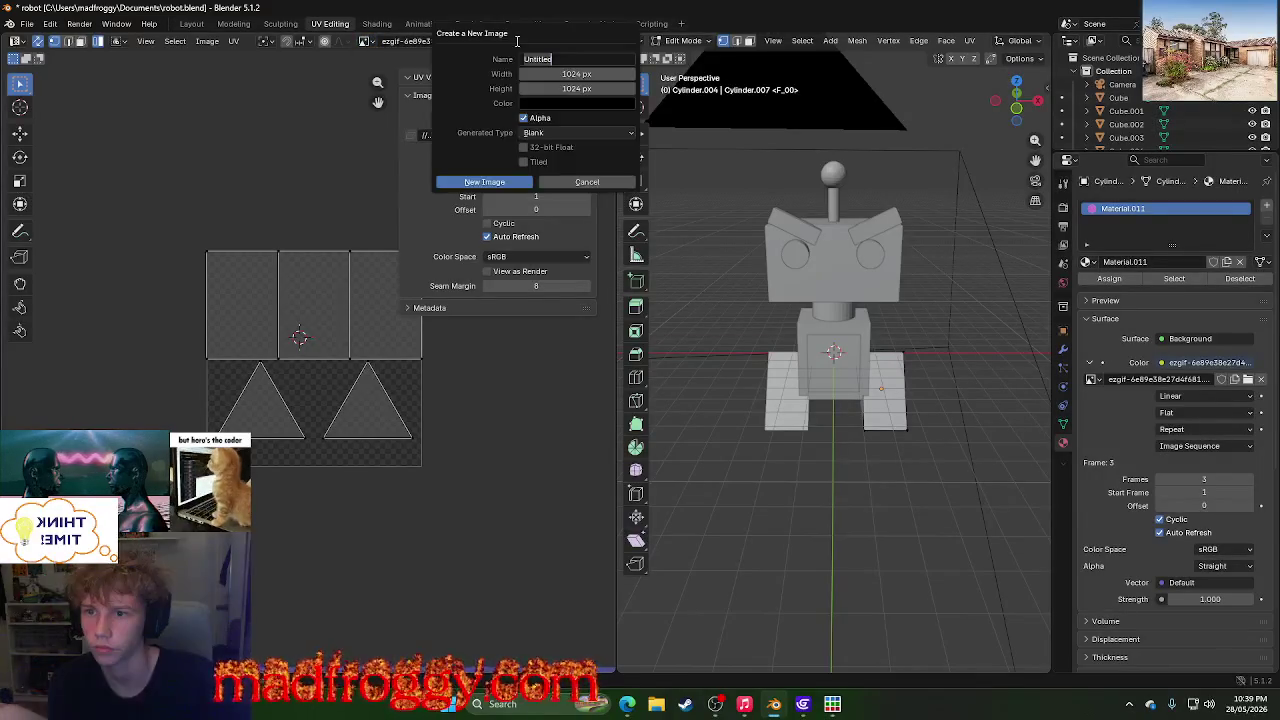
- Cancel the new image and reopen the image browser at the tracks folder
left_click(587, 182)
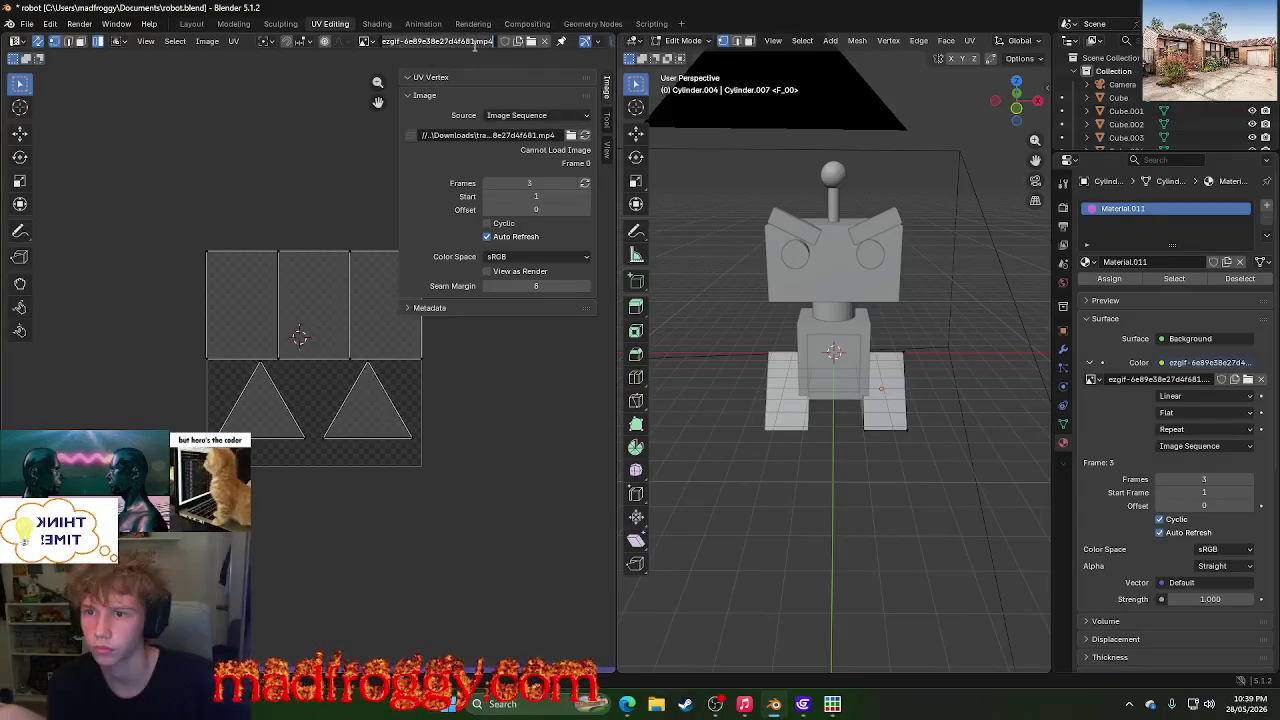
left_click(531, 42)
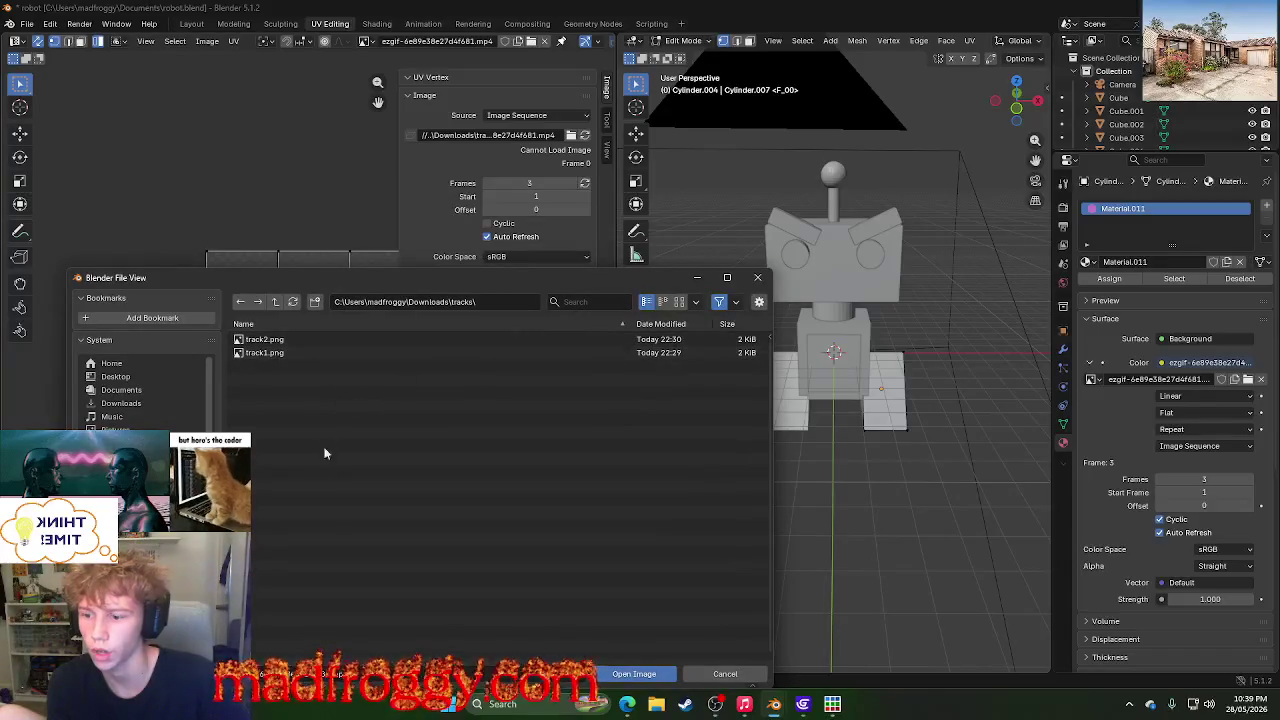
left_click(722, 673)
left_click(531, 42)
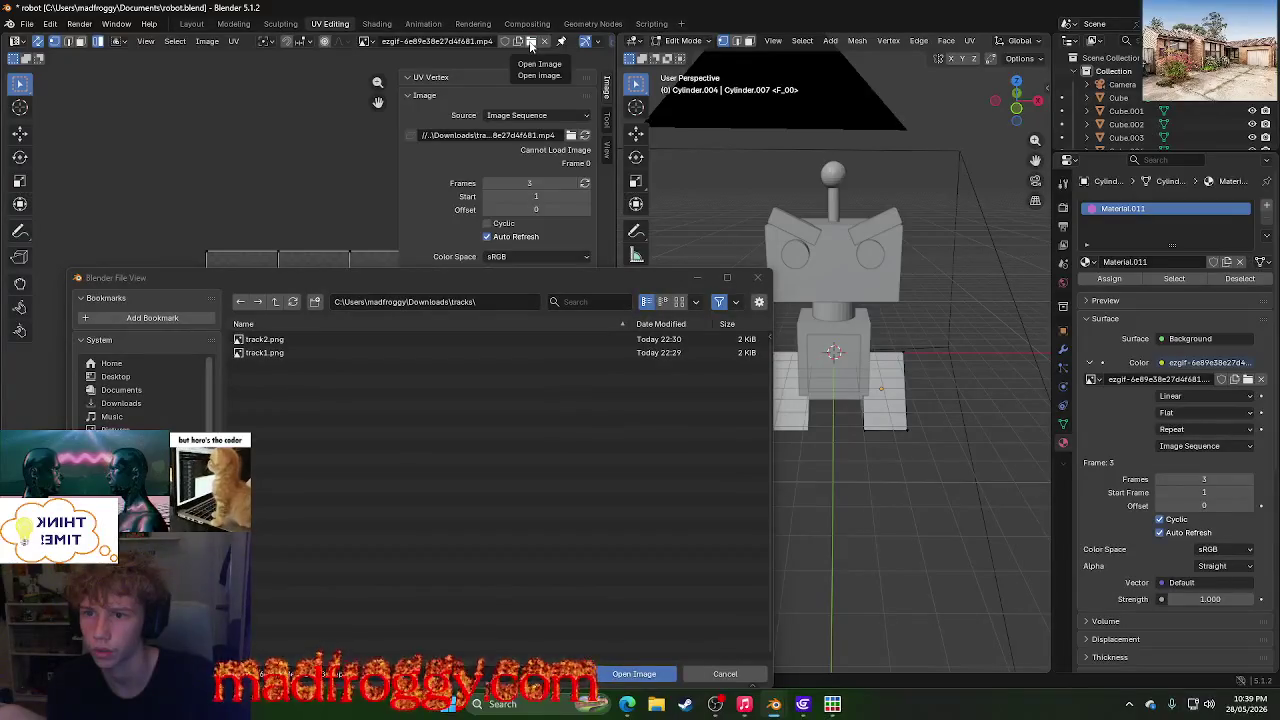
- Switch over to Microsoft Edge, bringing the blender.org Support page to the front
key("alt+Tab")
key("alt+Tab")
key("alt+Tab")
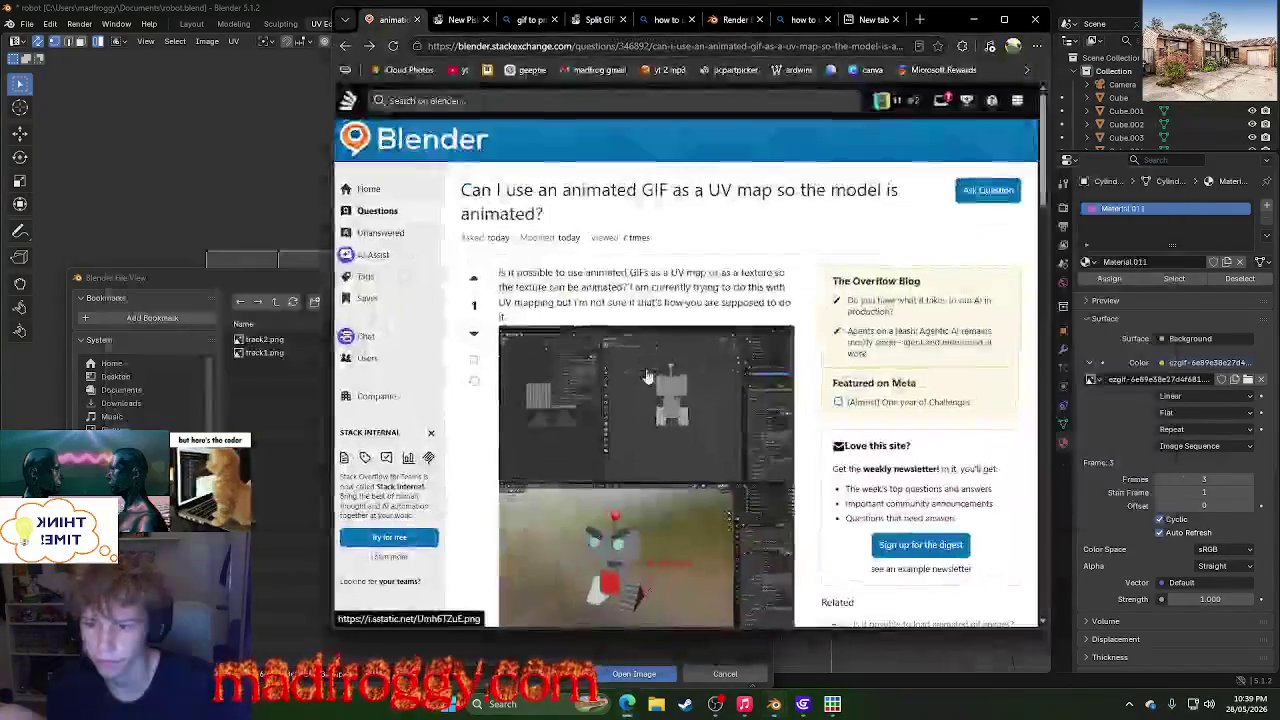
key("alt+Tab")
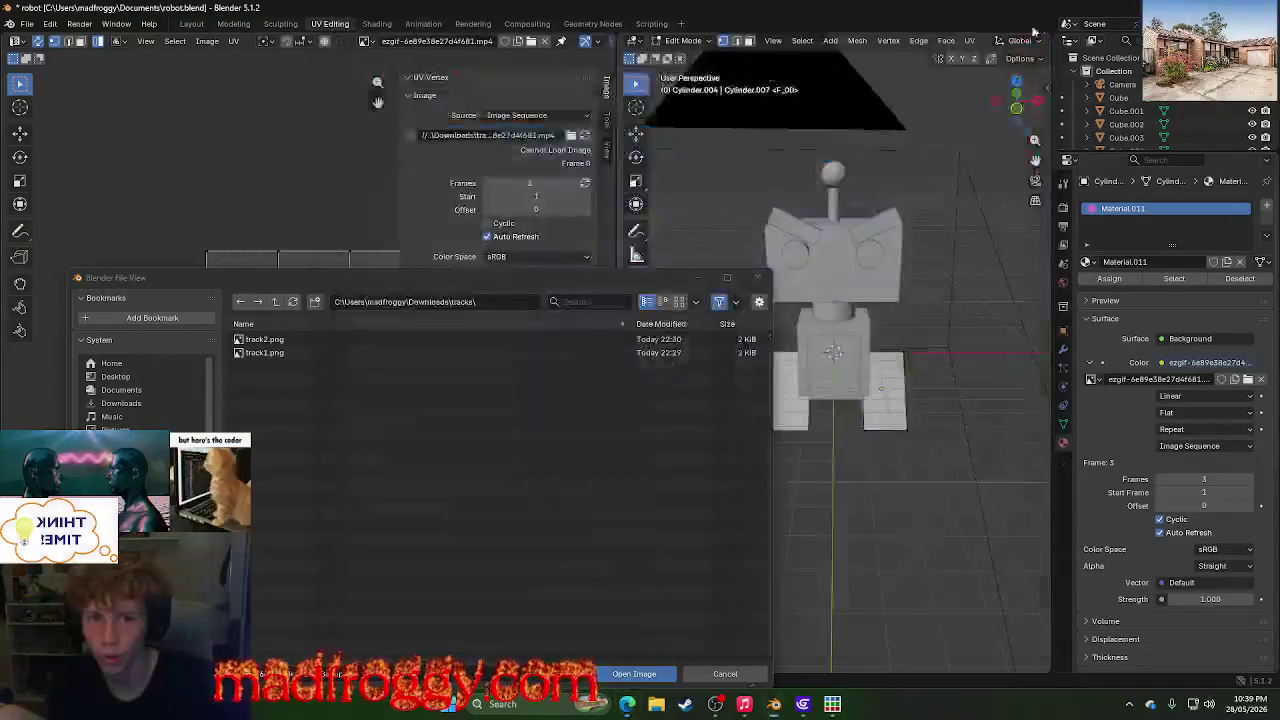
left_click(655, 671)
left_click(622, 712)
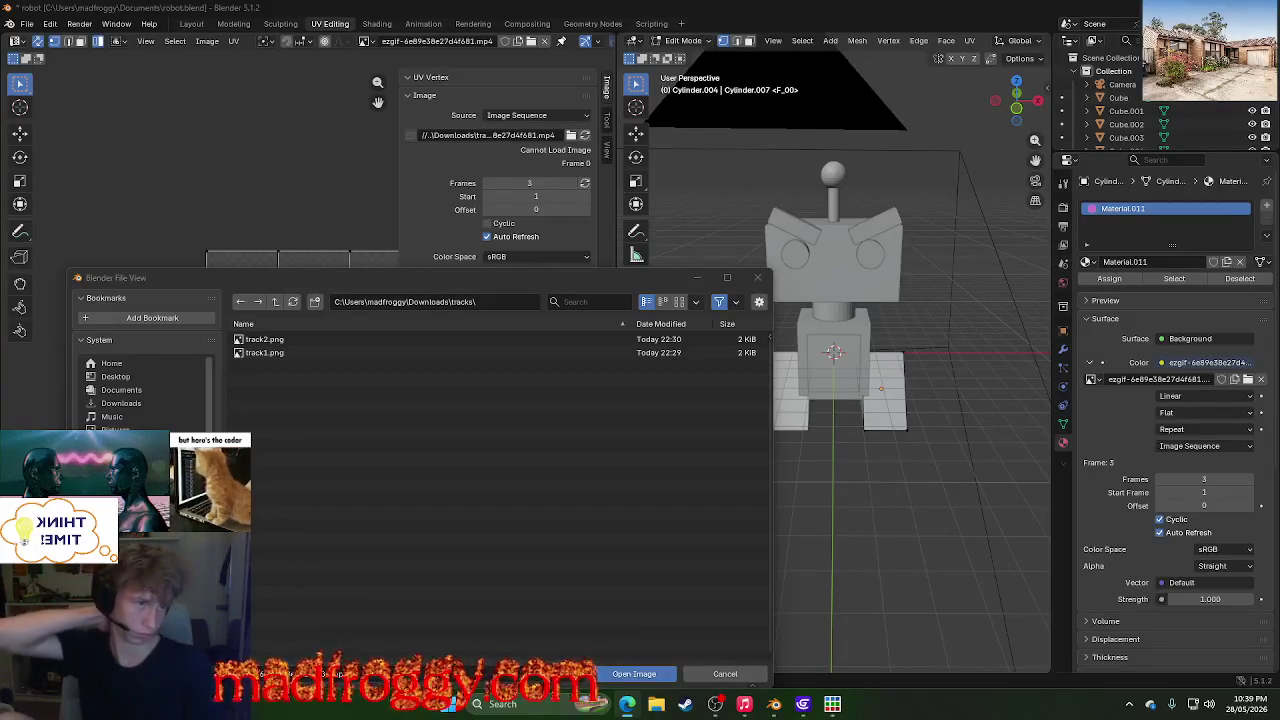
key("alt+Tab")
scroll(645, 450, "down", 4)
scroll(645, 450, "down", 3)
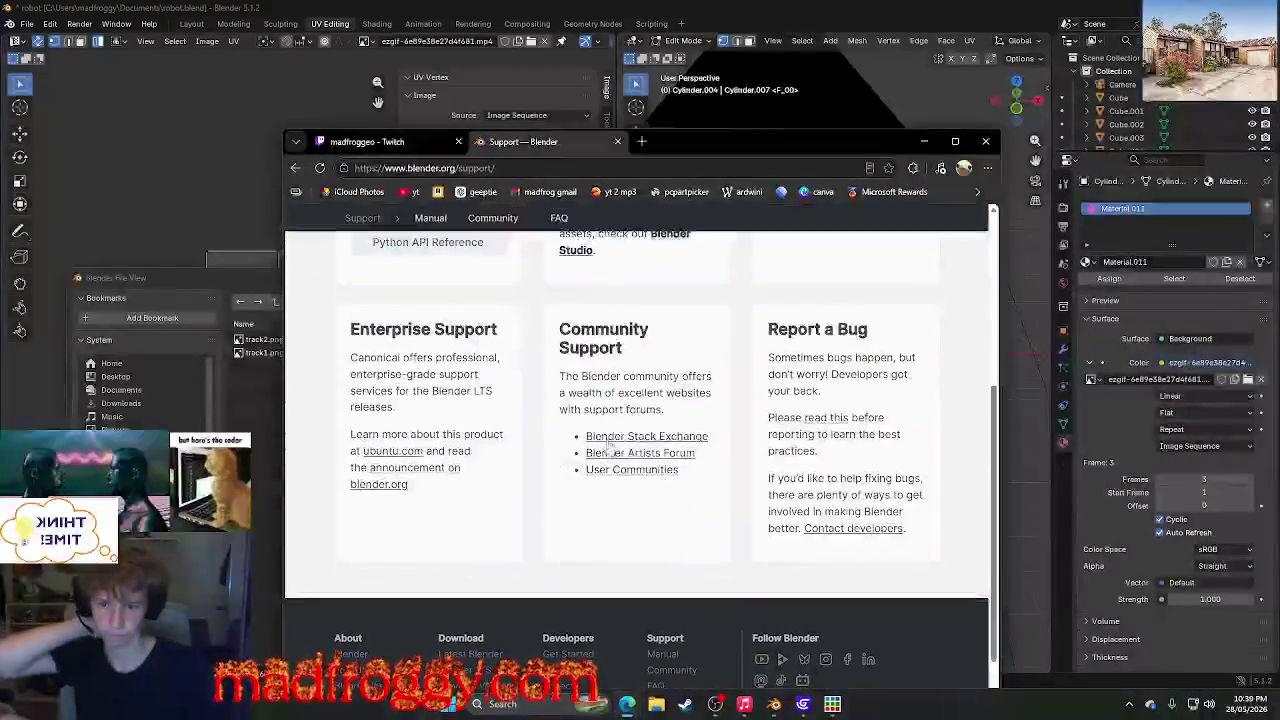
left_click(646, 437)
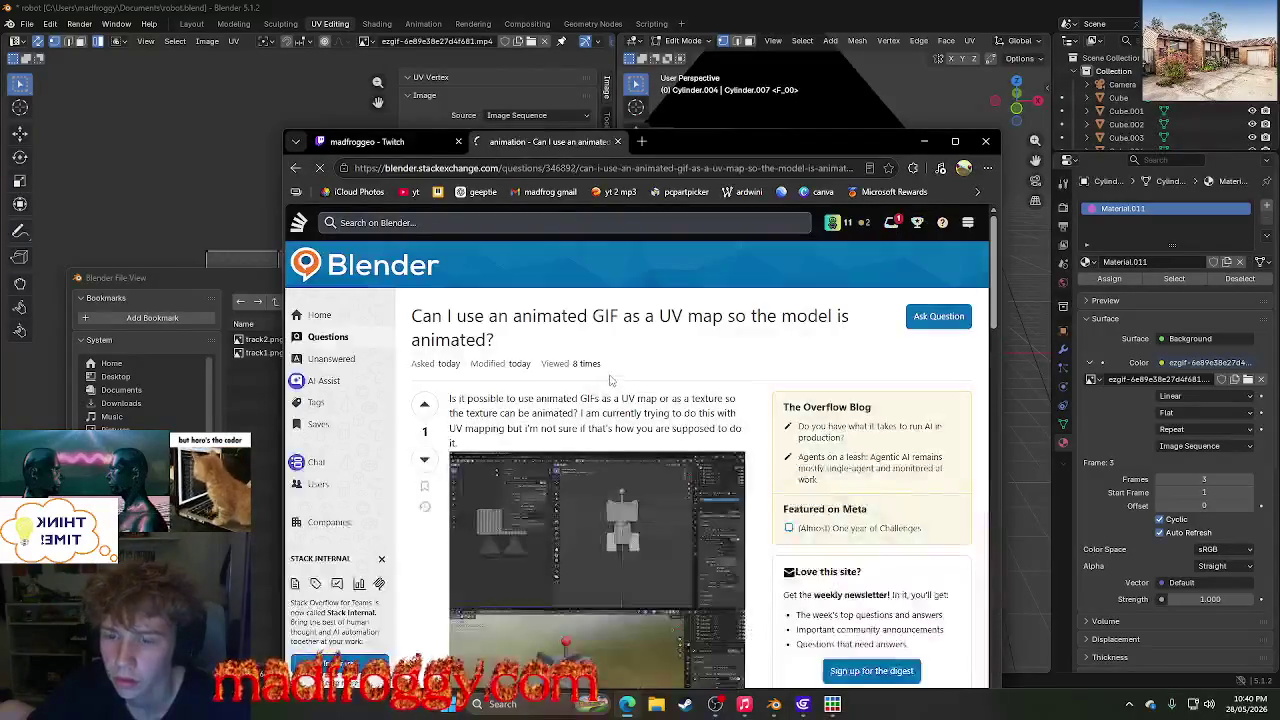
scroll(564, 404, "down", 5)
scroll(575, 400, "down", 5)
scroll(586, 392, "down", 3)
scroll(586, 392, "down", 2)
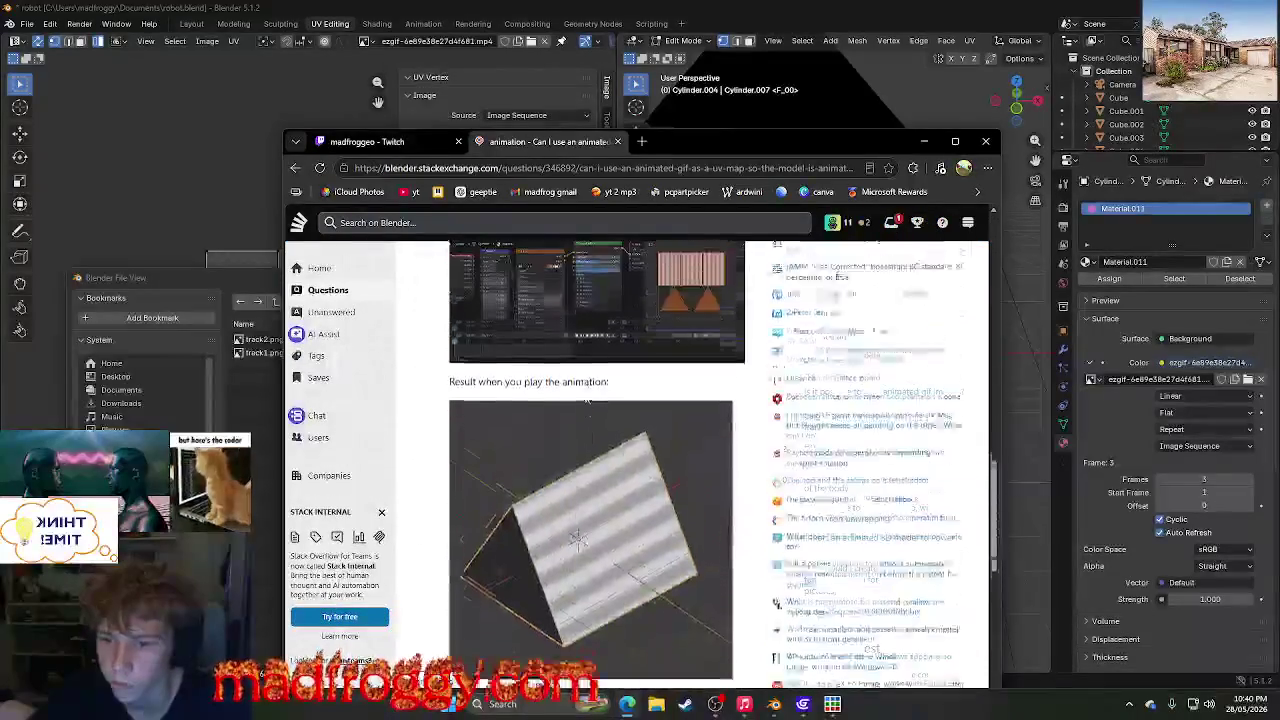
scroll(600, 380, "up", 3)
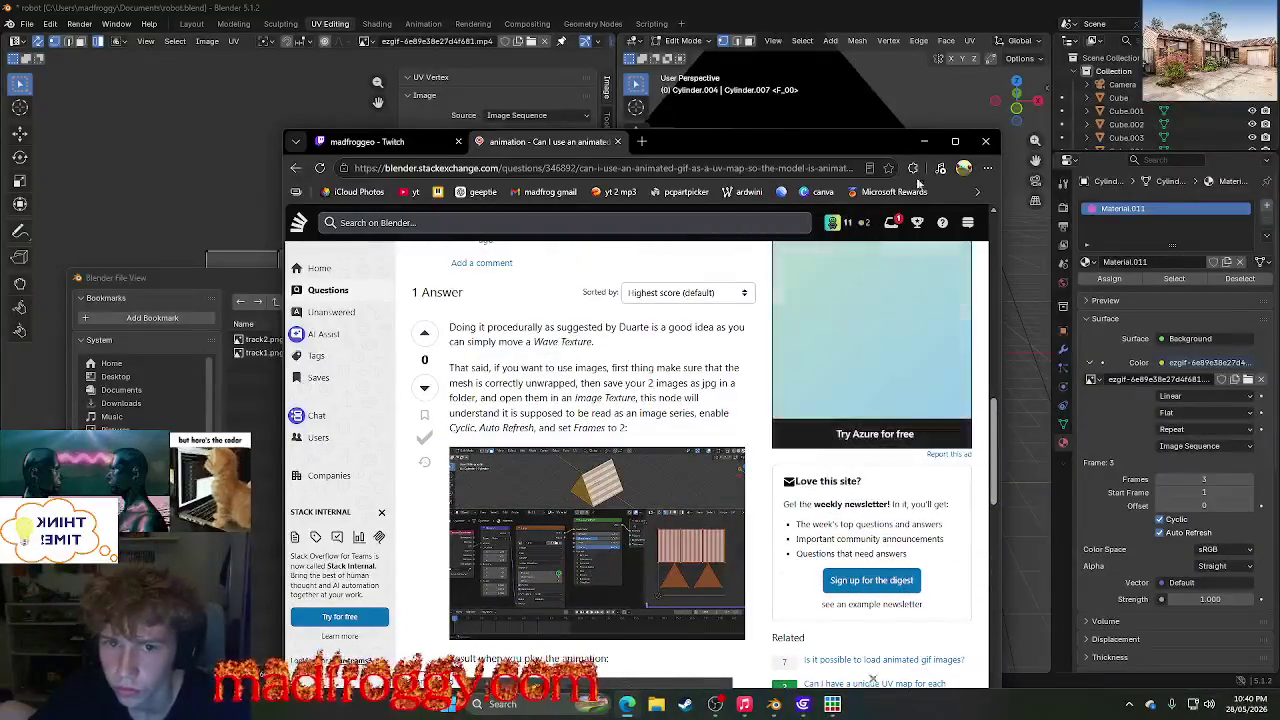
key("super+Up")
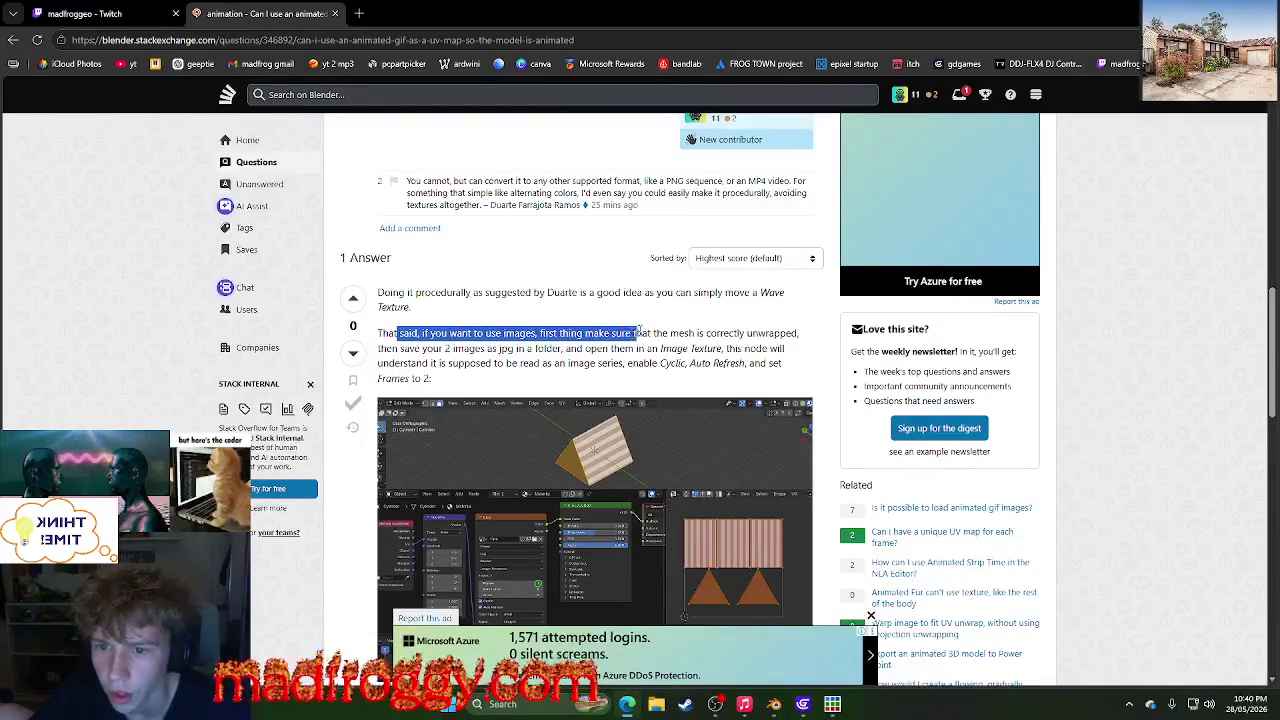
left_click_drag(670, 334, 684, 349)
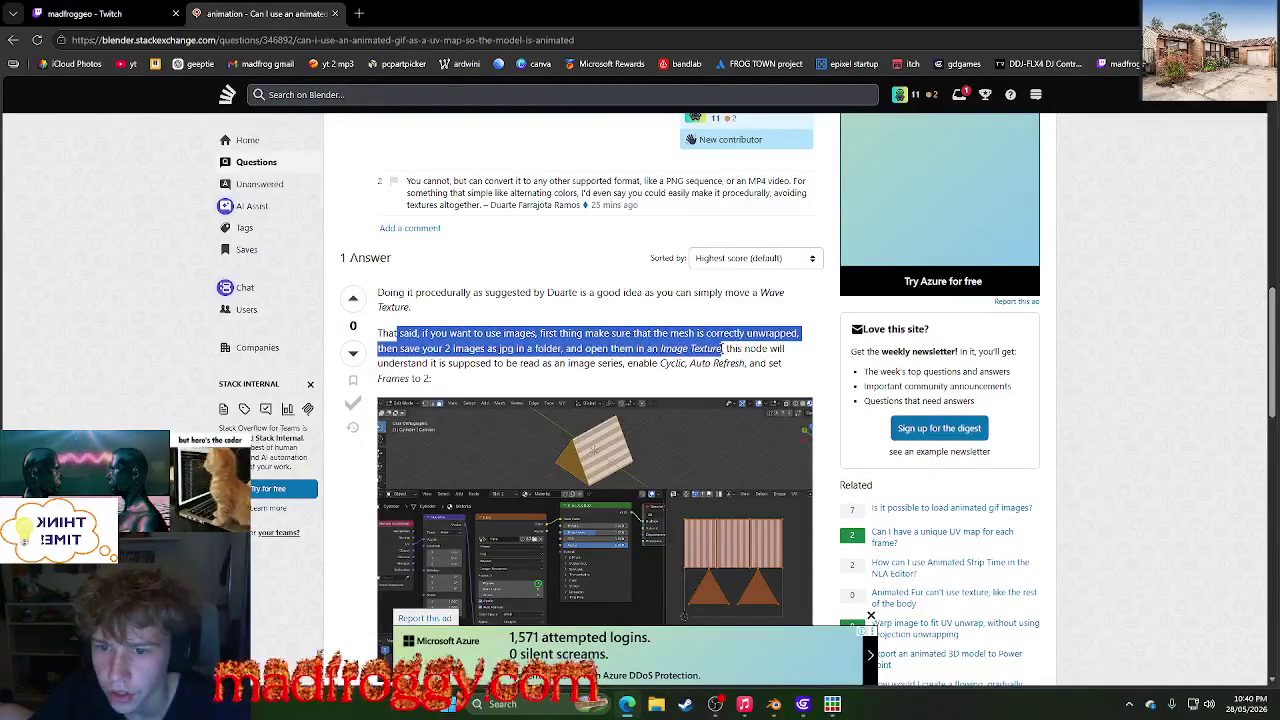
left_click(770, 364)
left_click(627, 704)
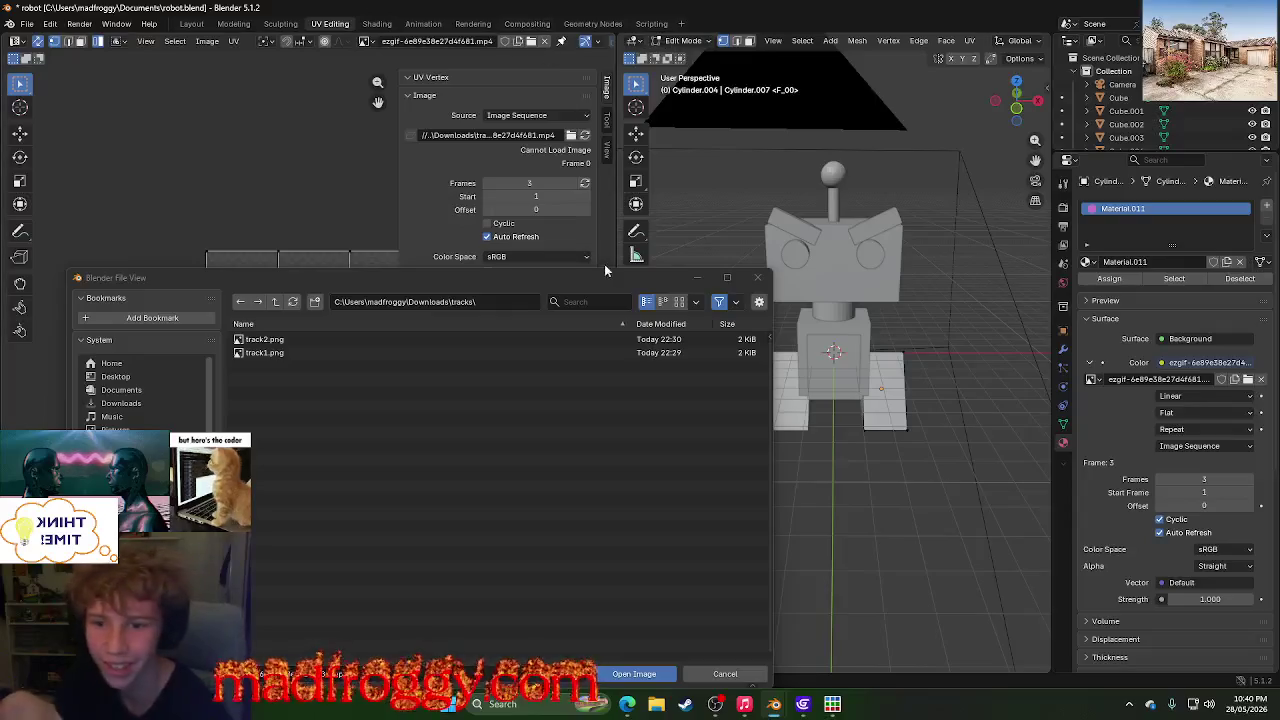
- Close the file browser and unlink the video image from the UV editor
left_click(757, 278)
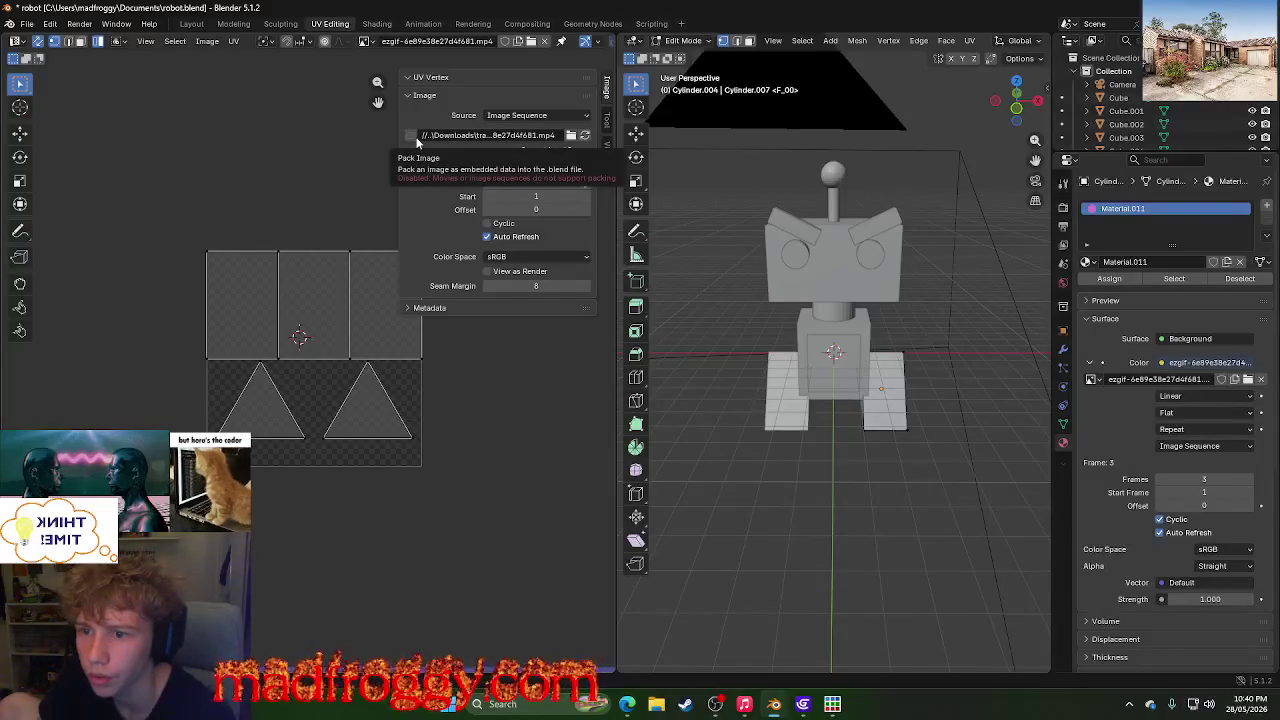
left_click(525, 117)
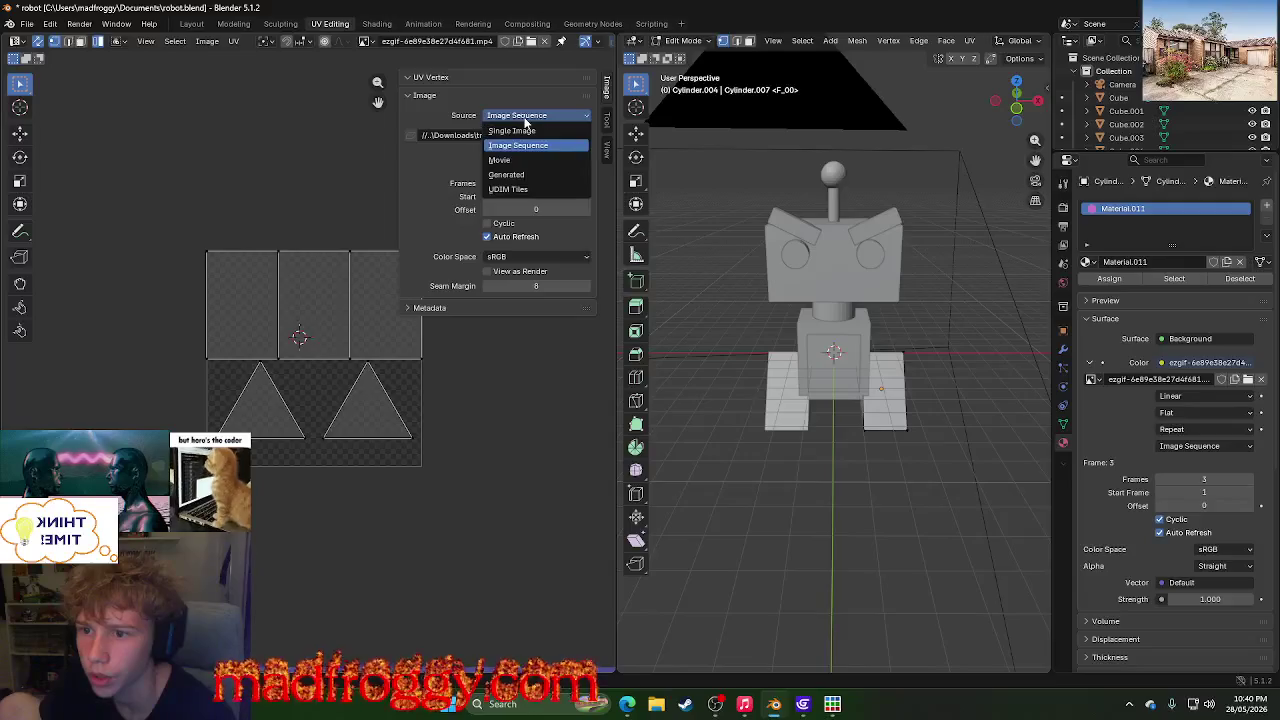
left_click(365, 42)
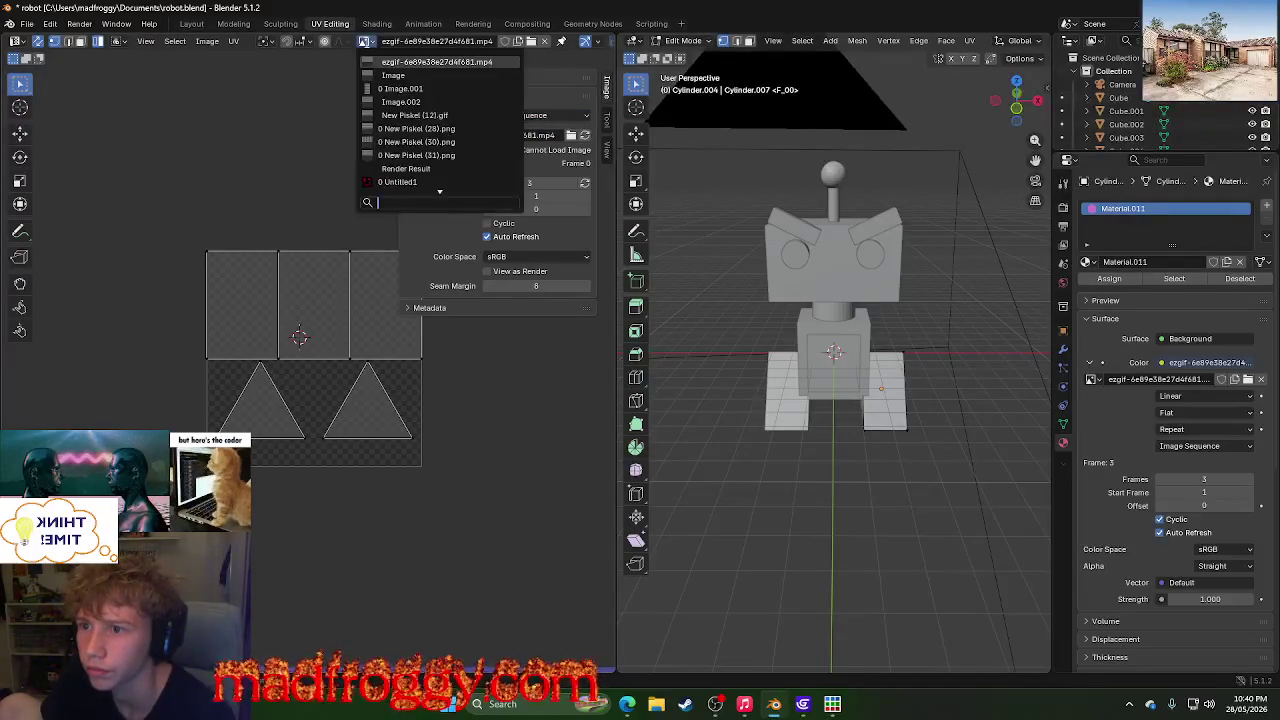
left_click(367, 47)
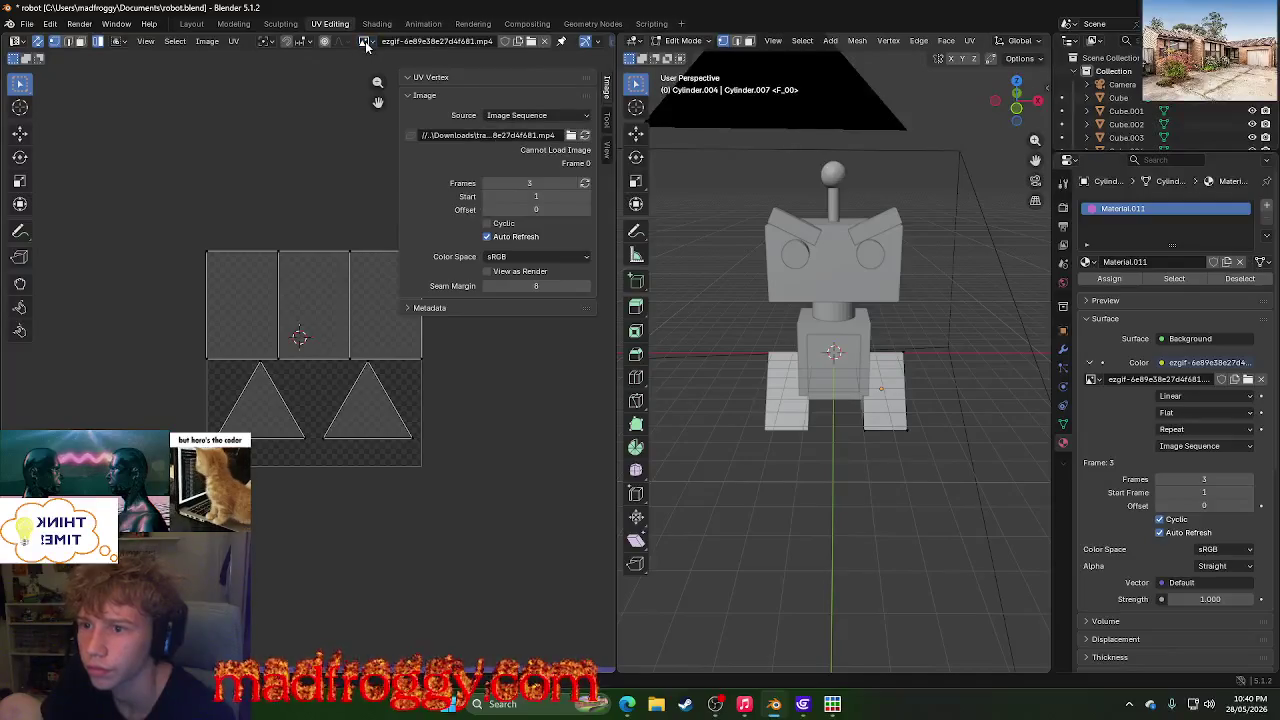
left_click(545, 43)
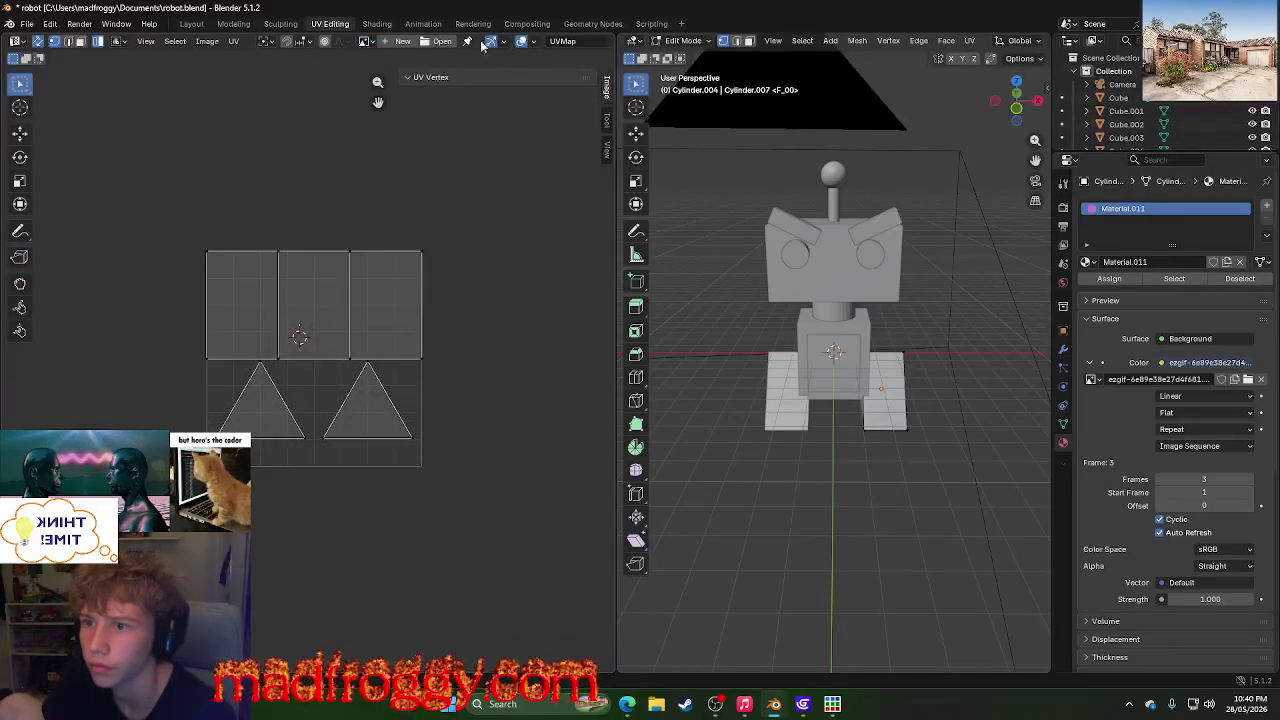
- Browse the image file browser to Downloads\tracks, then cancel without loading
left_click(437, 41)
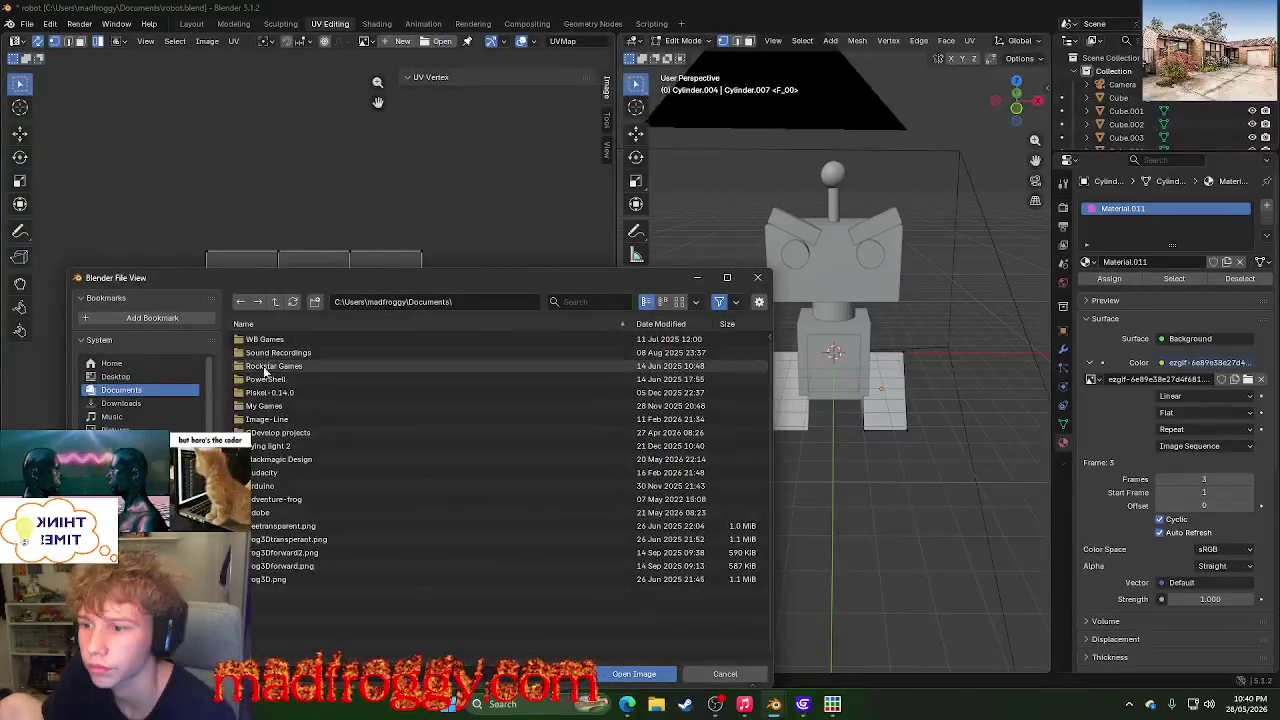
left_click(121, 403)
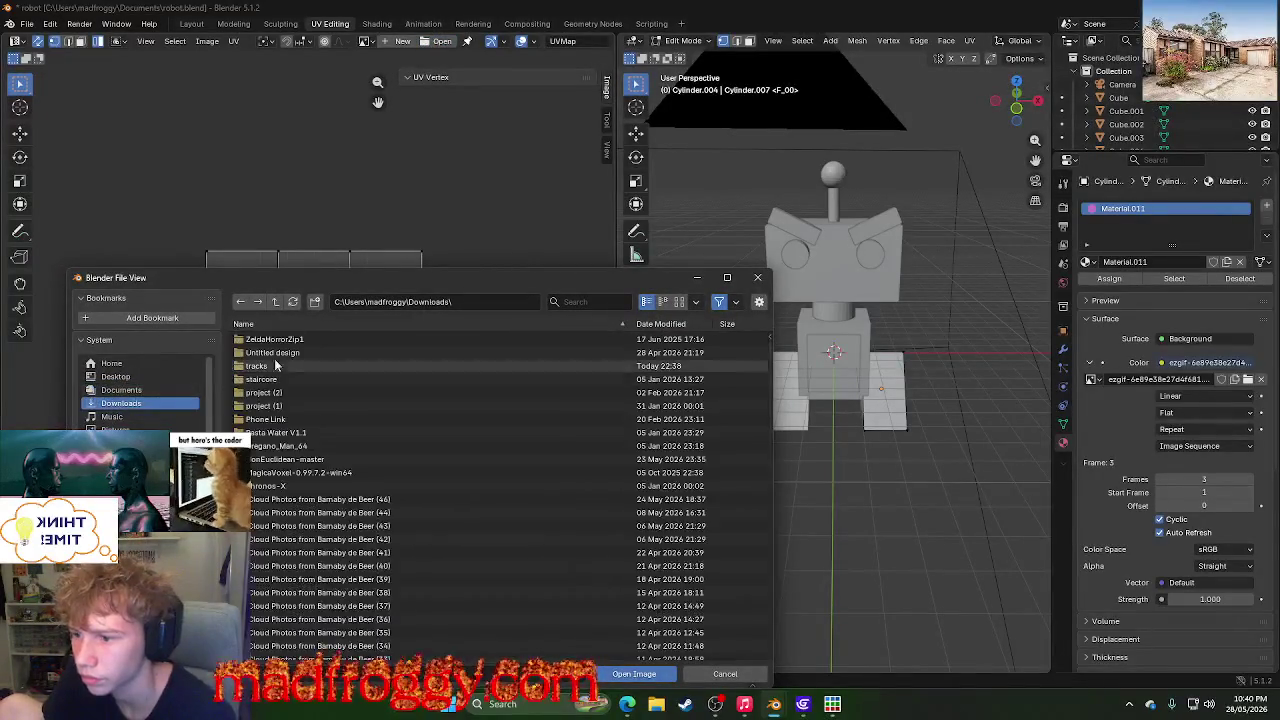
type("tr")
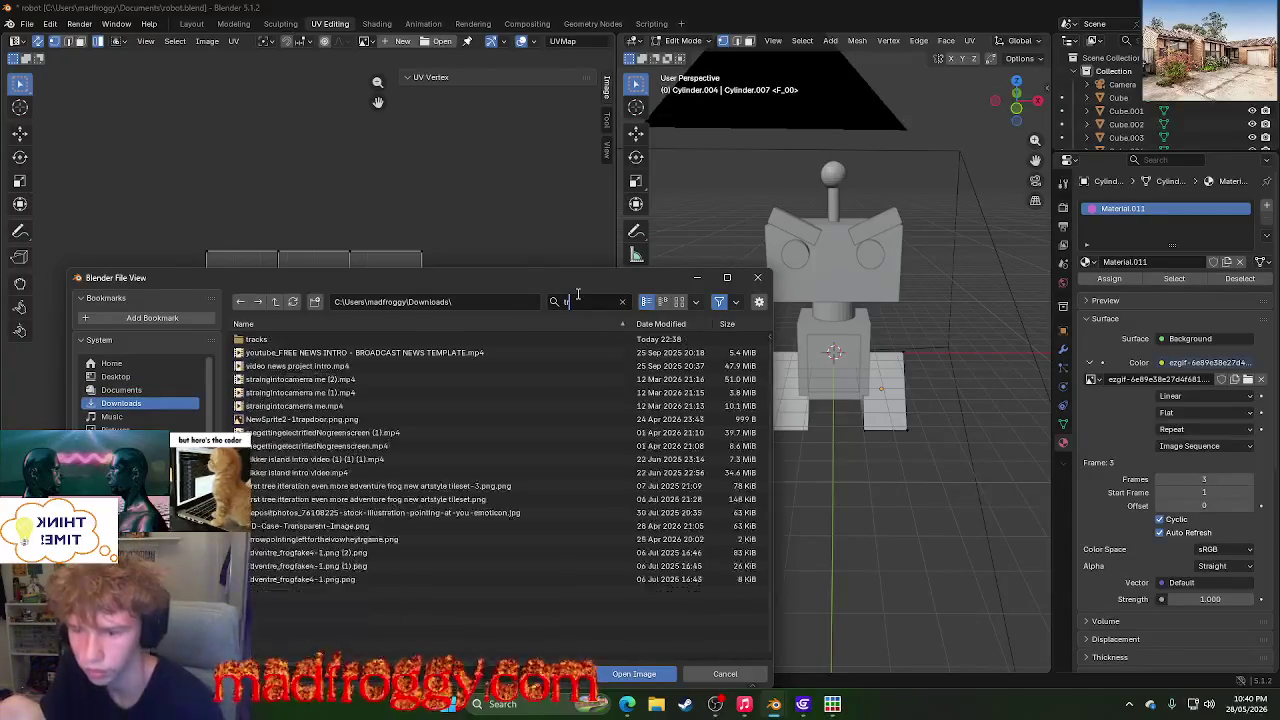
left_click(635, 339)
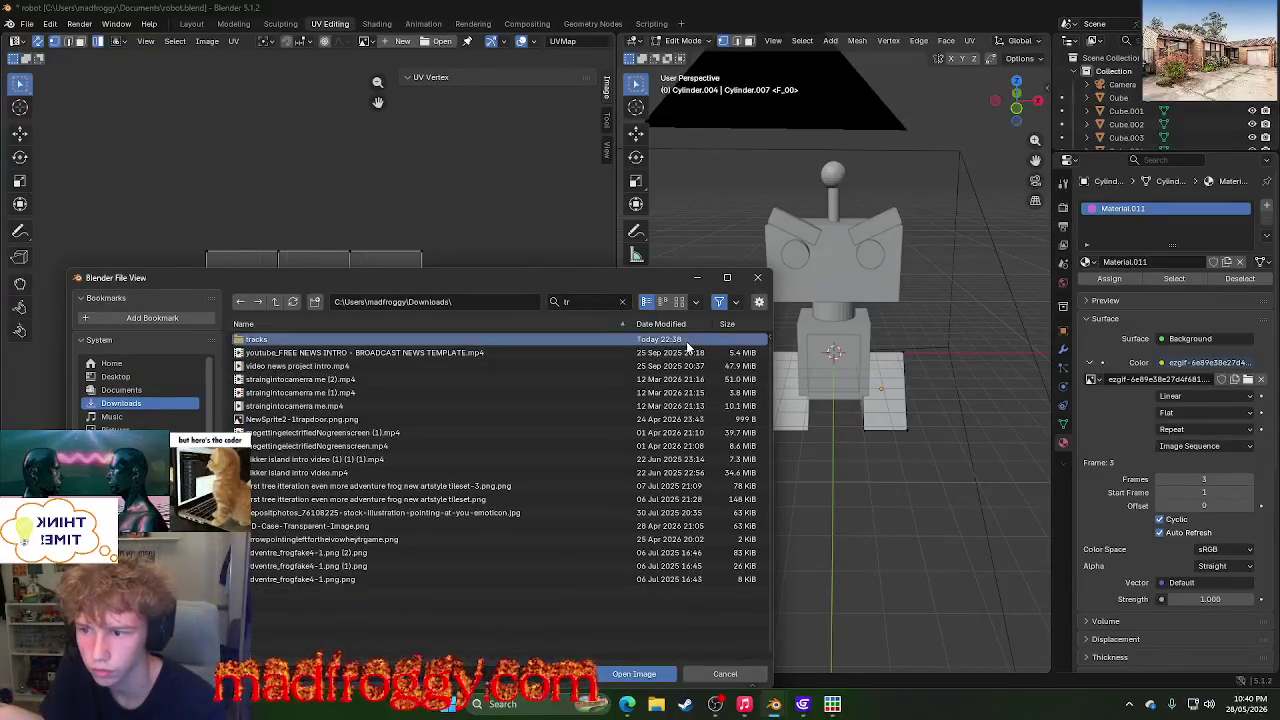
left_click(666, 677)
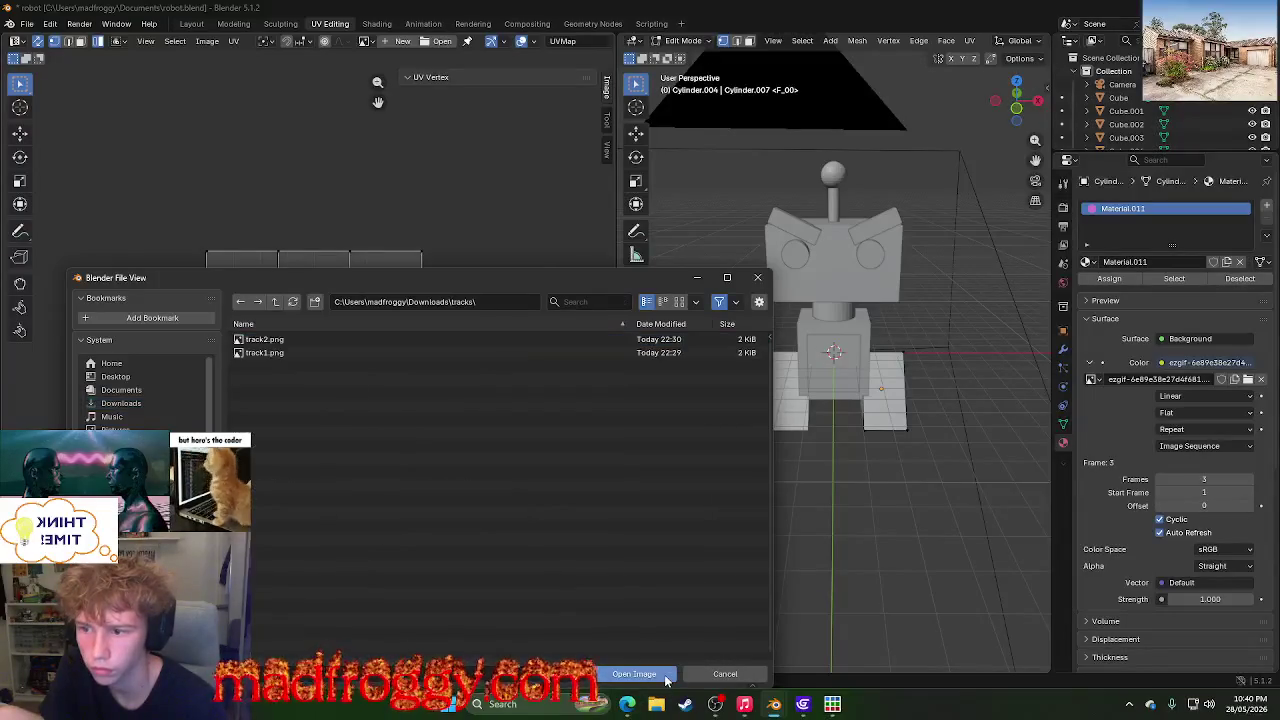
left_click(726, 675)
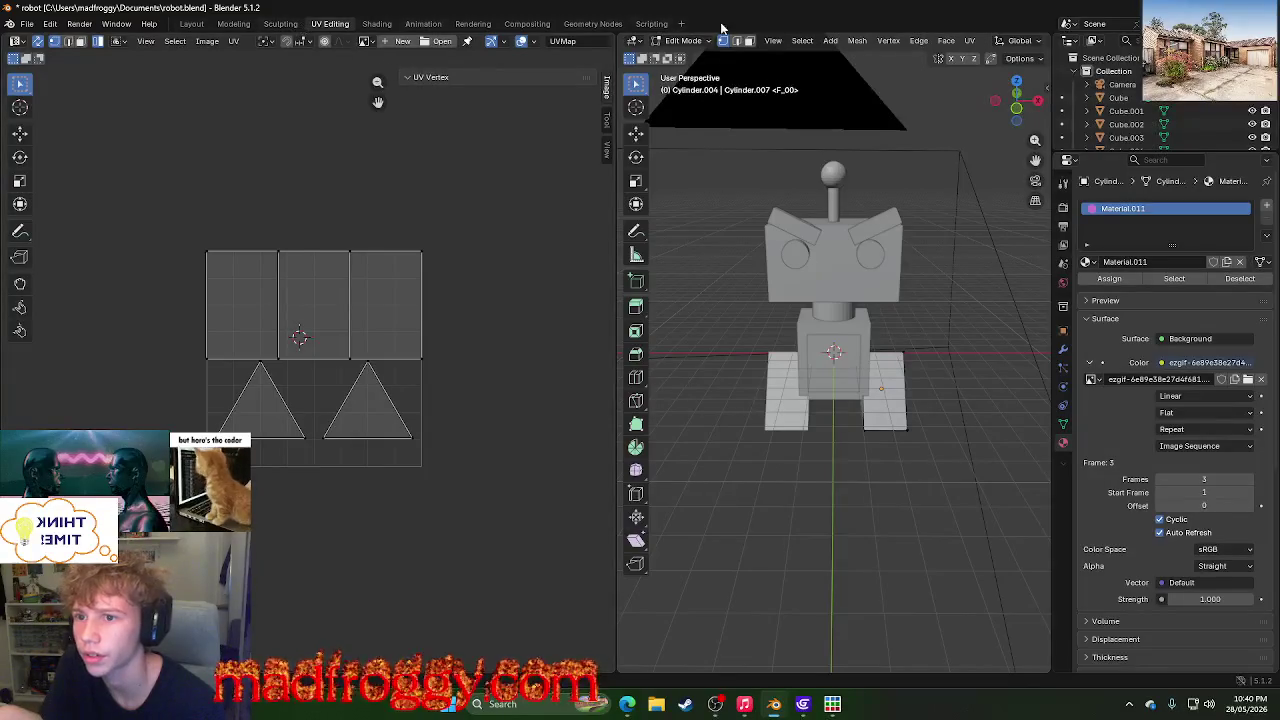
left_click(682, 25)
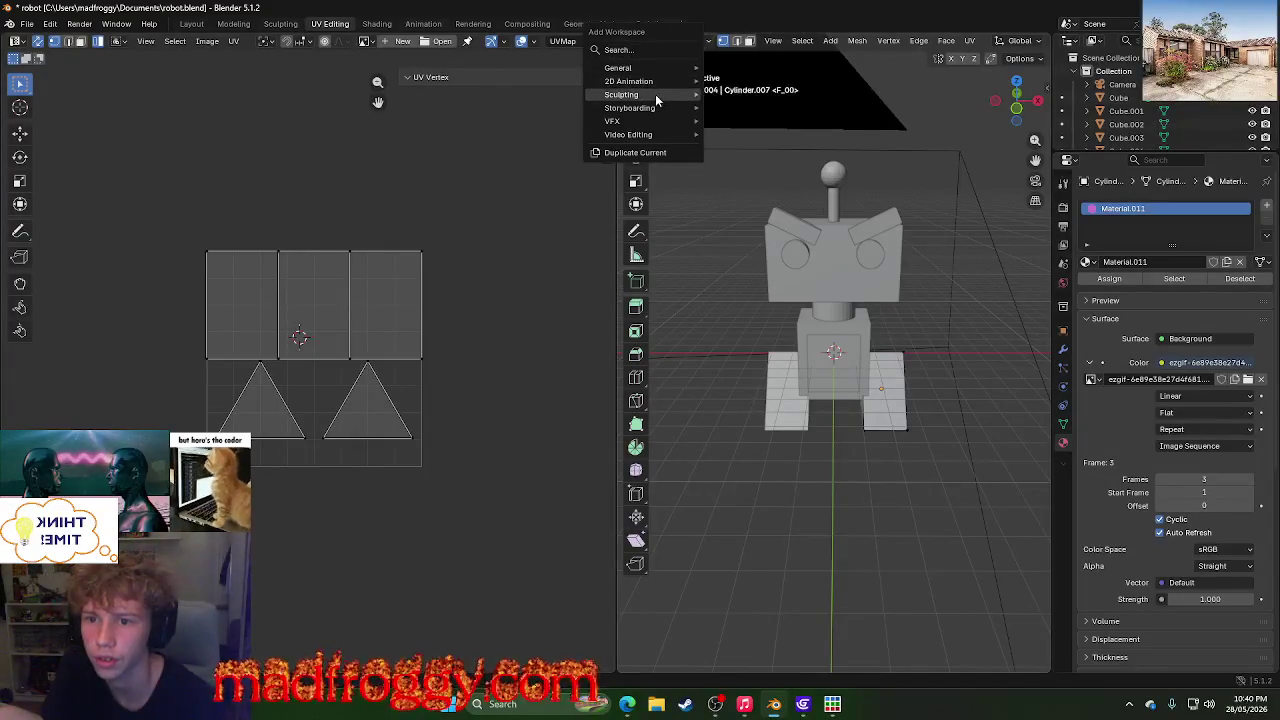
mouse_move(640, 67)
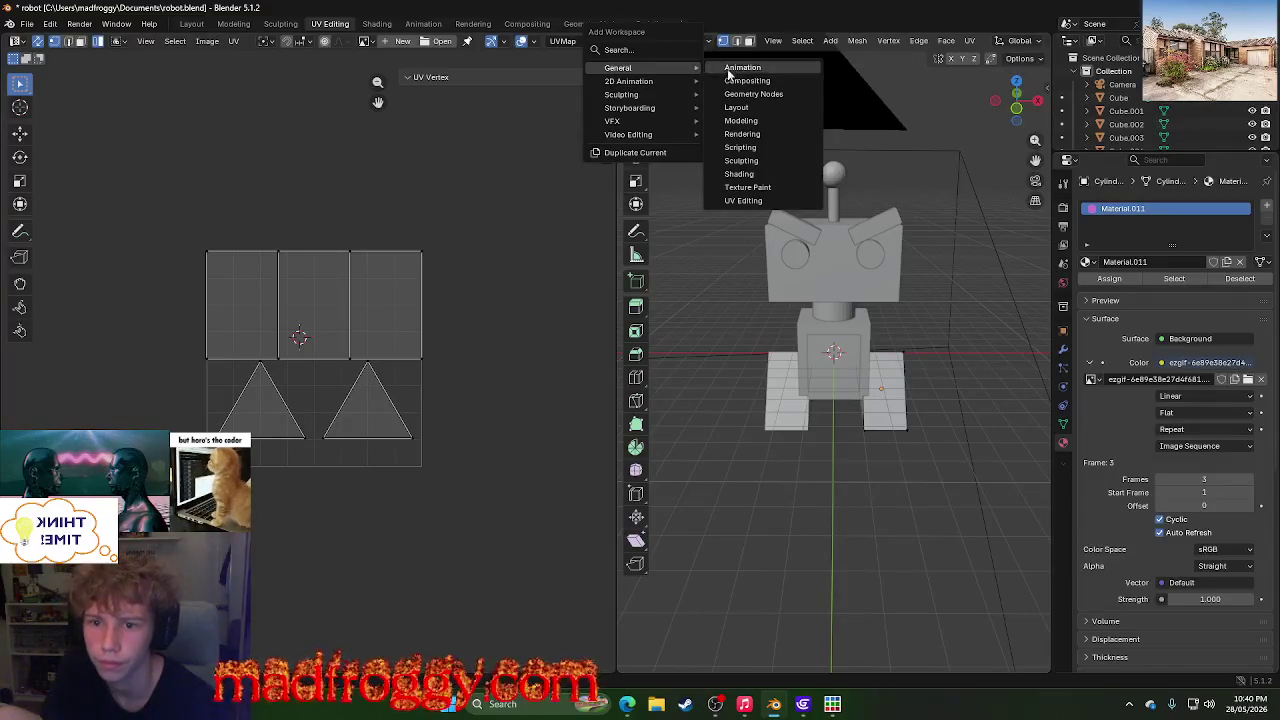
- Add a Texture Paint workspace and select both track PNGs in its image browser, then cancel
left_click(757, 188)
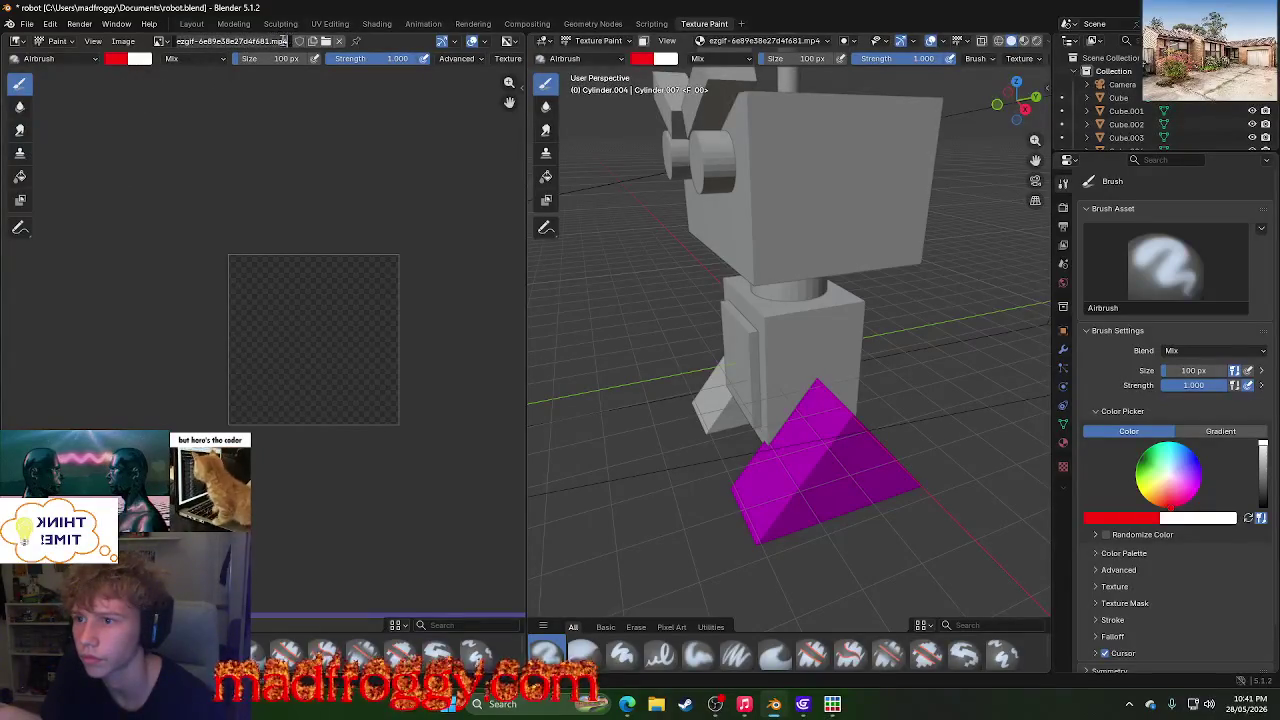
left_click(168, 42)
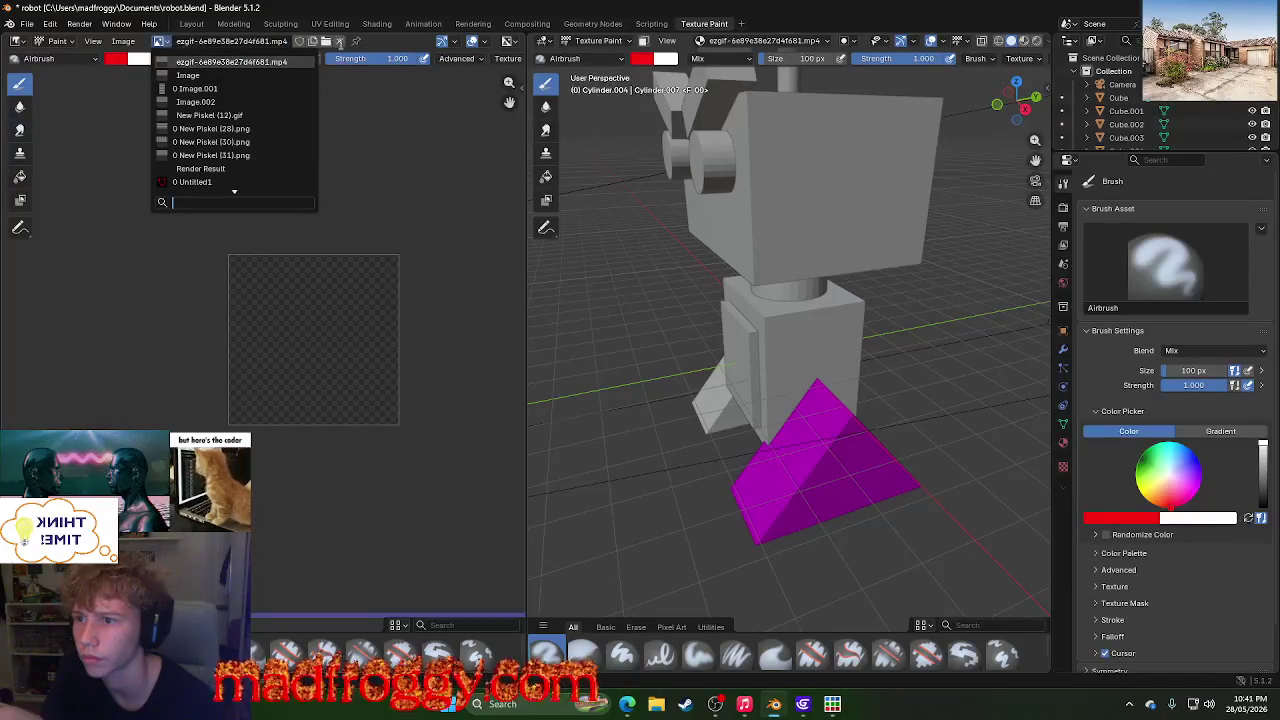
left_click(326, 41)
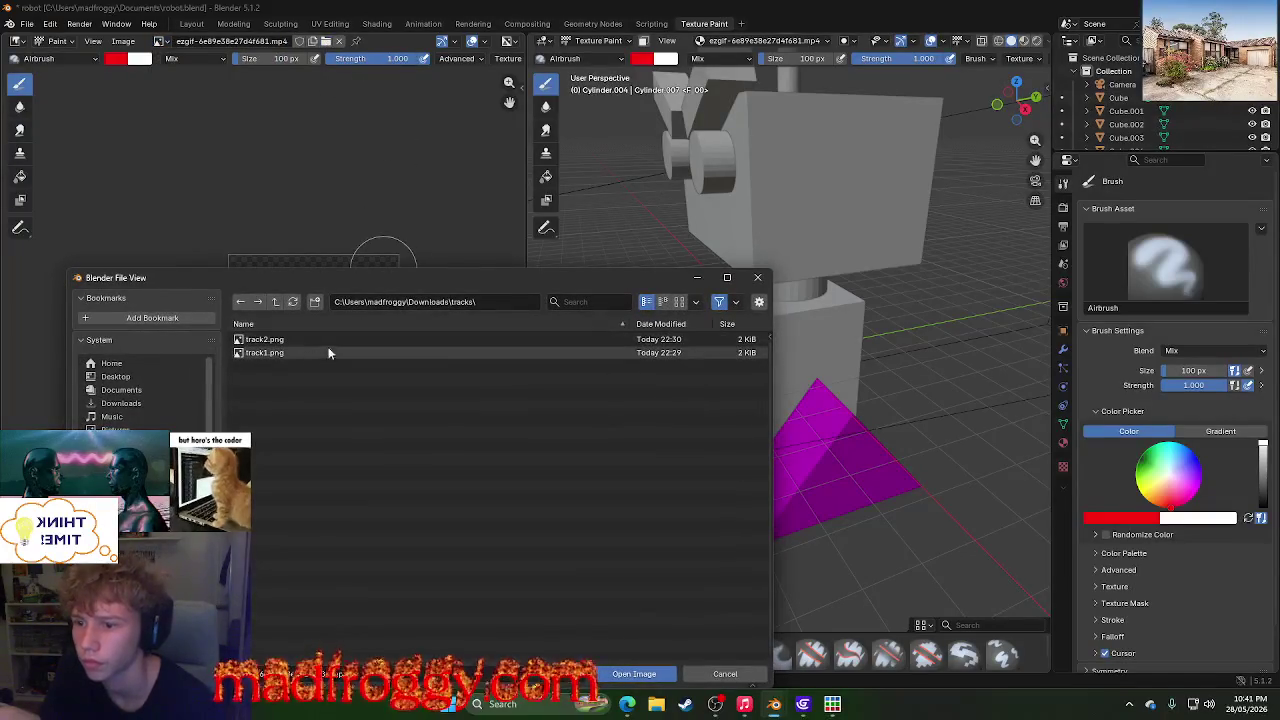
left_click_drag(511, 466, 545, 330)
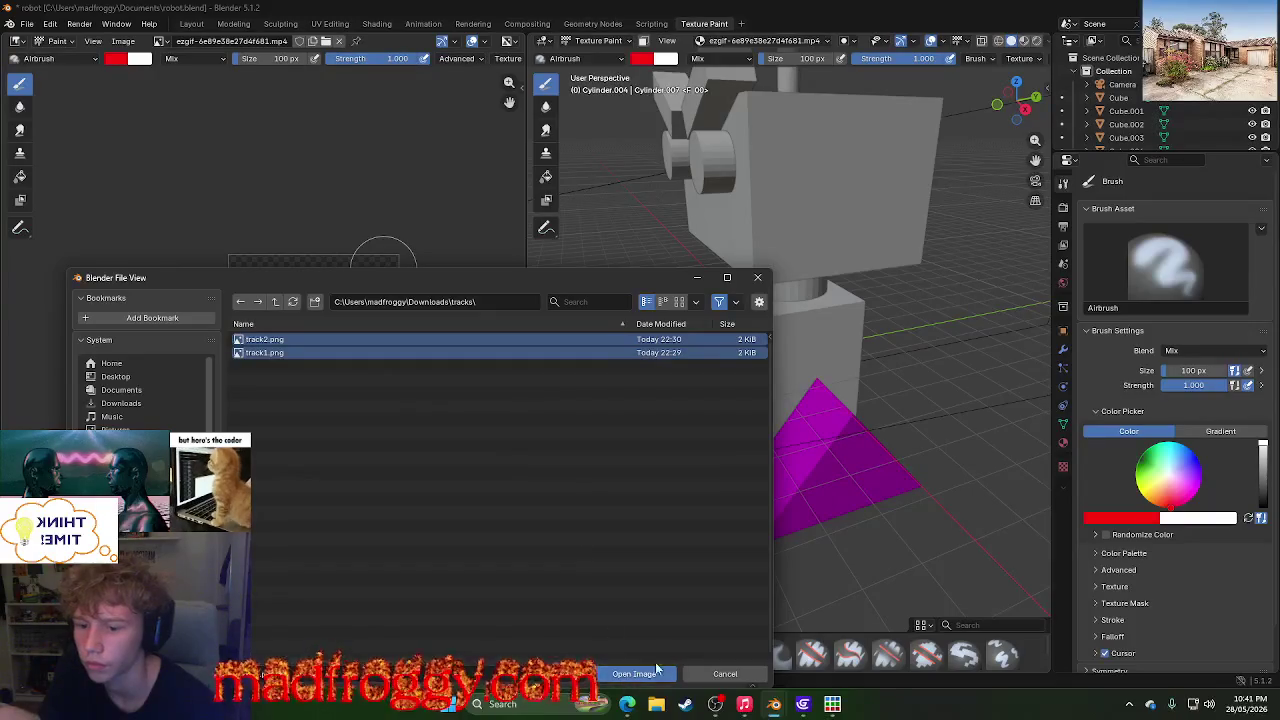
left_click(722, 675)
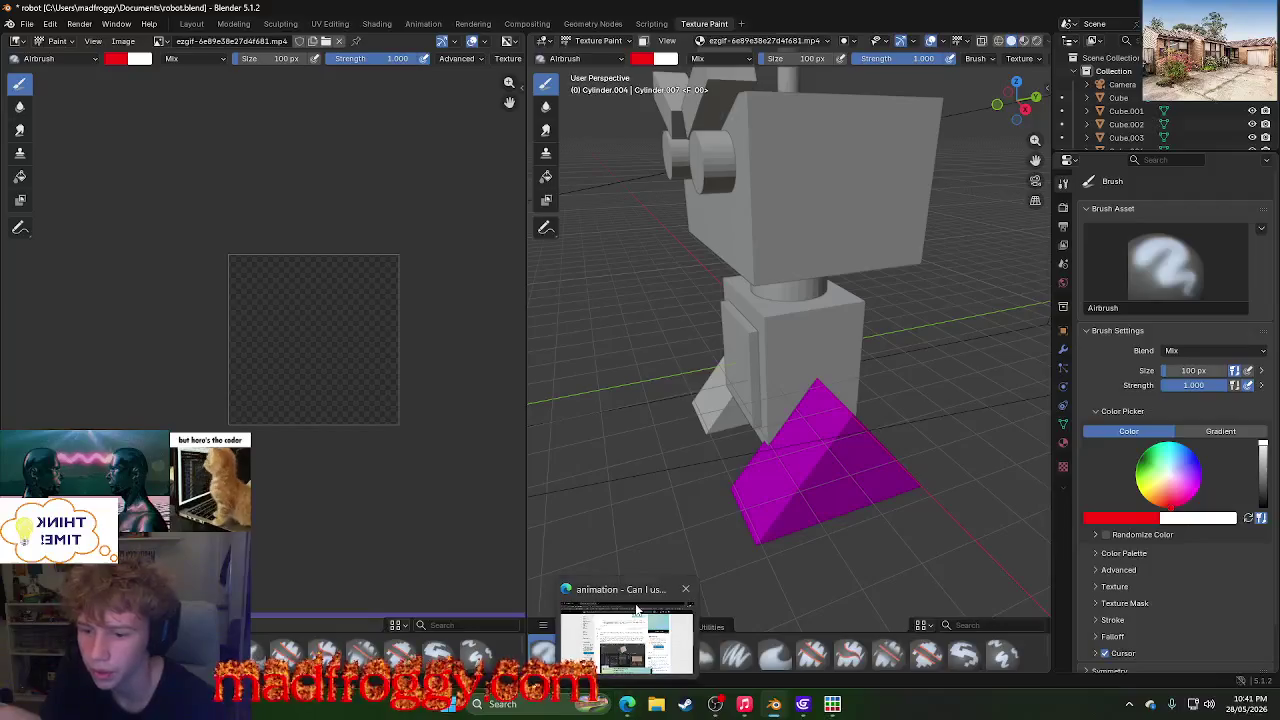
- Check the Stack Exchange answer, then delete the Texture Paint workspace
mouse_move(627, 704)
left_click(627, 640)
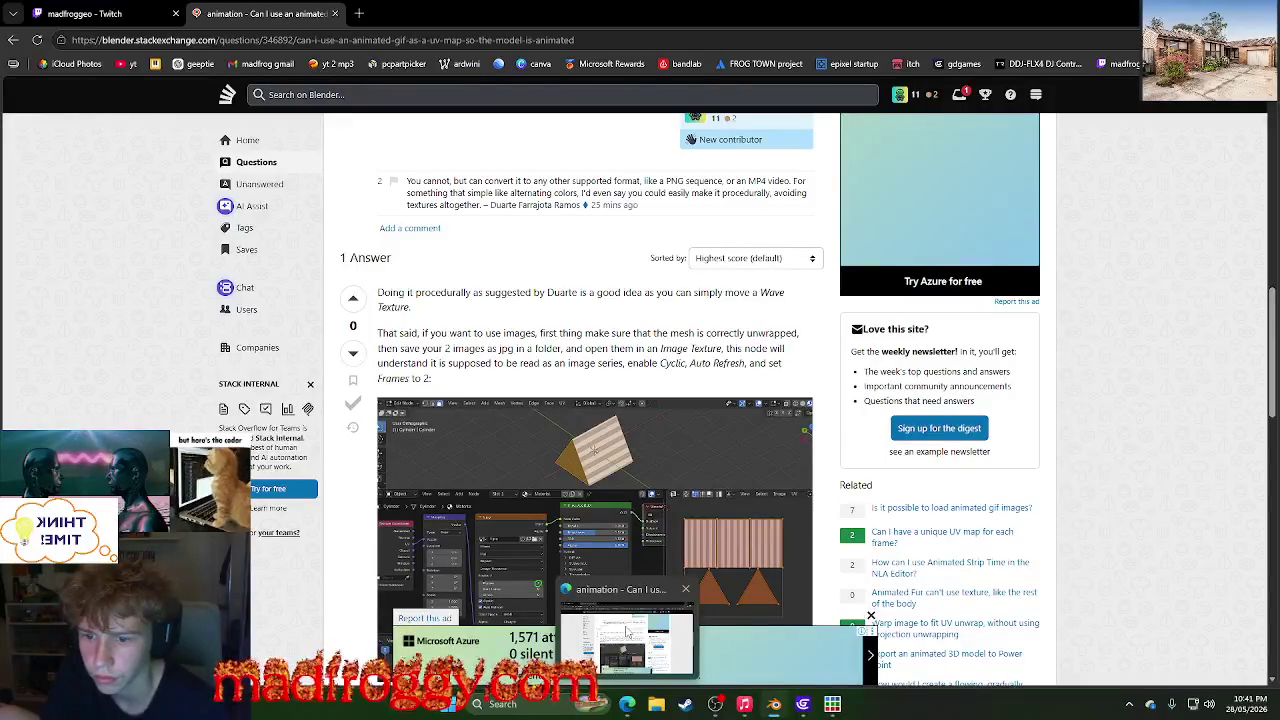
key("alt+Tab")
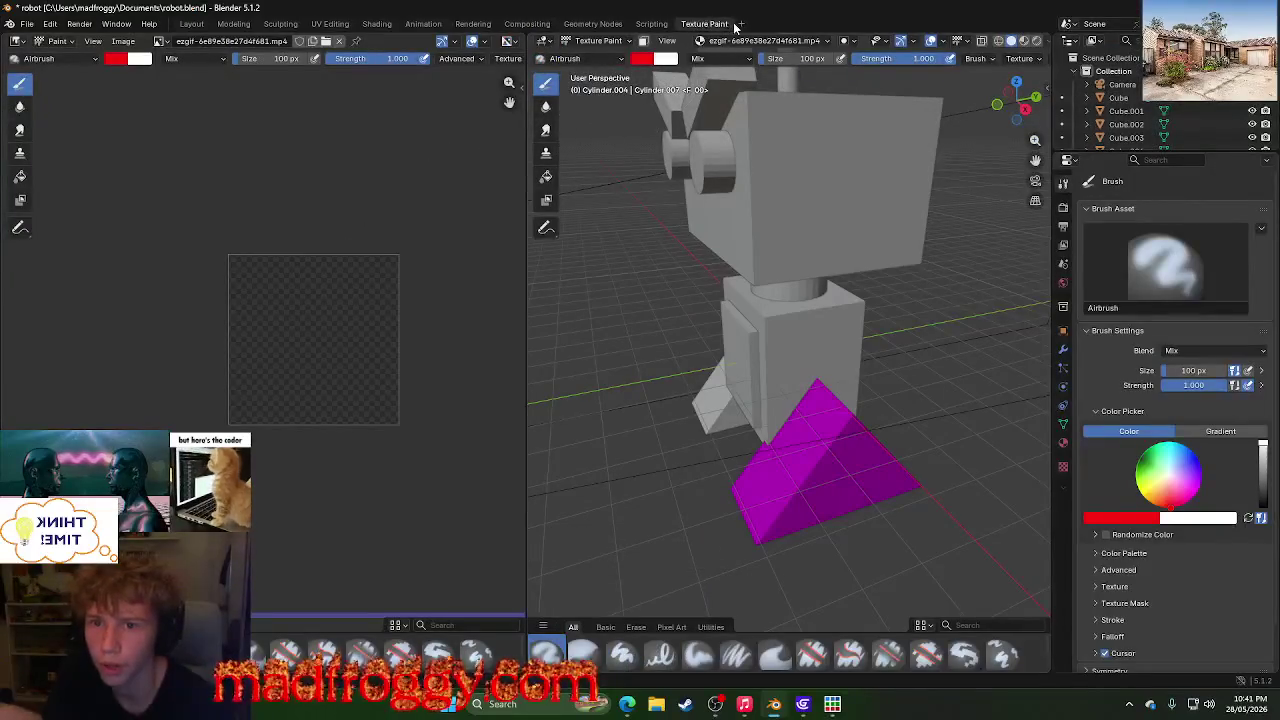
right_click(705, 23)
left_click(670, 63)
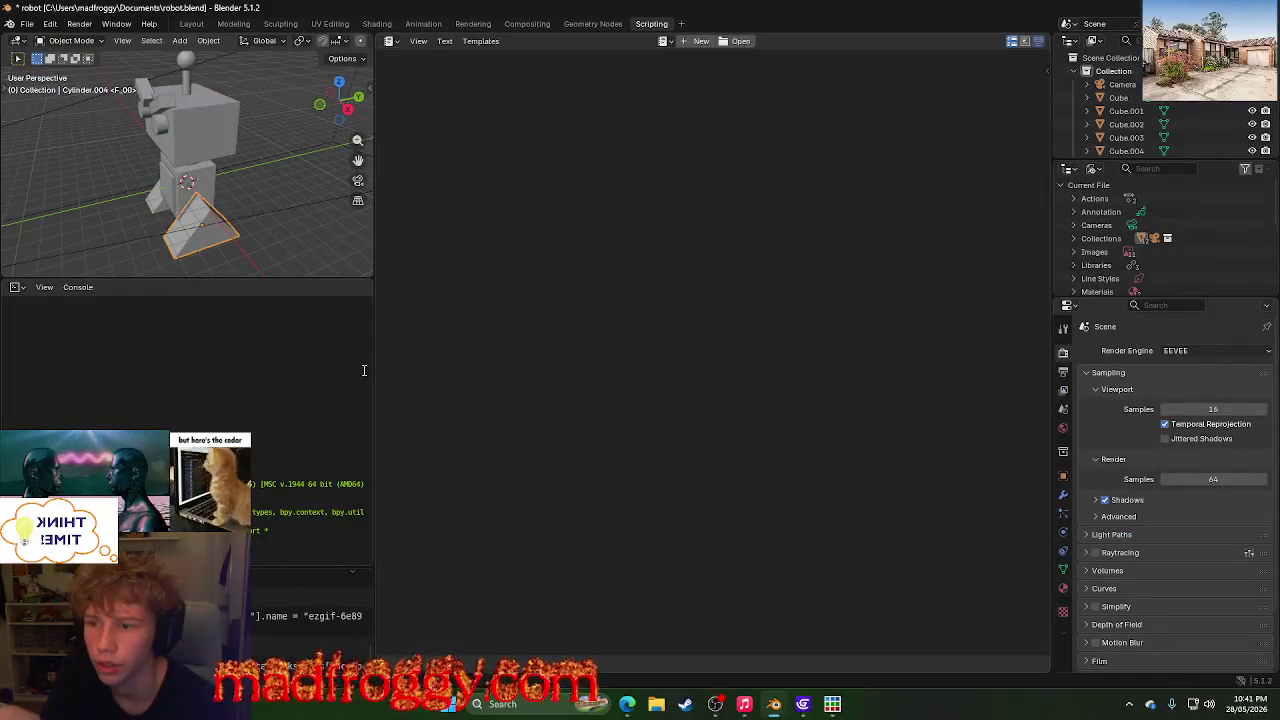
- Widen the text editor, create a new empty text block, and switch to the Geometry Nodes workspace
left_click_drag(370, 374, 246, 364)
right_click(505, 263)
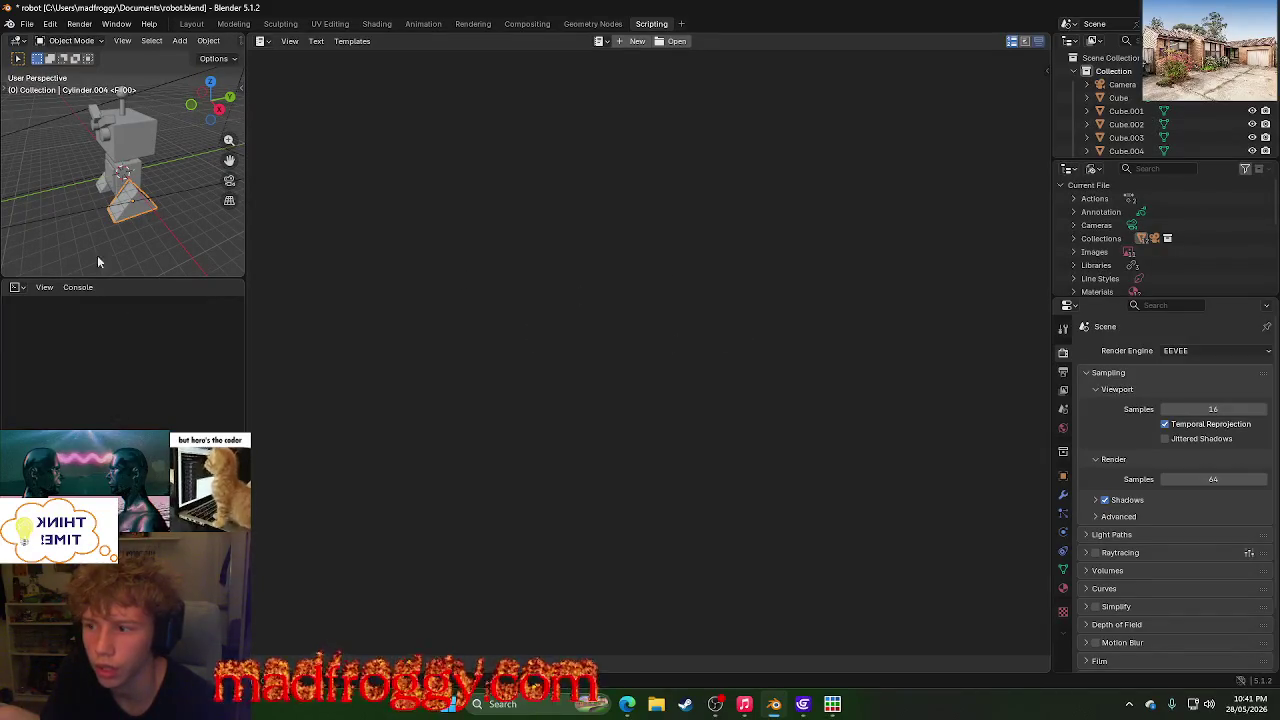
scroll(1127, 512, "down", 3)
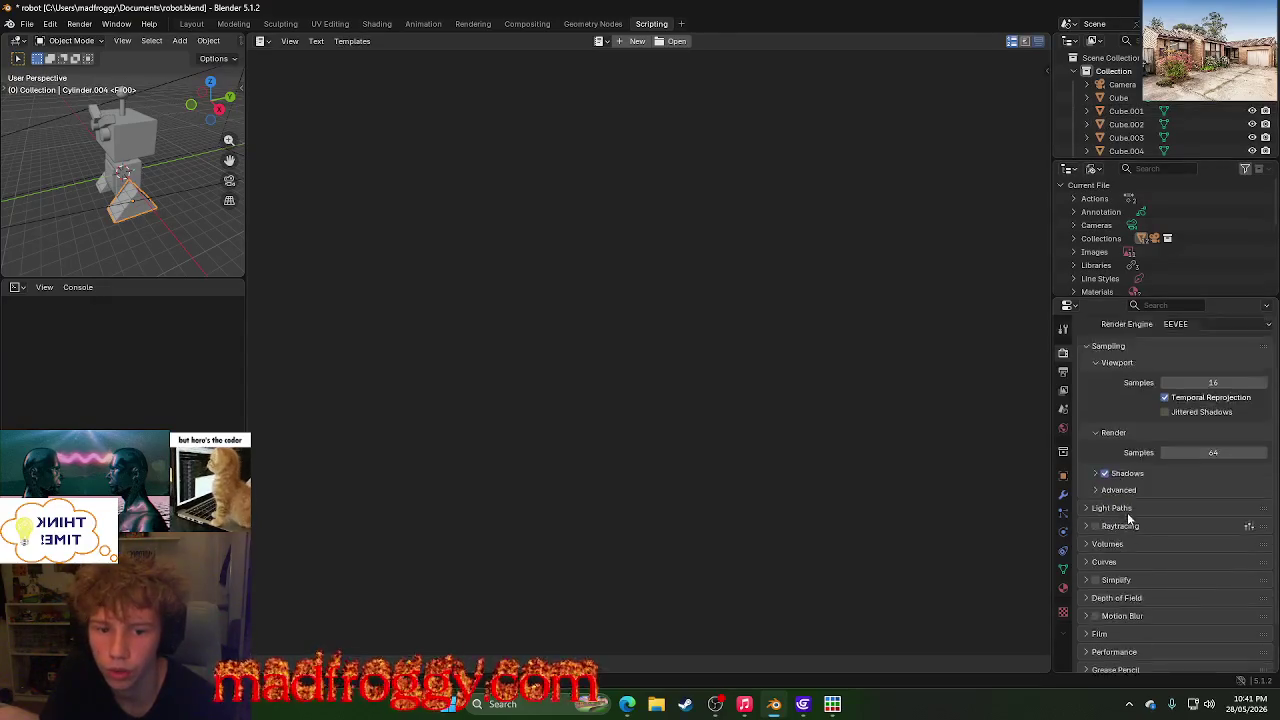
left_click(633, 41)
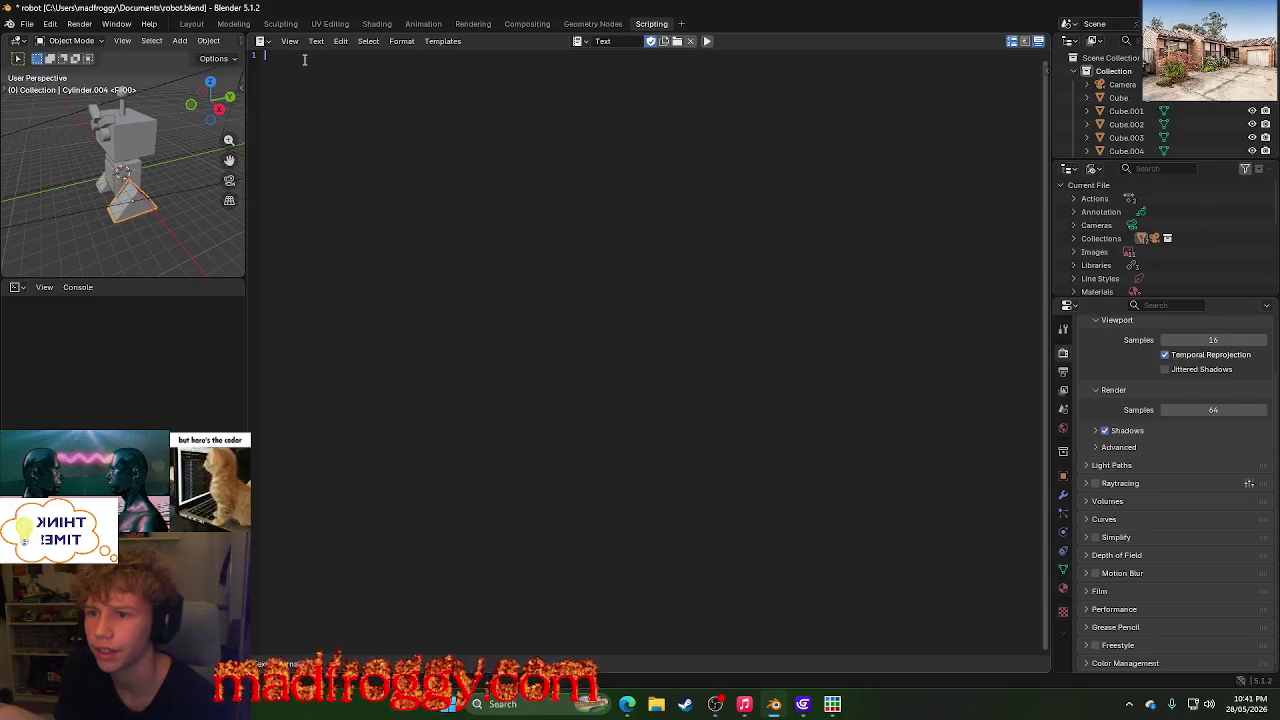
left_click(594, 24)
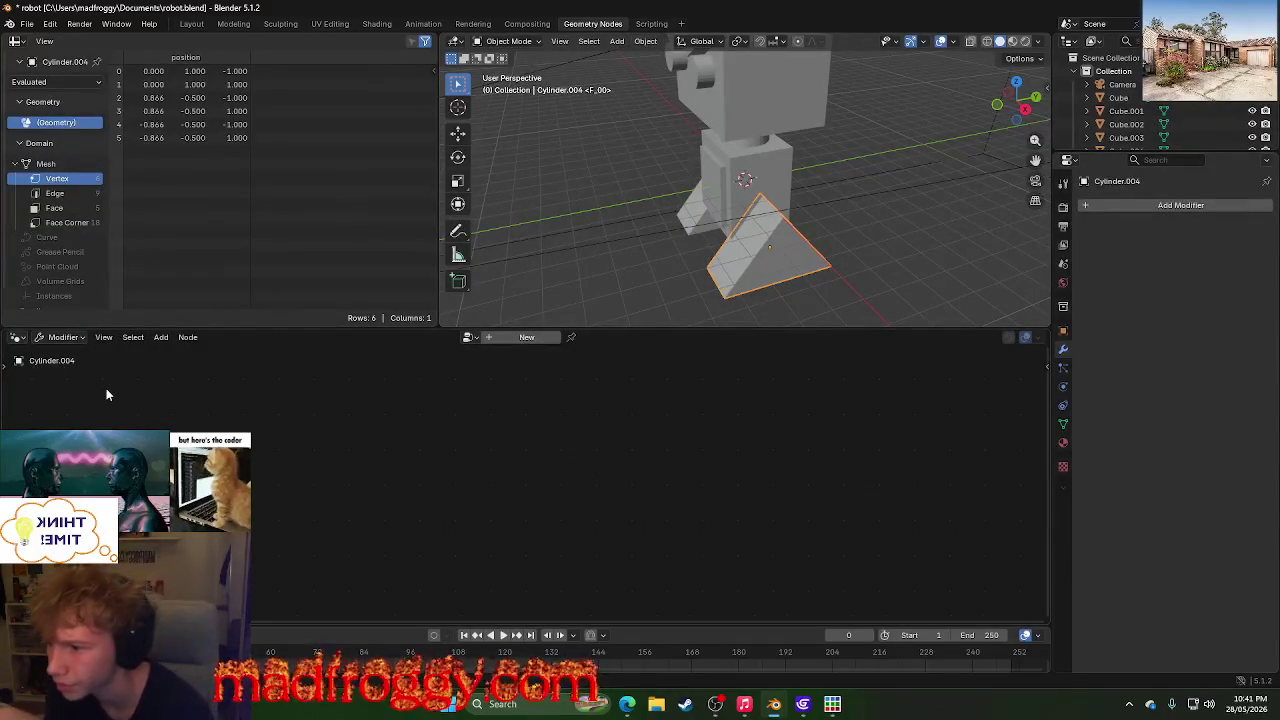
left_click(160, 338)
mouse_move(180, 358)
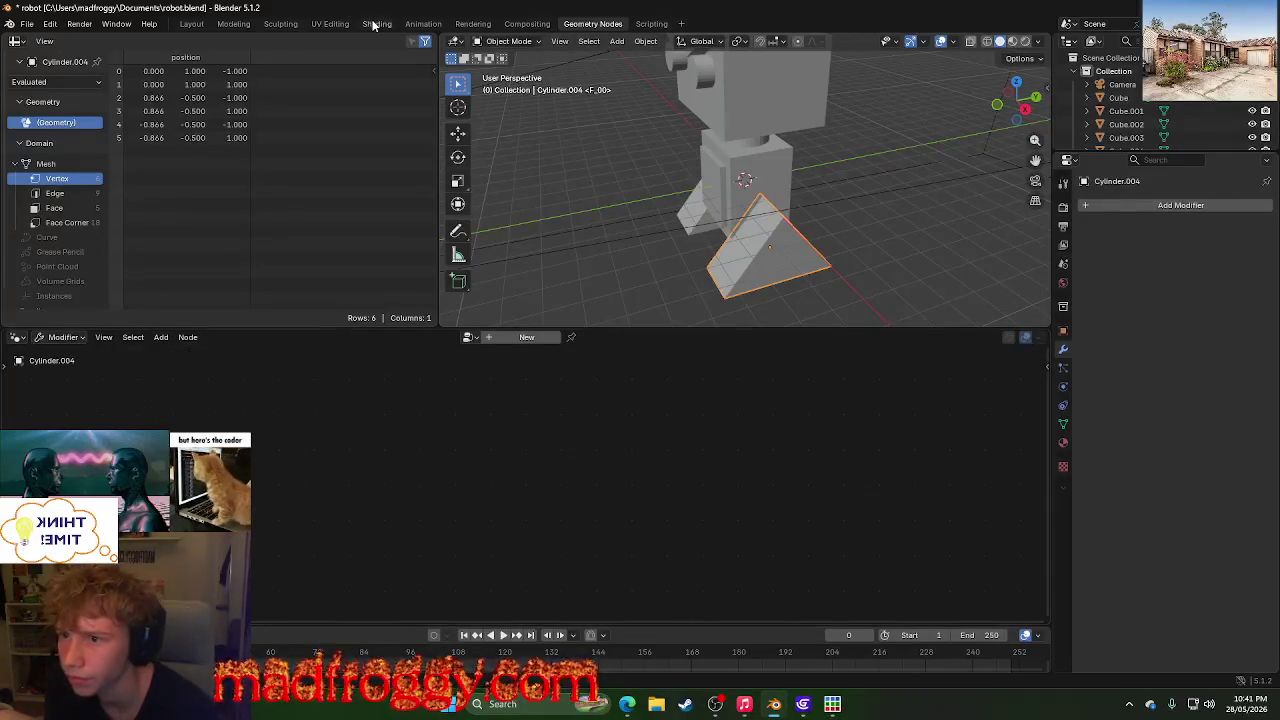
key("shift+a")
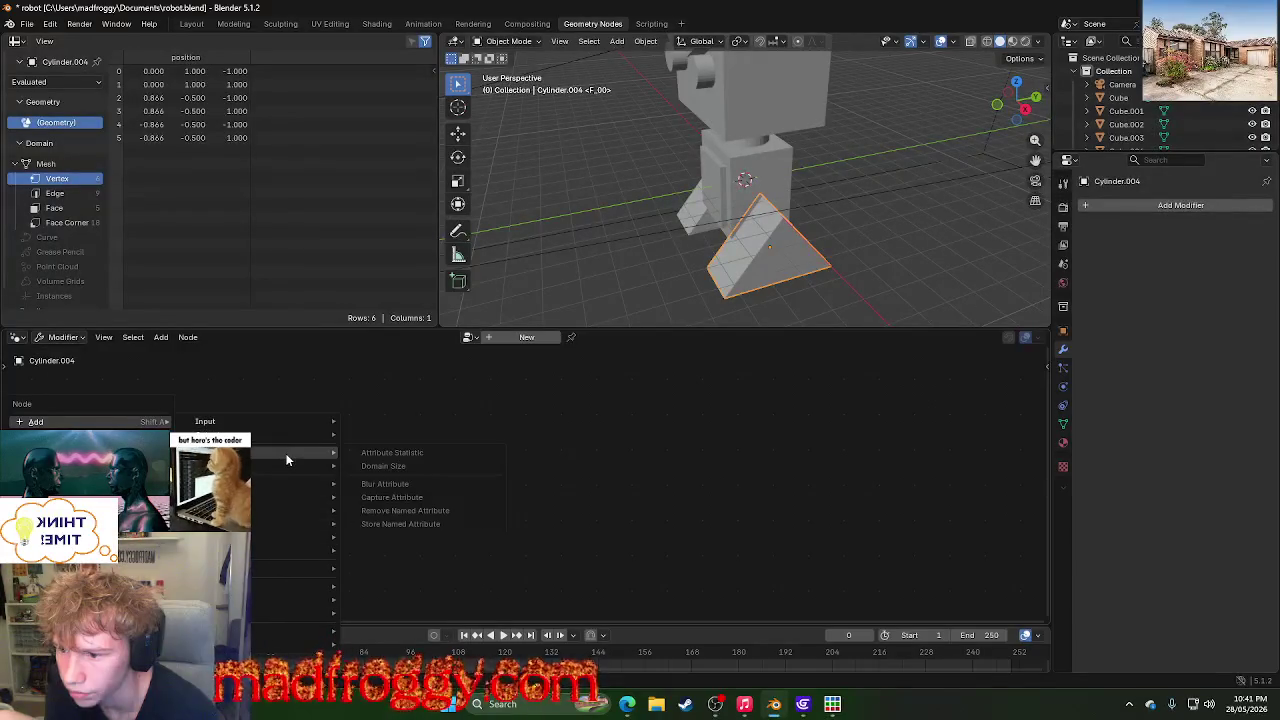
mouse_move(290, 466)
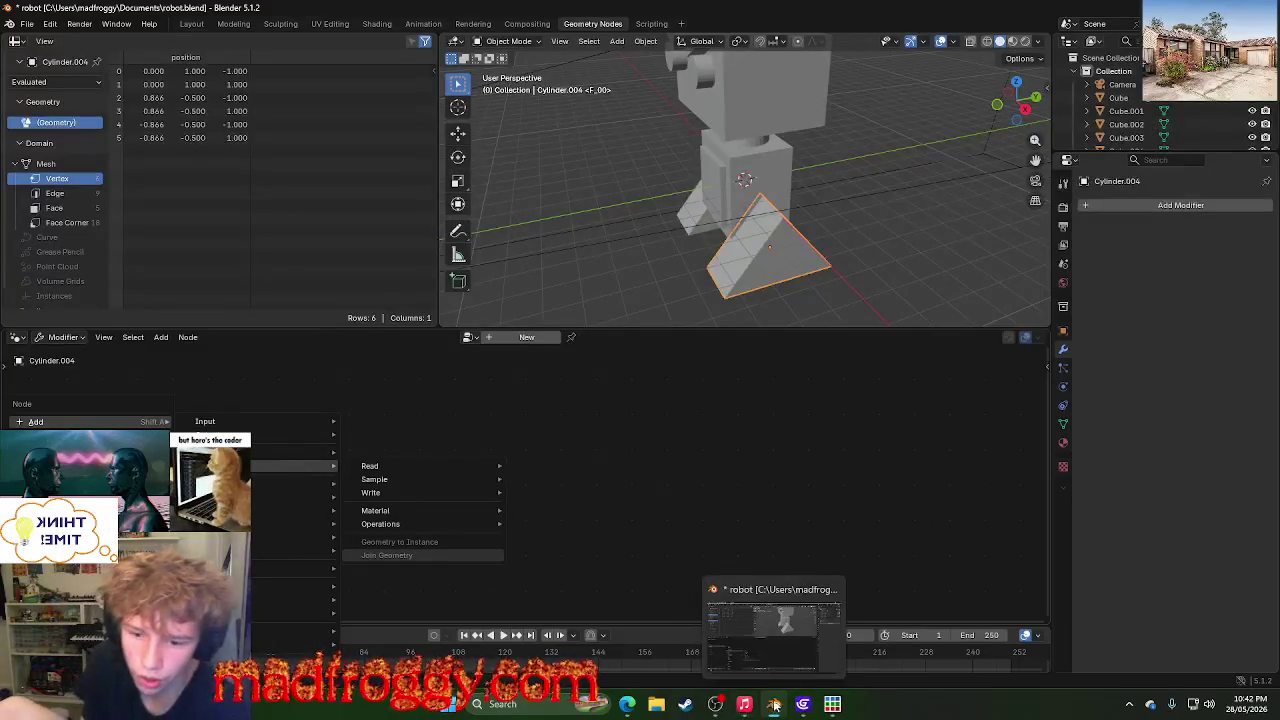
mouse_move(714, 704)
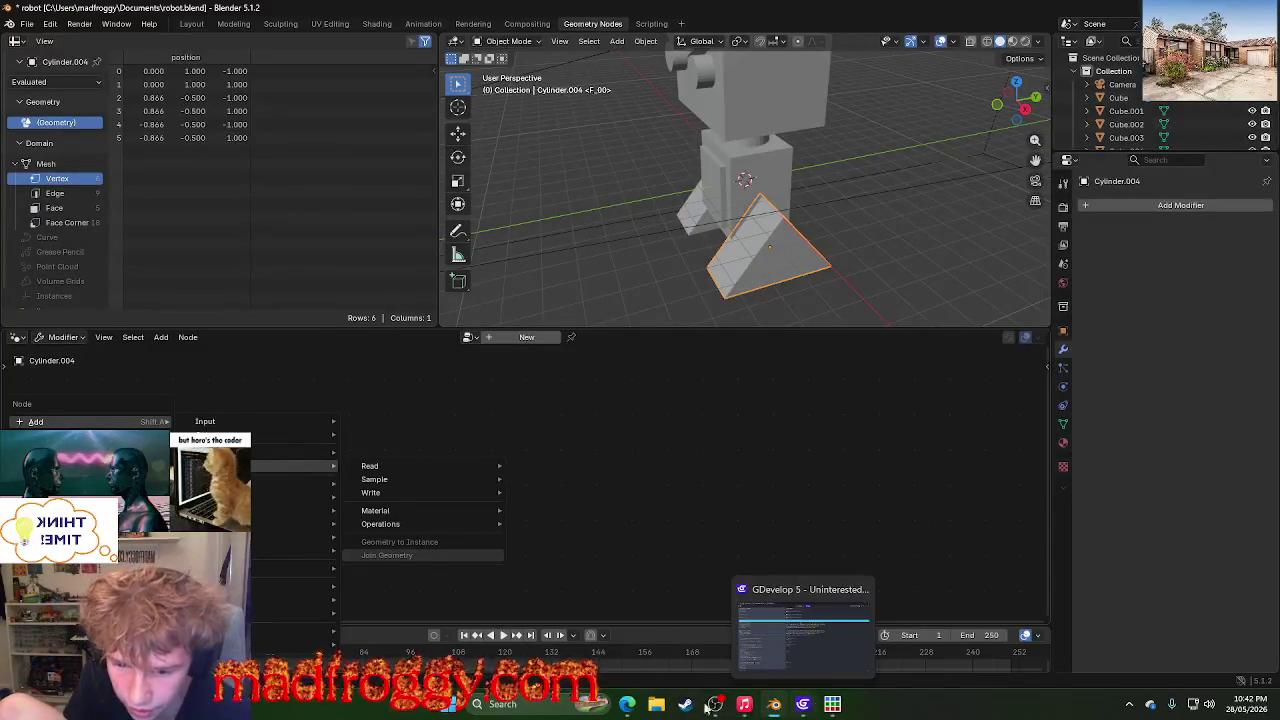
left_click(627, 704)
key("super+Down")
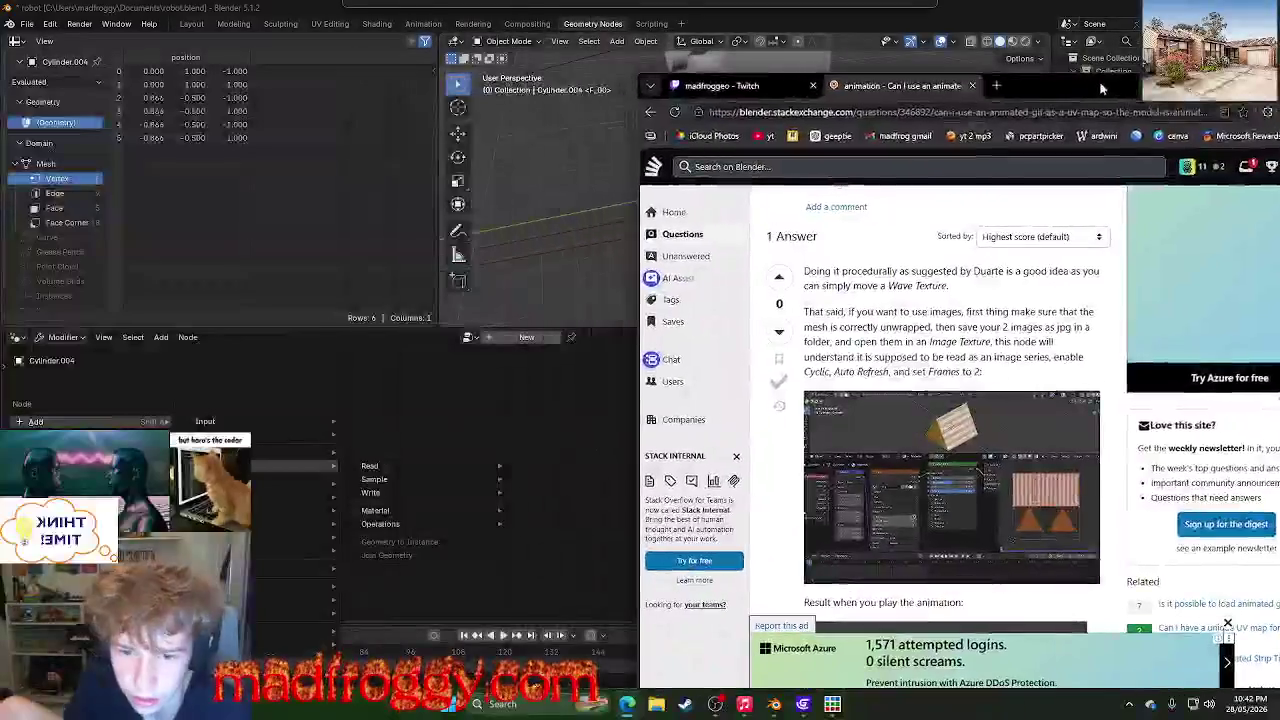
left_click(823, 513)
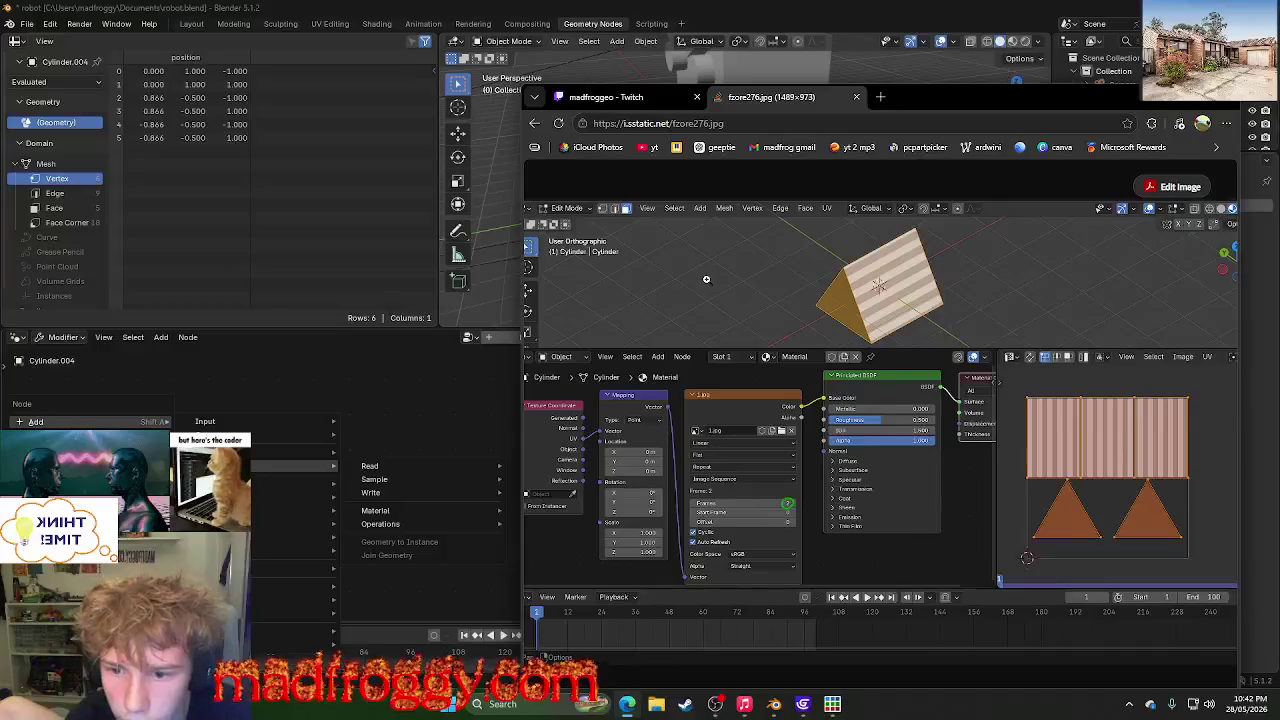
left_click(186, 340)
left_click(187, 338)
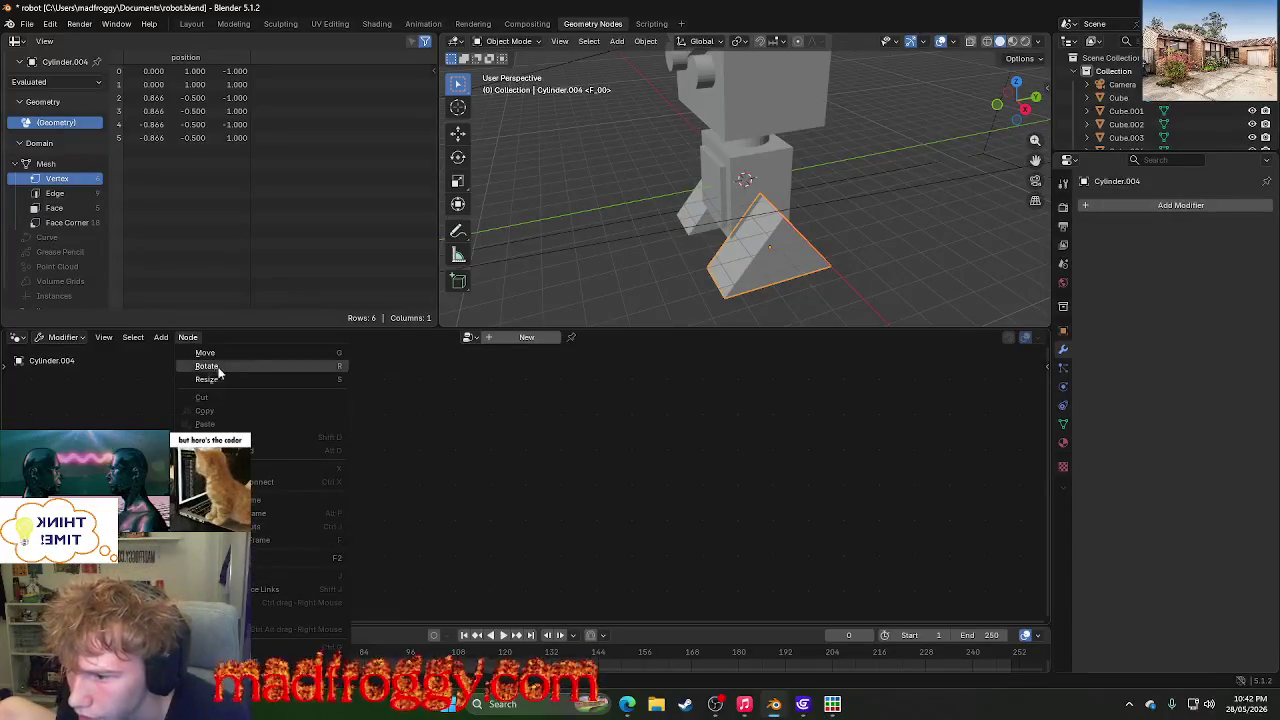
left_click(164, 331)
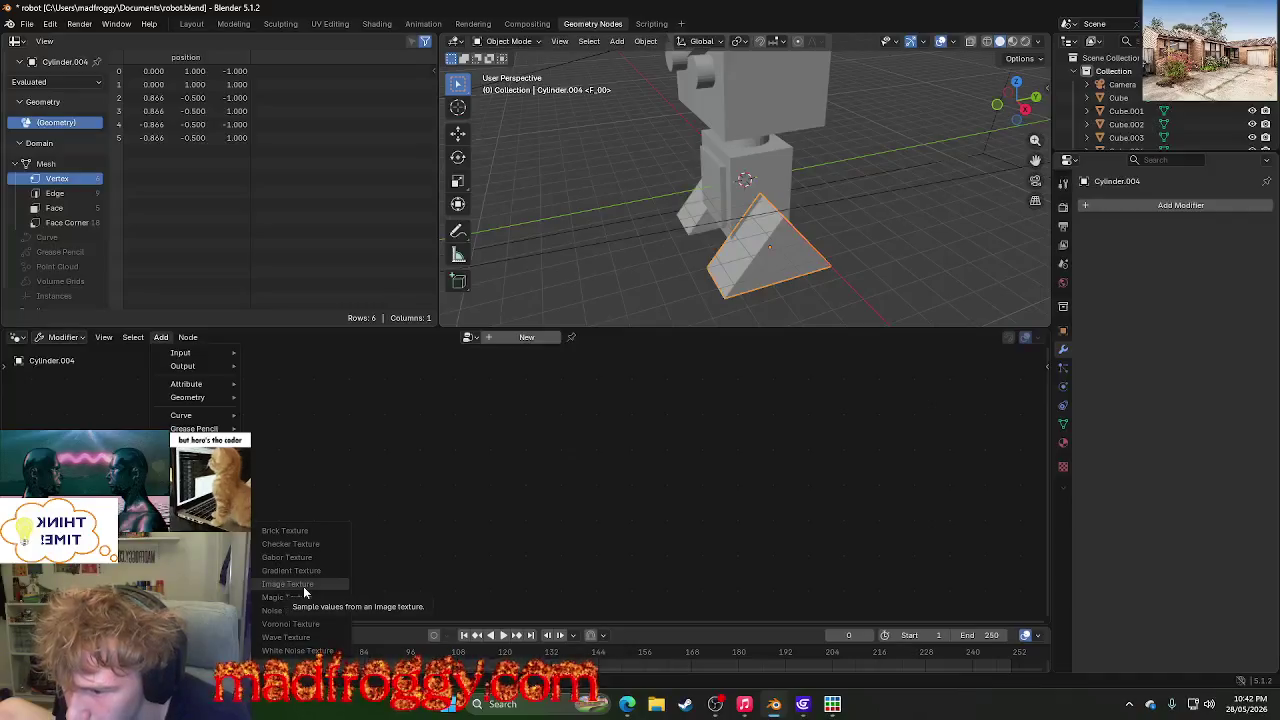
mouse_move(190, 570)
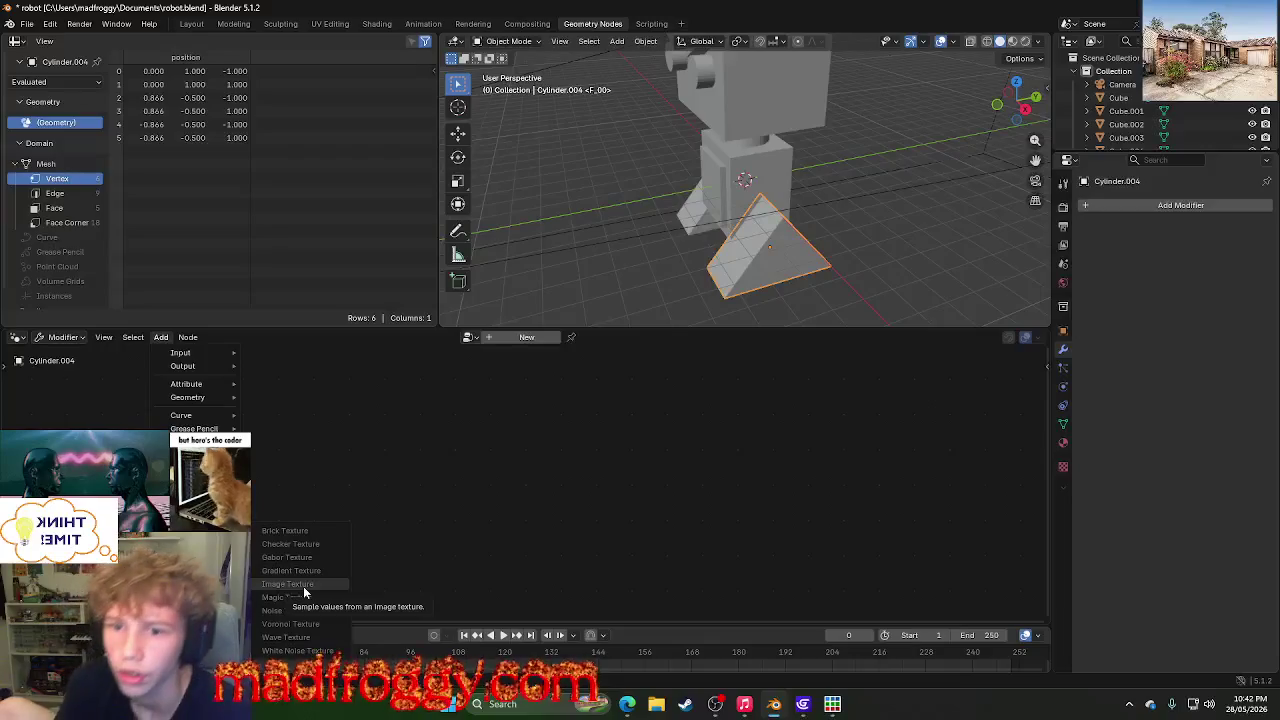
left_click(862, 243)
left_click(759, 266)
- Create a new geometry node tree for the prism and place an Image Texture node left of the others
right_click(759, 264)
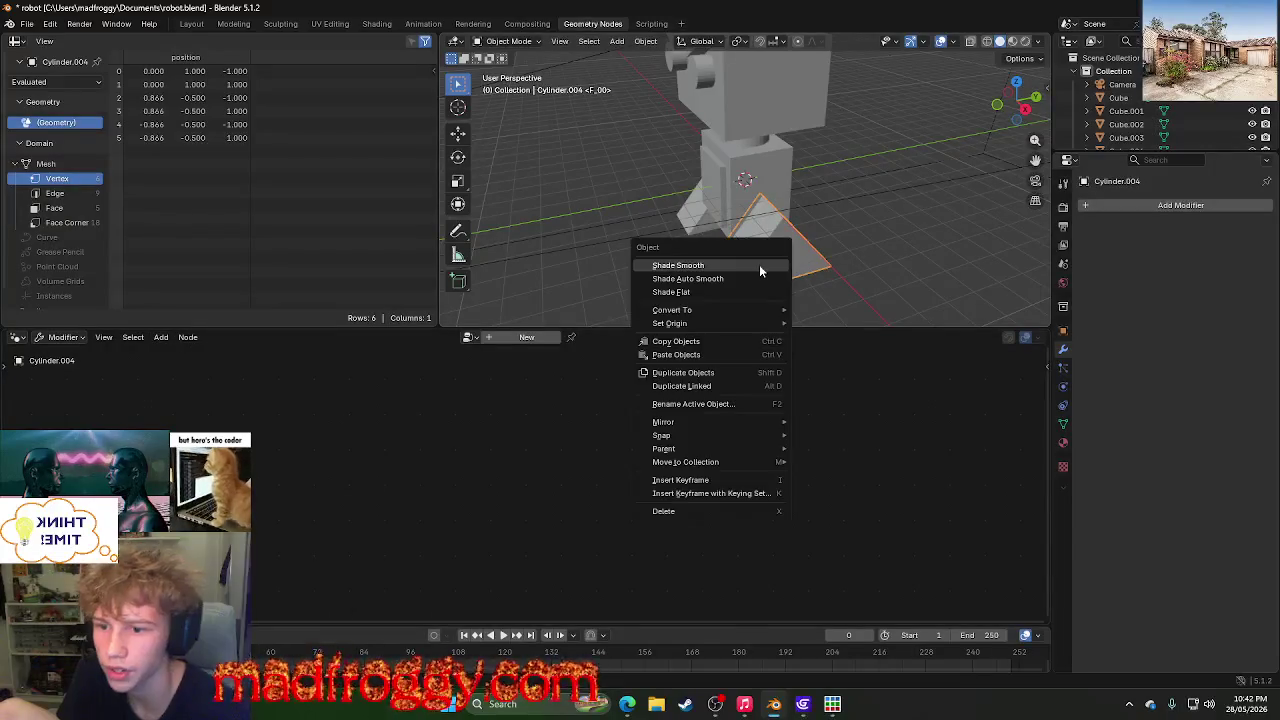
left_click(521, 337)
key("Home")
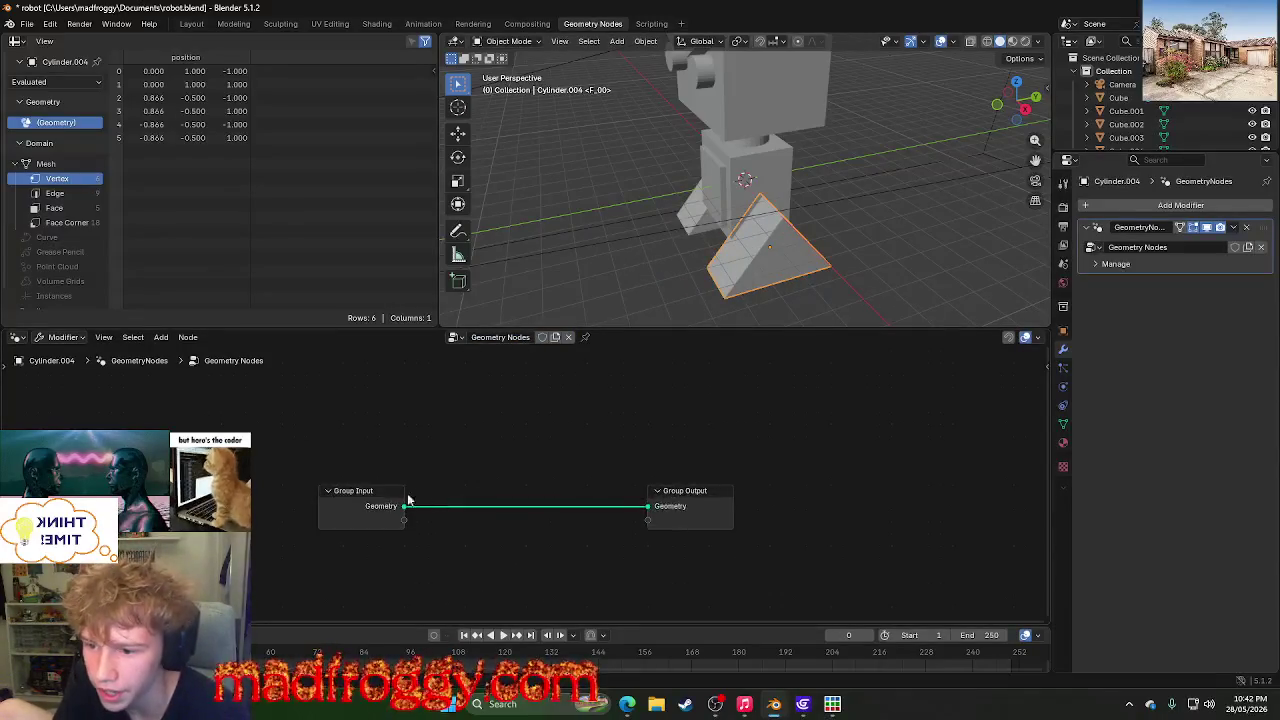
scroll(680, 528, "down", 1)
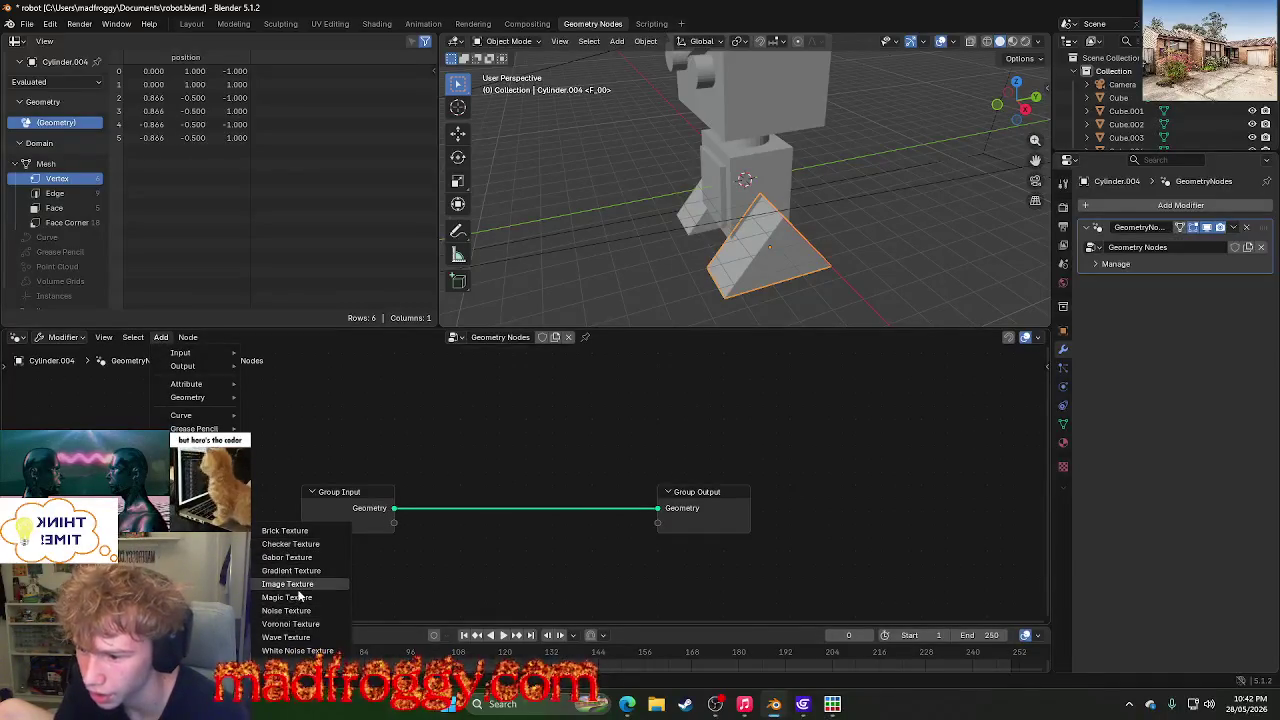
left_click(297, 588)
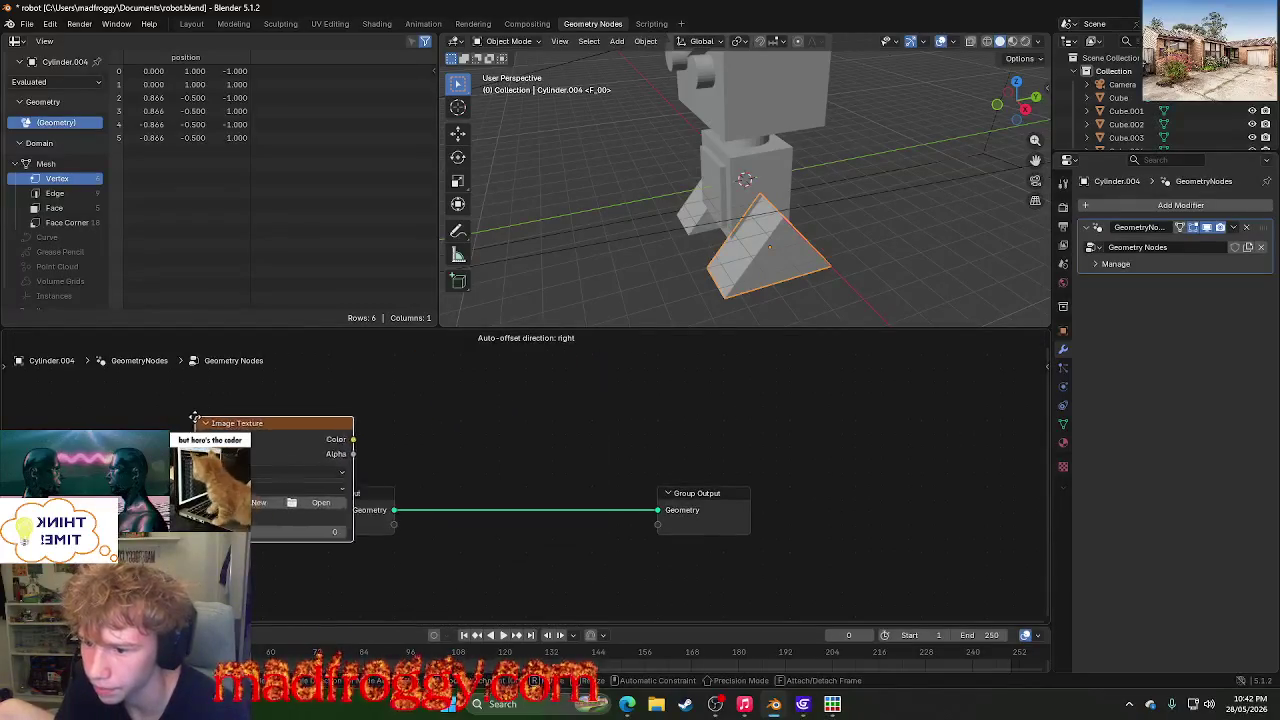
left_click(135, 428)
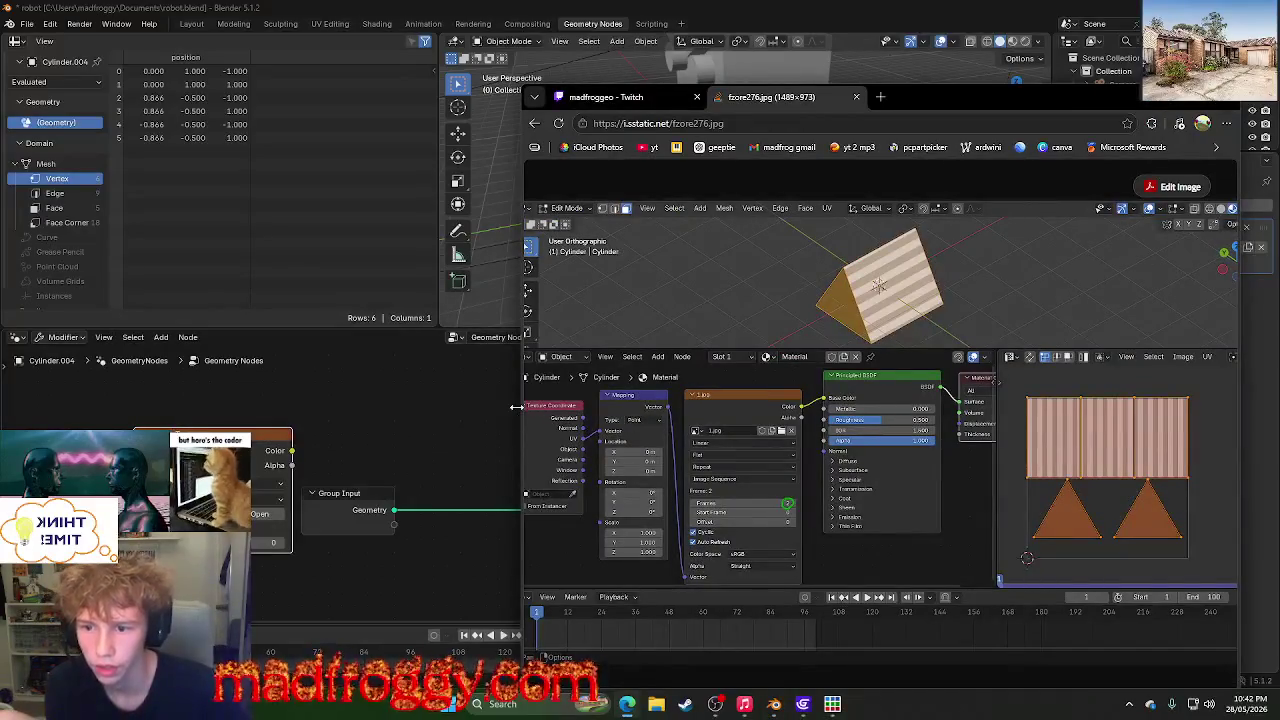
mouse_move(516, 406)
left_mouse_down()
mouse_move(448, 403)
mouse_move(476, 403)
left_mouse_up()
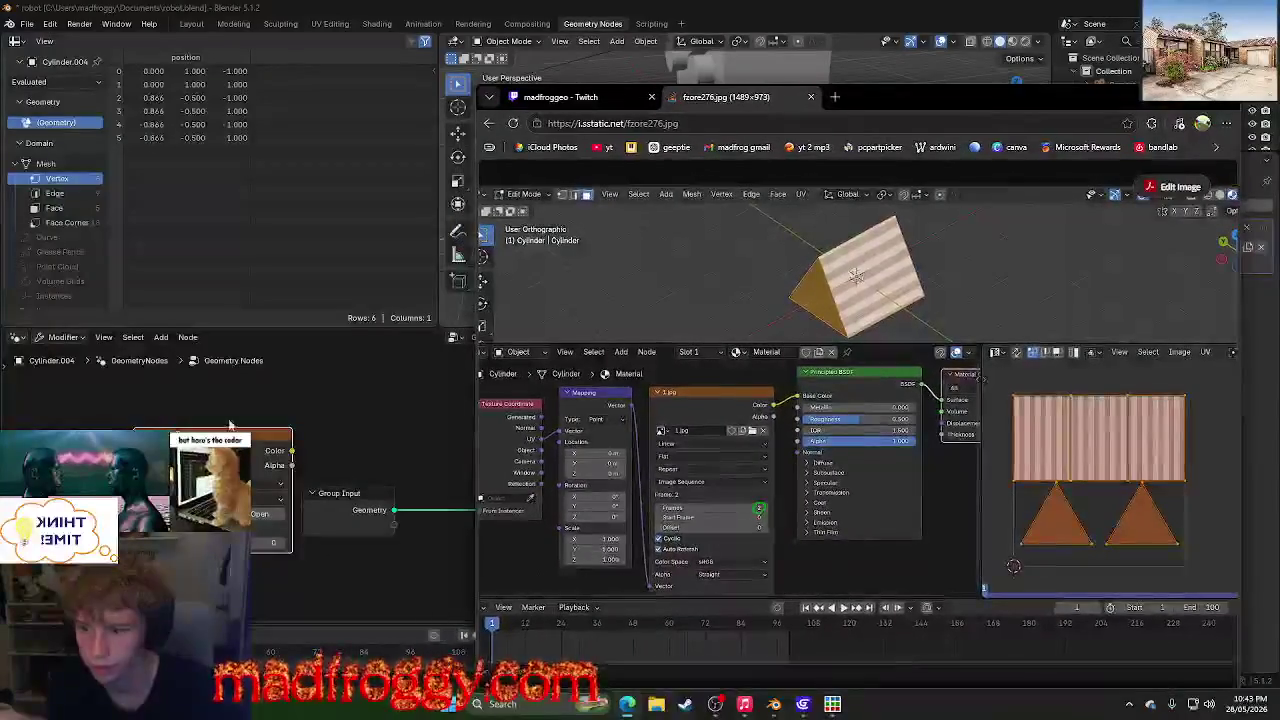
left_click_drag(229, 425, 267, 413)
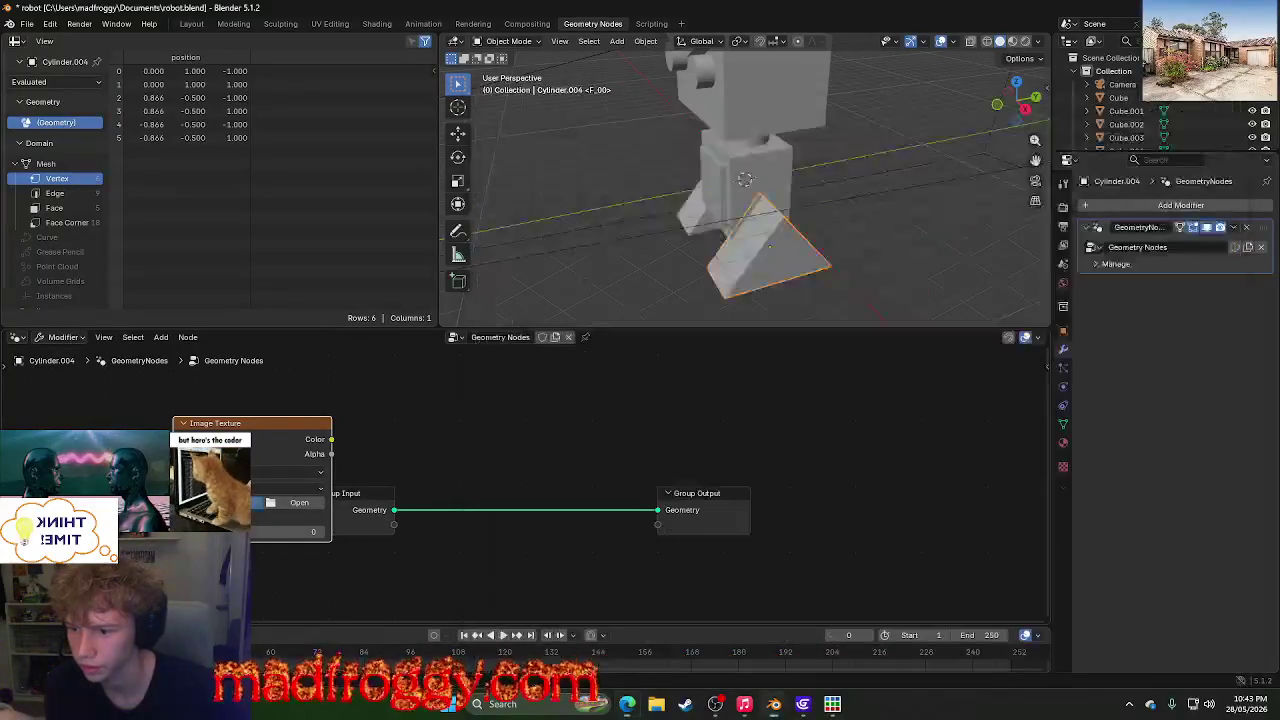
left_click(266, 617)
- Browse Downloads for the tracks folder (filtered by 'tra') and try loading it into the Image Texture
left_click(264, 588)
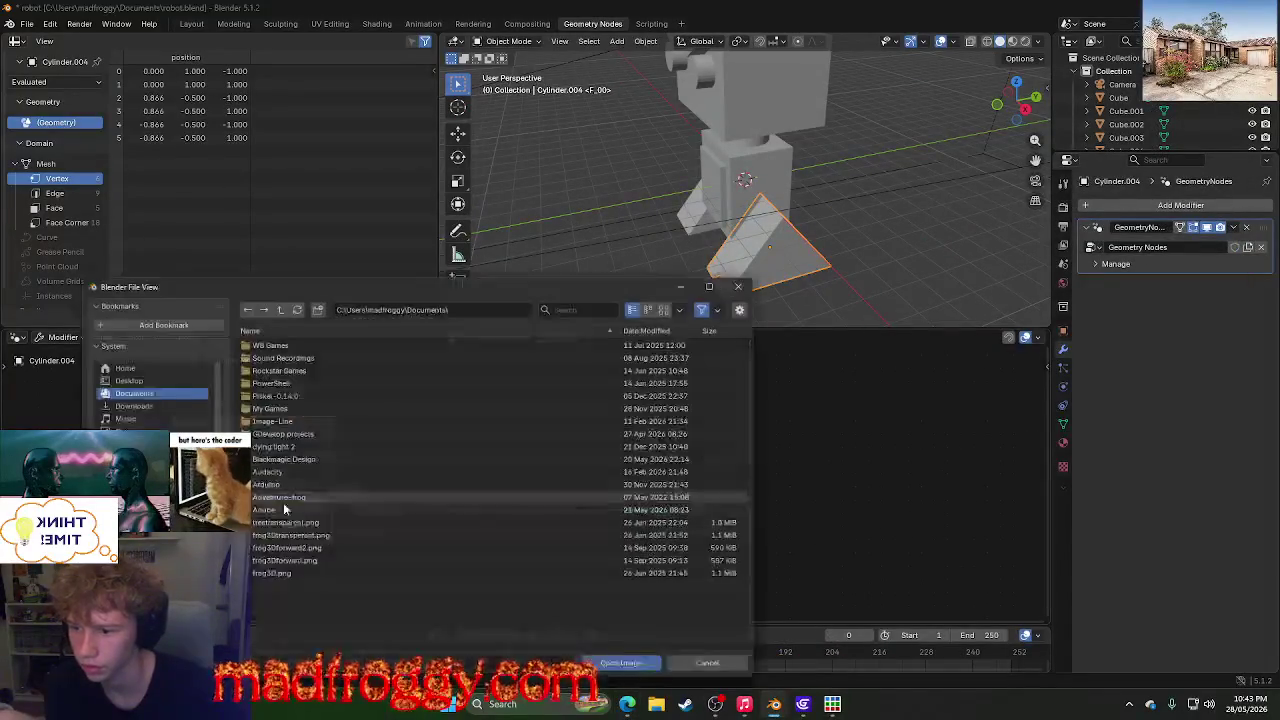
left_click(121, 403)
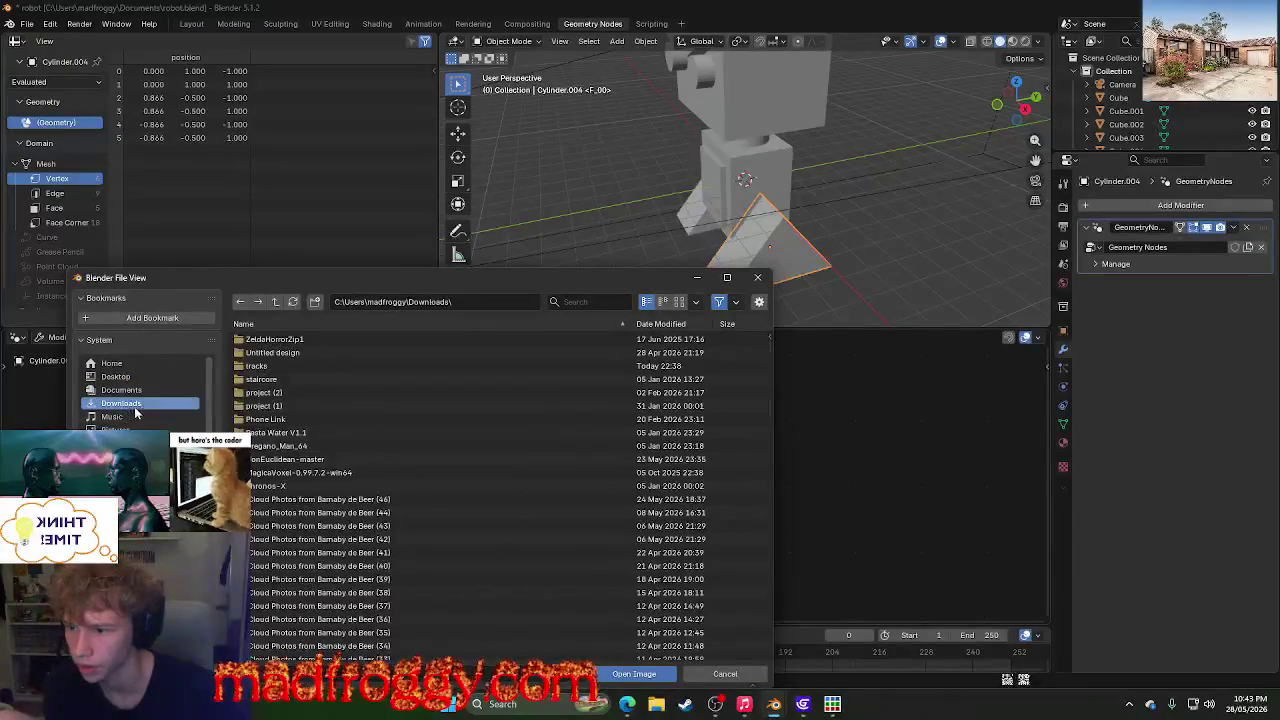
left_click(150, 364)
left_click(140, 401)
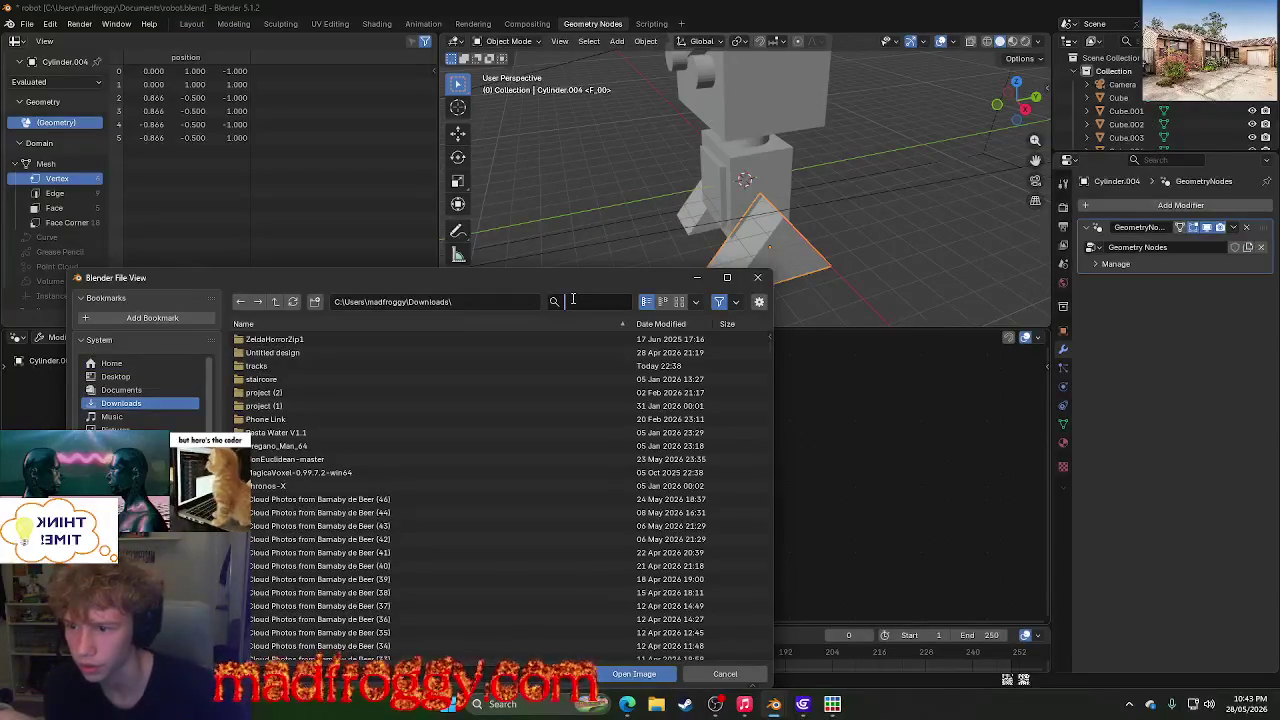
type("tra")
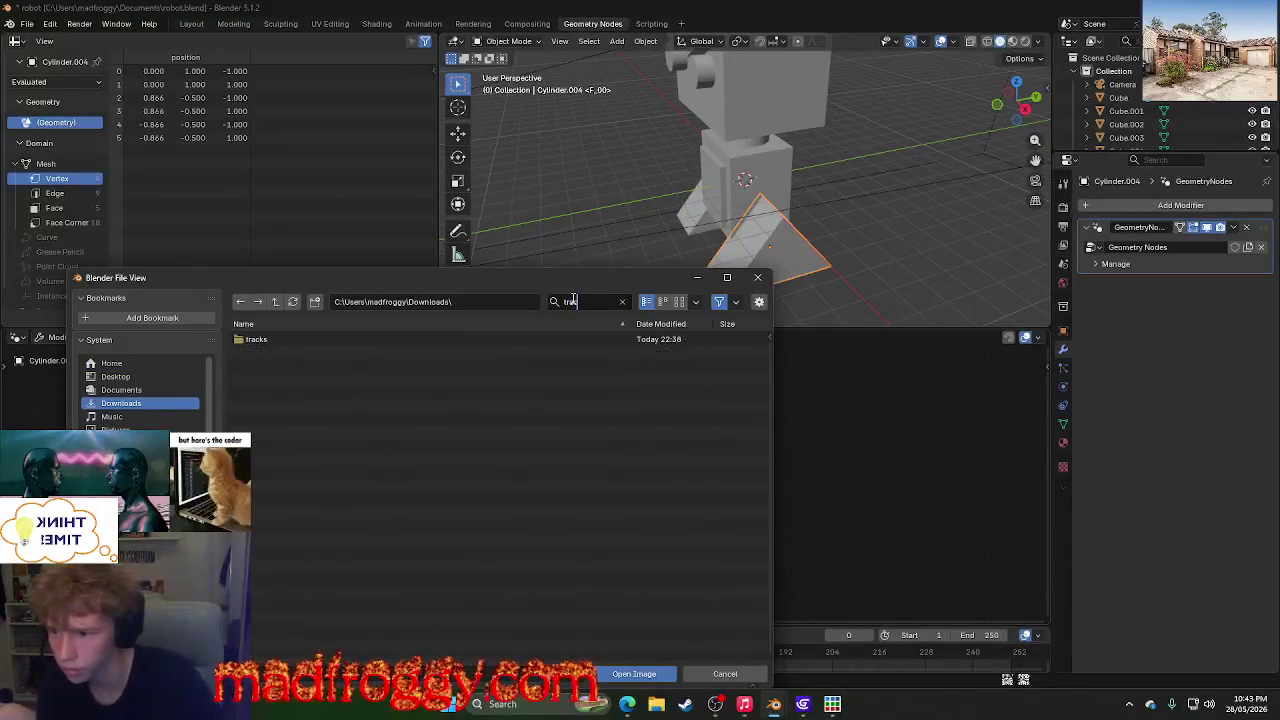
left_click(614, 340)
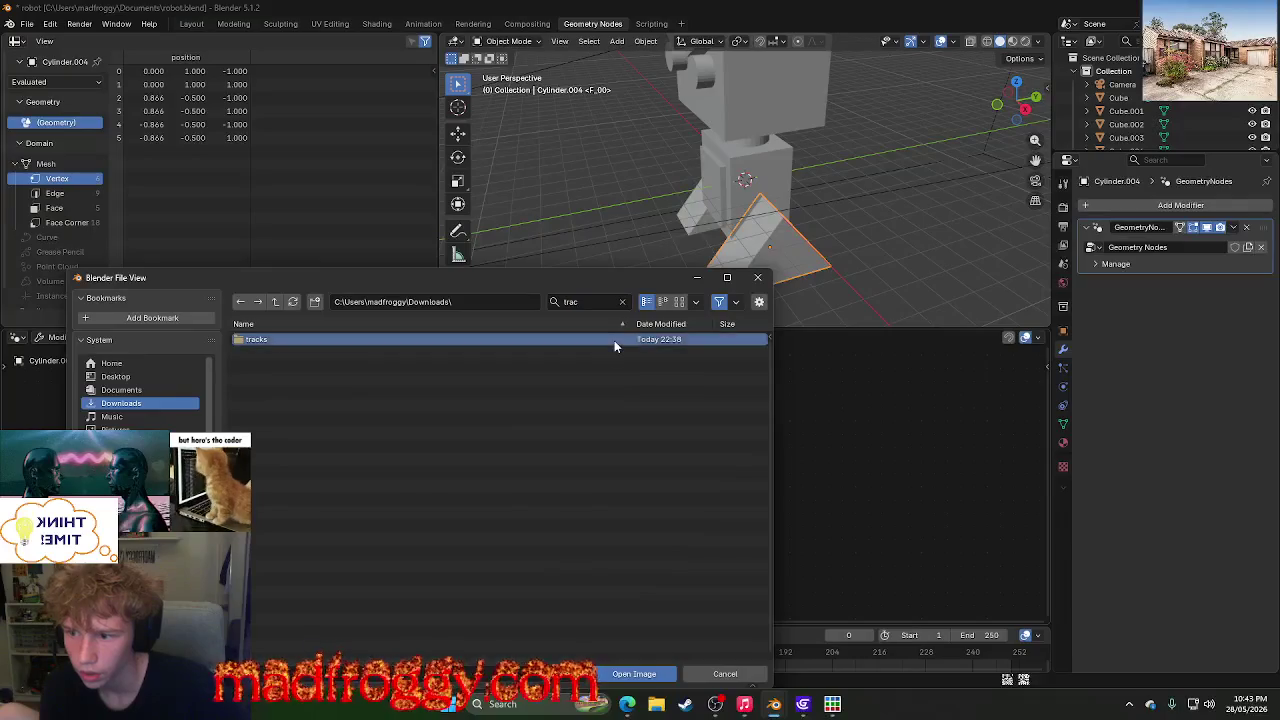
left_click(630, 674)
left_click(630, 676)
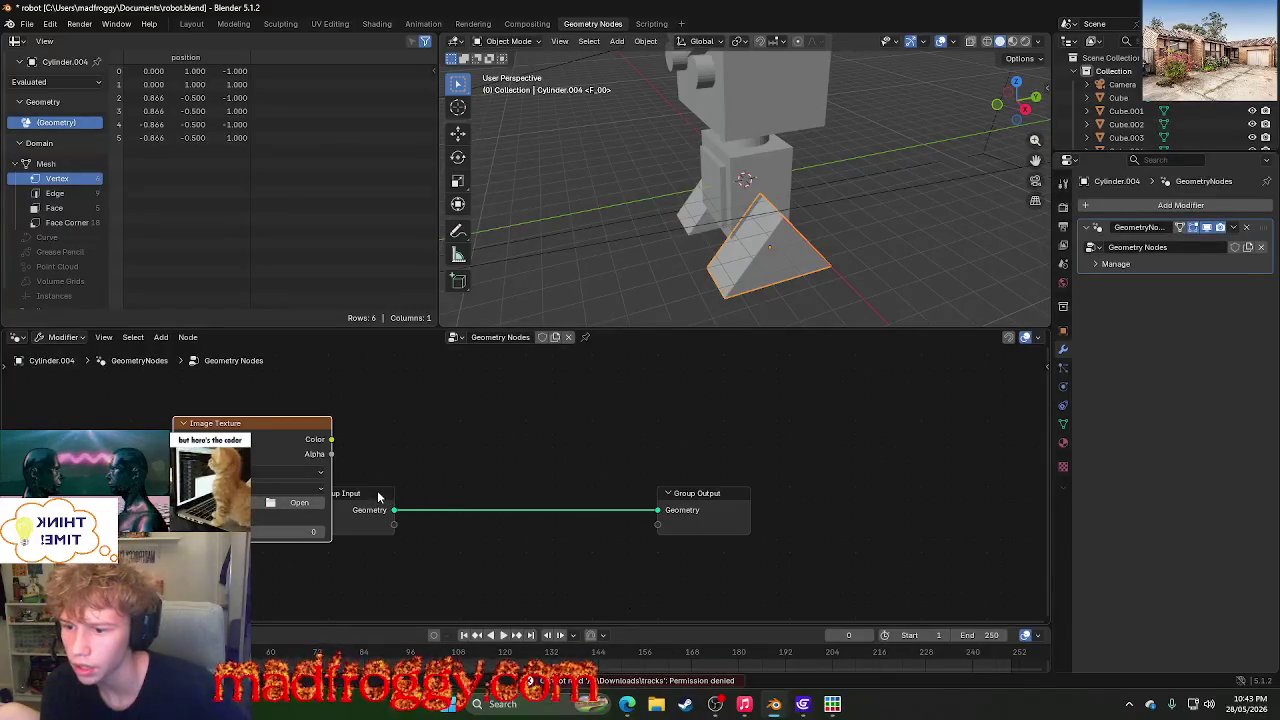
- Reopen the image browser, open Downloads/tracks filtered by 'tr', and load both track images
left_click_drag(378, 496, 495, 451)
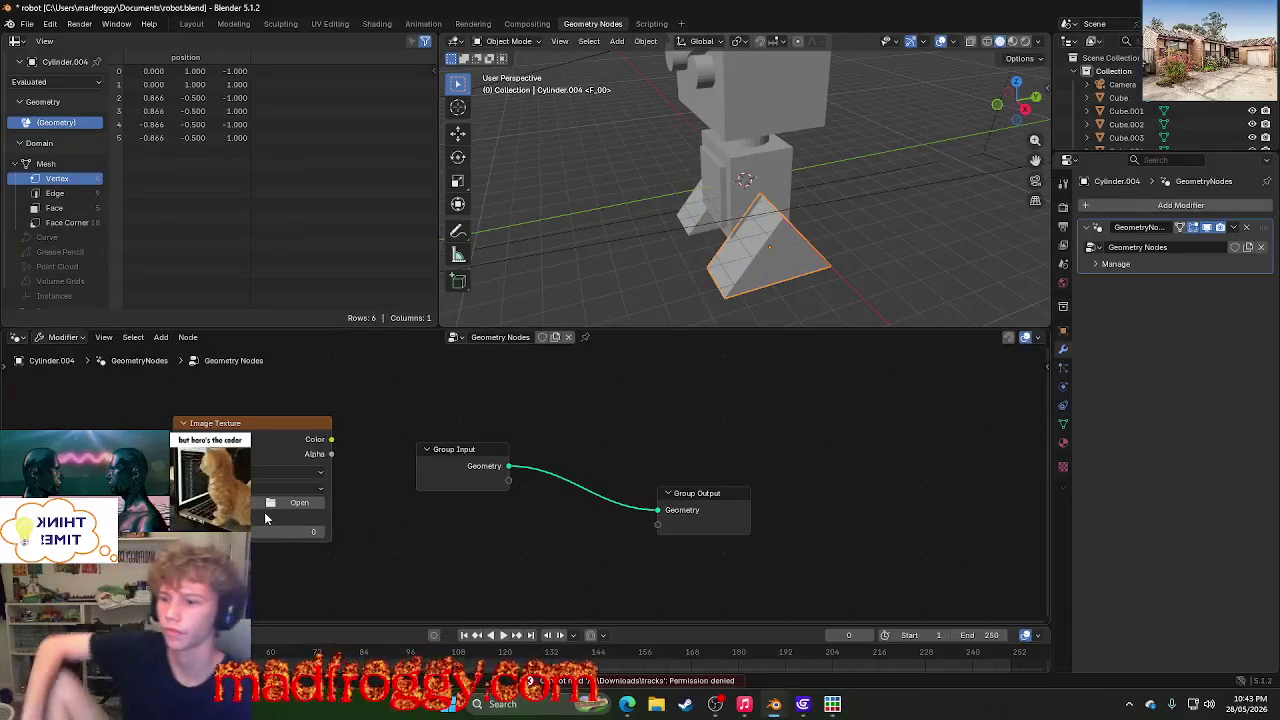
left_click(297, 503)
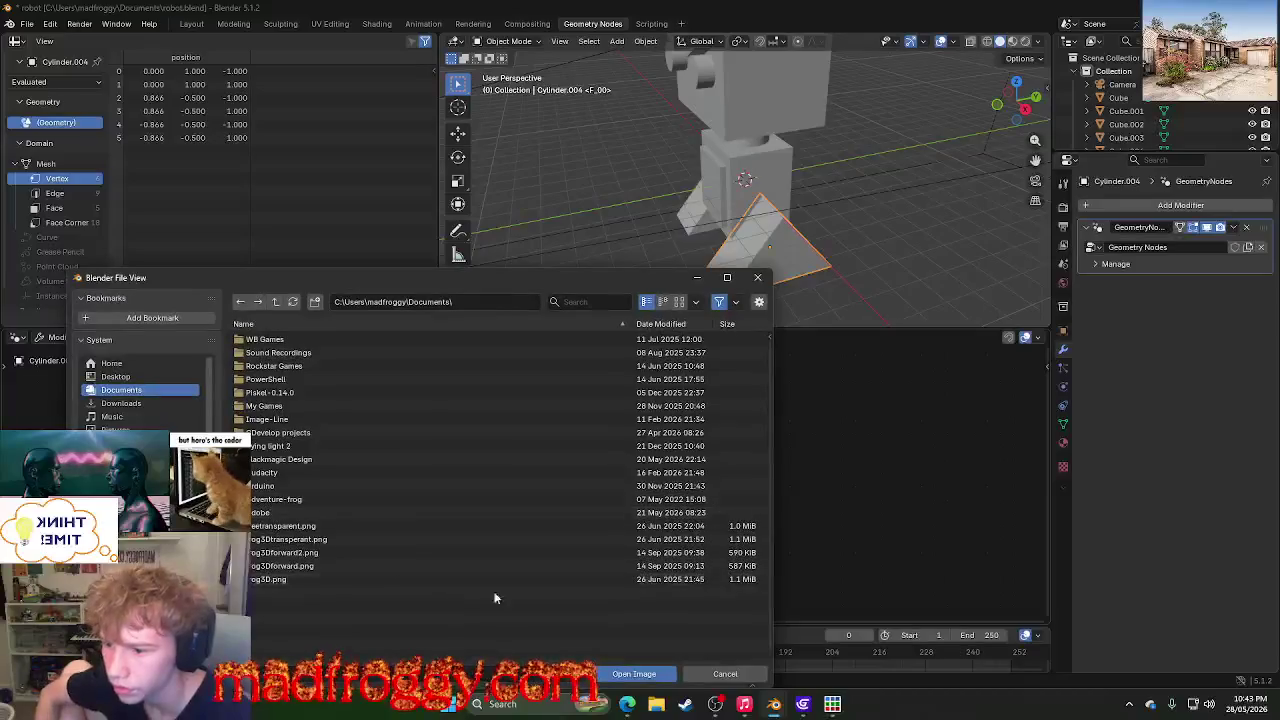
key("Escape")
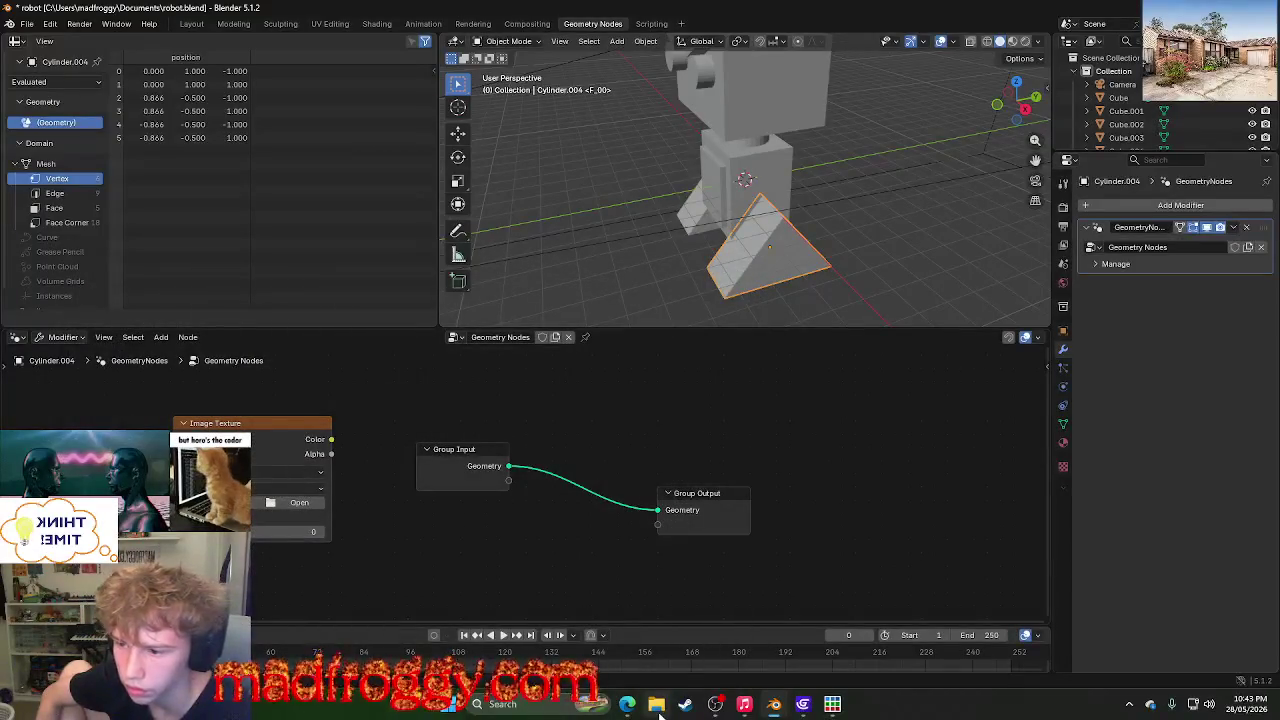
left_click(302, 502)
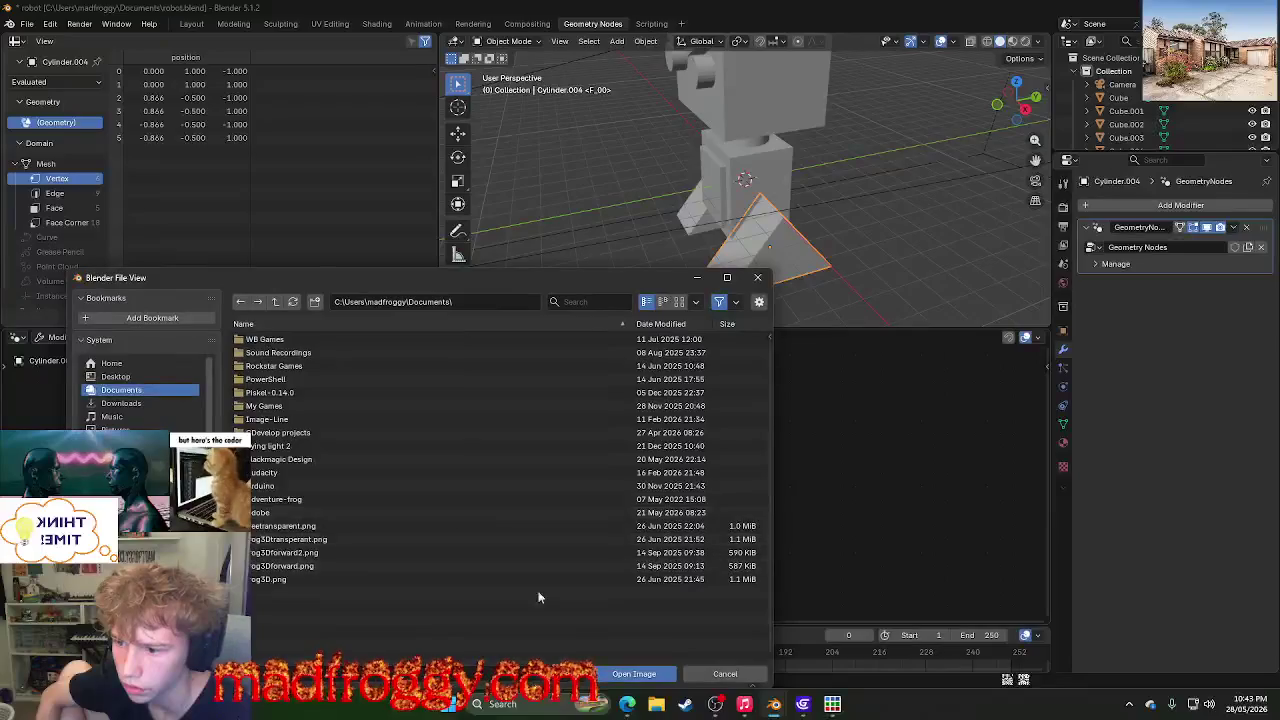
left_click(135, 404)
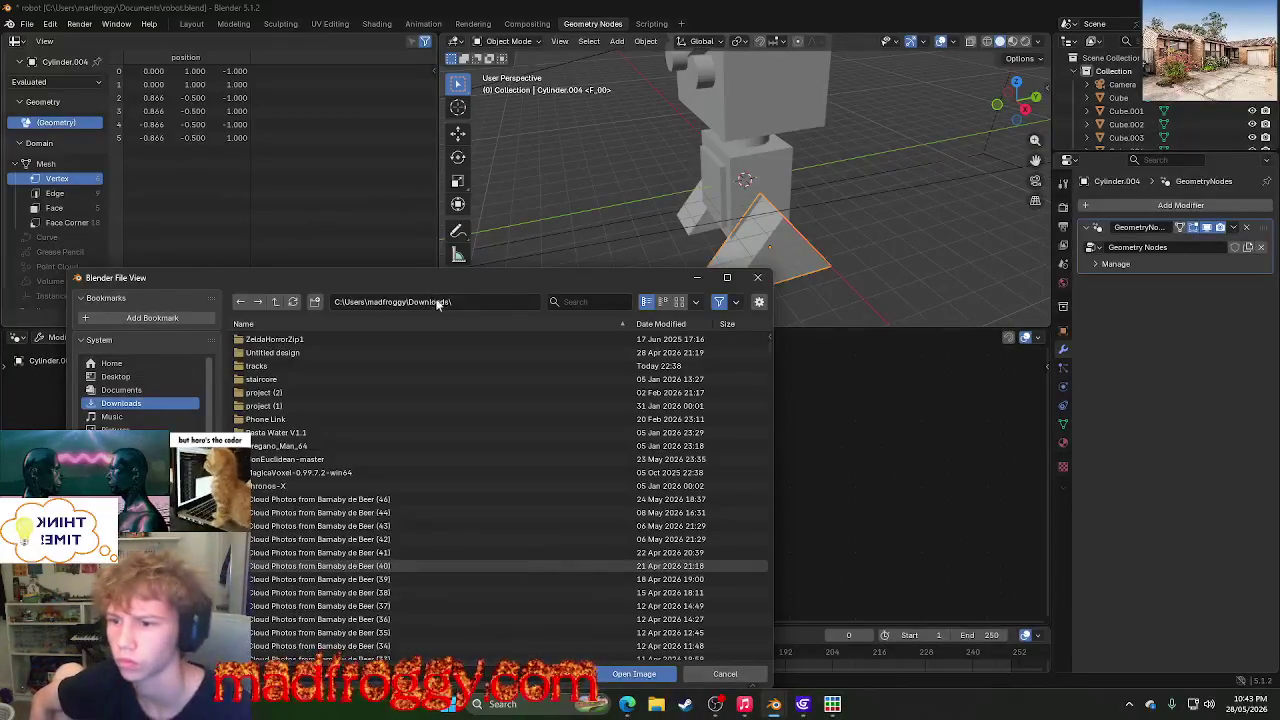
left_click(578, 302)
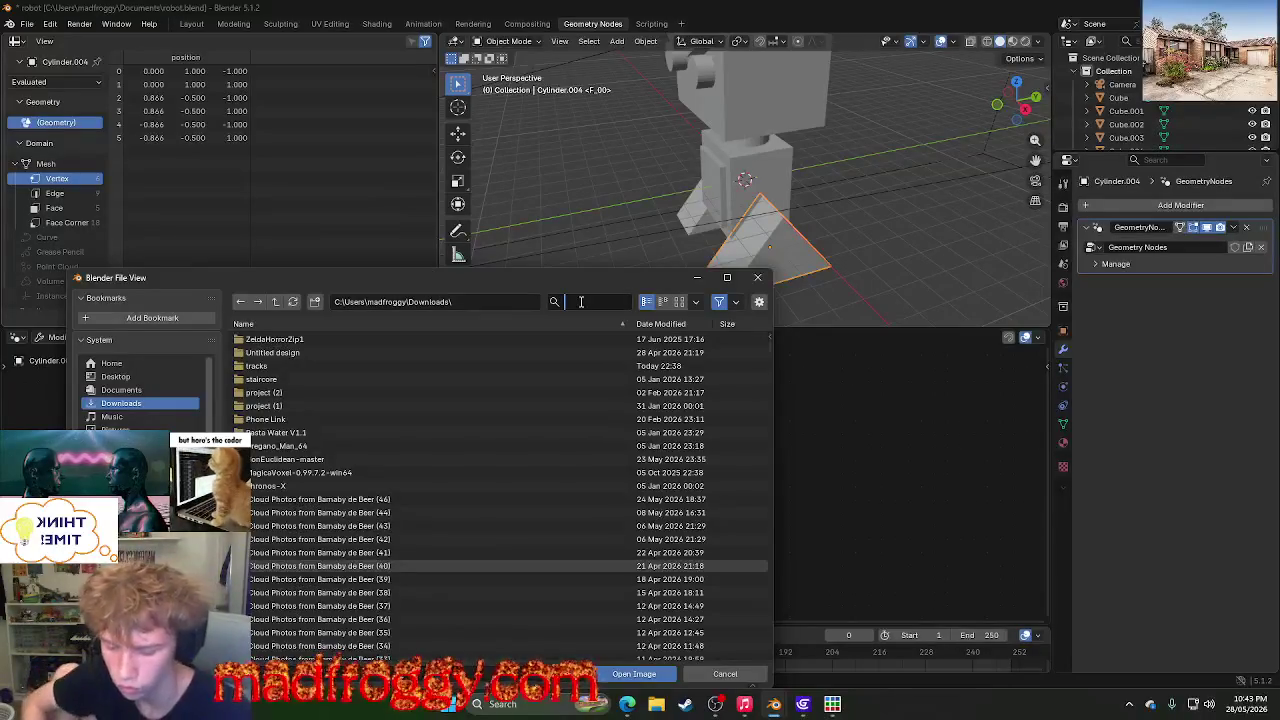
type("tr")
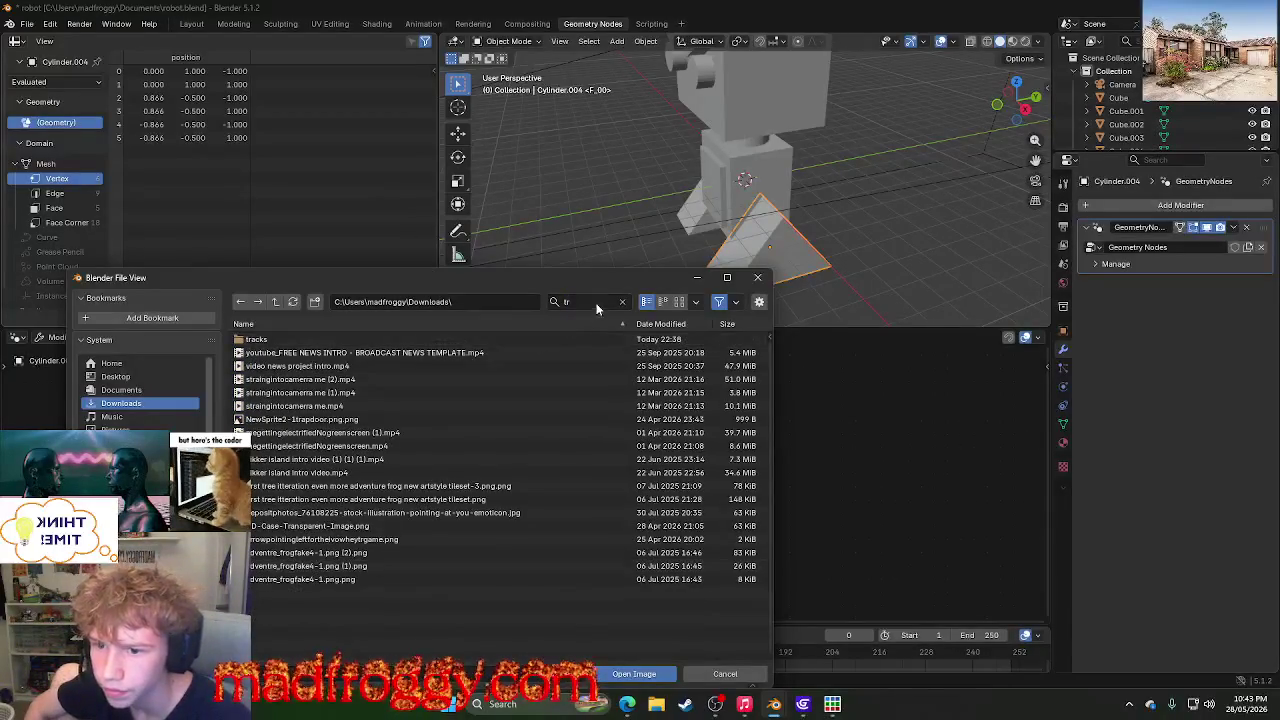
left_click_drag(480, 277, 786, 240)
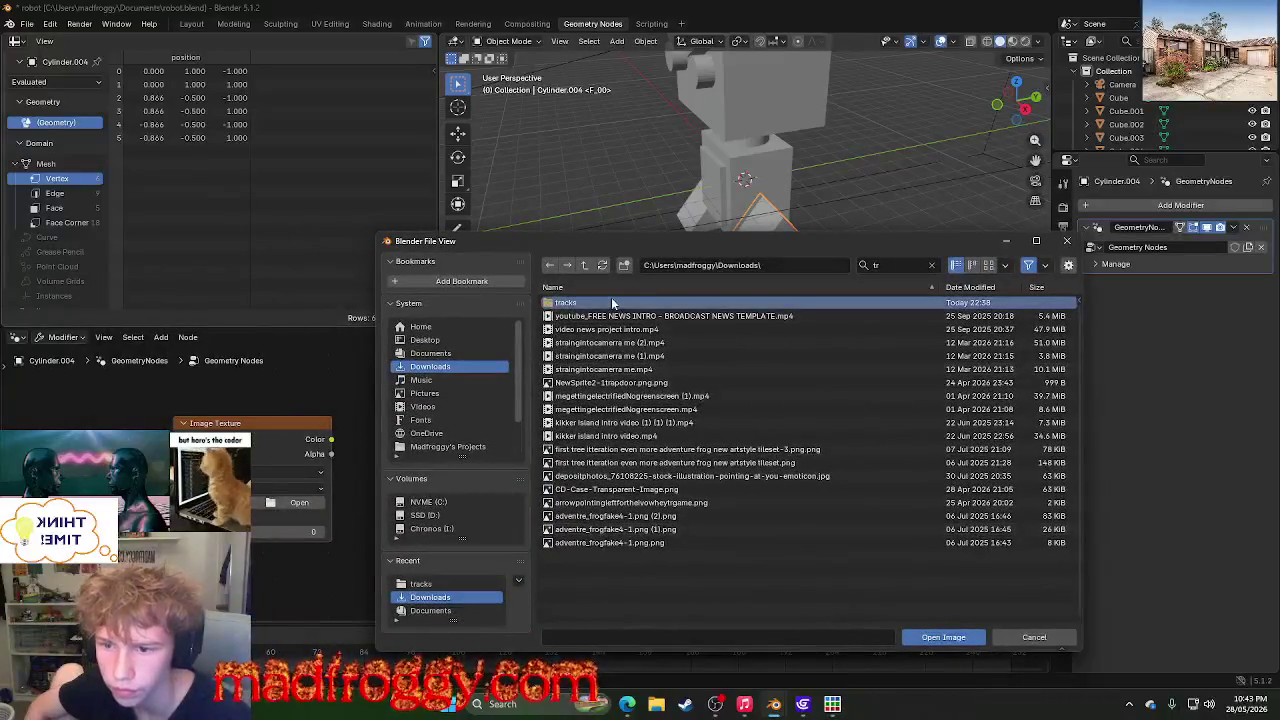
right_click(611, 297)
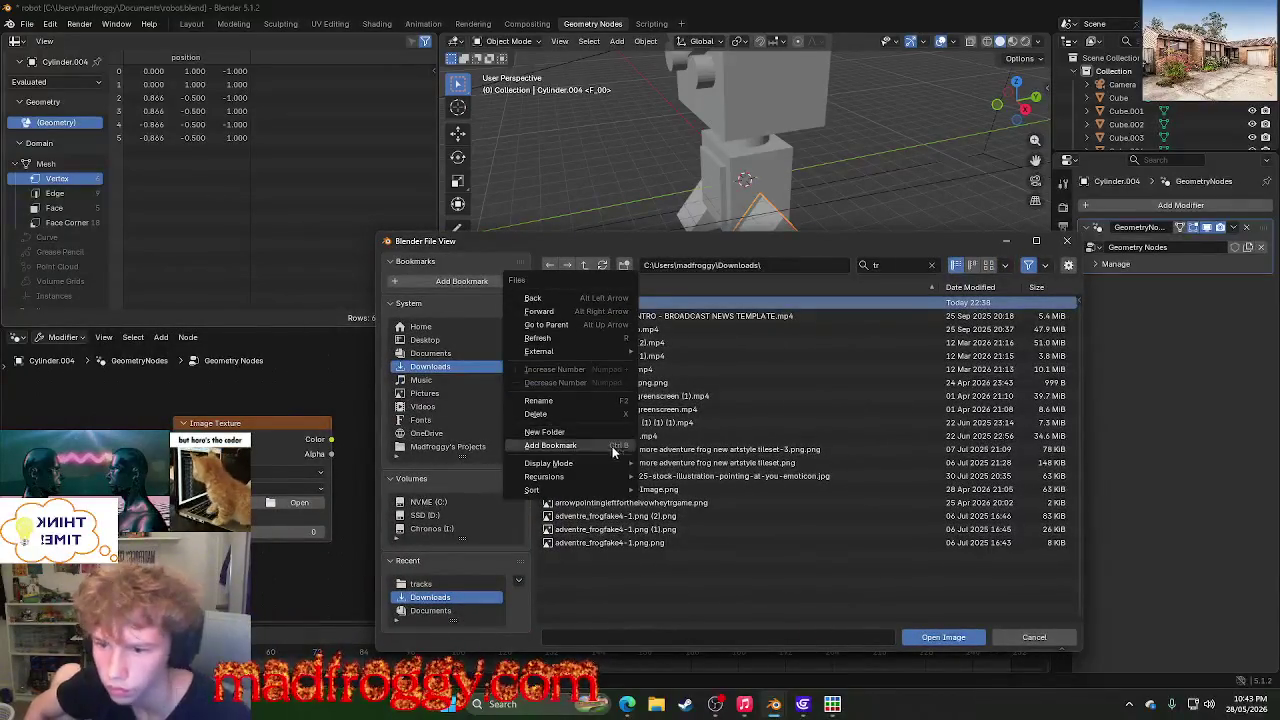
left_click(928, 637)
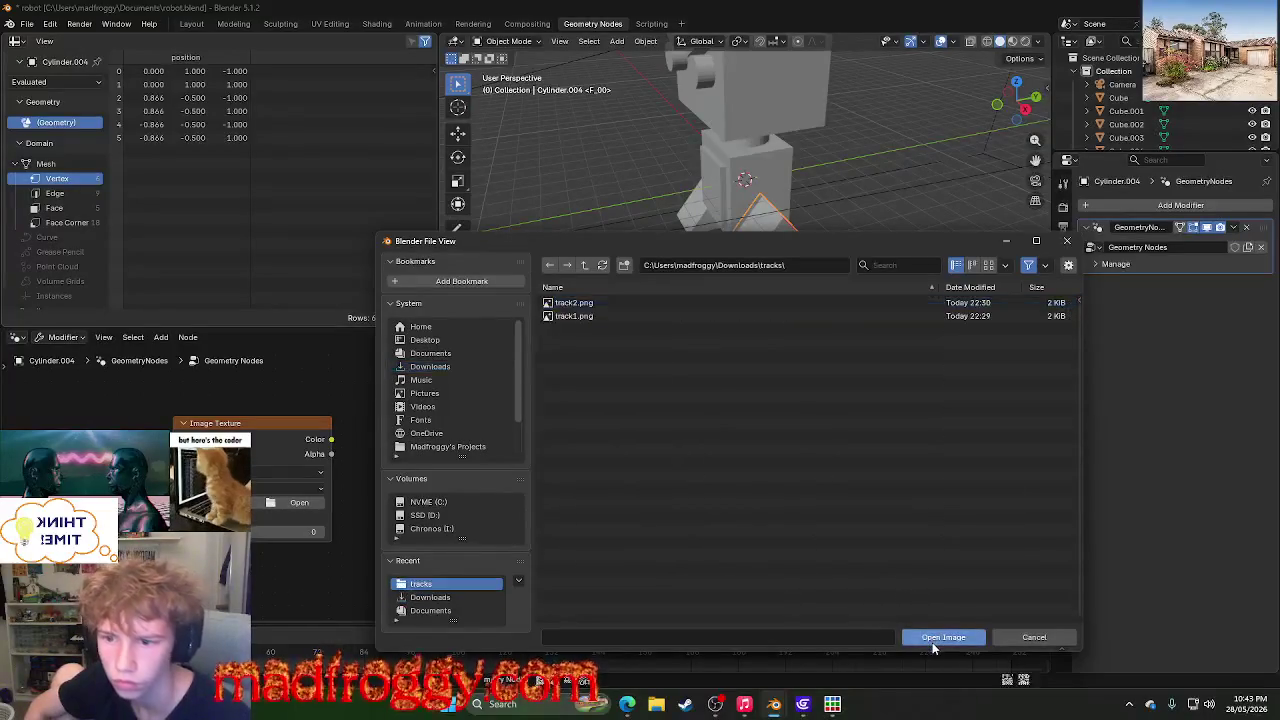
key("a")
left_click(943, 637)
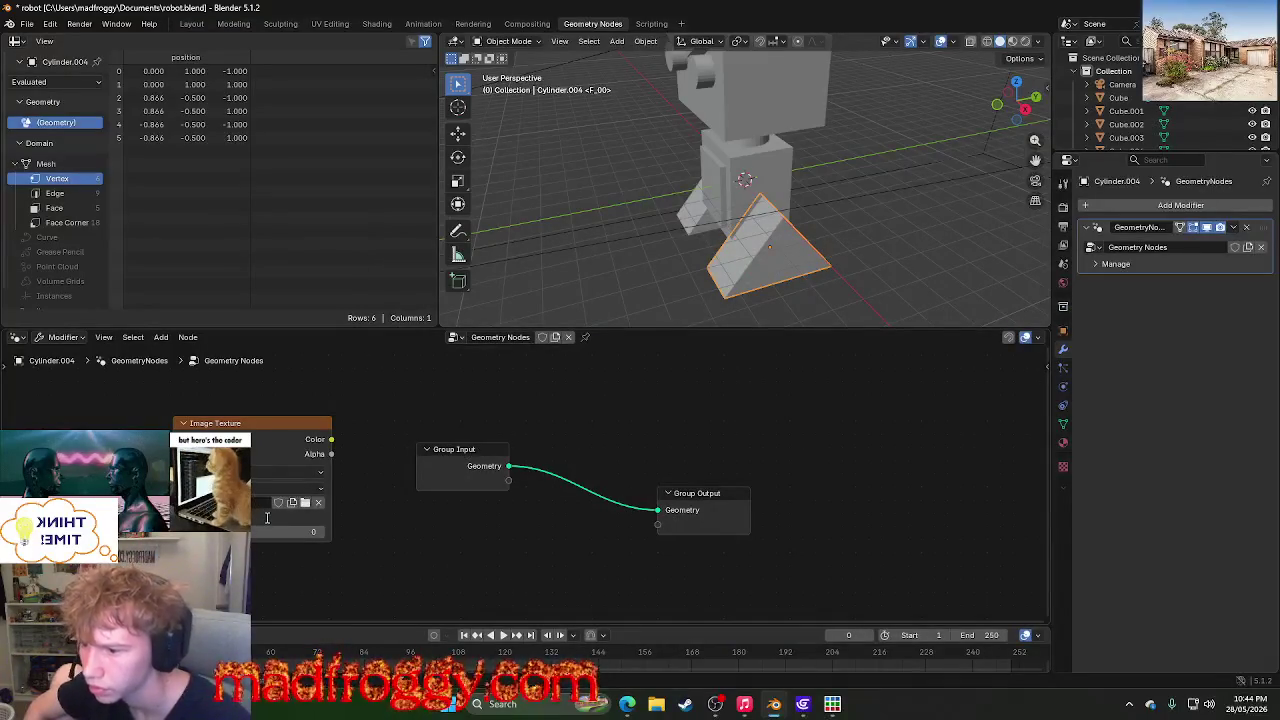
- Check which image the Image Texture node uses and move the Group Input node up and left
left_click(276, 488)
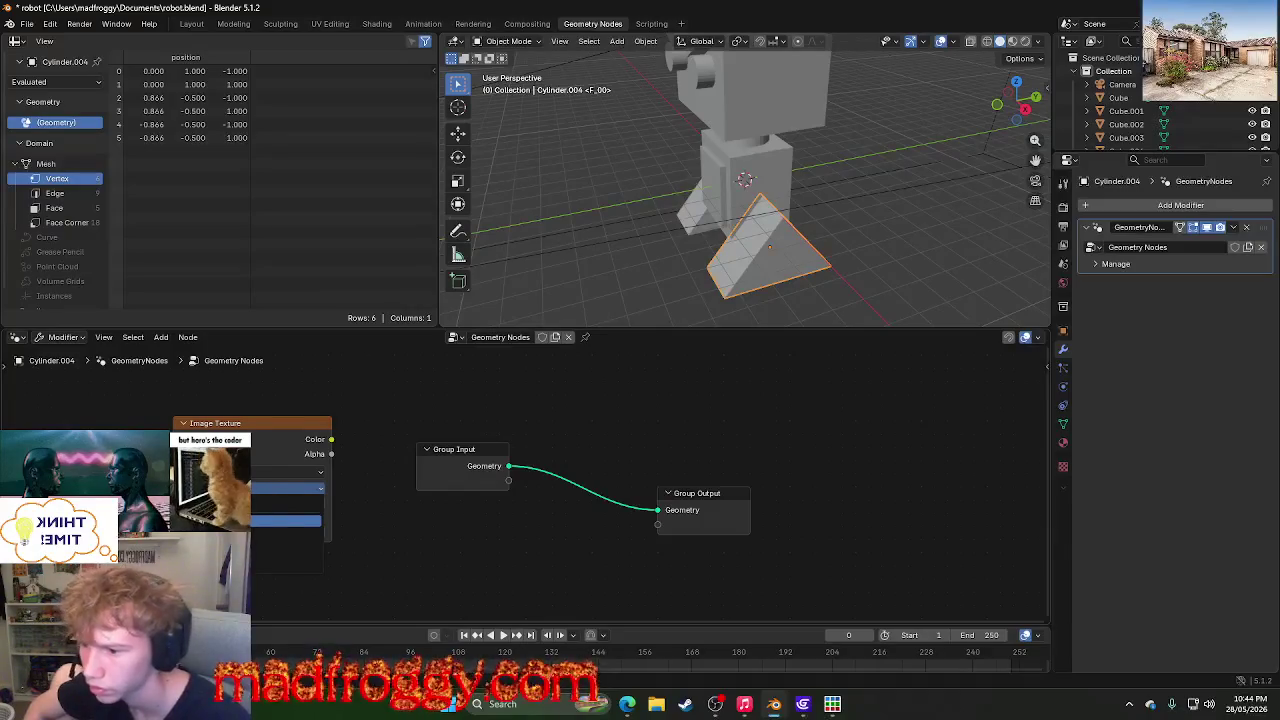
left_click(299, 519)
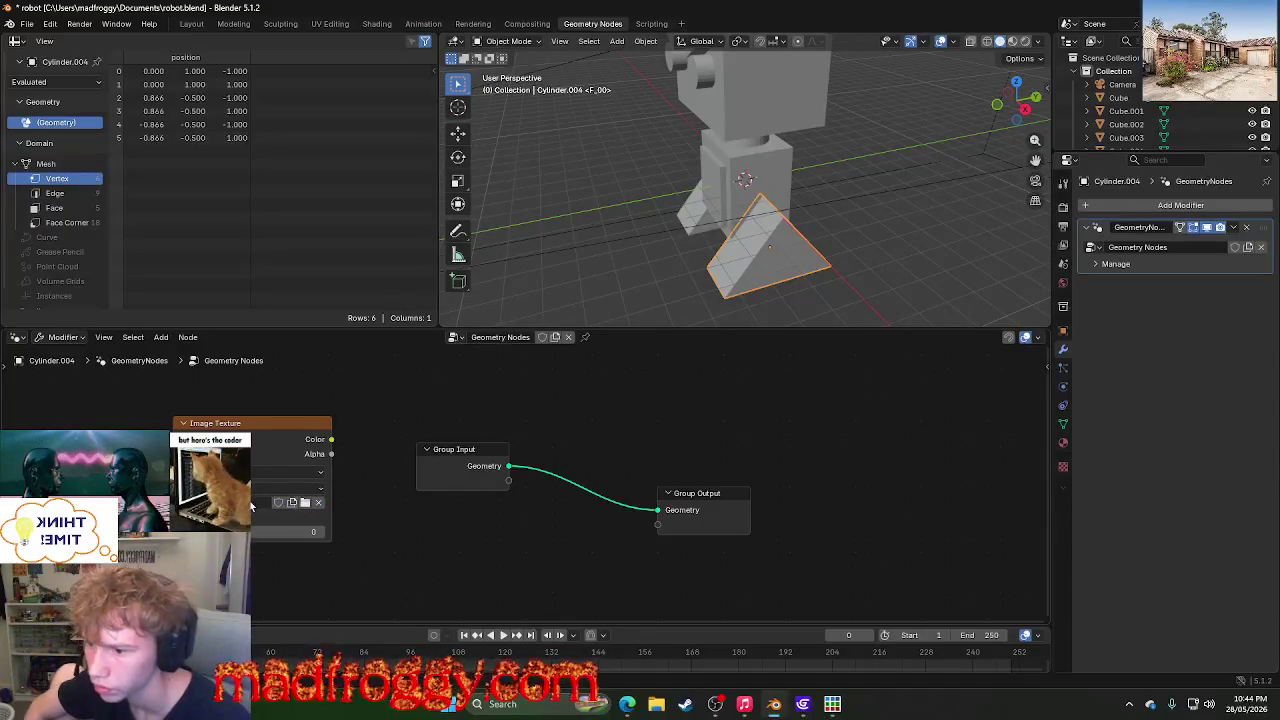
scroll(606, 252, "up", 1)
mouse_move(437, 449)
left_mouse_down()
mouse_move(327, 421)
mouse_move(475, 427)
mouse_move(539, 414)
left_mouse_up()
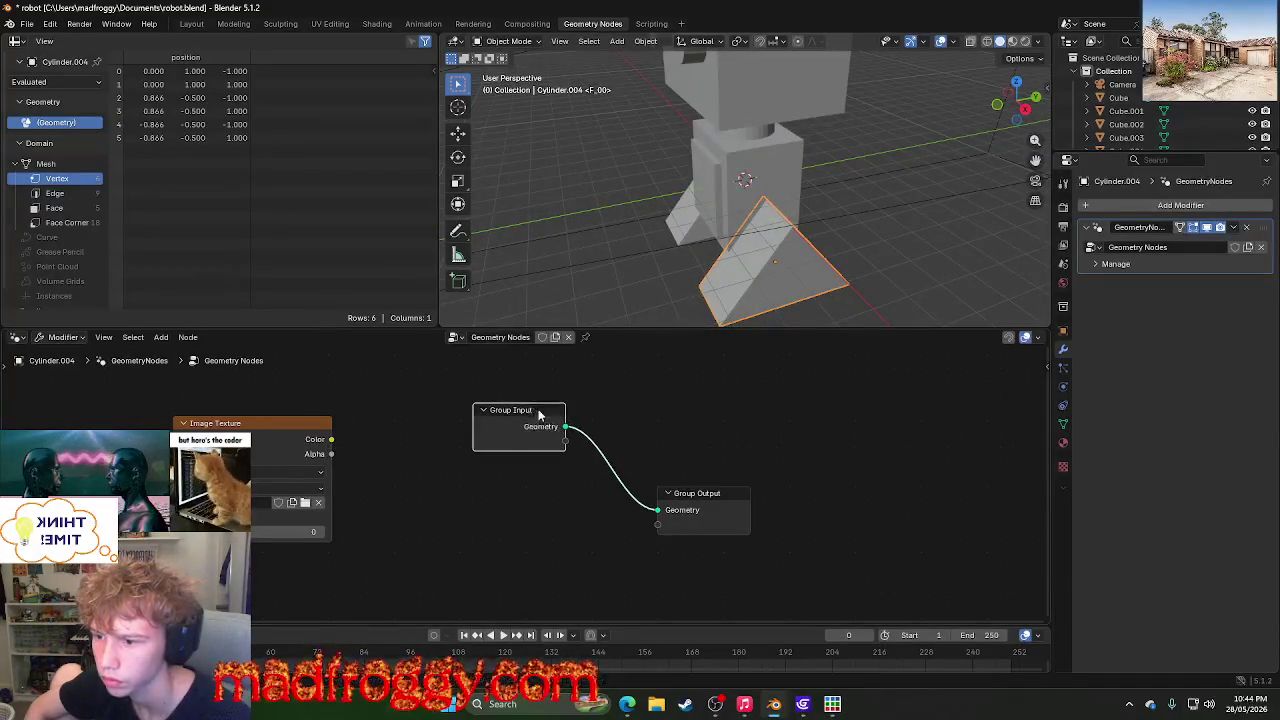
left_click(141, 425)
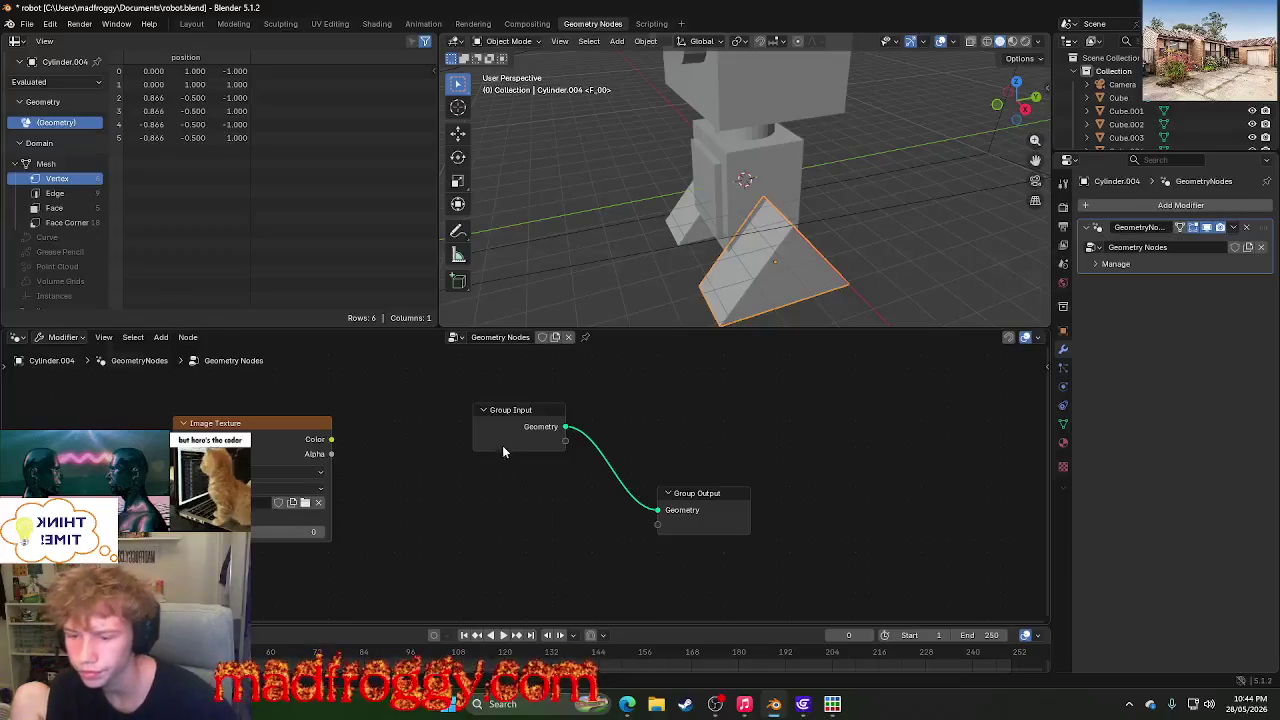
key("alt+Tab")
left_click(838, 97)
- Search the web for 'png to jpeg' and open the png2jpg.com converter
type("png to ")
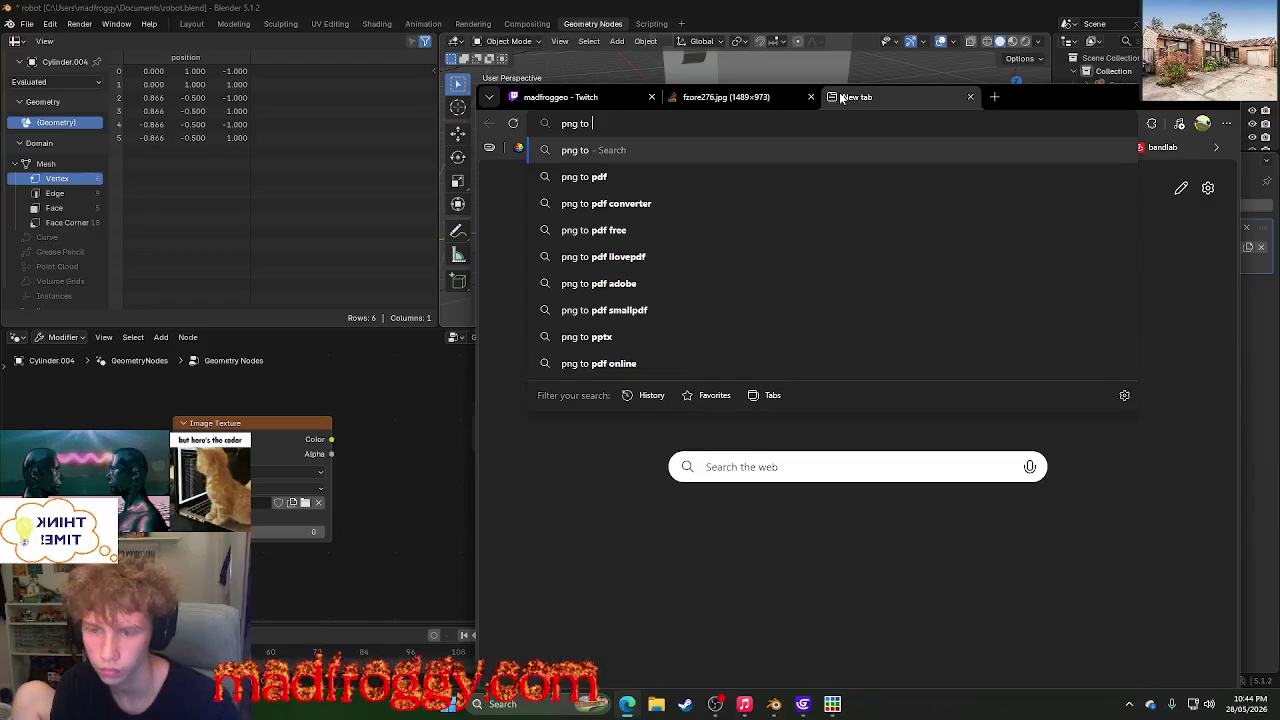
type("jpeg")
key("Return")
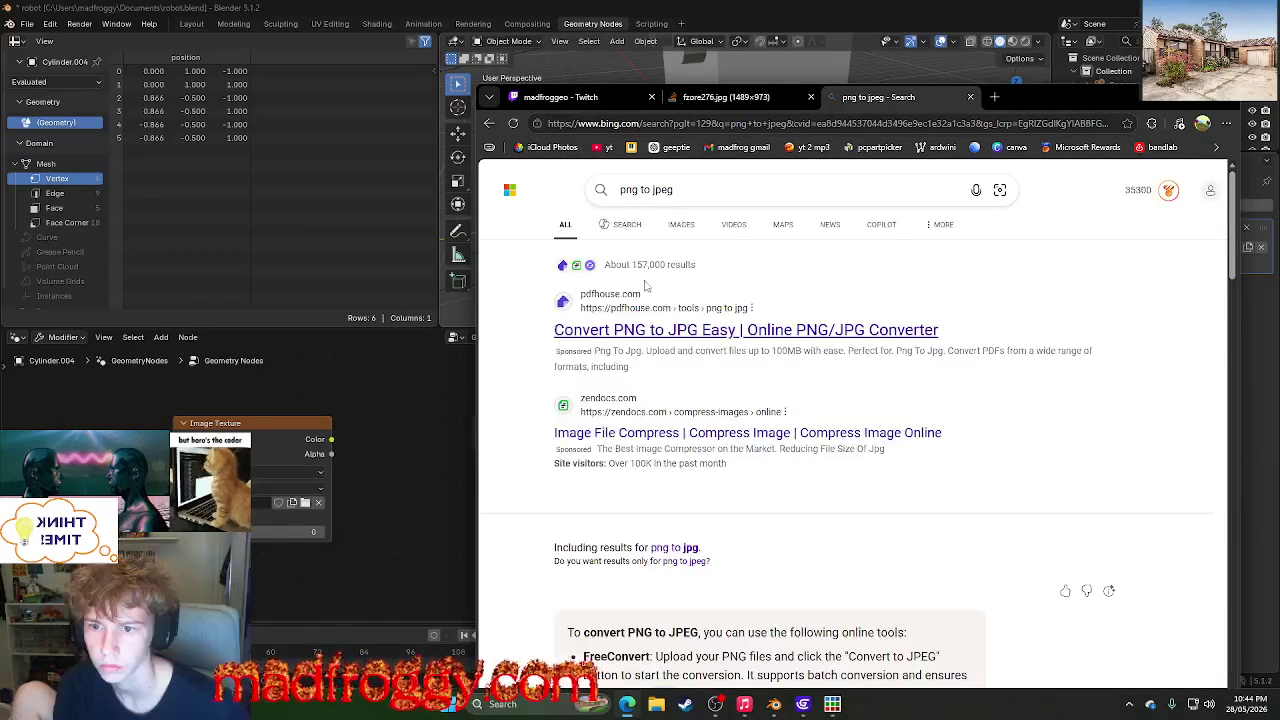
scroll(733, 335, "down", 2)
scroll(750, 300, "down", 5)
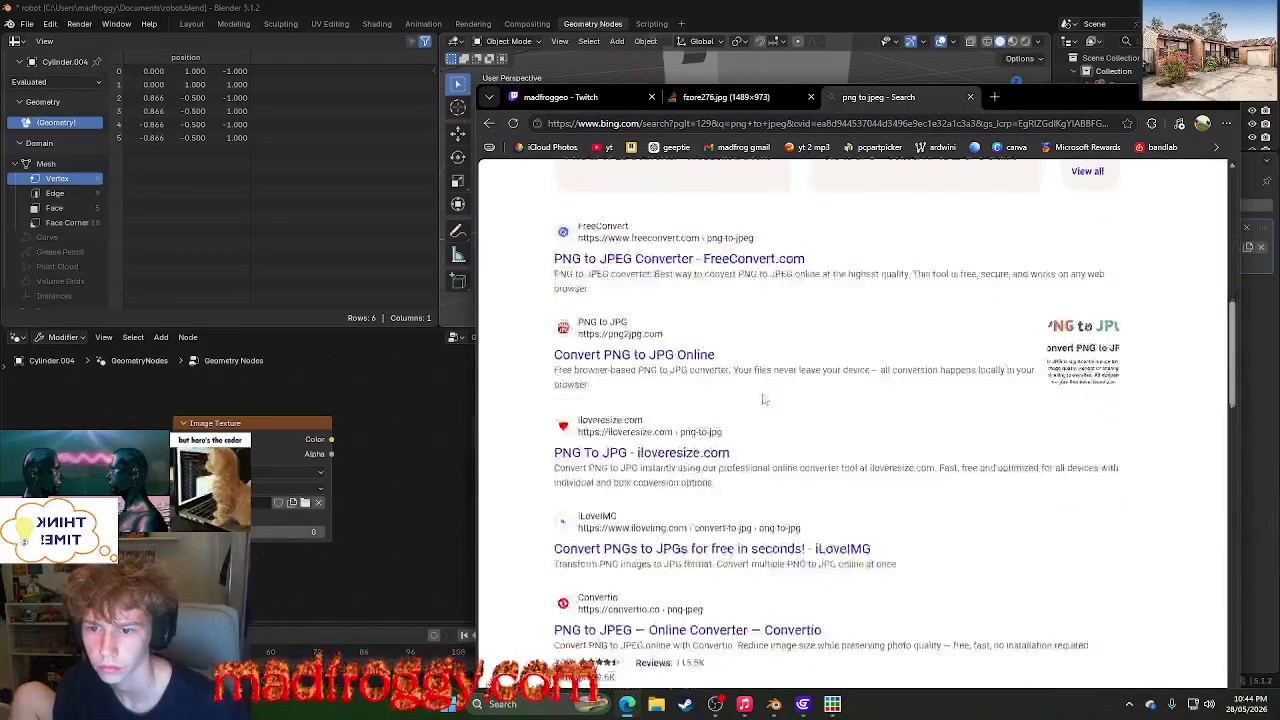
left_click(680, 356)
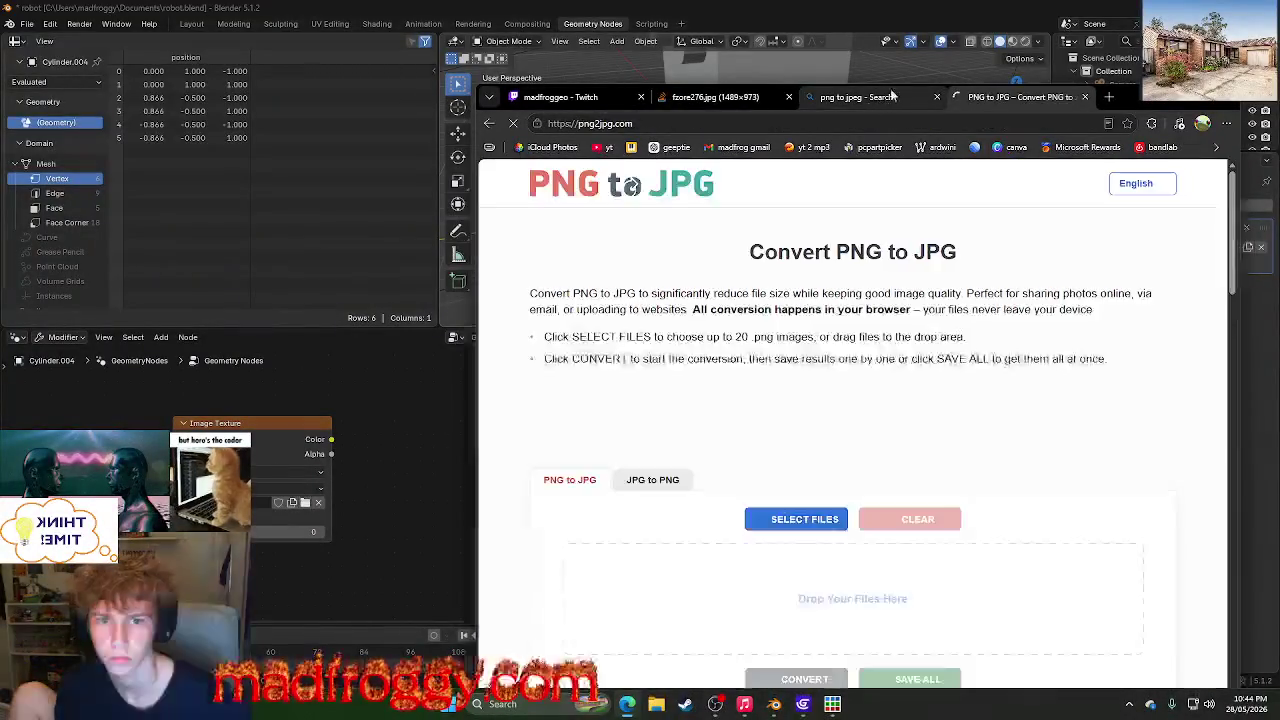
- Convert both track PNGs to JPG on png2jpg.com and download all, allowing multiple downloads
left_click(793, 519)
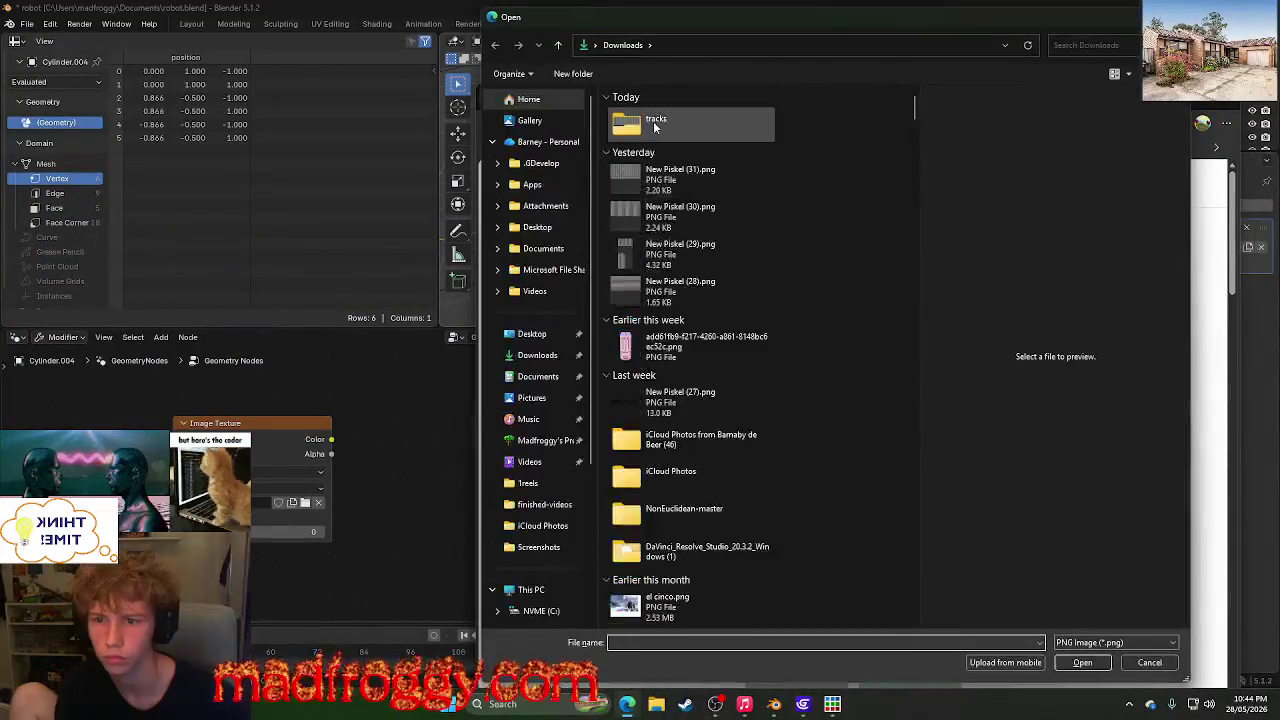
key("ctrl+a")
key("Return")
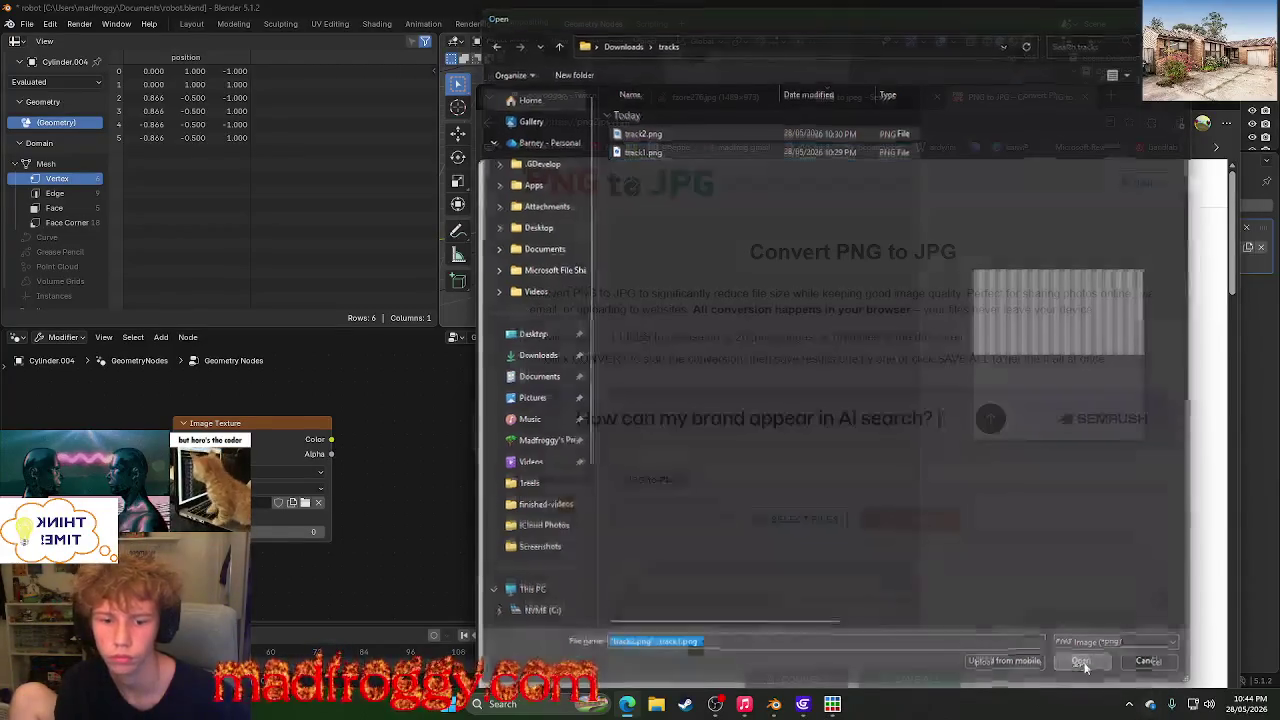
scroll(816, 501, "down", 2)
left_click(800, 383)
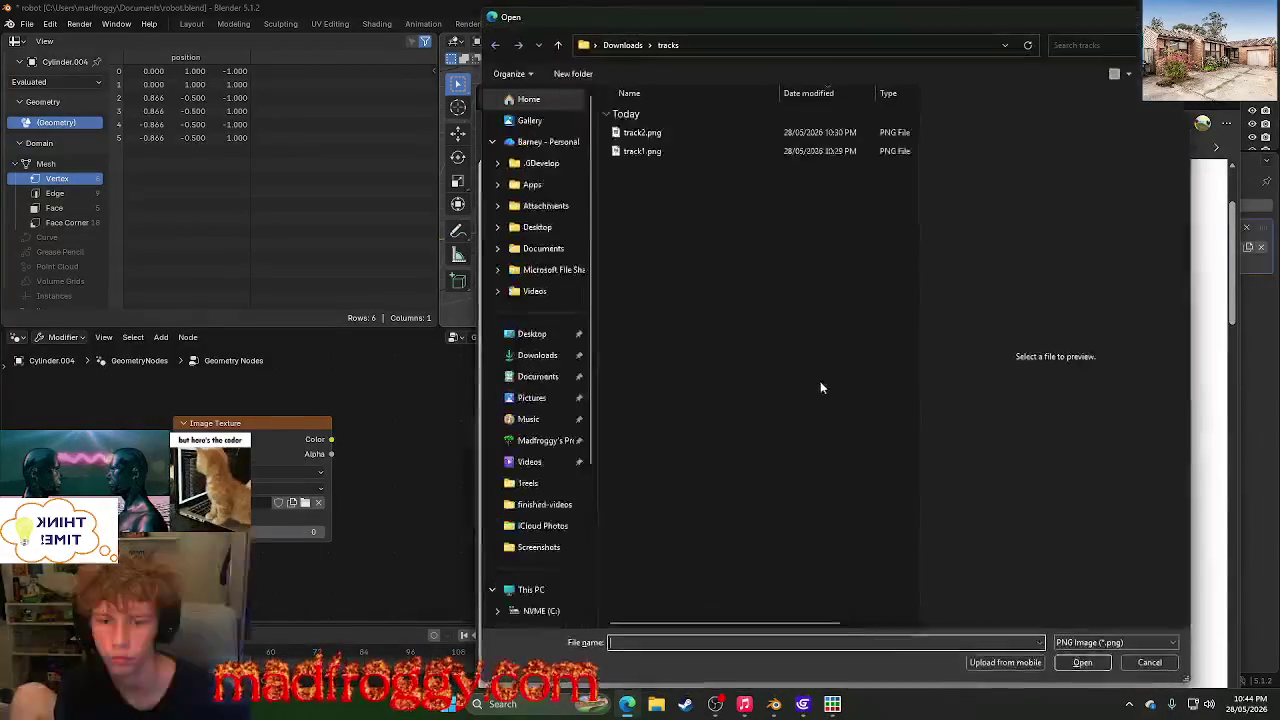
left_click(1148, 663)
scroll(900, 450, "down", 2)
left_click(800, 412)
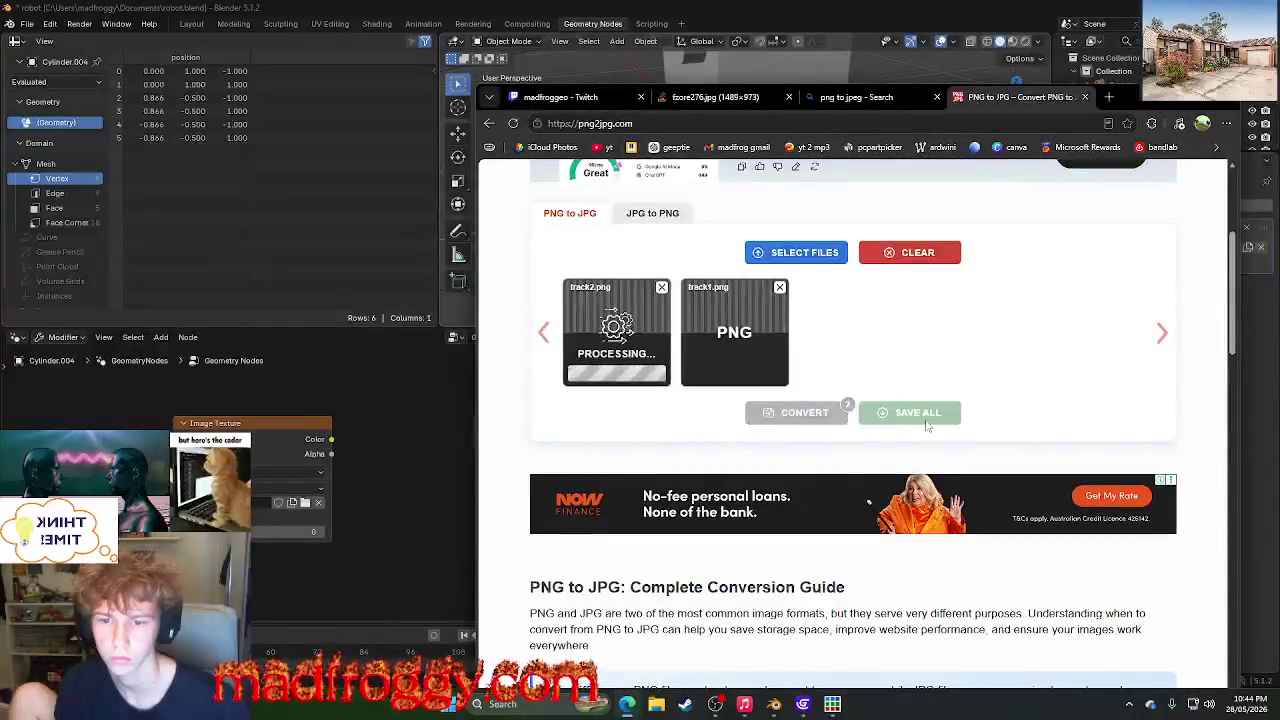
left_click(927, 425)
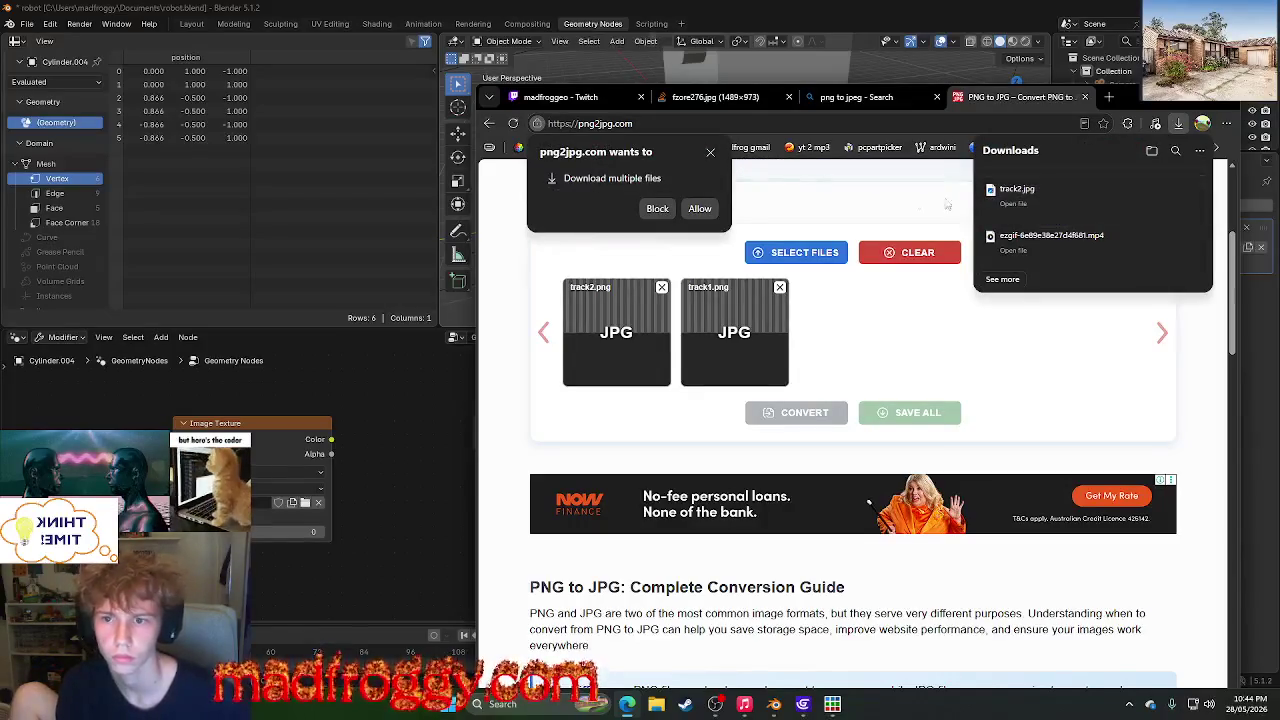
left_click(699, 209)
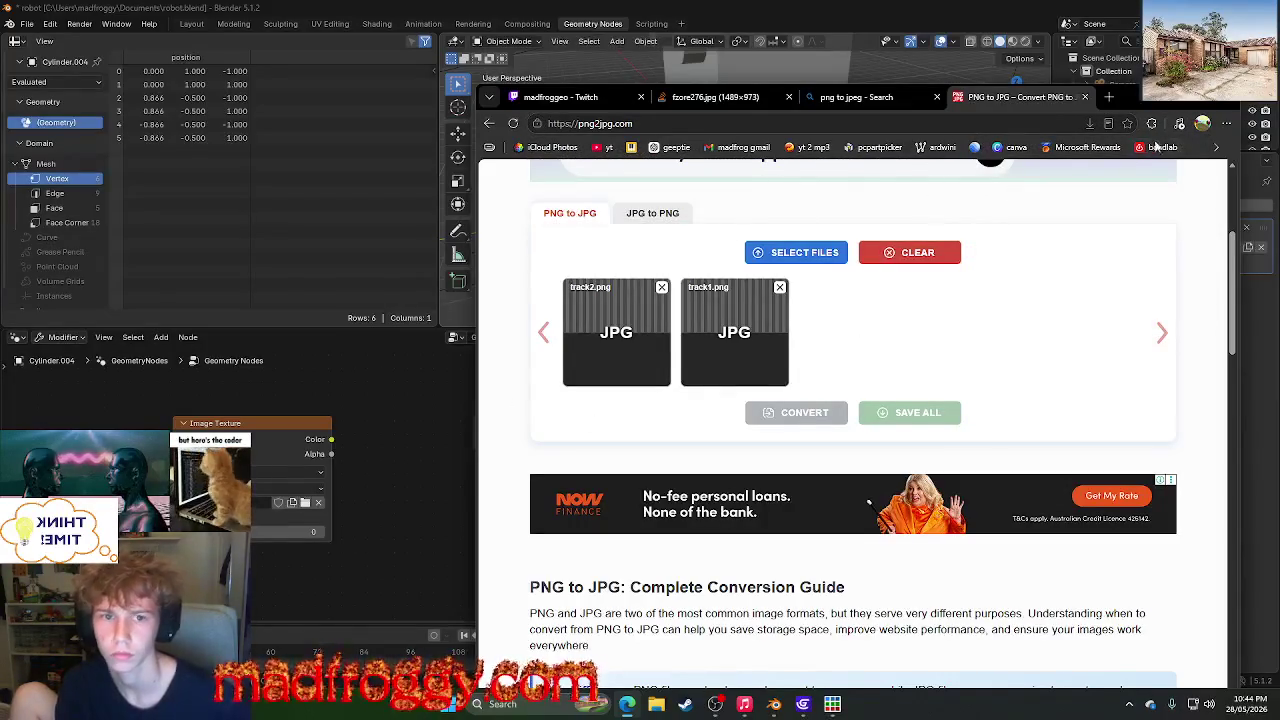
left_click(1138, 97)
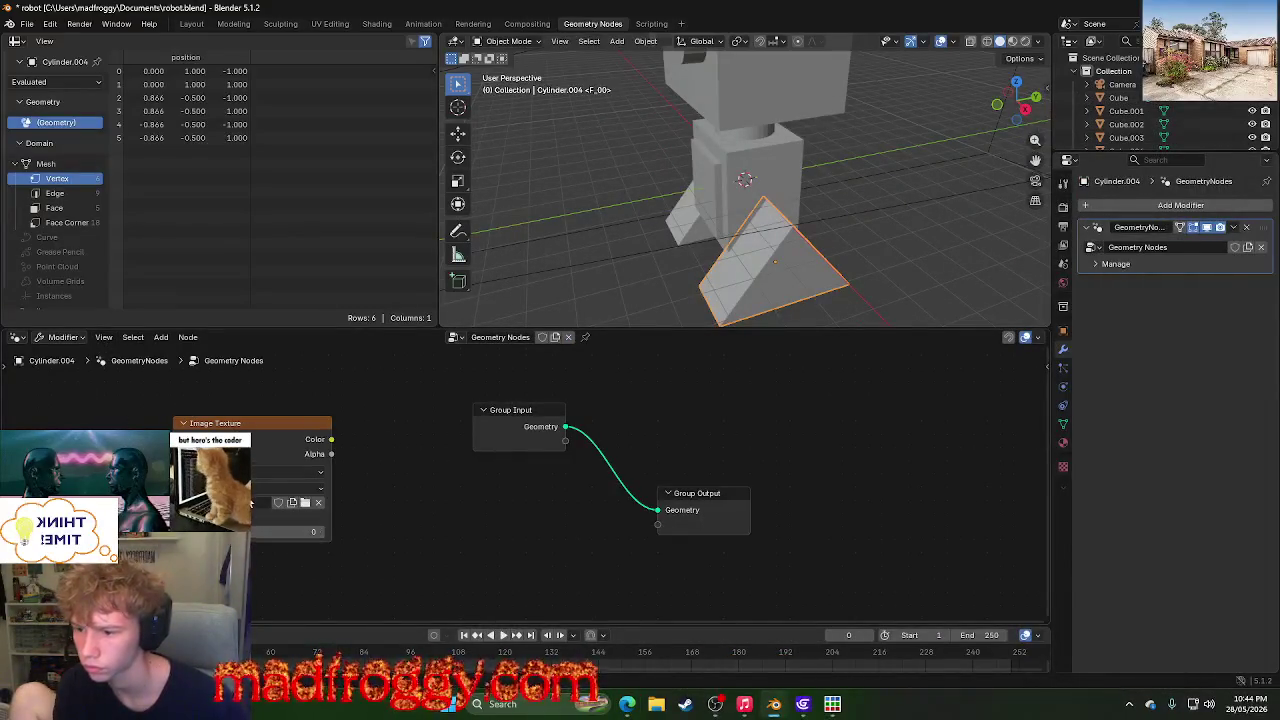
- Open File Explorer in Downloads and try selecting the converted track JPGs
left_click(656, 704)
double_click(377, 280)
left_click(214, 276)
left_click(140, 298)
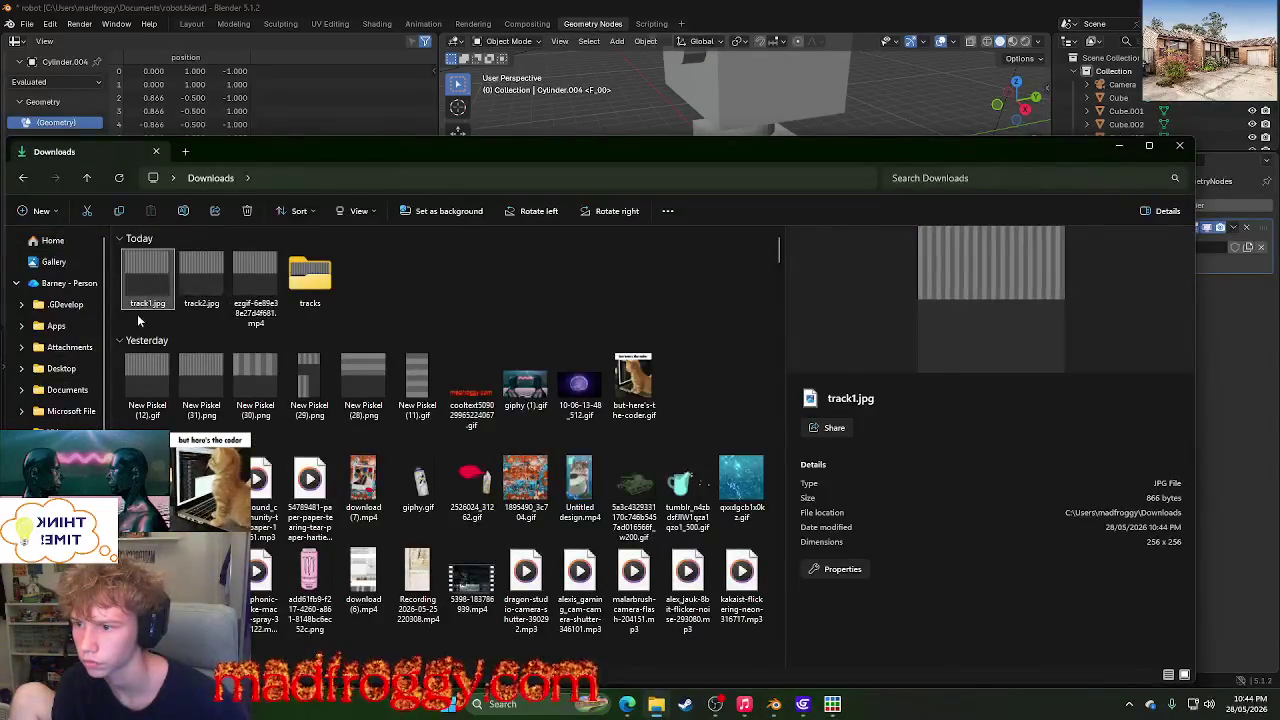
left_click_drag(139, 320, 190, 280)
right_click(168, 280)
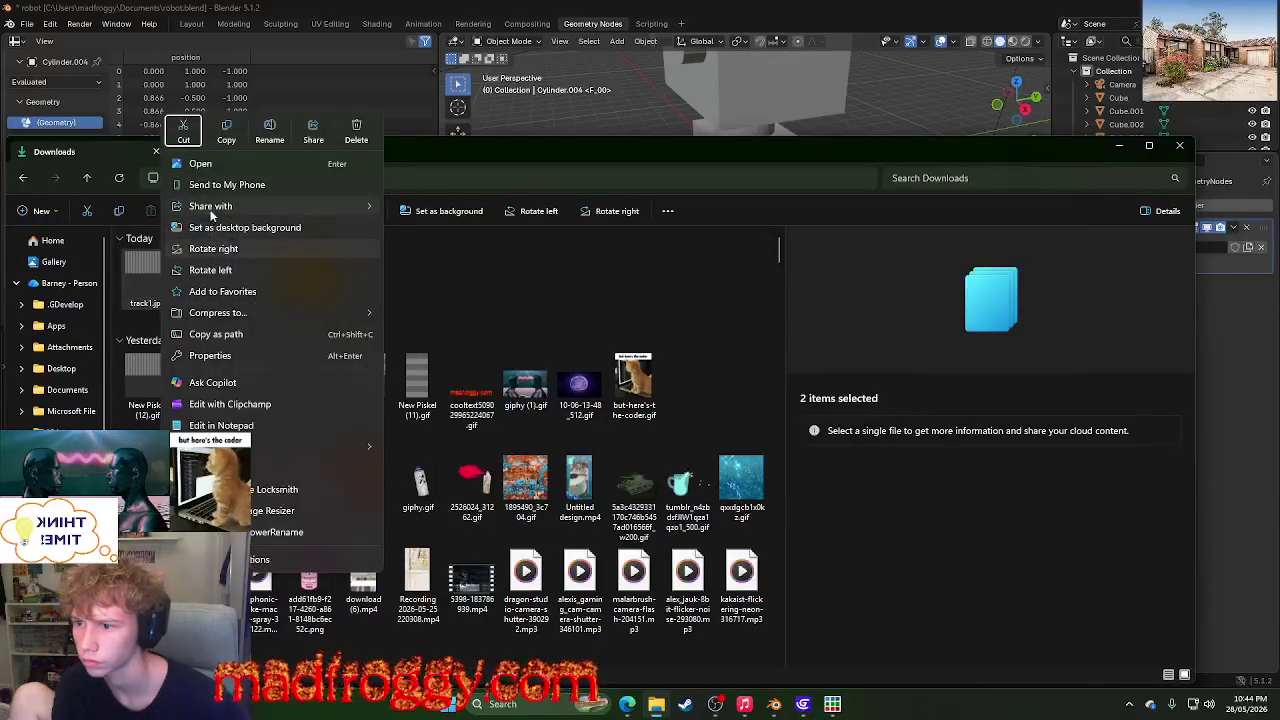
left_click(449, 291)
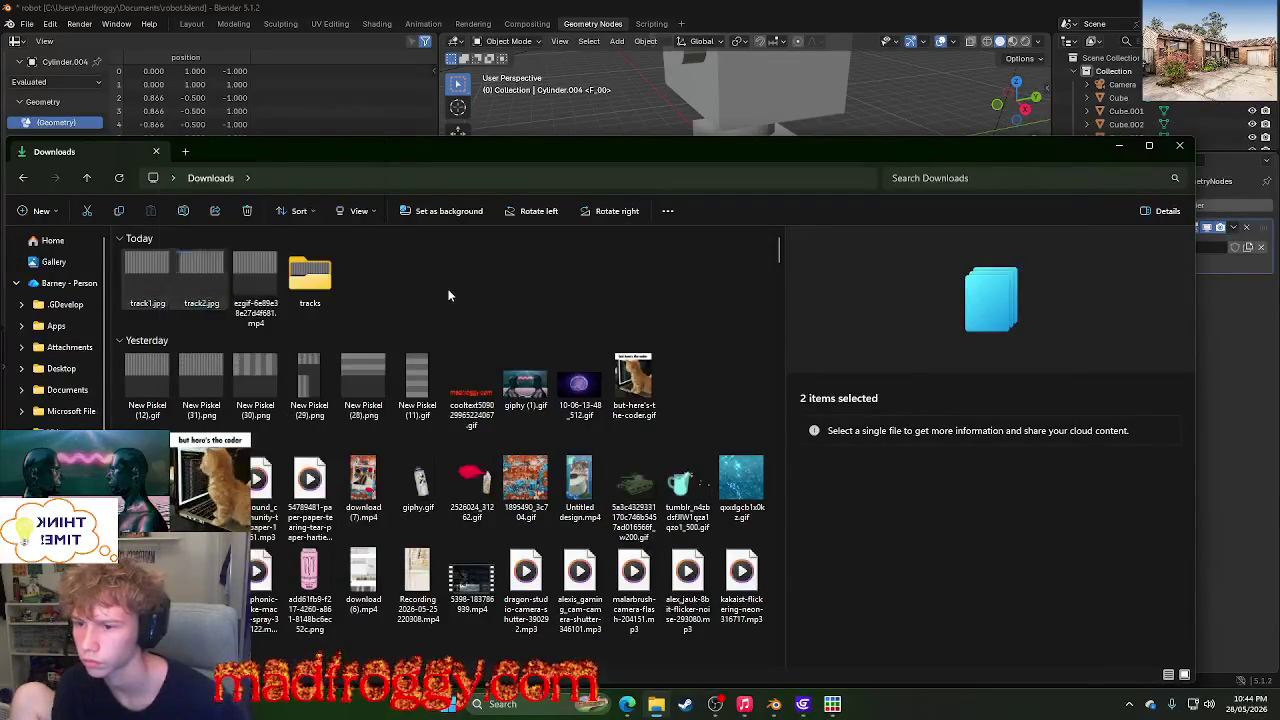
left_click(168, 280)
left_click(198, 273)
right_click(198, 273)
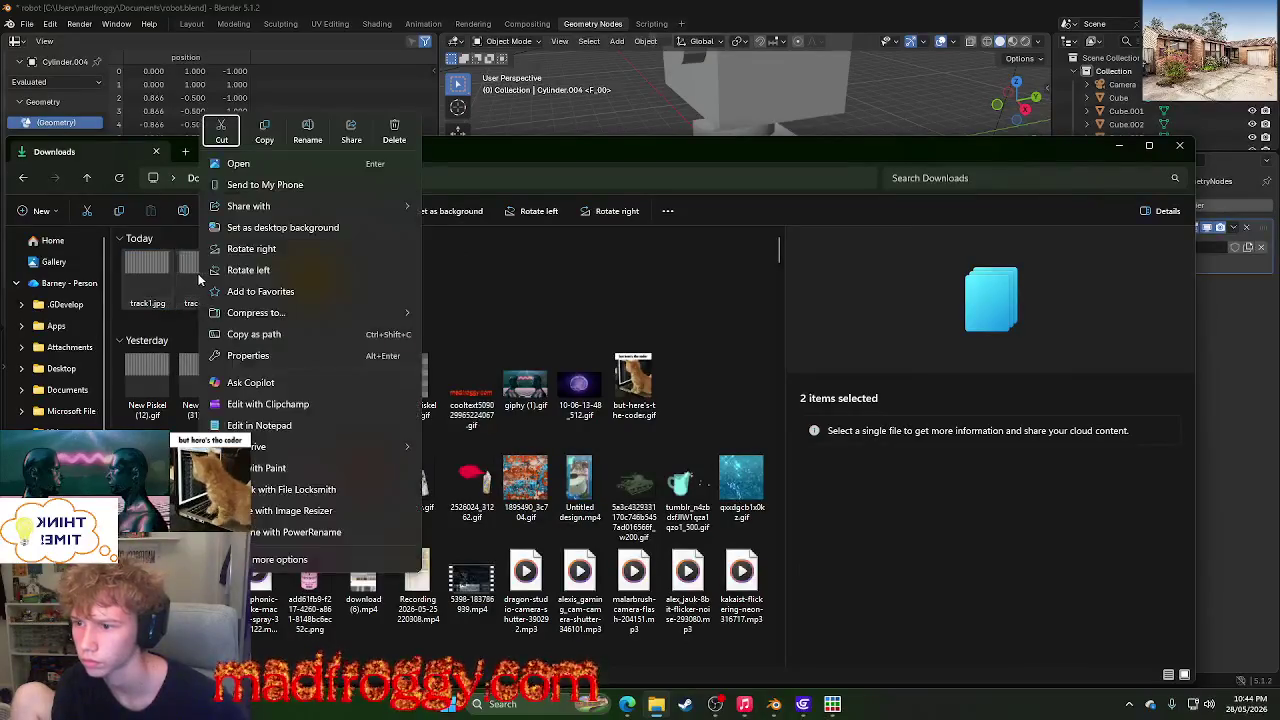
left_click(453, 242)
left_click(408, 276)
- Create a new folder in Downloads and name it TRACKZ
right_click(408, 276)
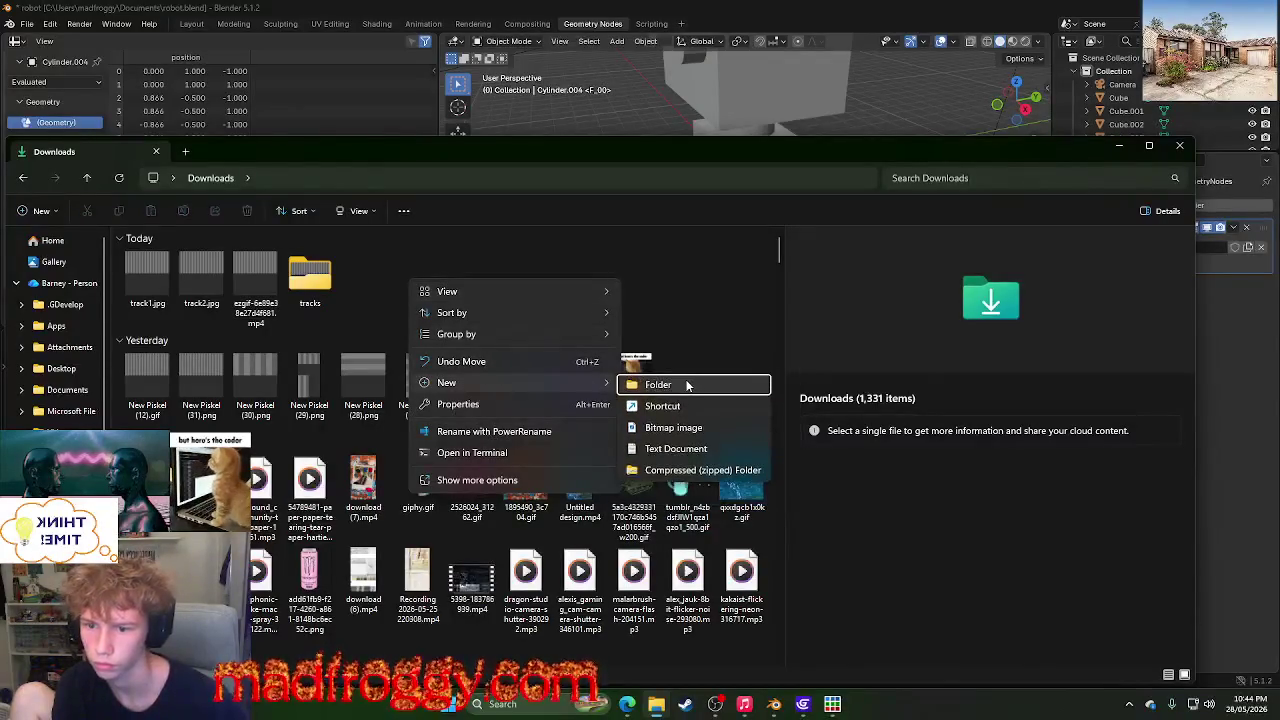
mouse_move(447, 383)
left_click(680, 381)
type("TRACKS")
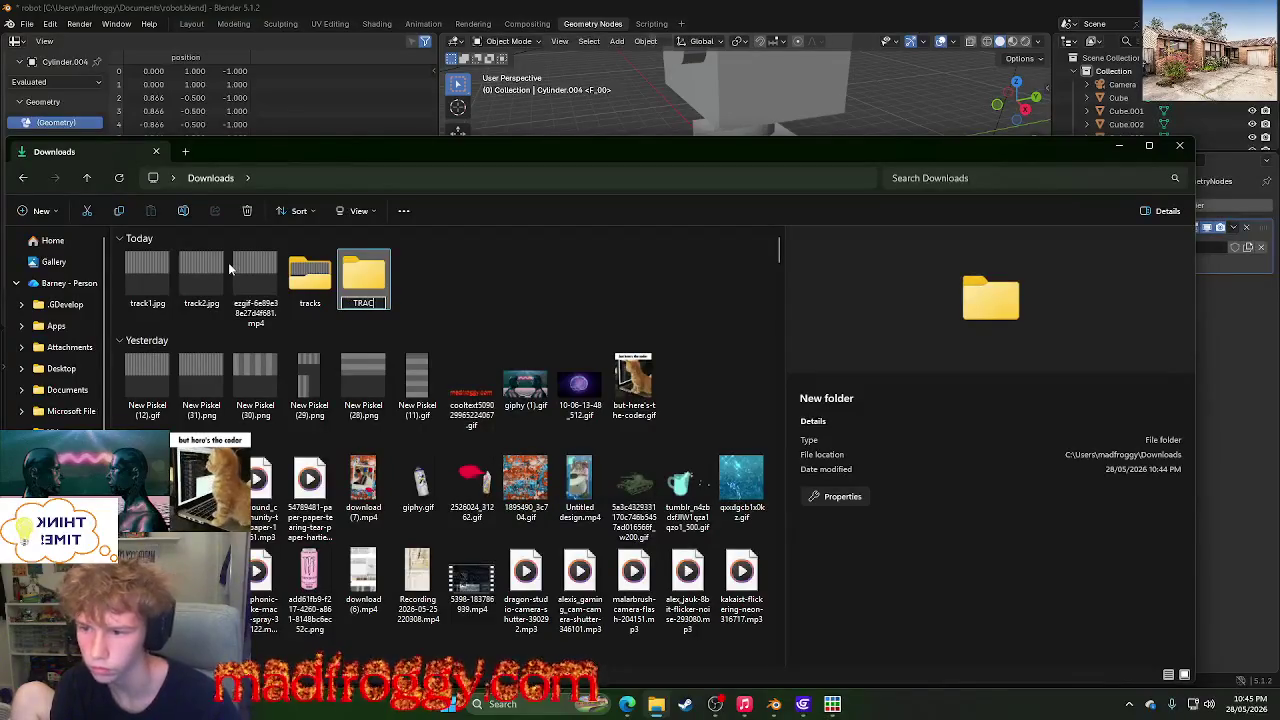
key("Return")
left_click(759, 443)
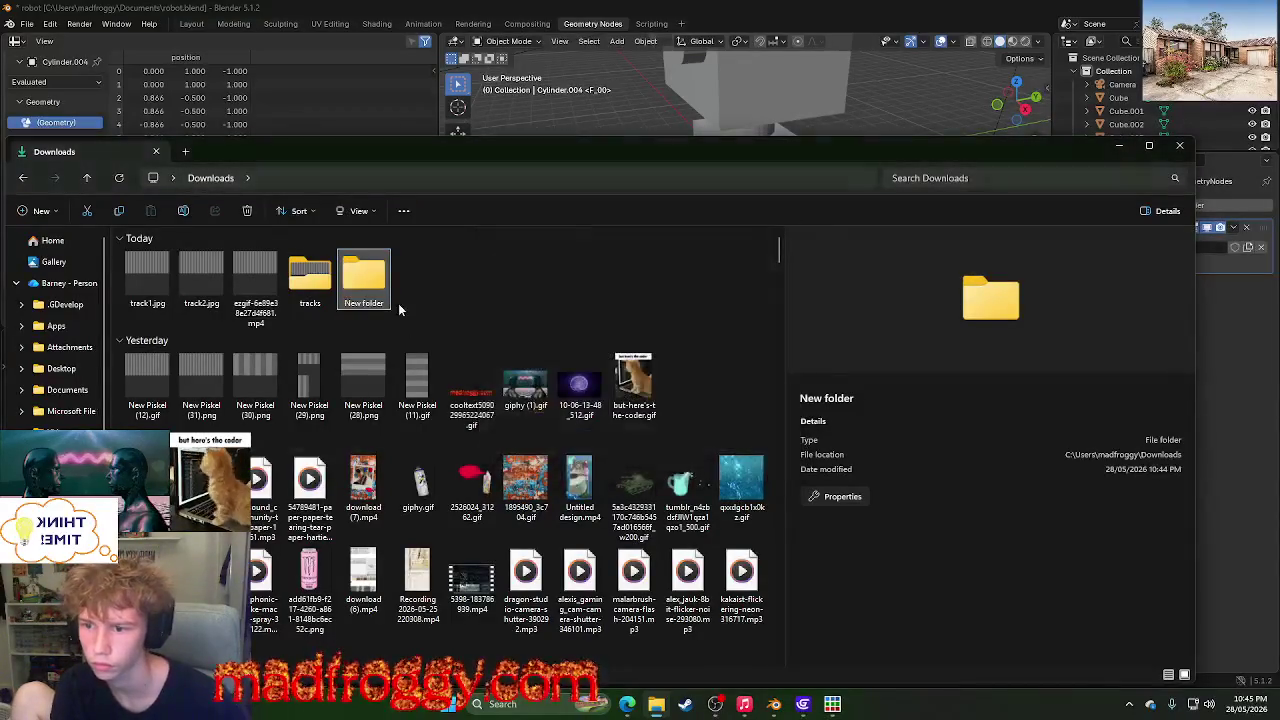
right_click(364, 292)
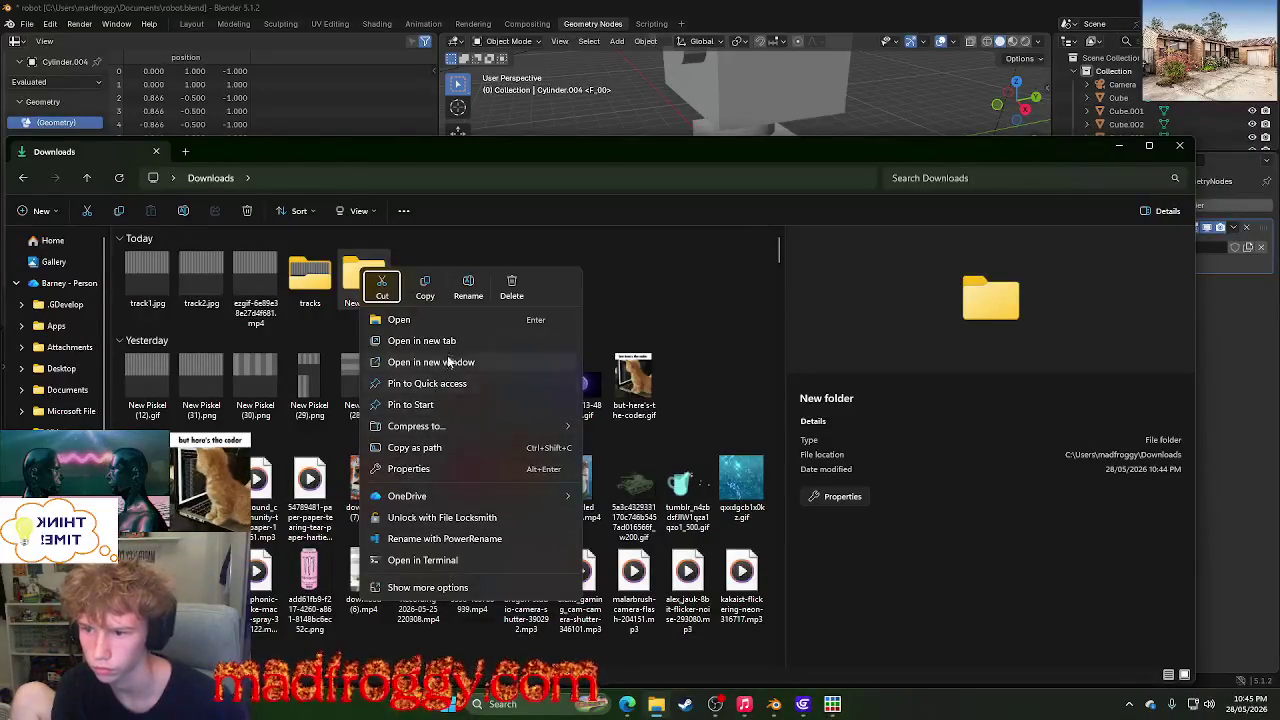
left_click(466, 290)
type("TRACKZ")
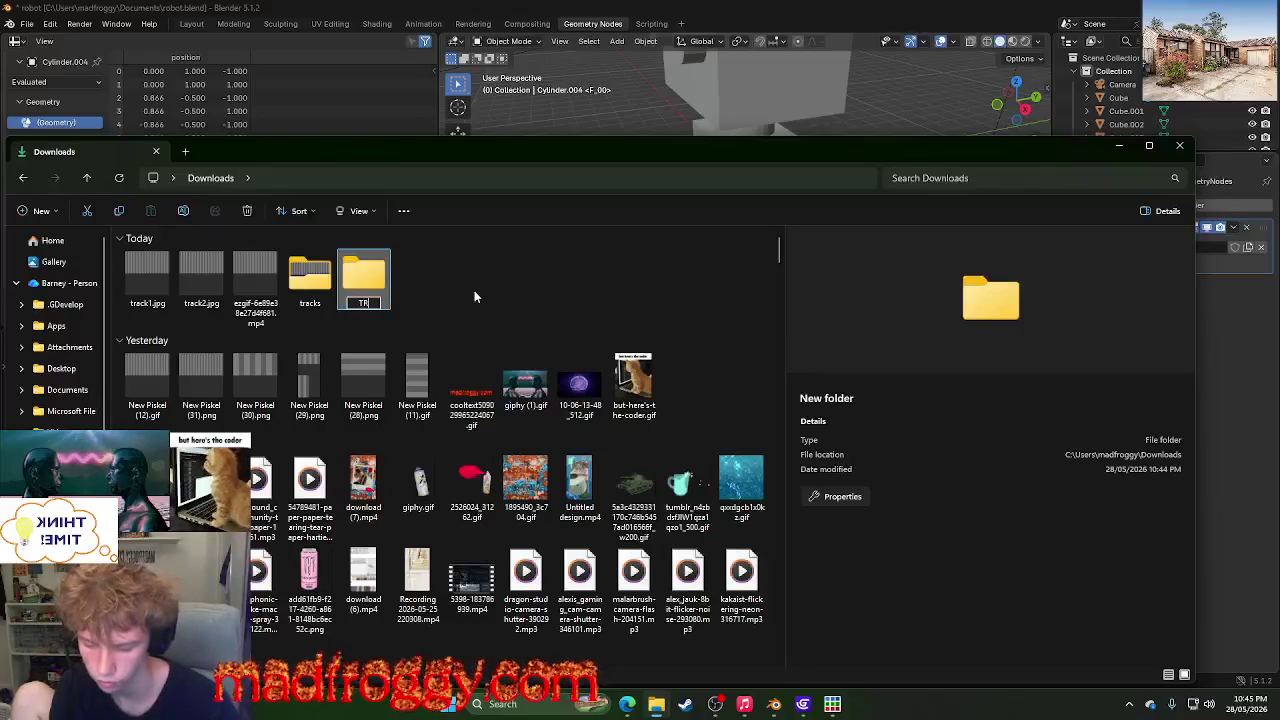
key("Return")
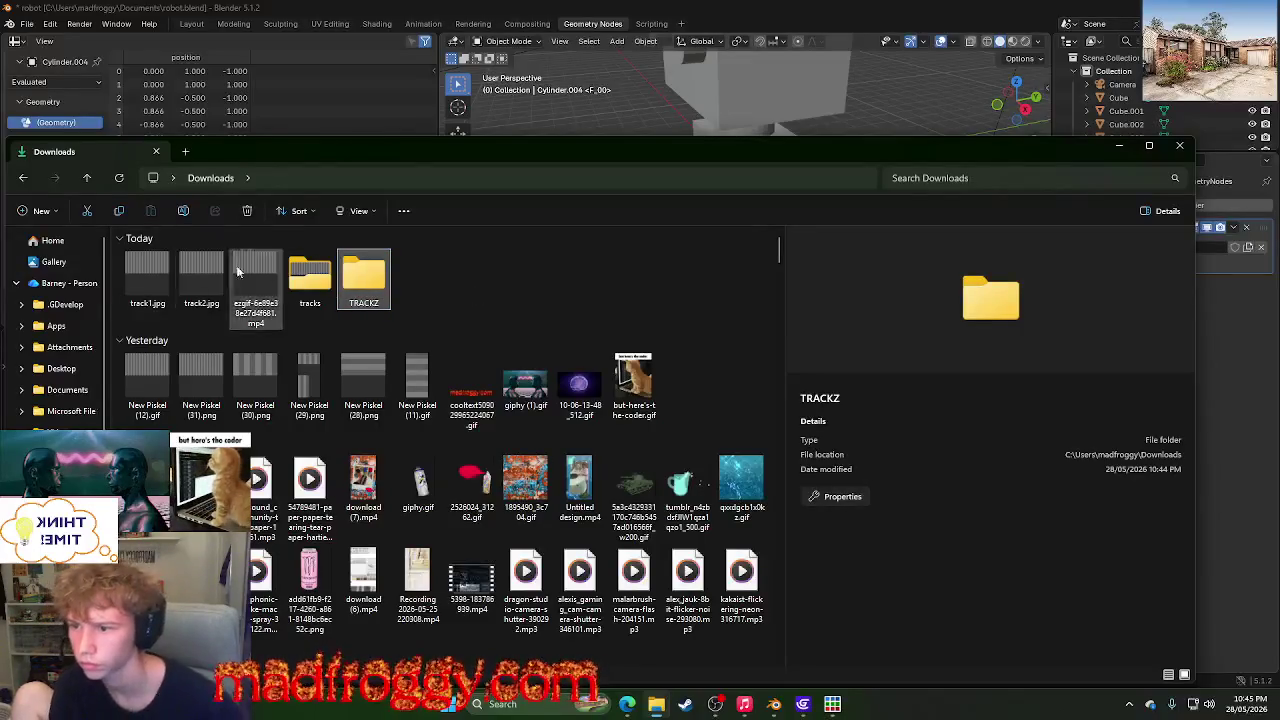
- Move track1.jpg and track2.jpg into TRACKZ and close Explorer
left_click(155, 283)
left_click(201, 283, "ctrl")
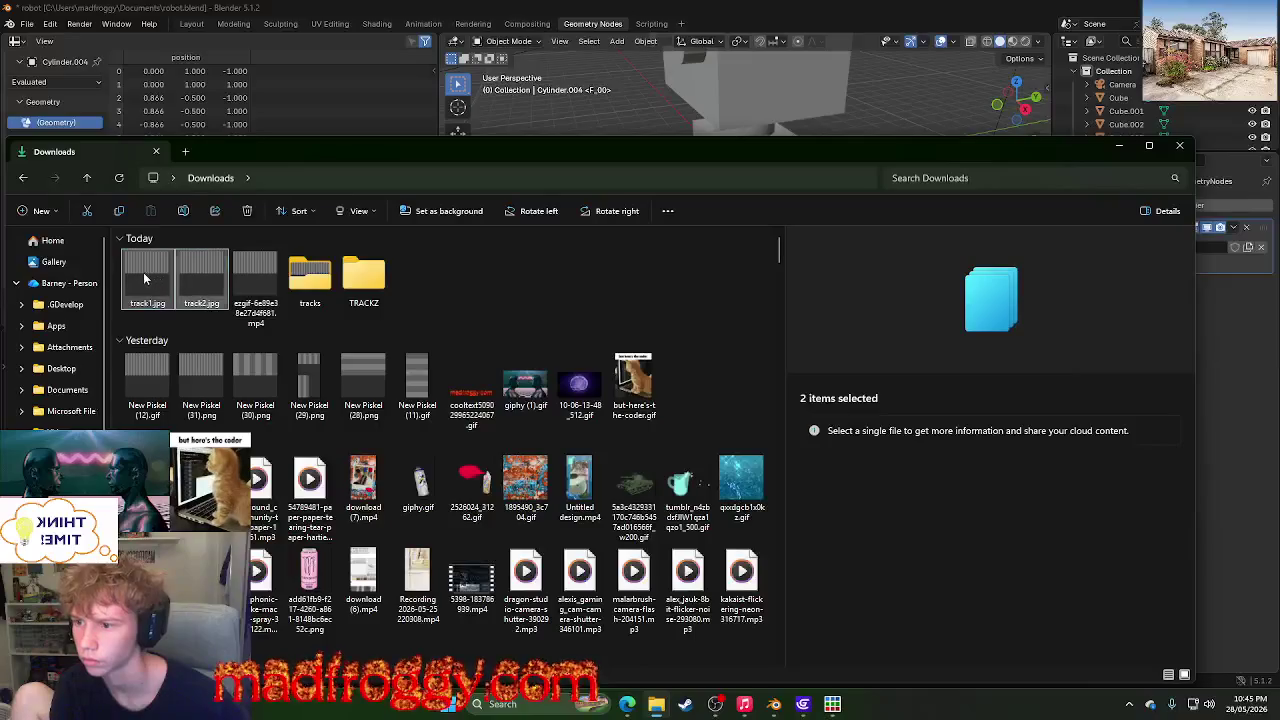
left_click_drag(201, 283, 363, 275)
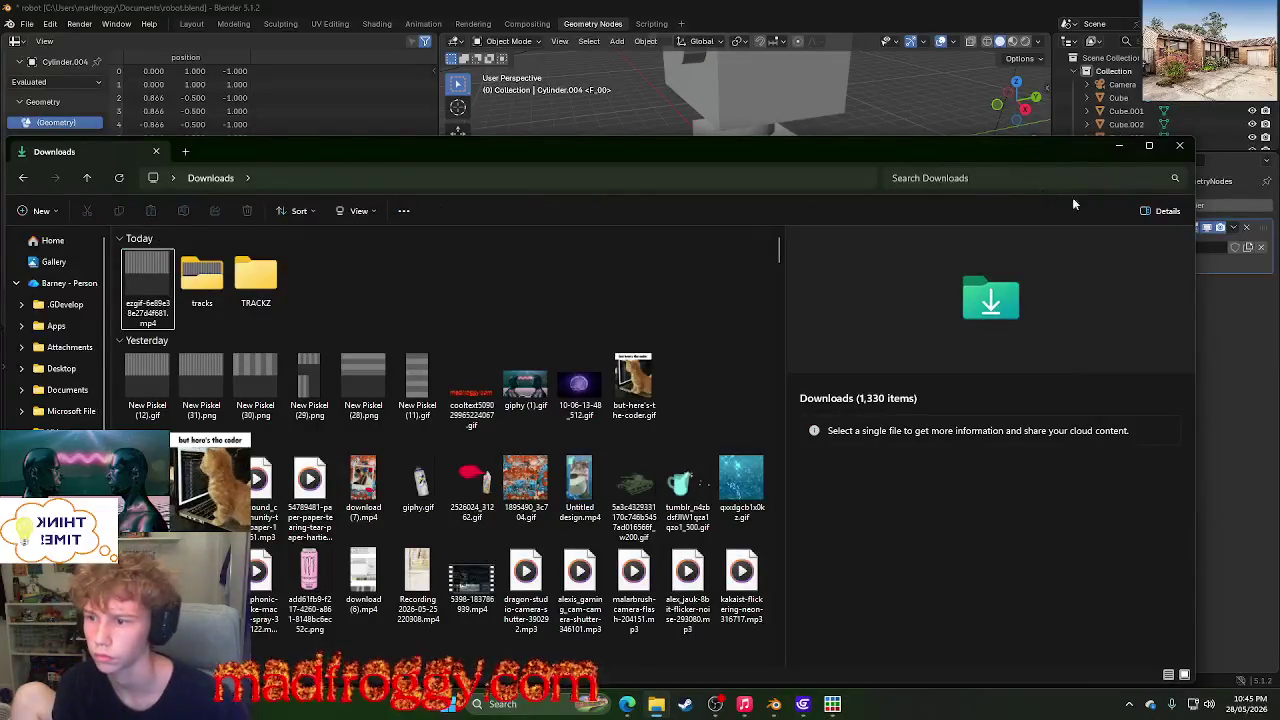
left_click(1179, 146)
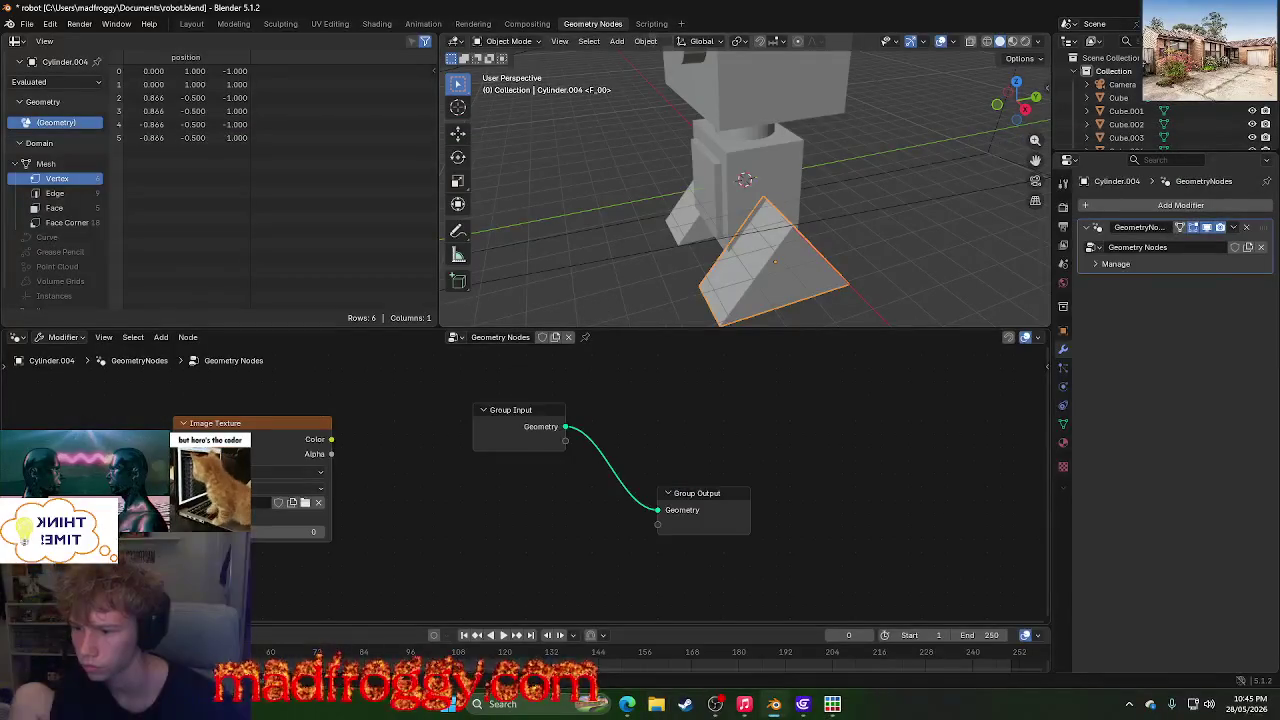
- Browse to Downloads\TRACKZ (filtered by 'TRAC') and try loading a track image into the Image Texture node
left_click(280, 503)
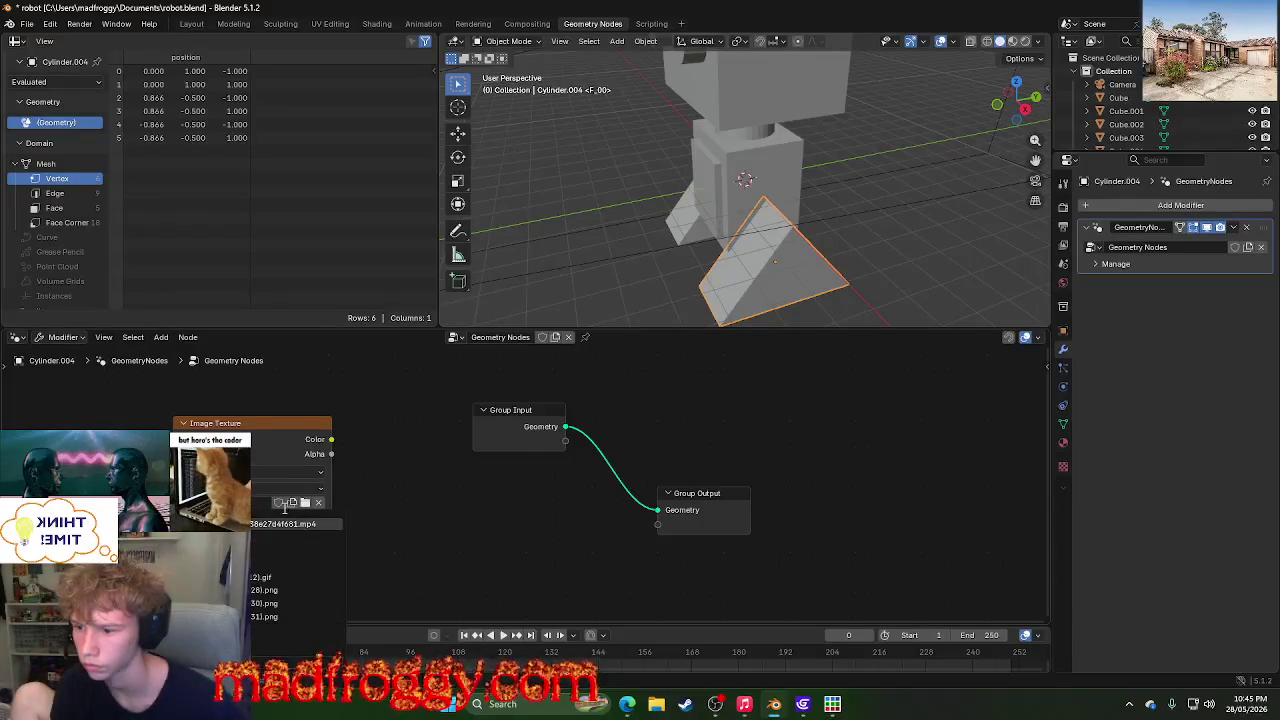
left_click(305, 502)
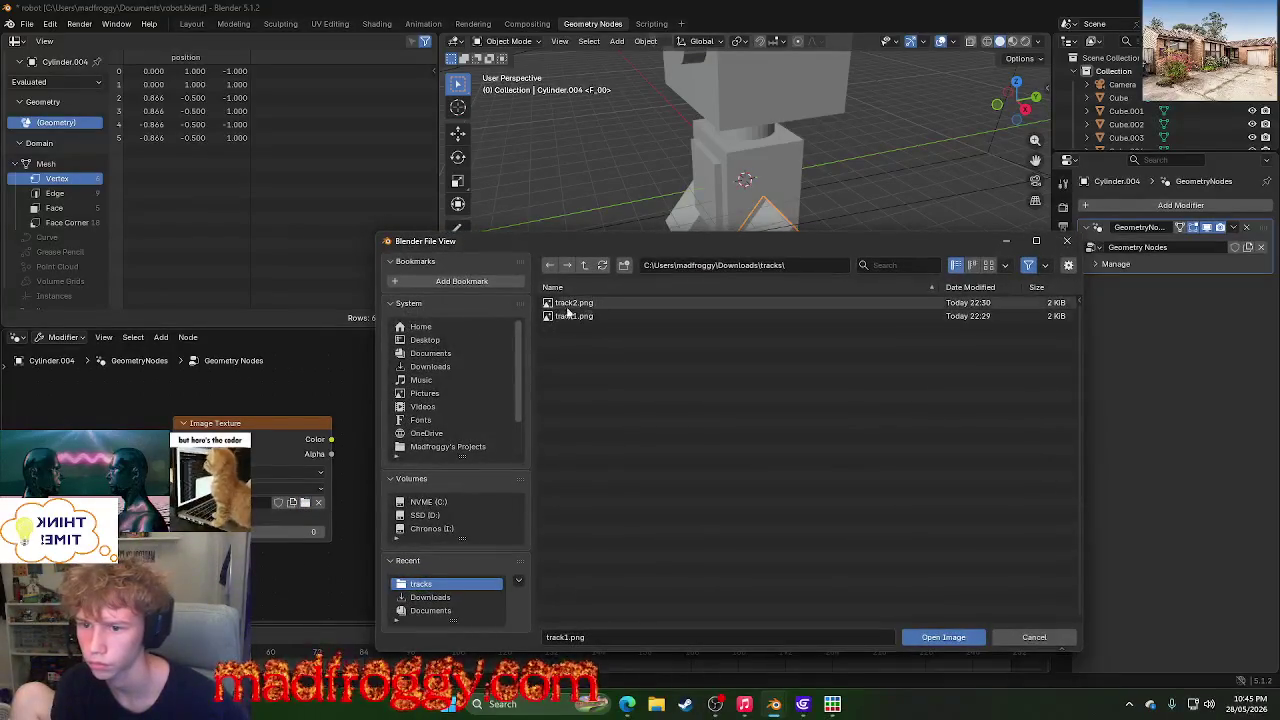
left_click(430, 406)
left_click(425, 340)
left_click(430, 353)
left_click(426, 378)
left_click(428, 367)
type("TRAC")
left_click(655, 302)
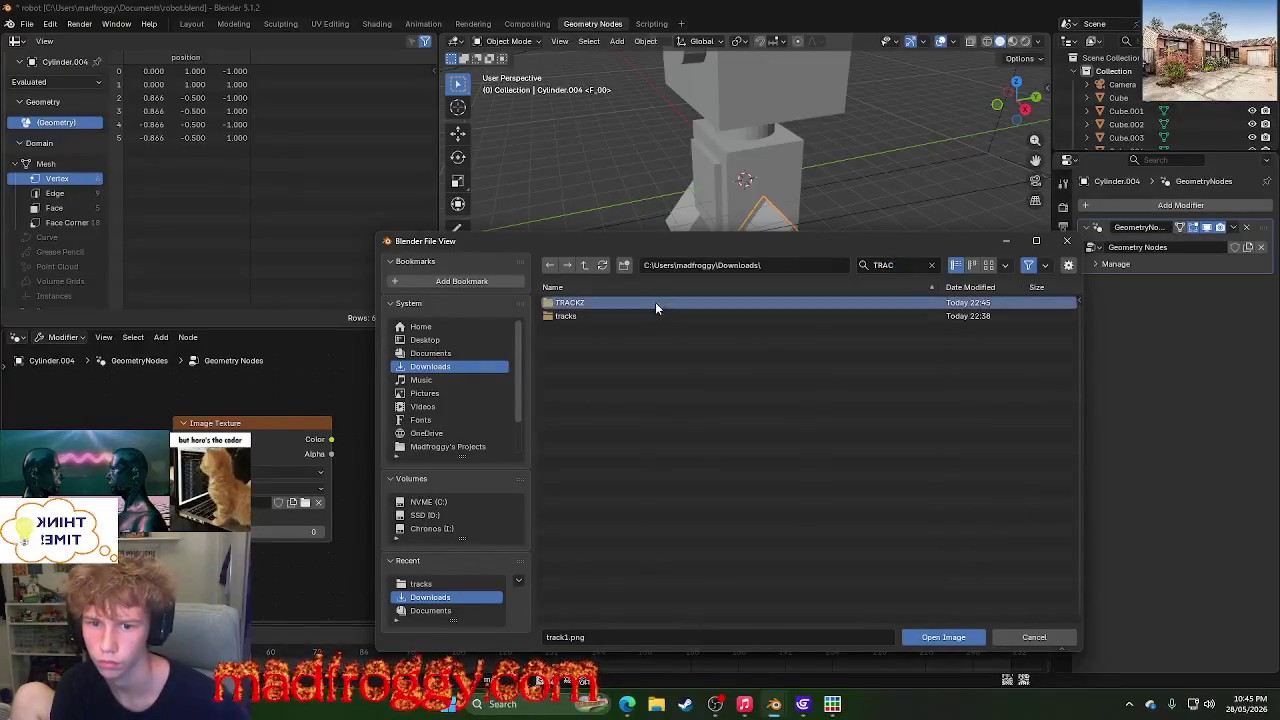
left_click(945, 637)
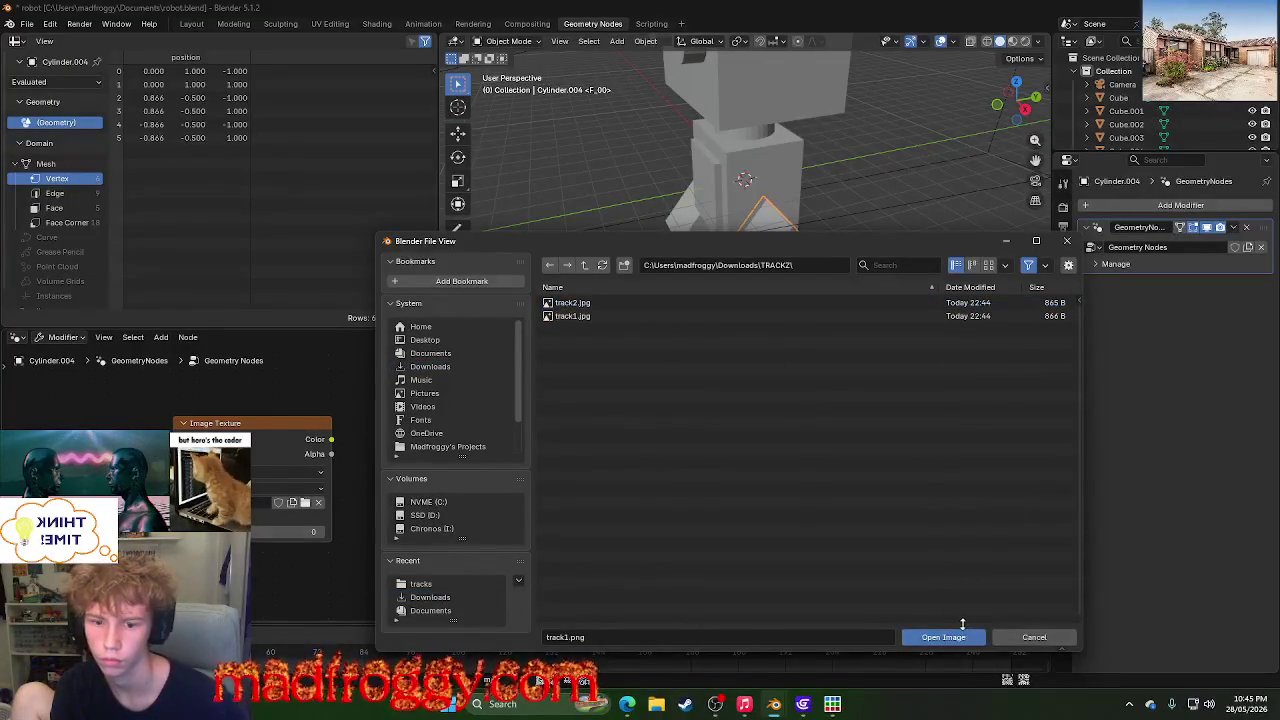
left_click(980, 639)
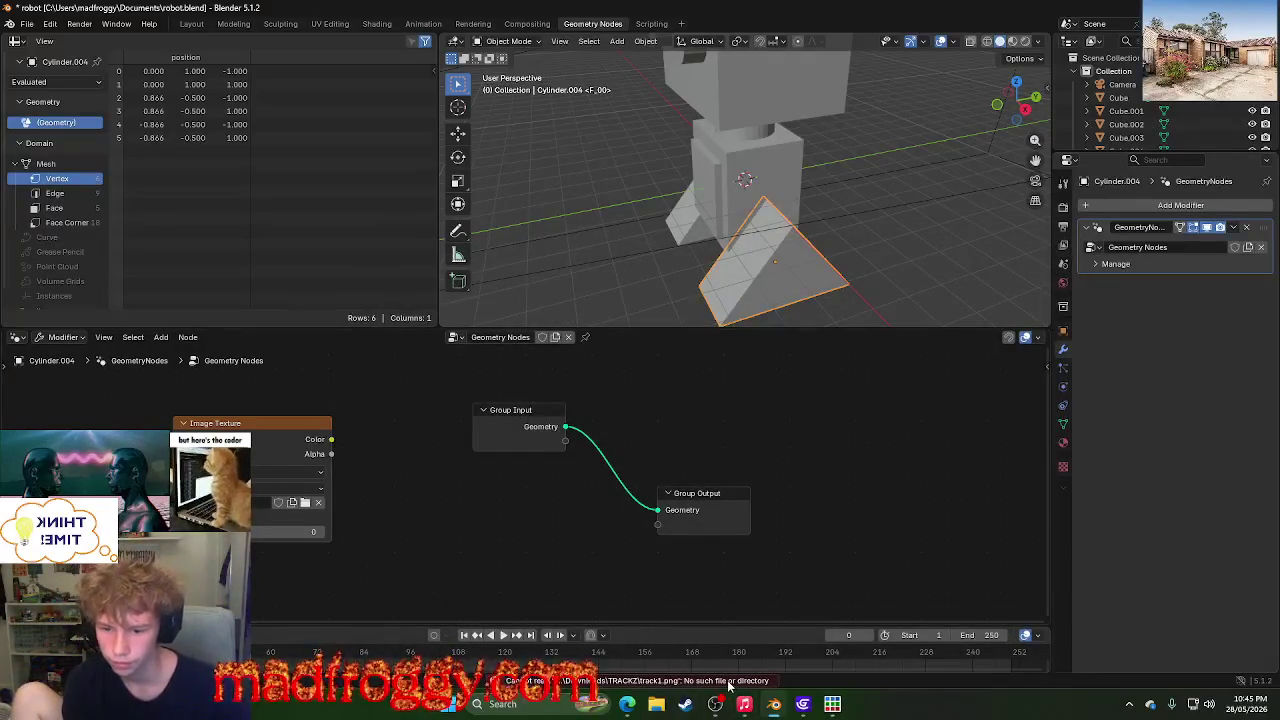
- Return to the browser, close the ad, and go back to the Stack Exchange image-sequence answer
left_click(633, 707)
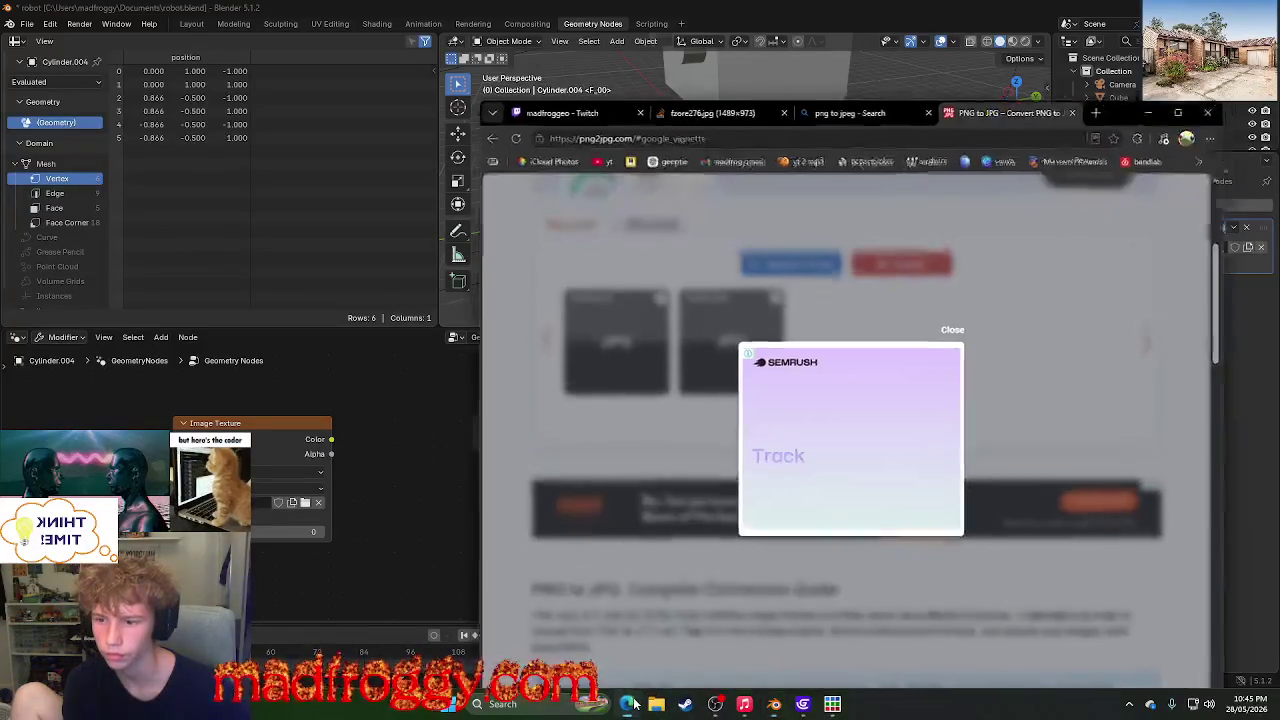
left_click(952, 329)
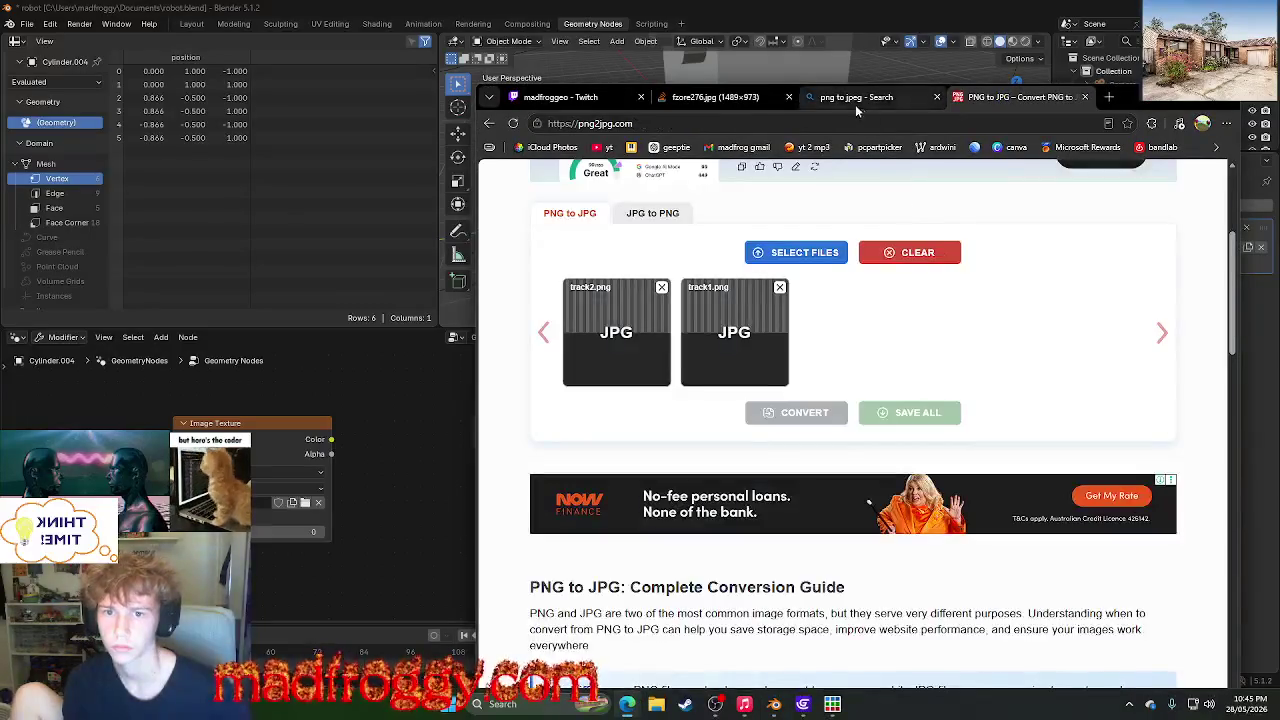
left_click(715, 97)
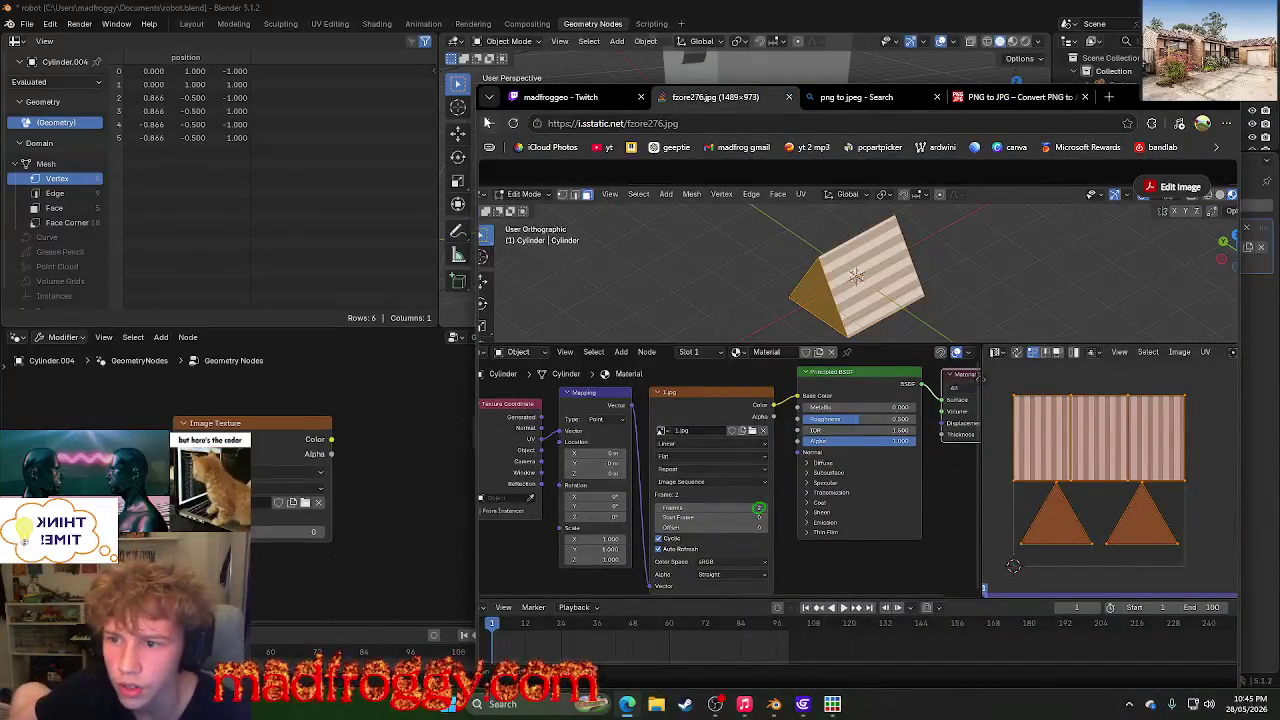
left_click(488, 123)
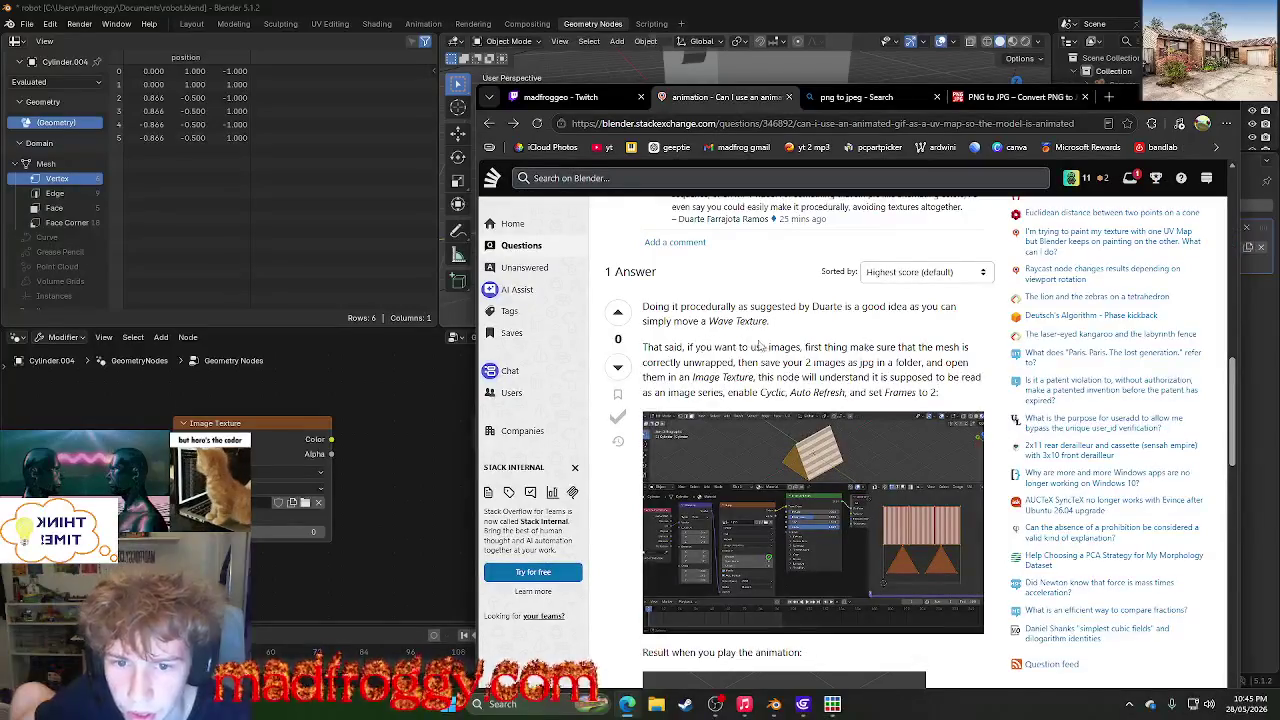
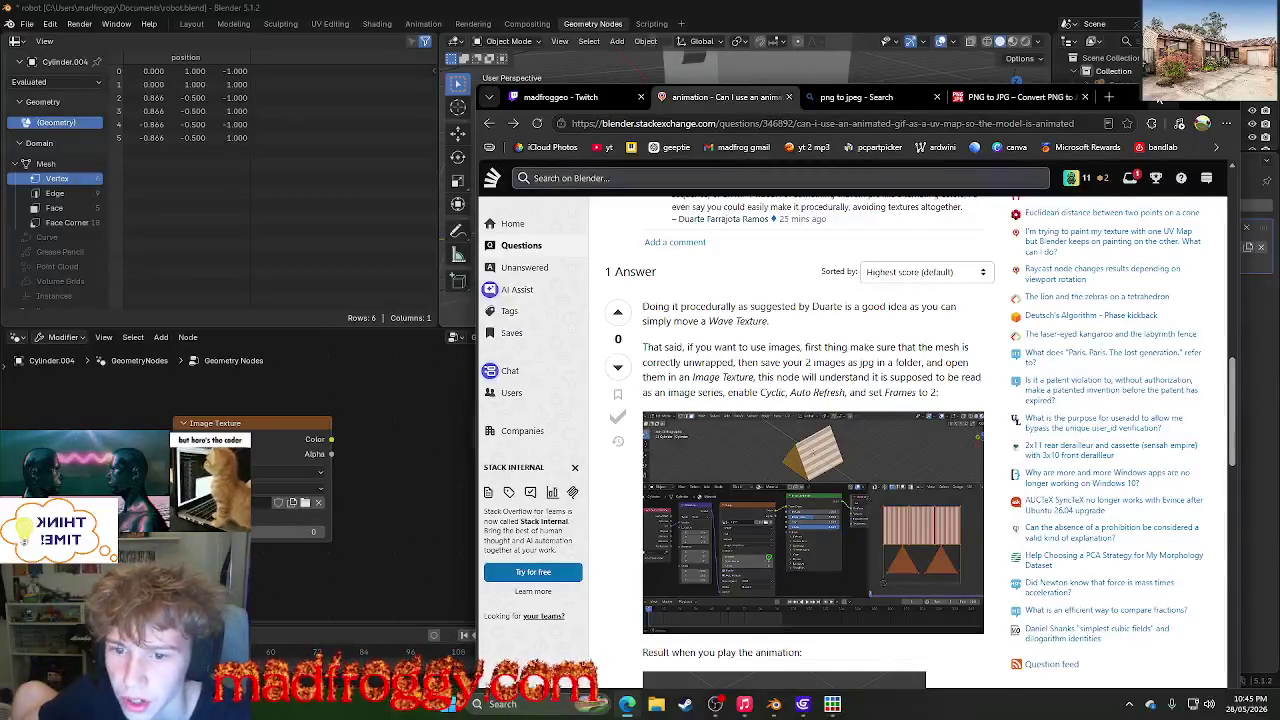
- Review the answer's two-jpg cyclic image-sequence setup (Auto Refresh, Frames 2), then return to Blender
scroll(1108, 230, "down", 4)
scroll(778, 438, "up", 1)
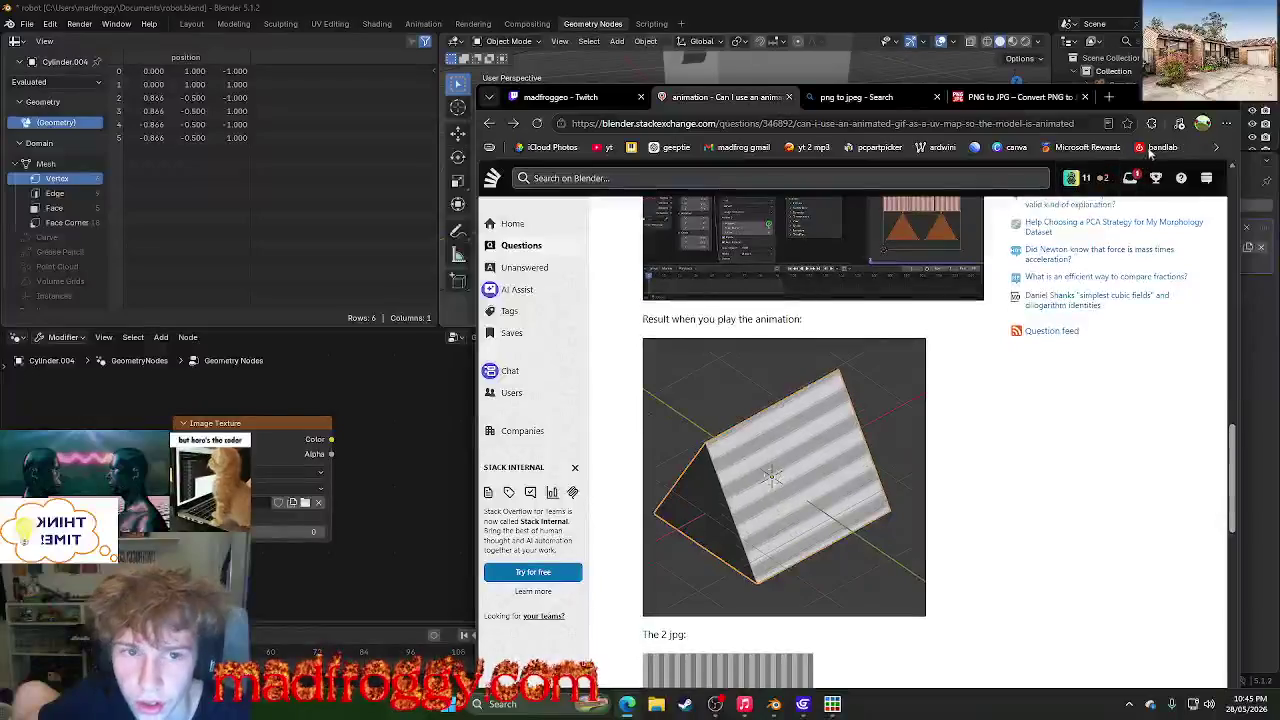
scroll(778, 438, "up", 5)
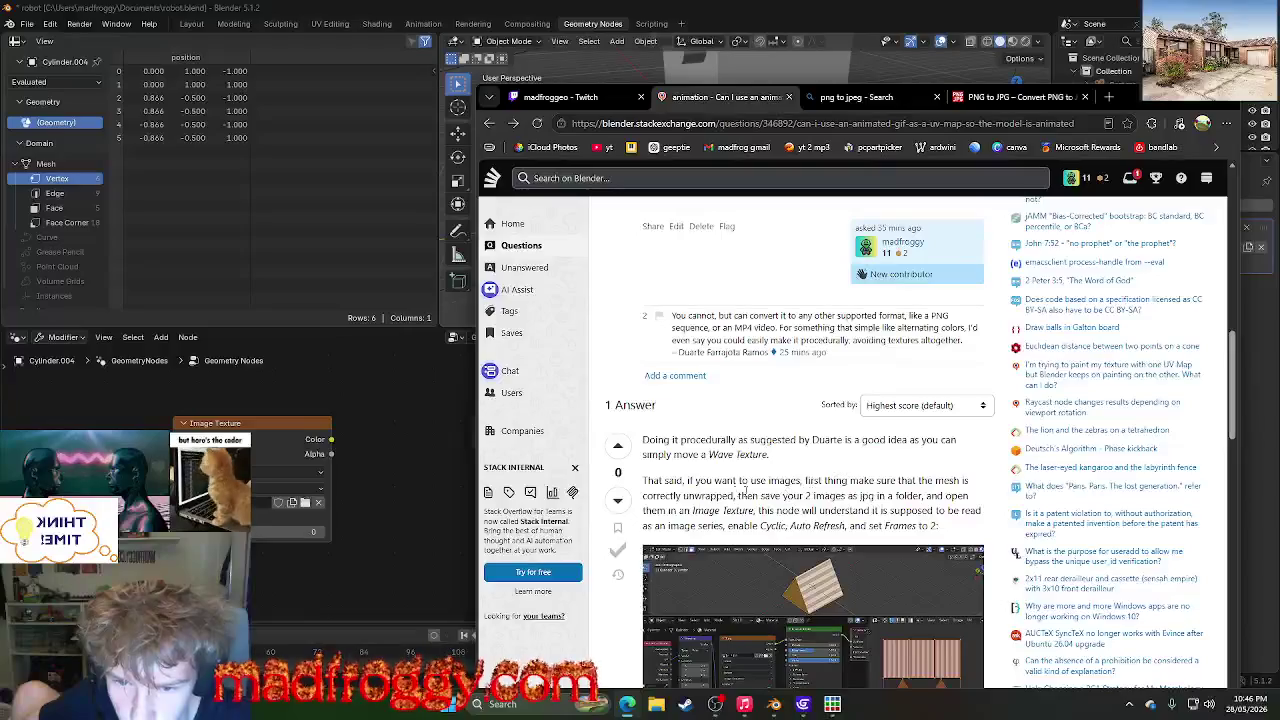
left_click(1163, 97)
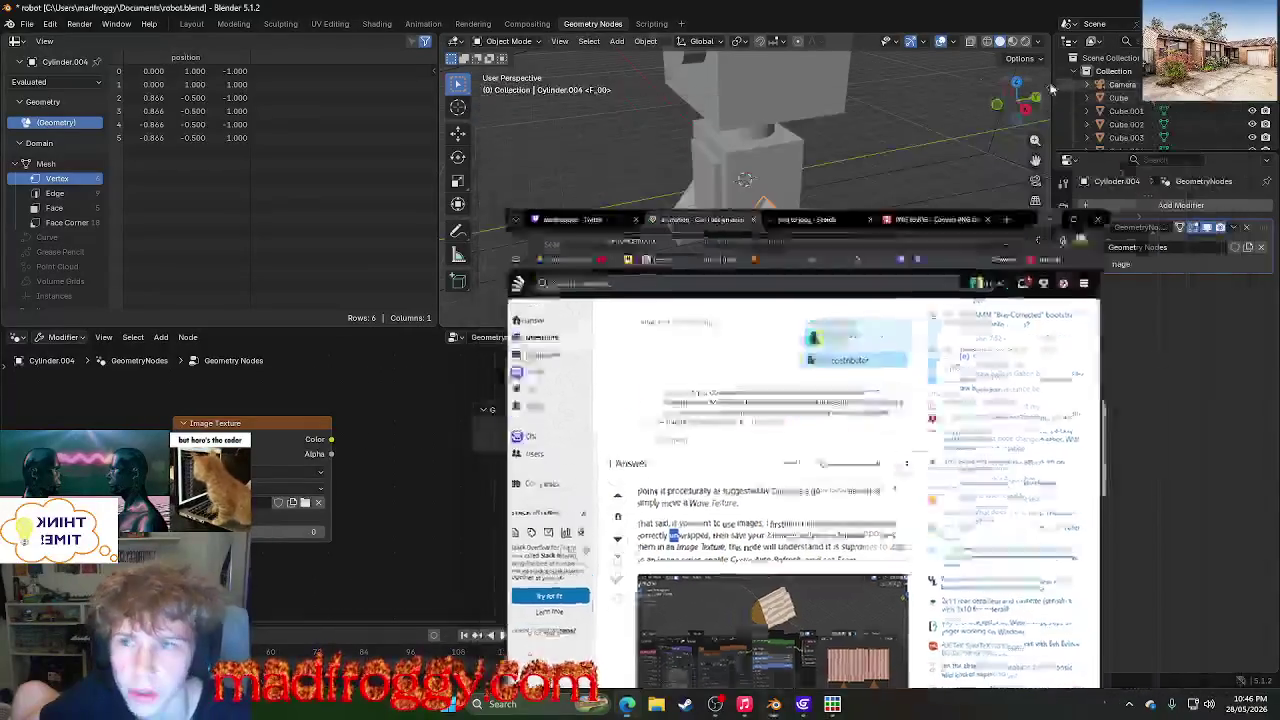
- Cycle through the workspace tabs and settle on UV Editing
left_click(527, 23)
left_click(473, 23)
left_click(423, 23)
left_click(377, 23)
left_click(423, 23)
left_click(343, 23)
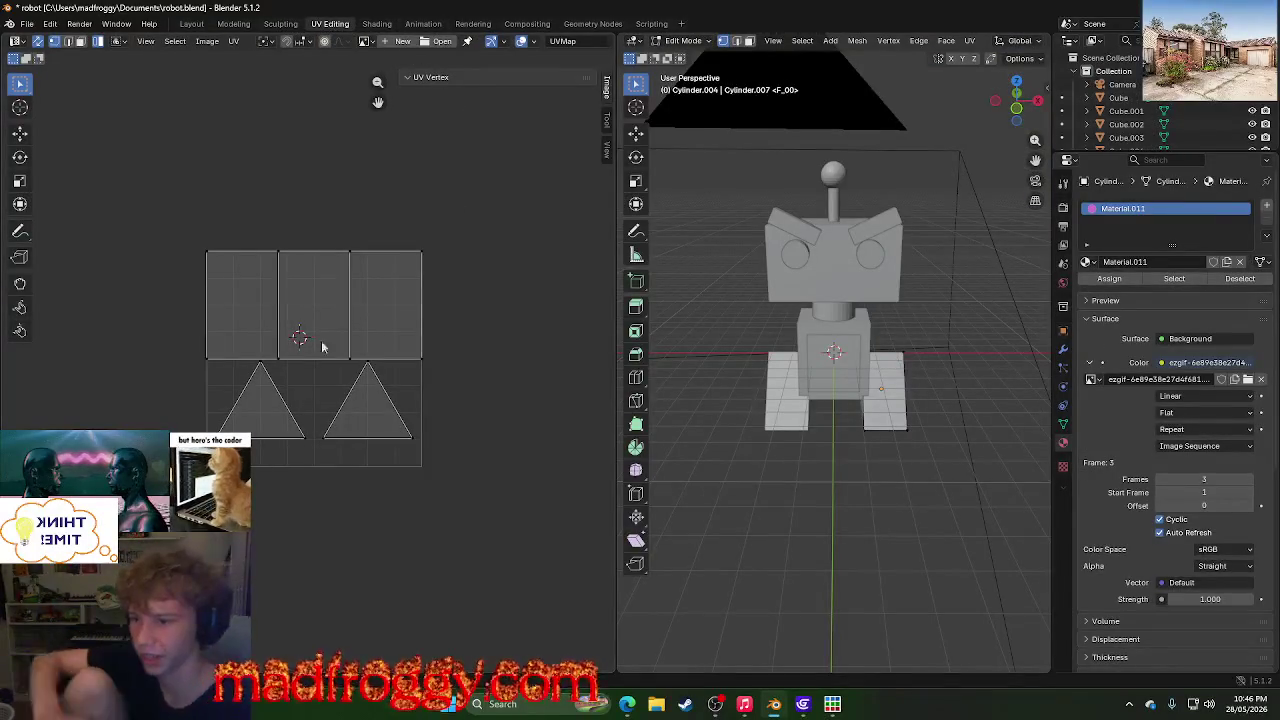
- Select the three rectangular track faces and re-unwrap them
key("u")
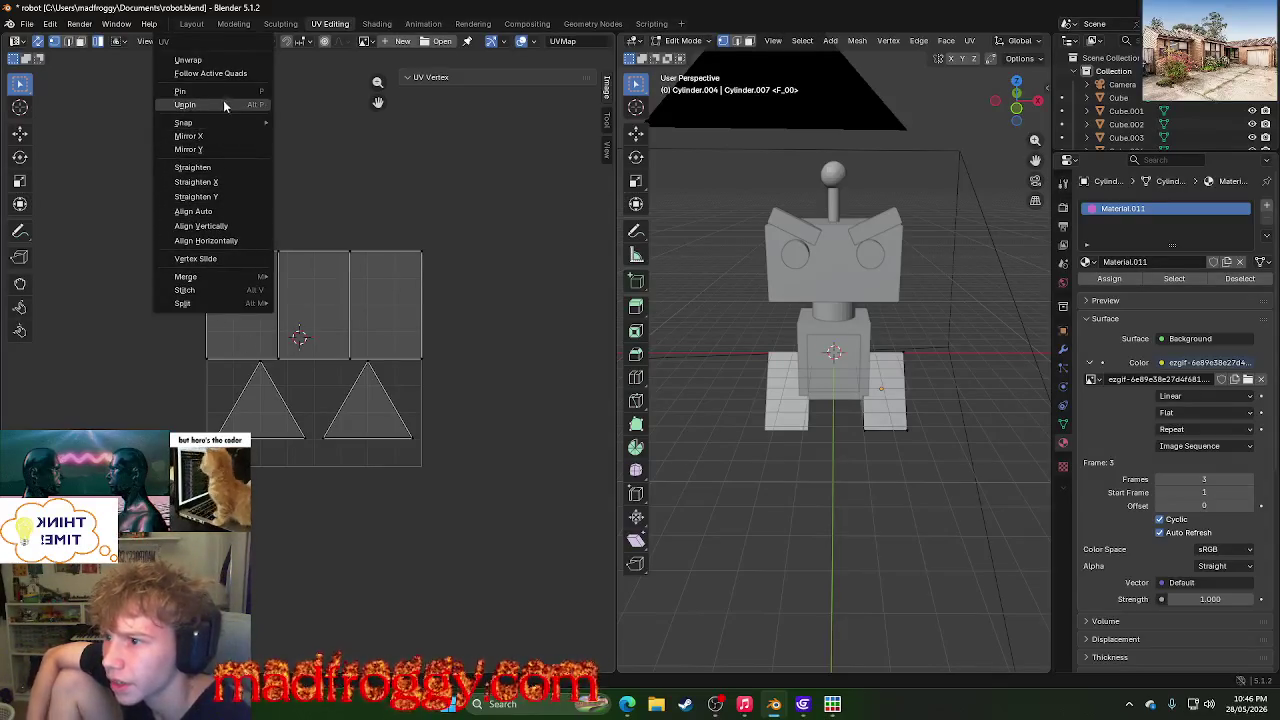
left_click(220, 61)
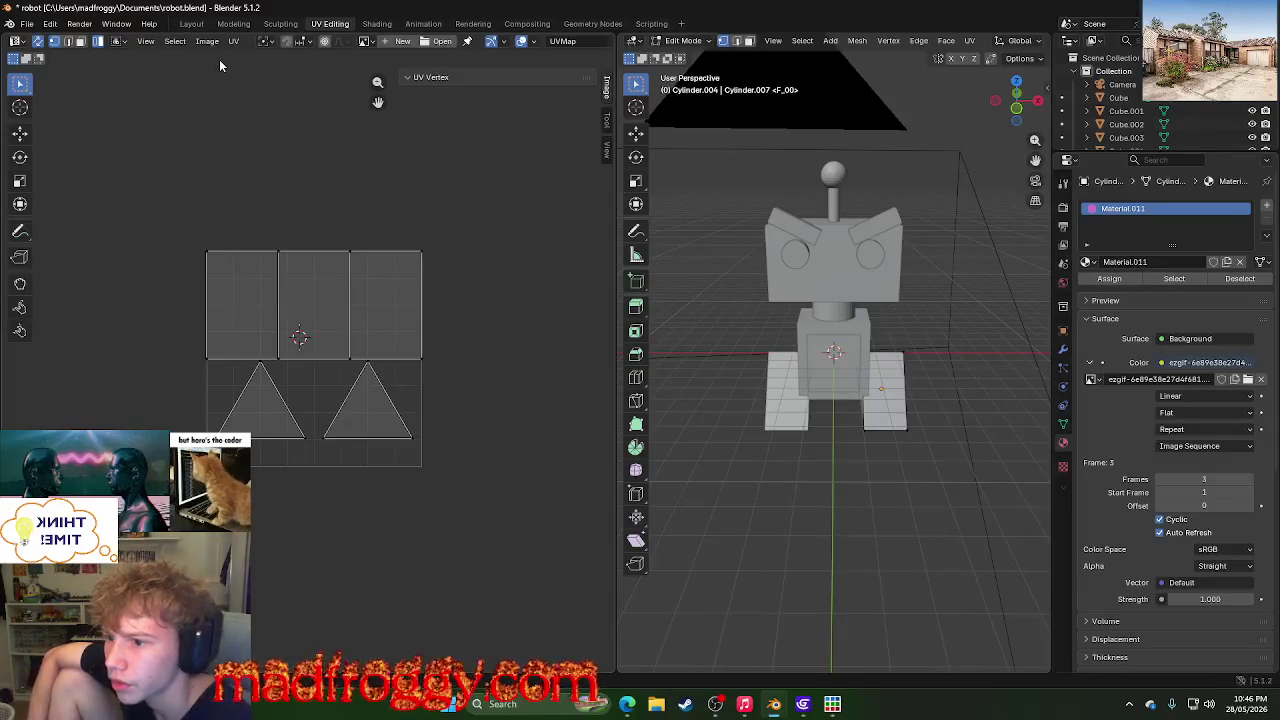
left_click(260, 292)
key("u")
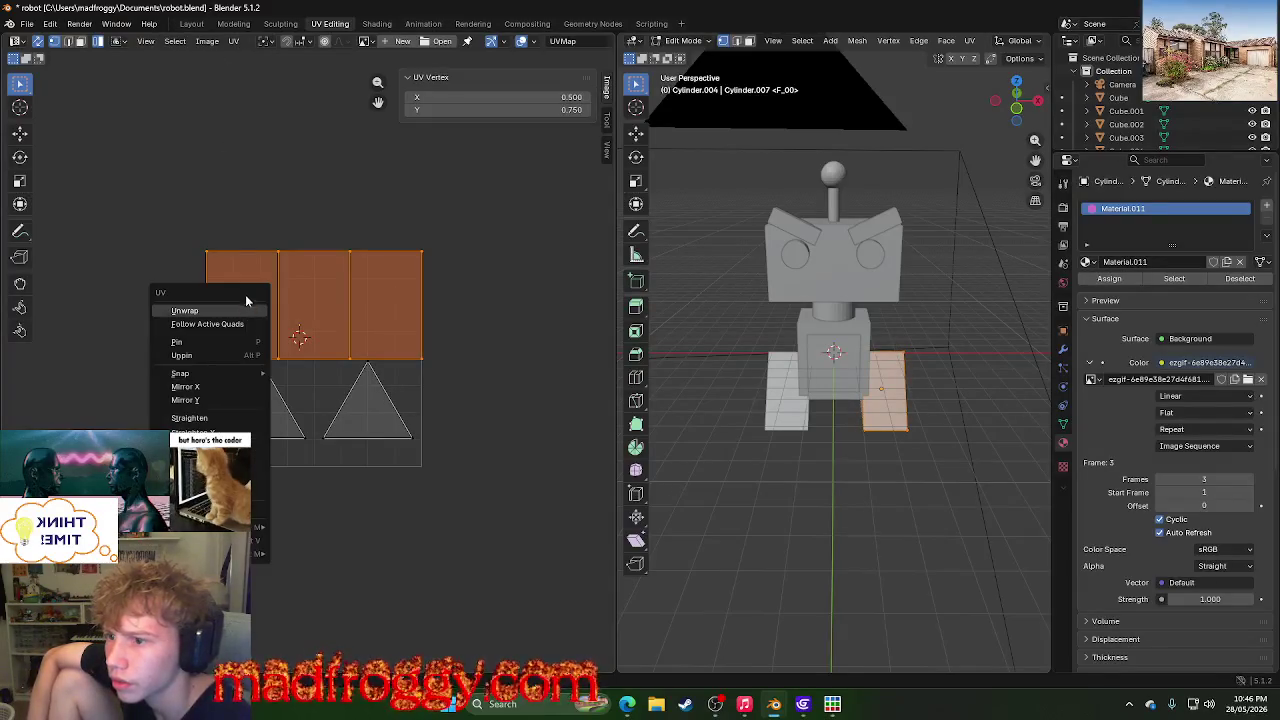
left_click(222, 311)
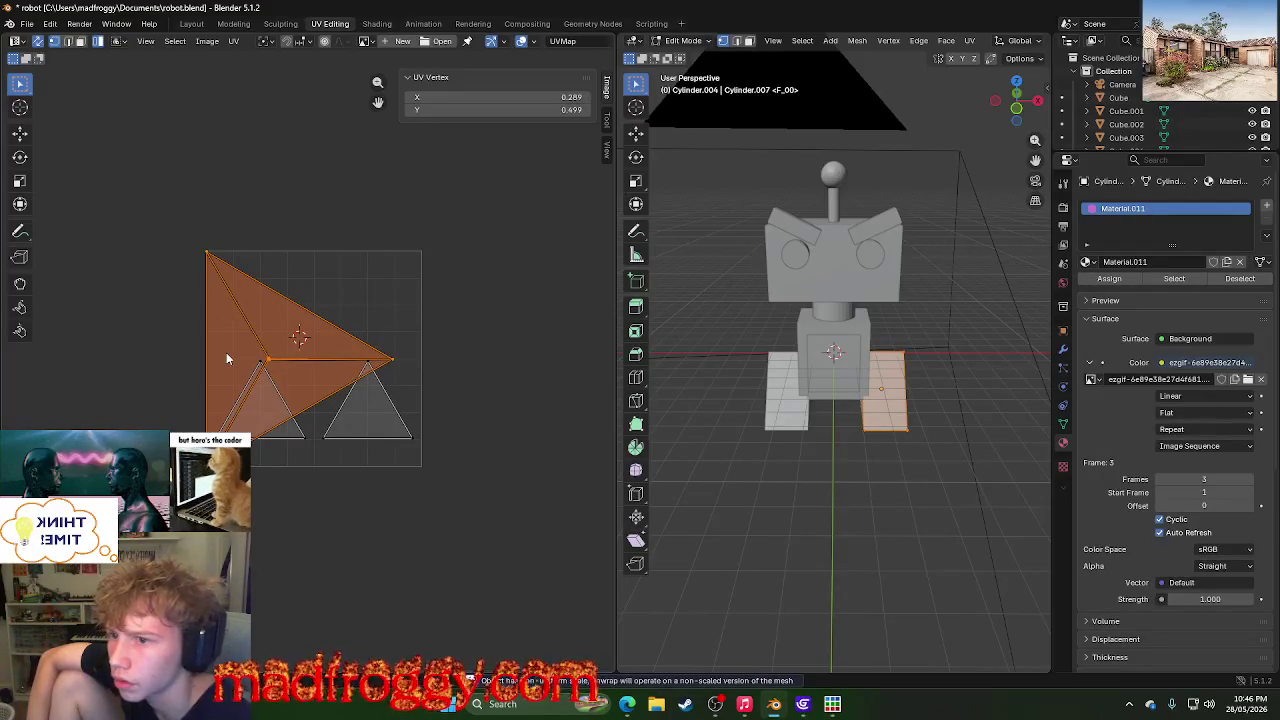
- Undo the re-unwrap to restore the three-rectangle UV layout, then go to Animation
key("u")
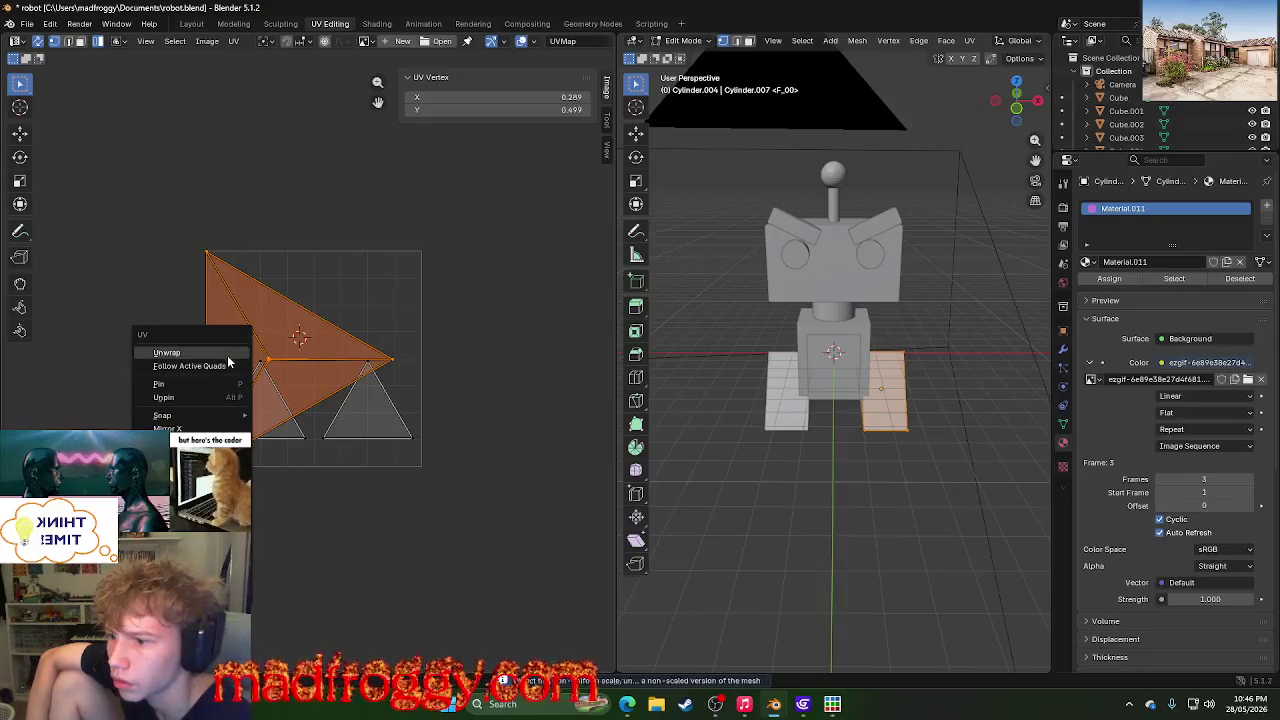
left_click(166, 352)
left_click(448, 302)
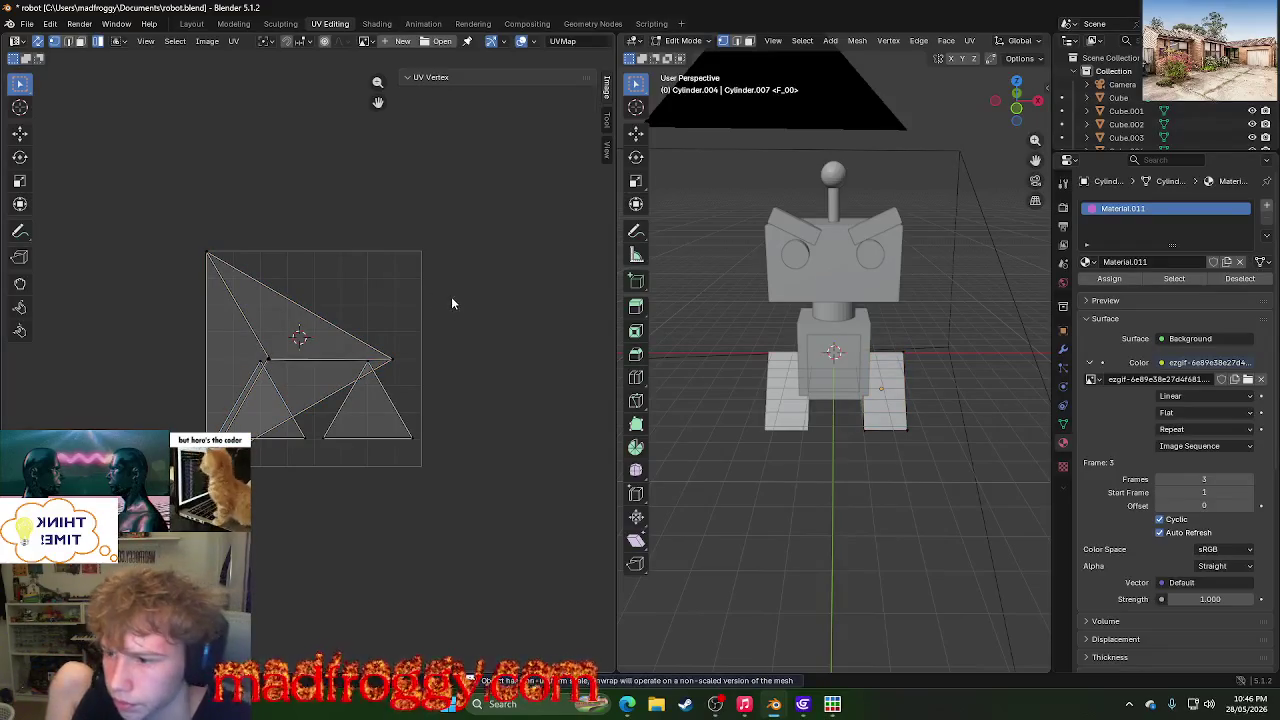
key("a")
key("ctrl+z")
key("ctrl+z")
key("ctrl+z")
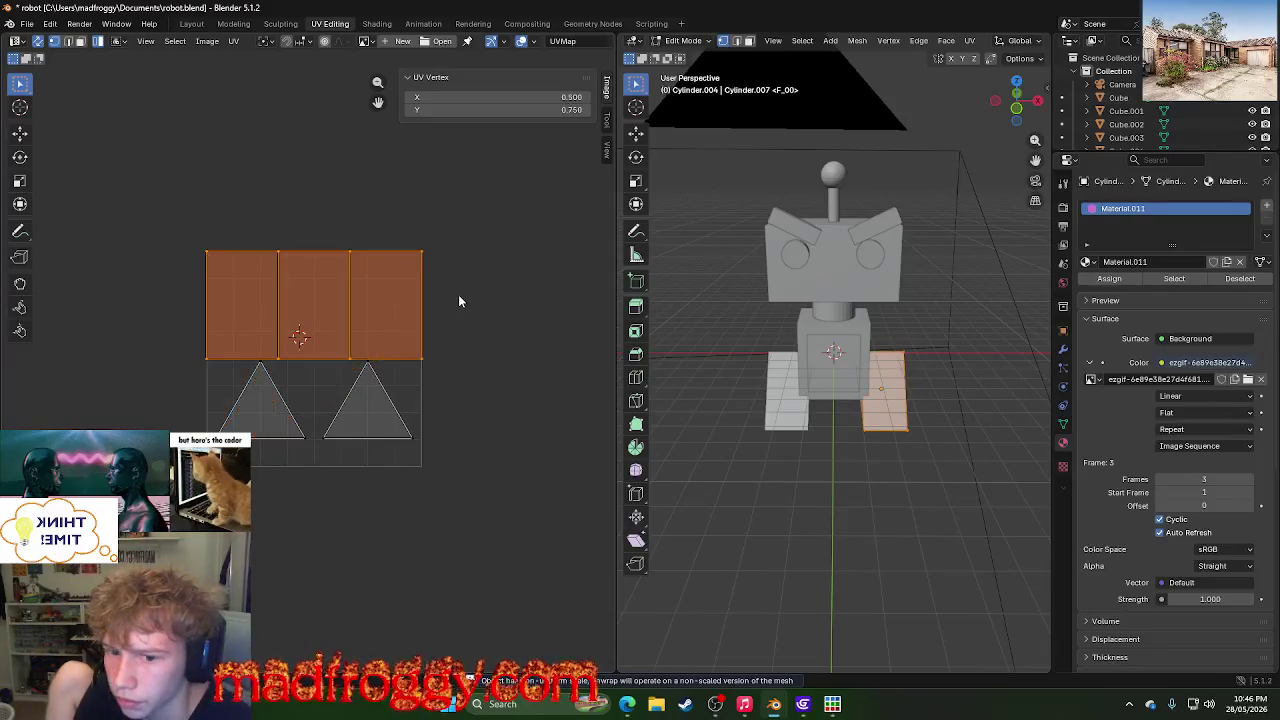
key("ctrl+z")
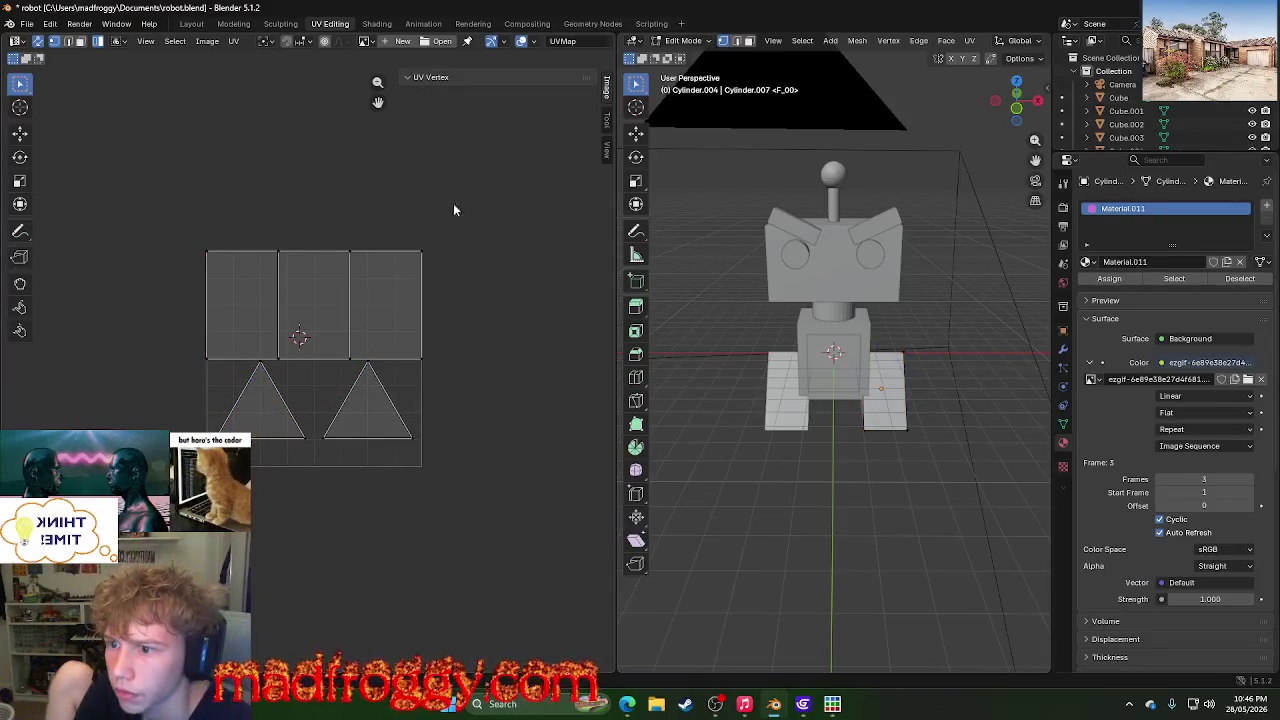
left_click(420, 23)
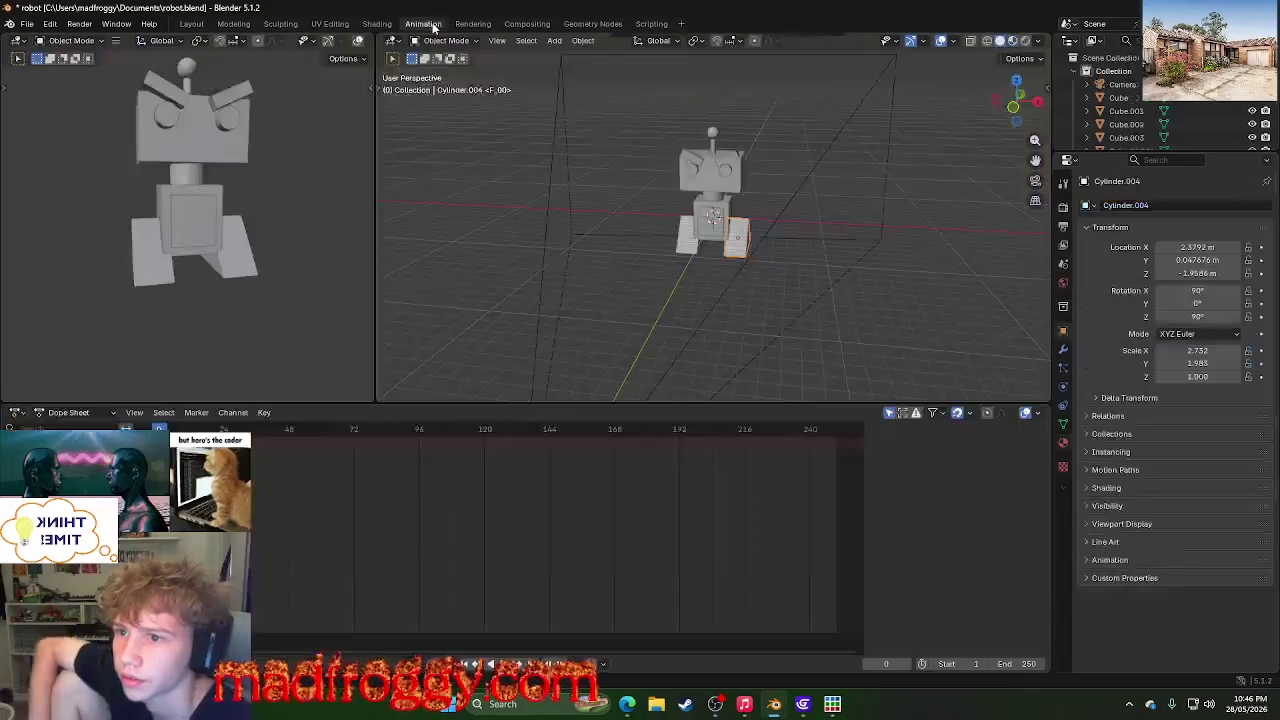
- Flip through the workspace tabs and end in the Geometry Nodes workspace
left_click(510, 23)
left_click(474, 26)
left_click(527, 23)
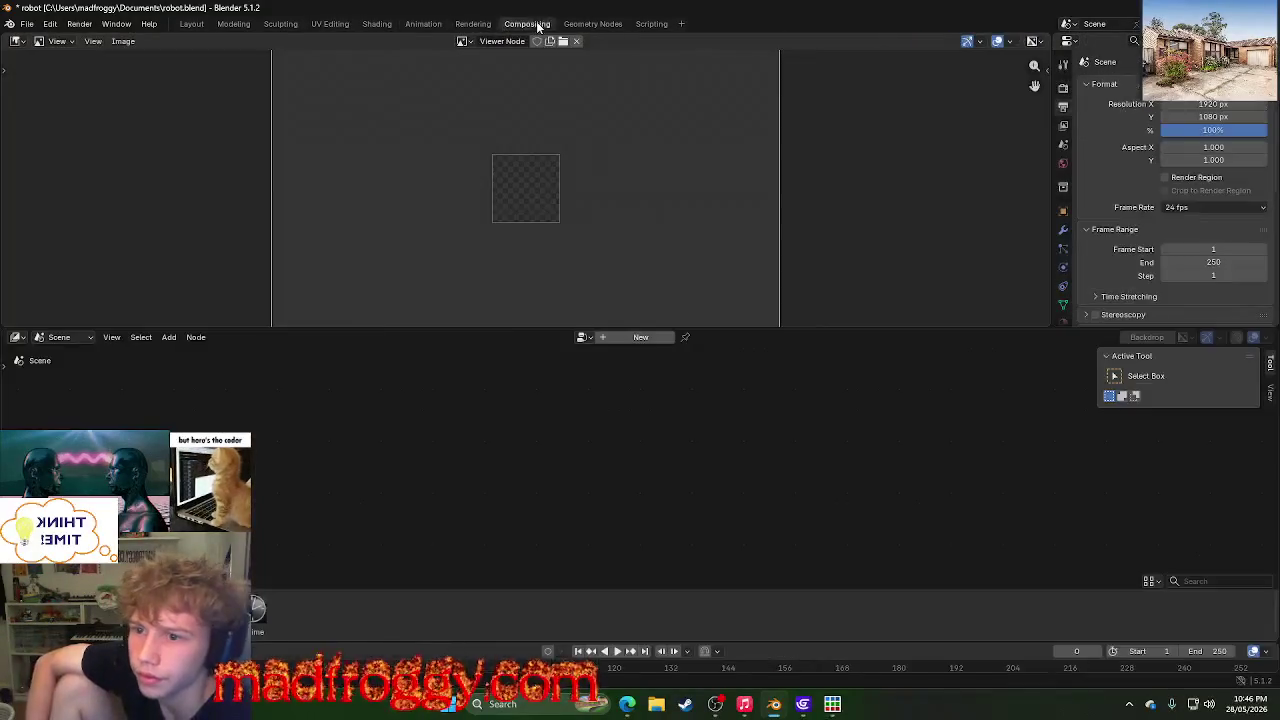
left_click(593, 23)
left_click(423, 23)
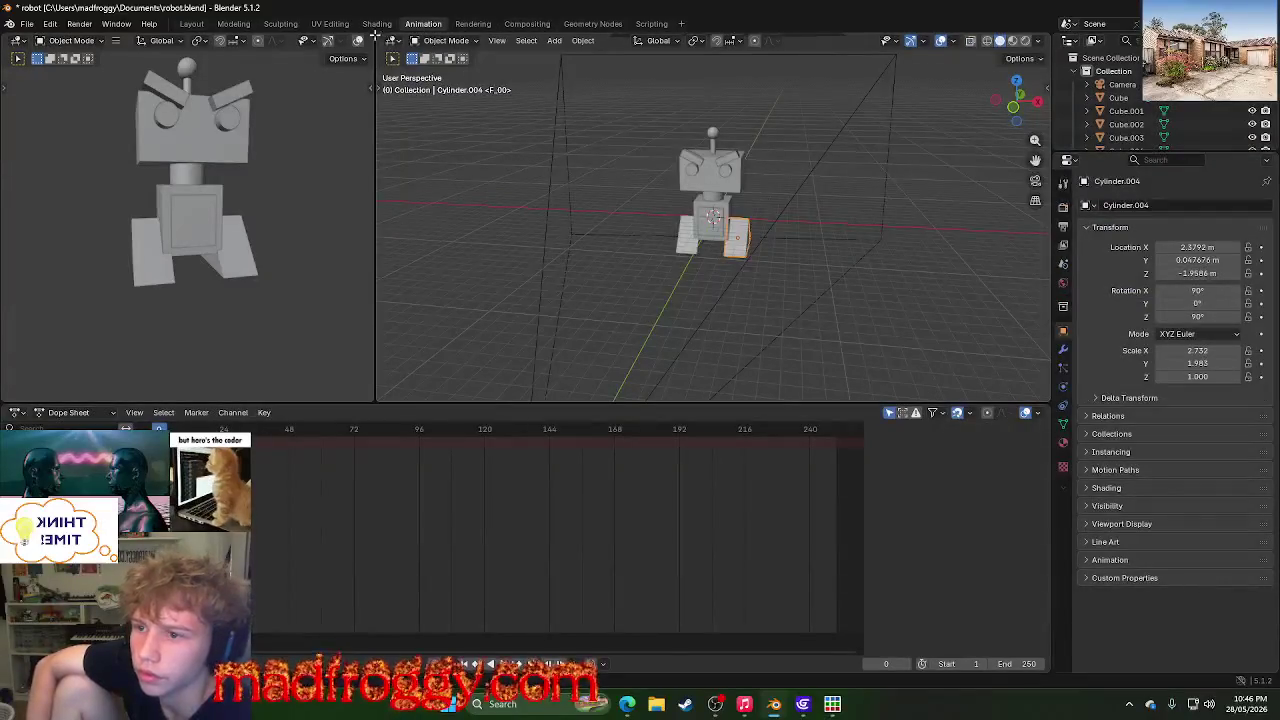
left_click(377, 23)
left_click(473, 23)
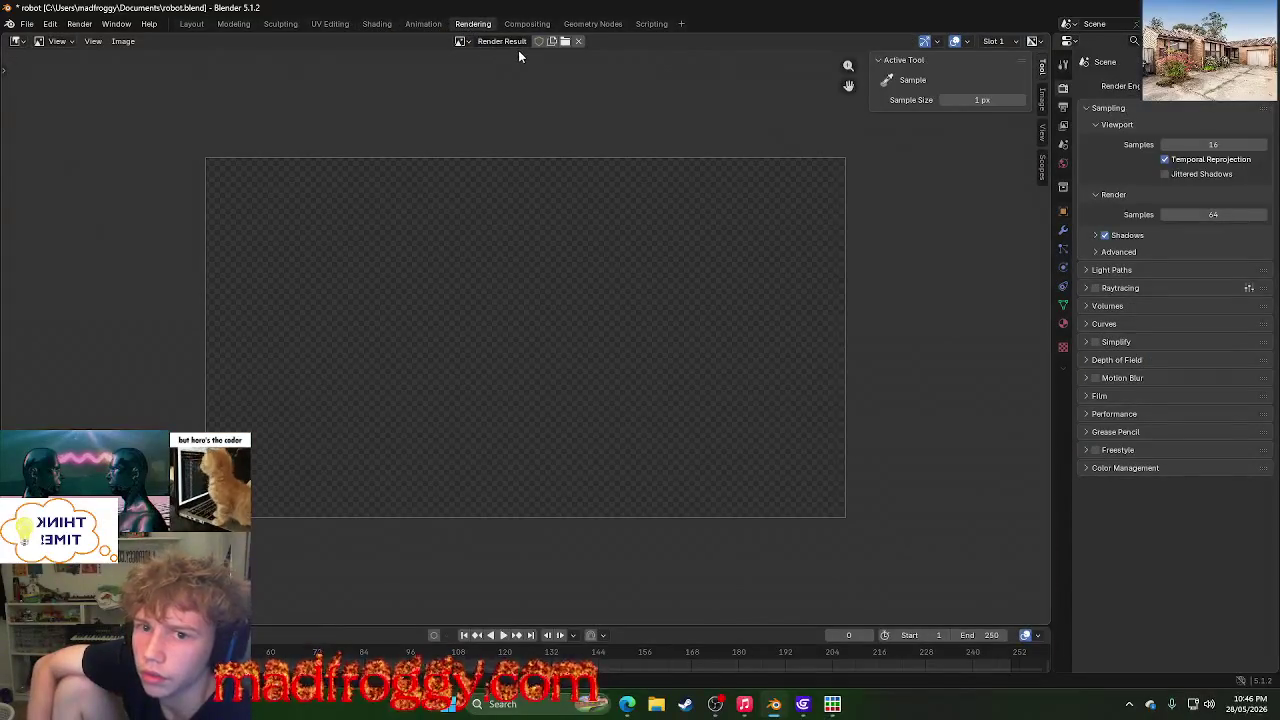
left_click(423, 23)
left_click(377, 23)
left_click(320, 24)
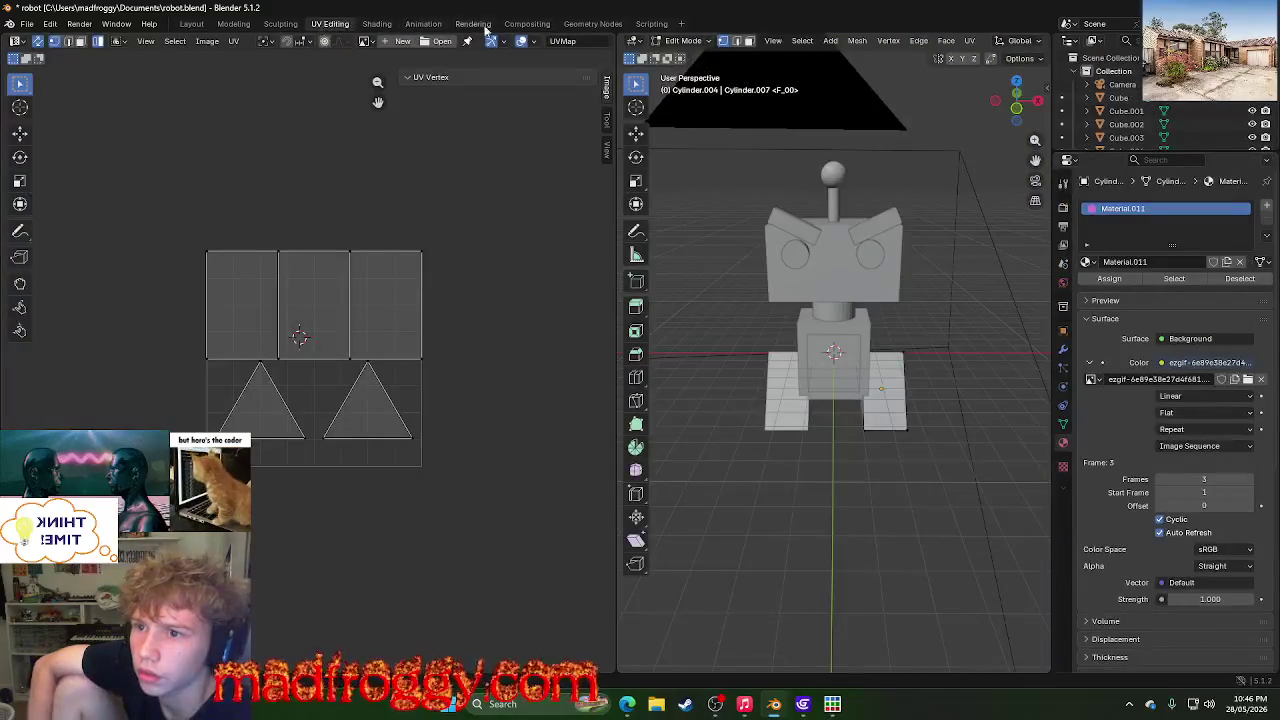
left_click(593, 23)
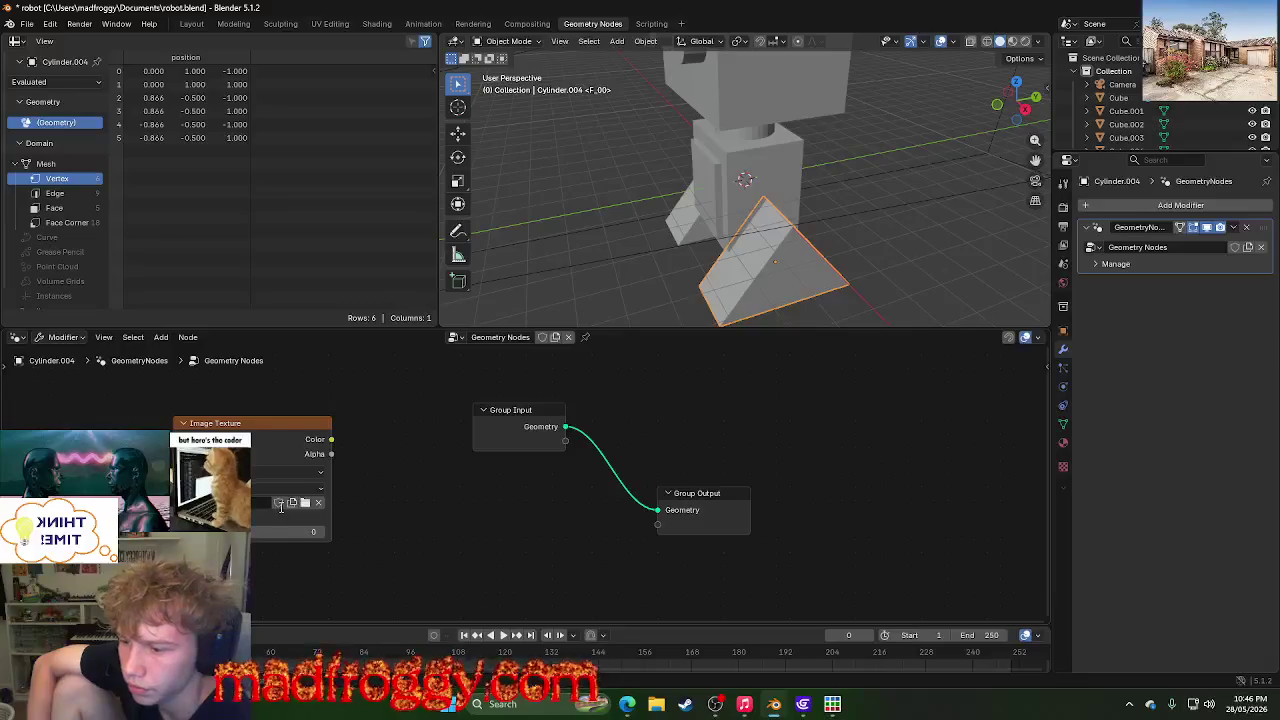
- Load the .mp4 clip into the Image Texture node, leaving its frame value at 0
left_click(278, 503)
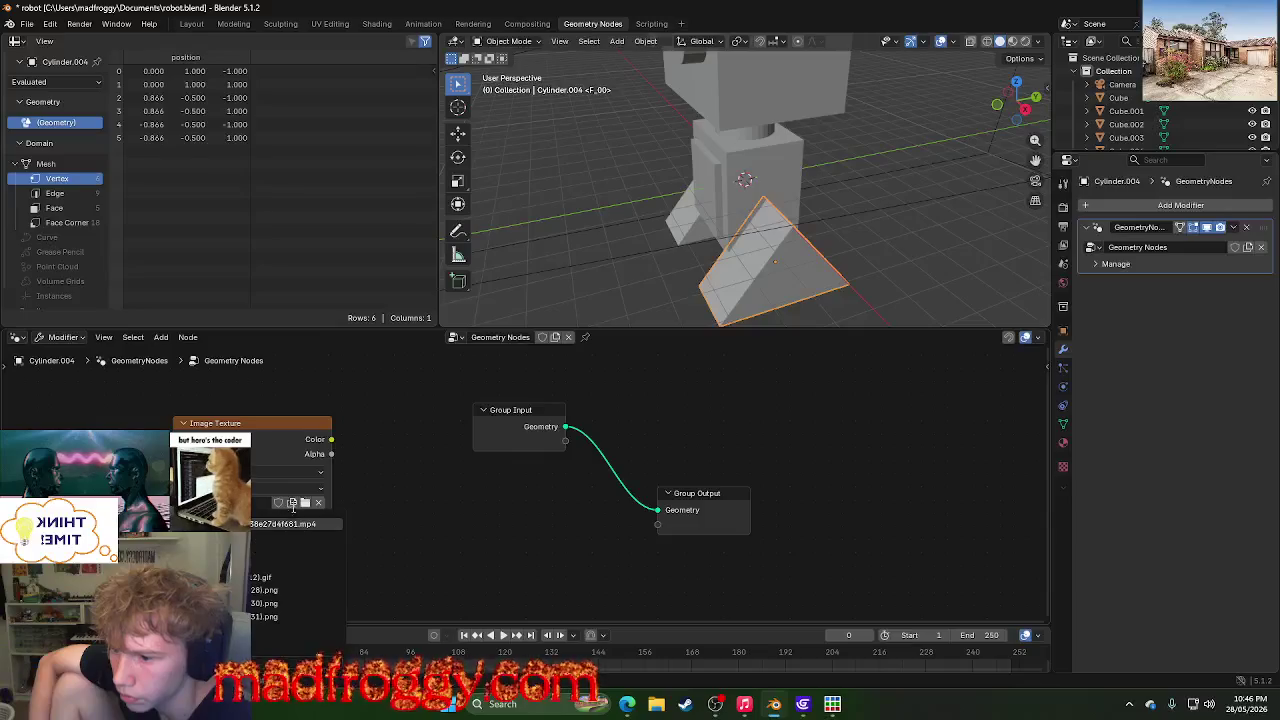
left_click(282, 524)
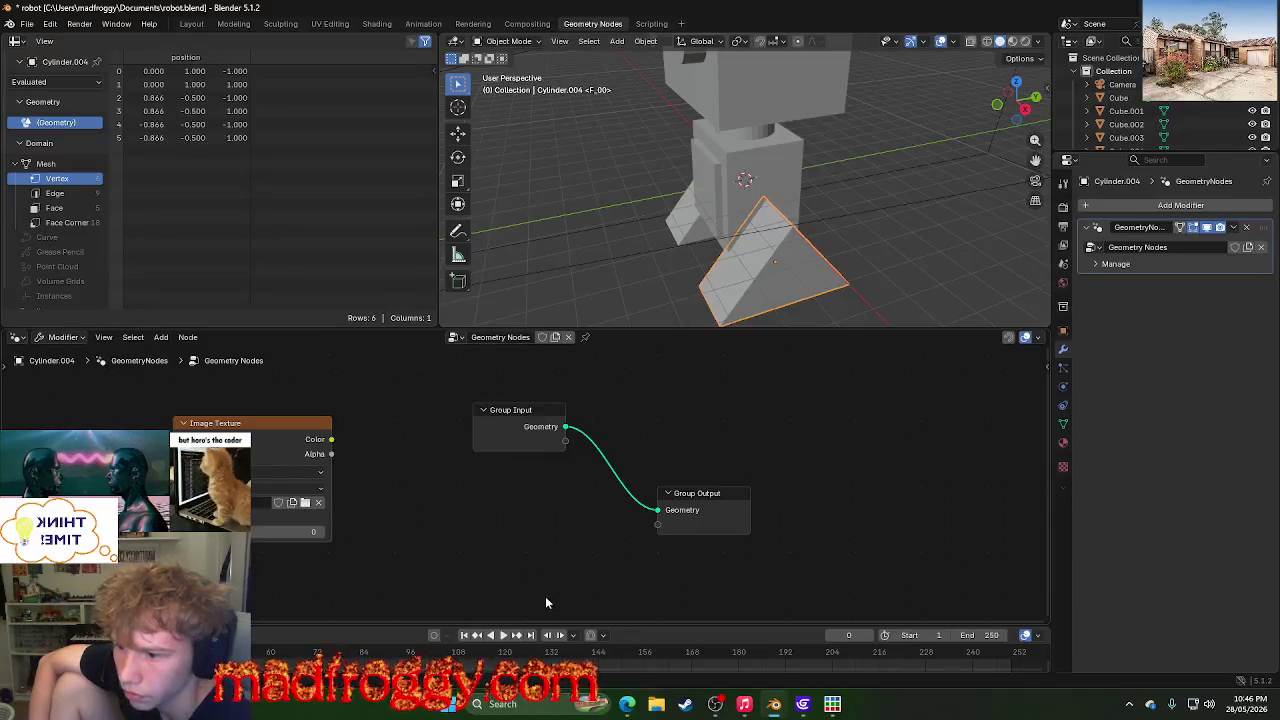
left_click(300, 531)
key("Escape")
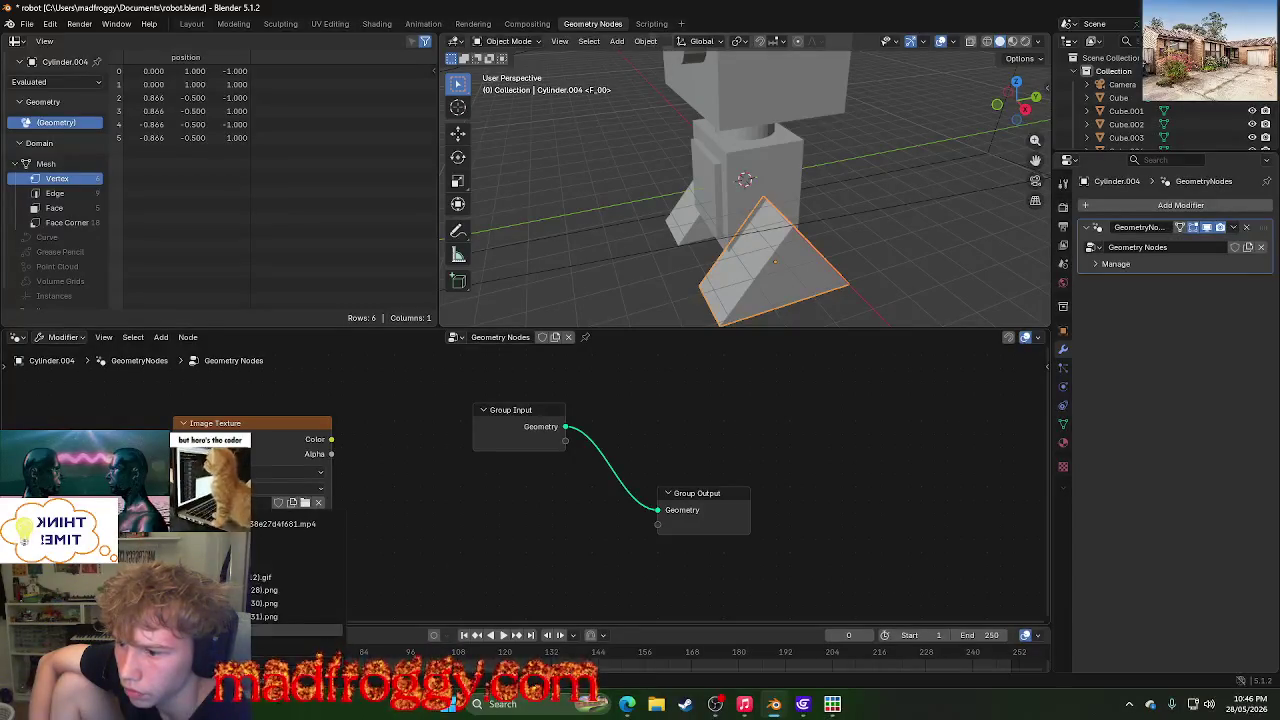
left_click(656, 704)
left_click(656, 704)
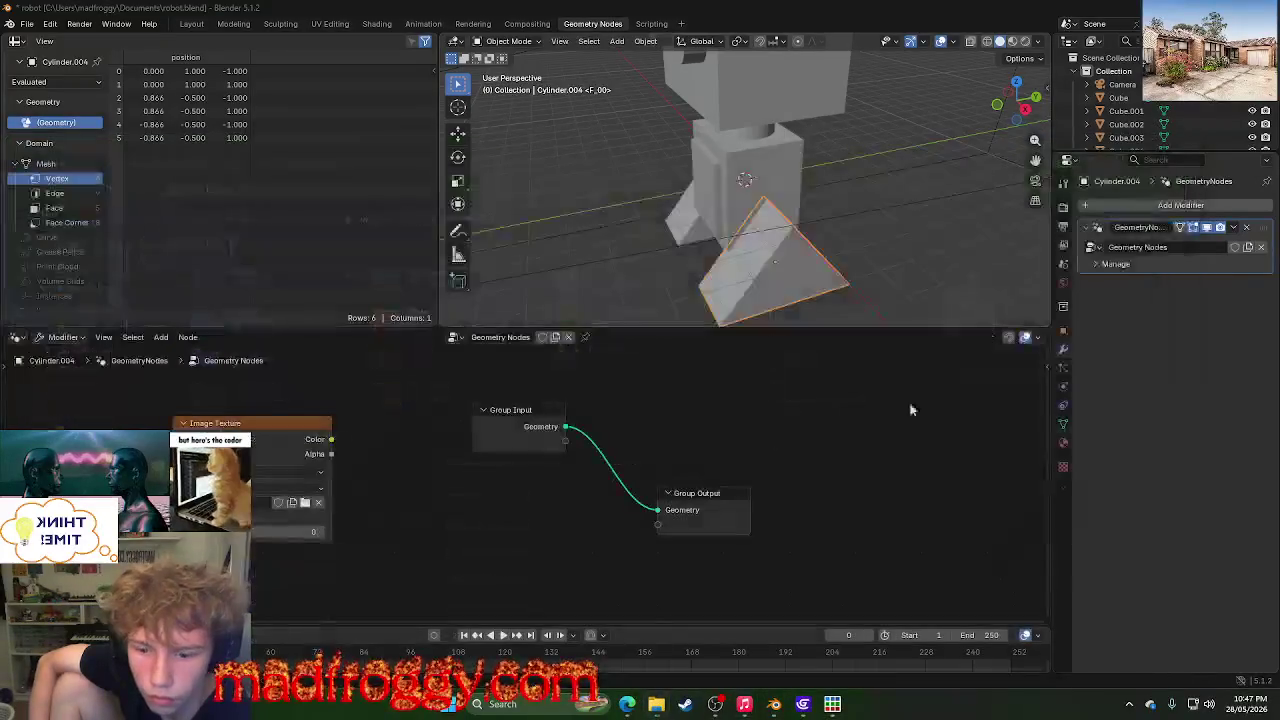
- View the answer's screenshot full-size in the browser, then bring up File Explorer
left_click(630, 704)
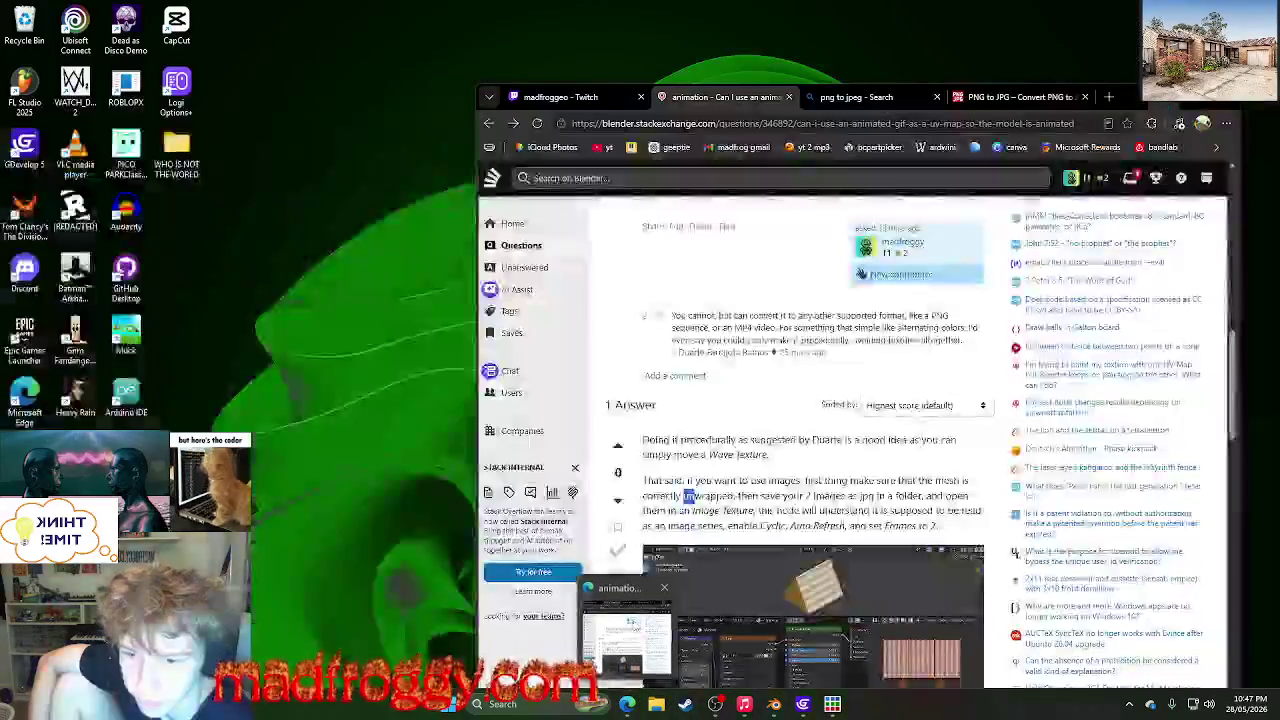
left_click(778, 393)
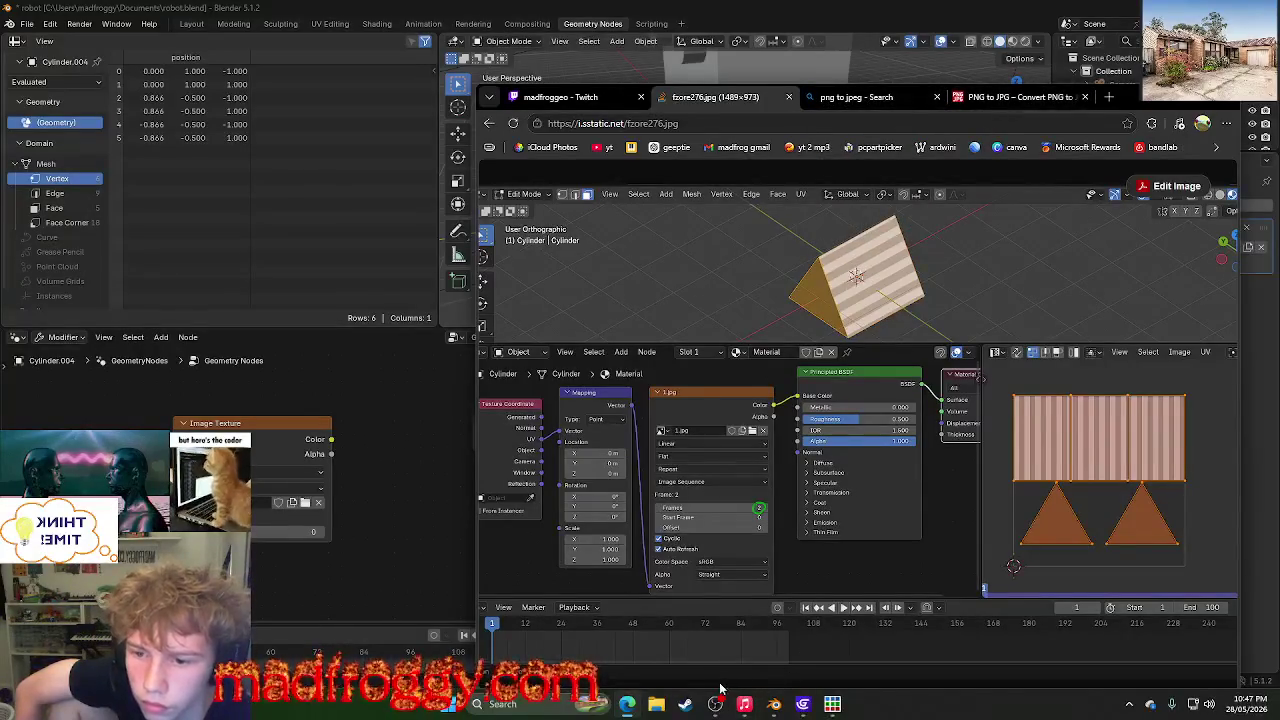
left_click(657, 706)
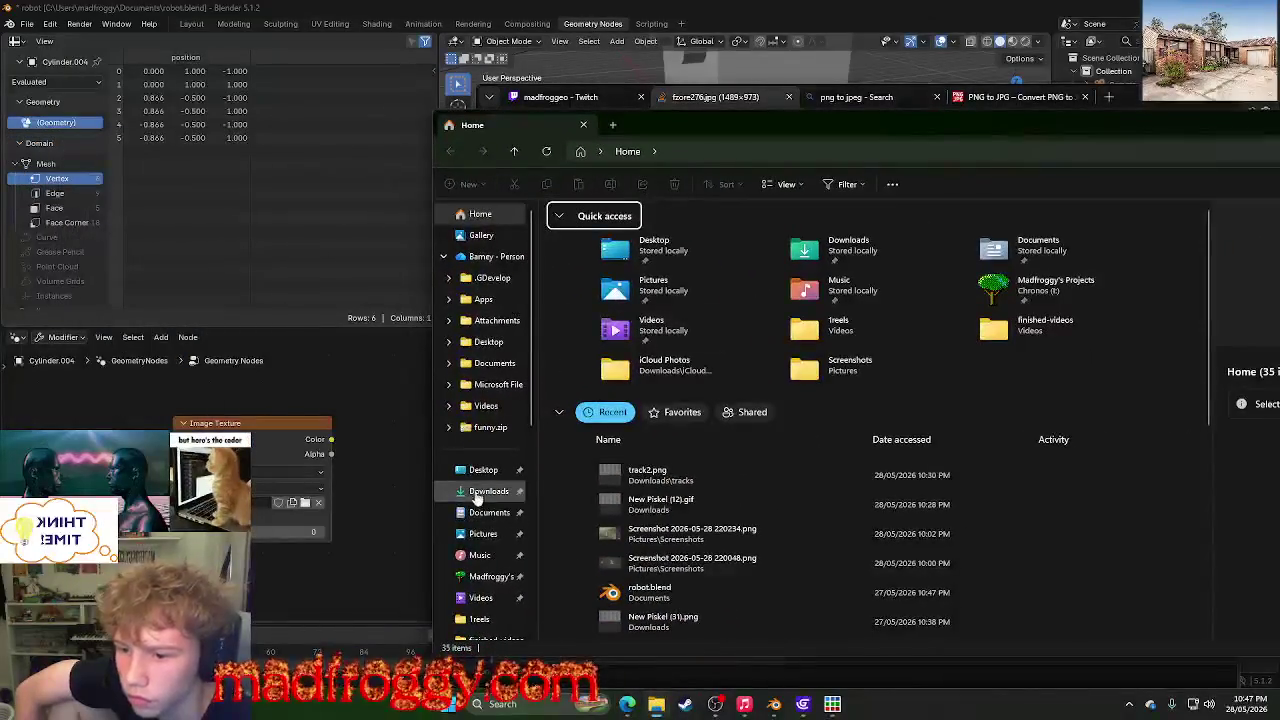
- In Downloads, check the TRACKZ folder's track images
left_click(485, 491)
double_click(625, 247)
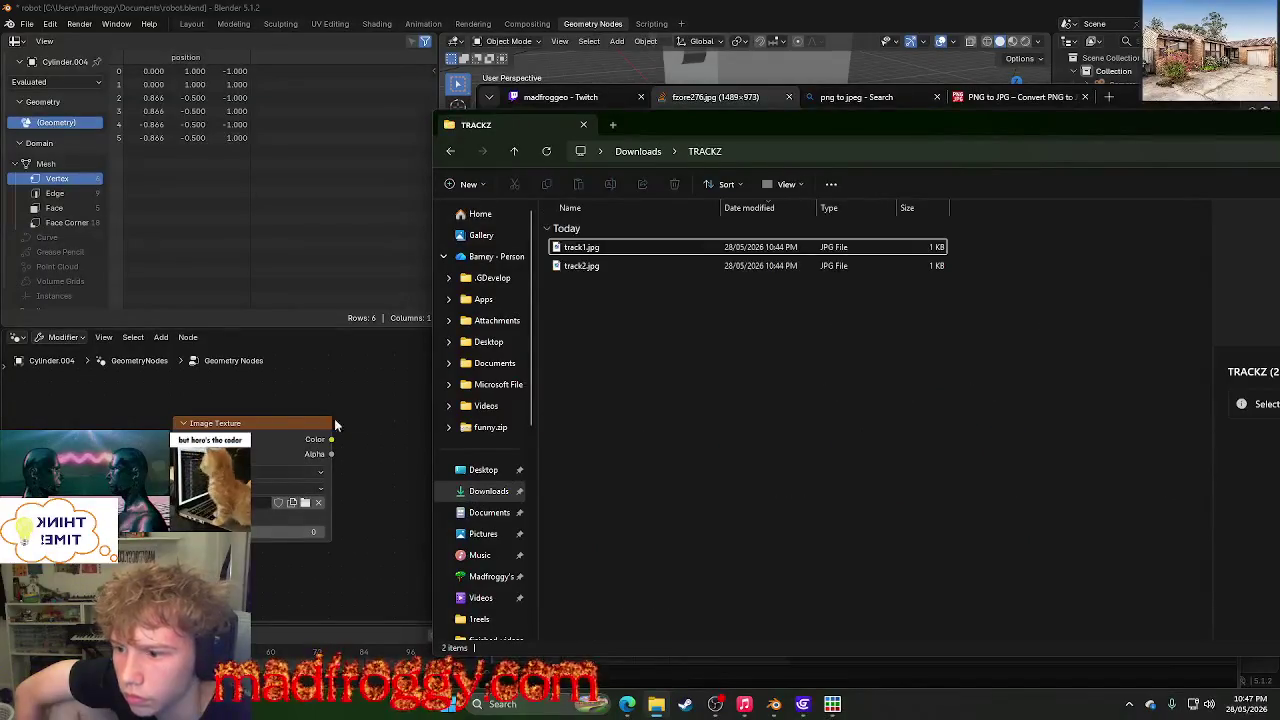
left_click(630, 153)
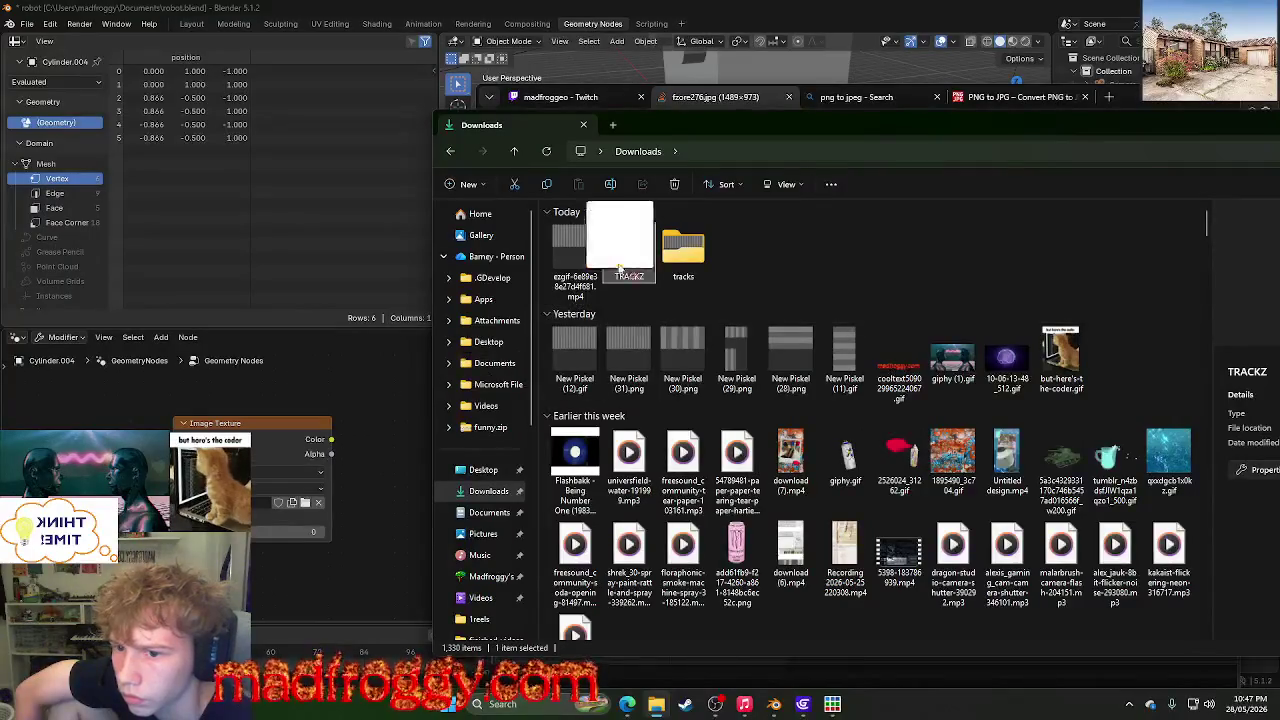
left_click_drag(625, 255, 597, 292)
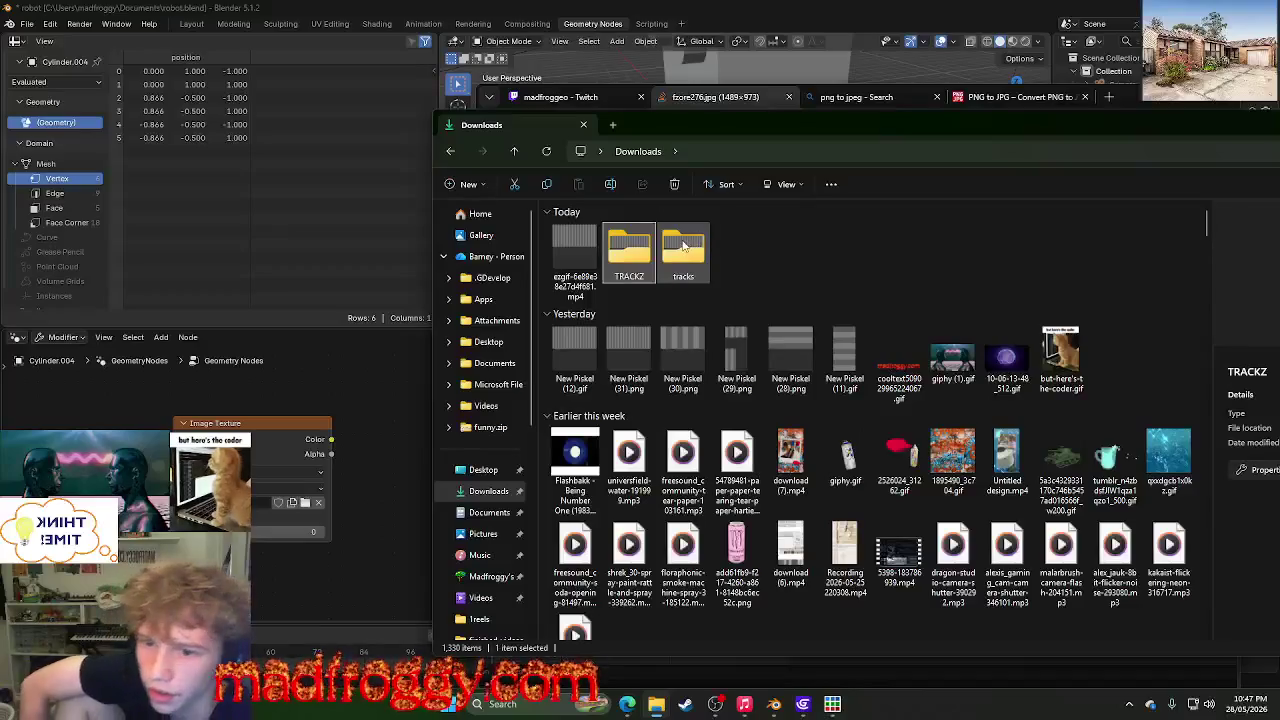
left_click(683, 247)
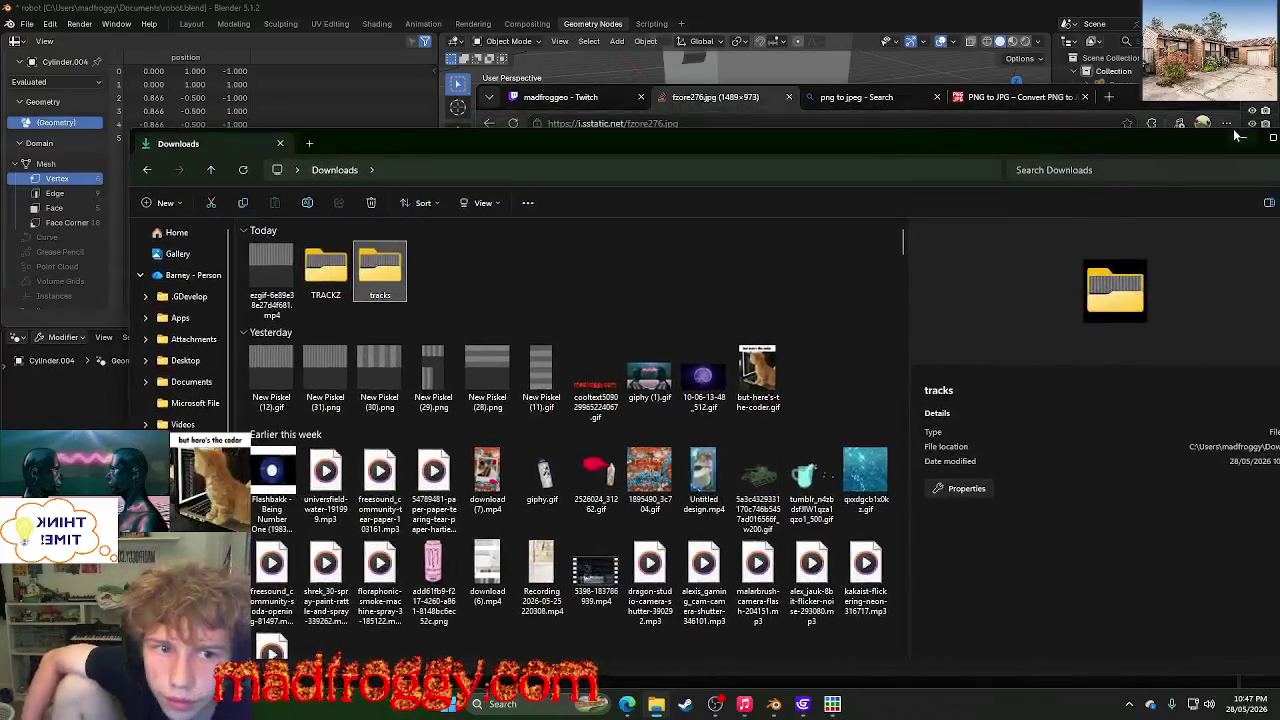
left_click(650, 706)
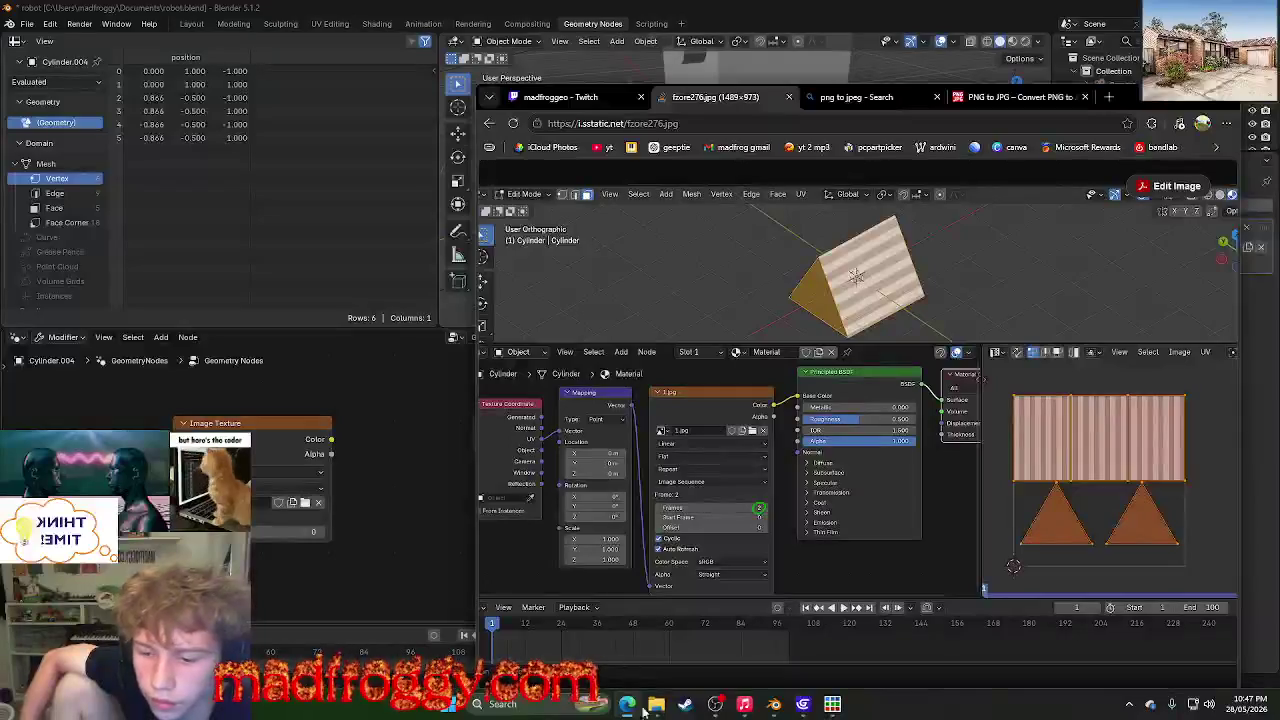
left_click(660, 645)
- Compress the TRACKZ folder into TRACKZ.zip in Downloads, then return to Blender
left_click(328, 285)
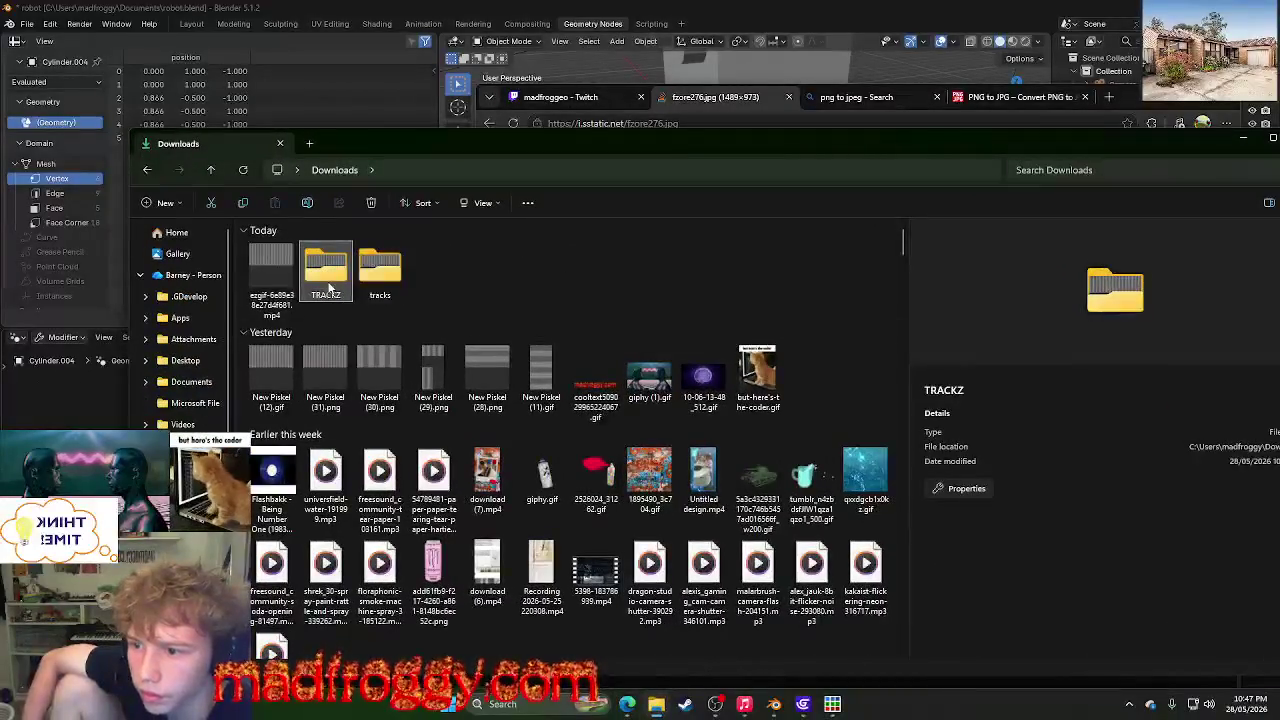
right_click(328, 287)
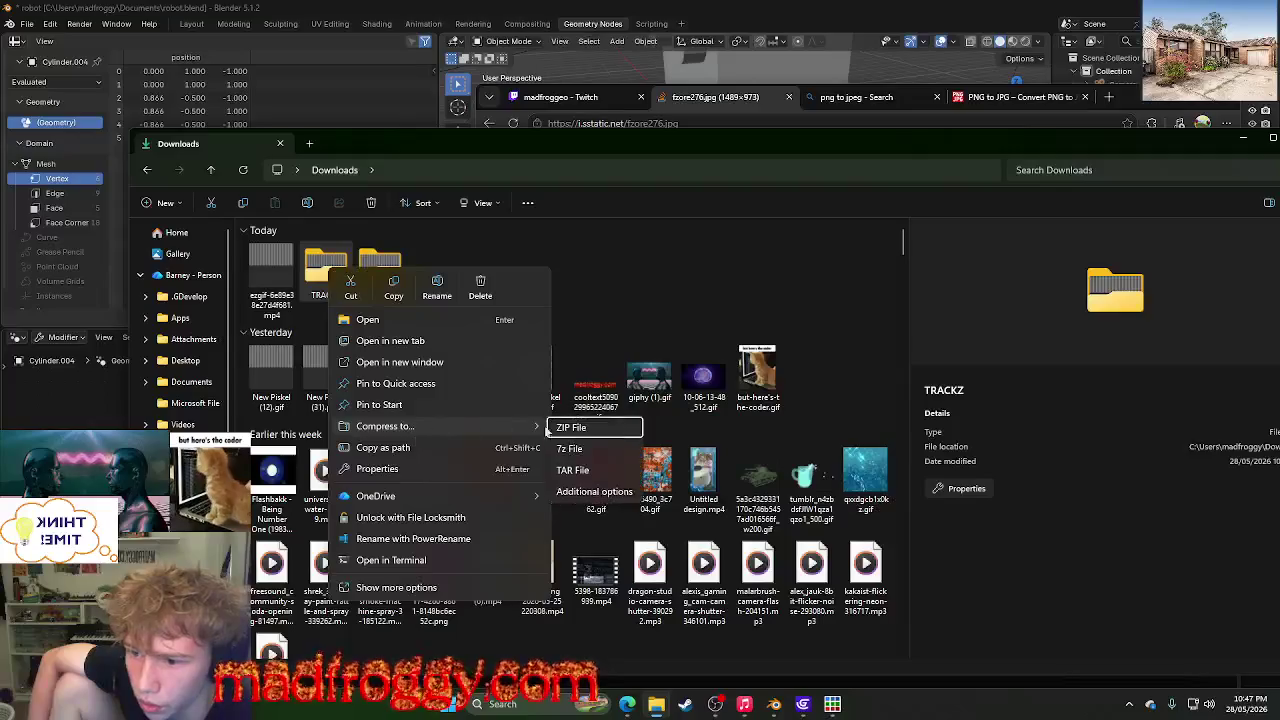
left_click(565, 428)
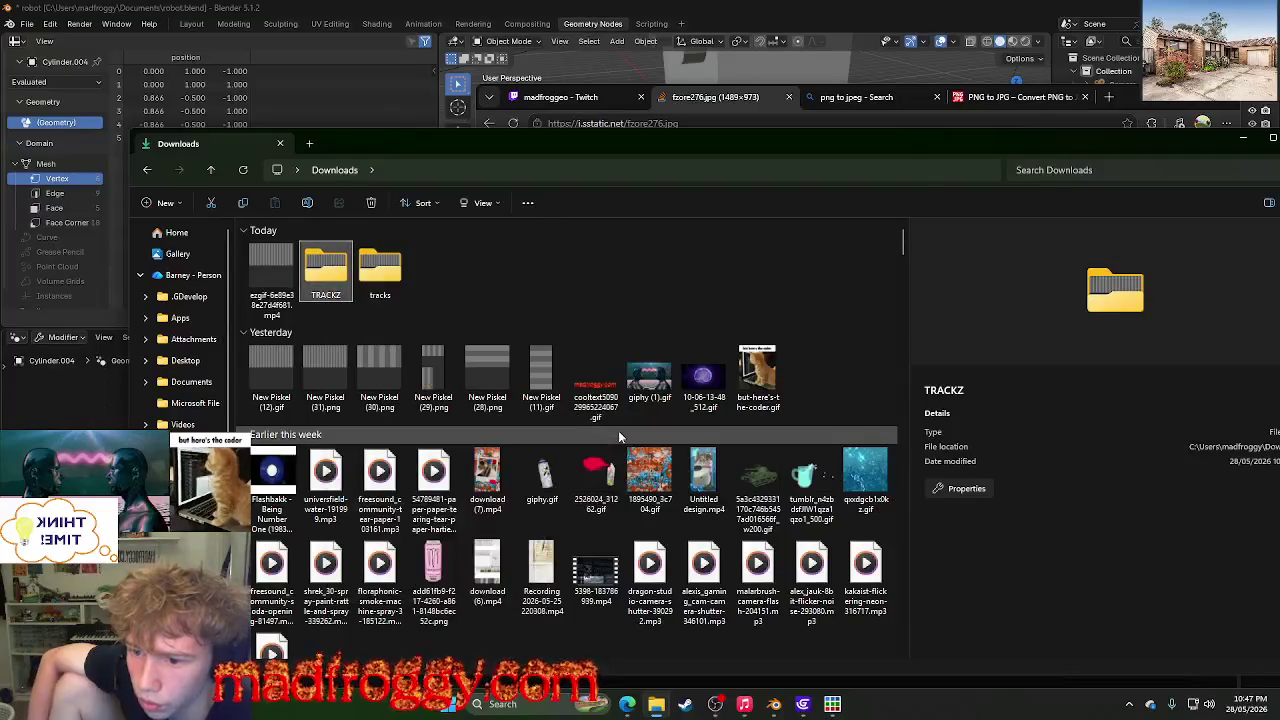
left_click(499, 250)
left_click(1243, 137)
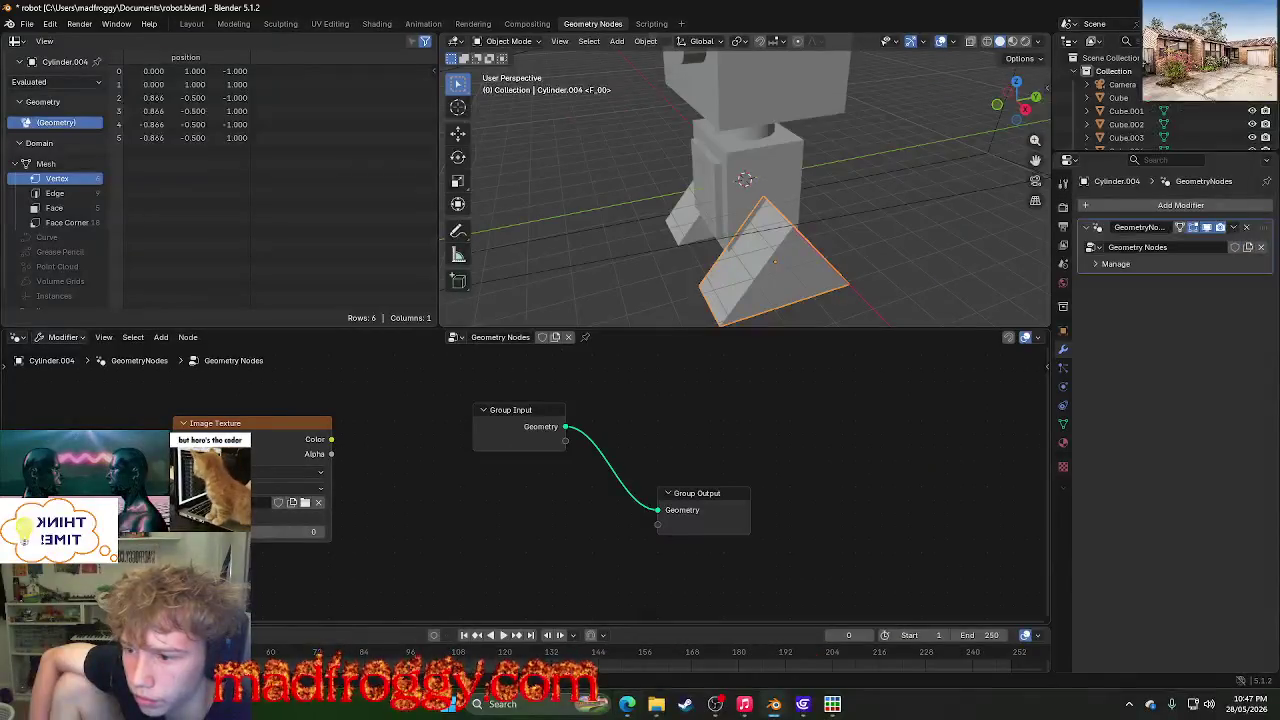
left_click(185, 502)
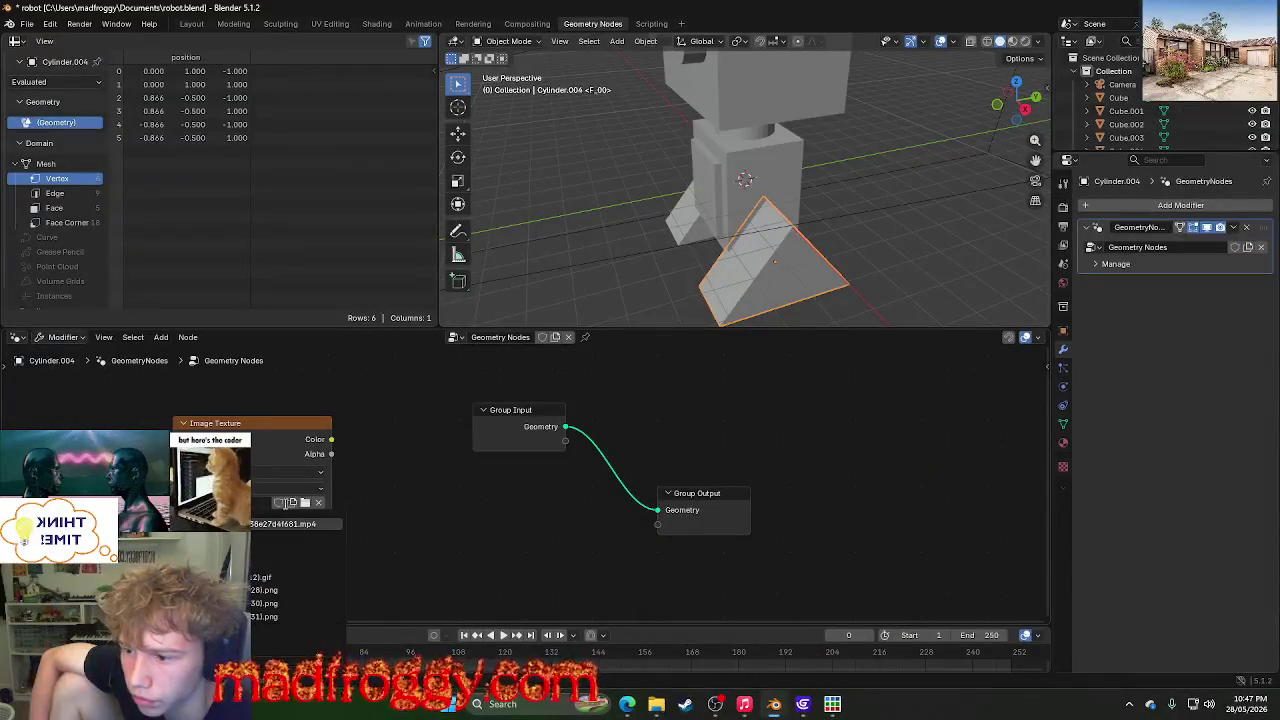
left_click(305, 502)
left_click(455, 367)
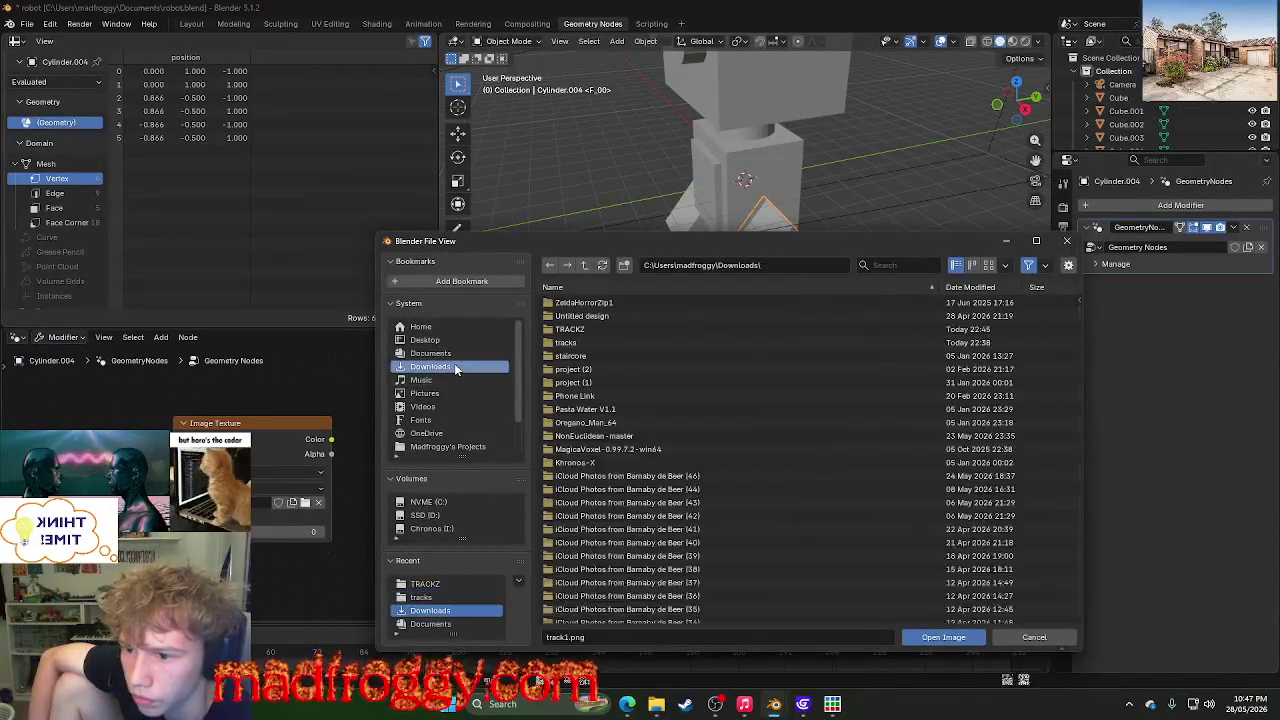
left_click(468, 380)
left_click(460, 353)
left_click(470, 340)
left_click(448, 354)
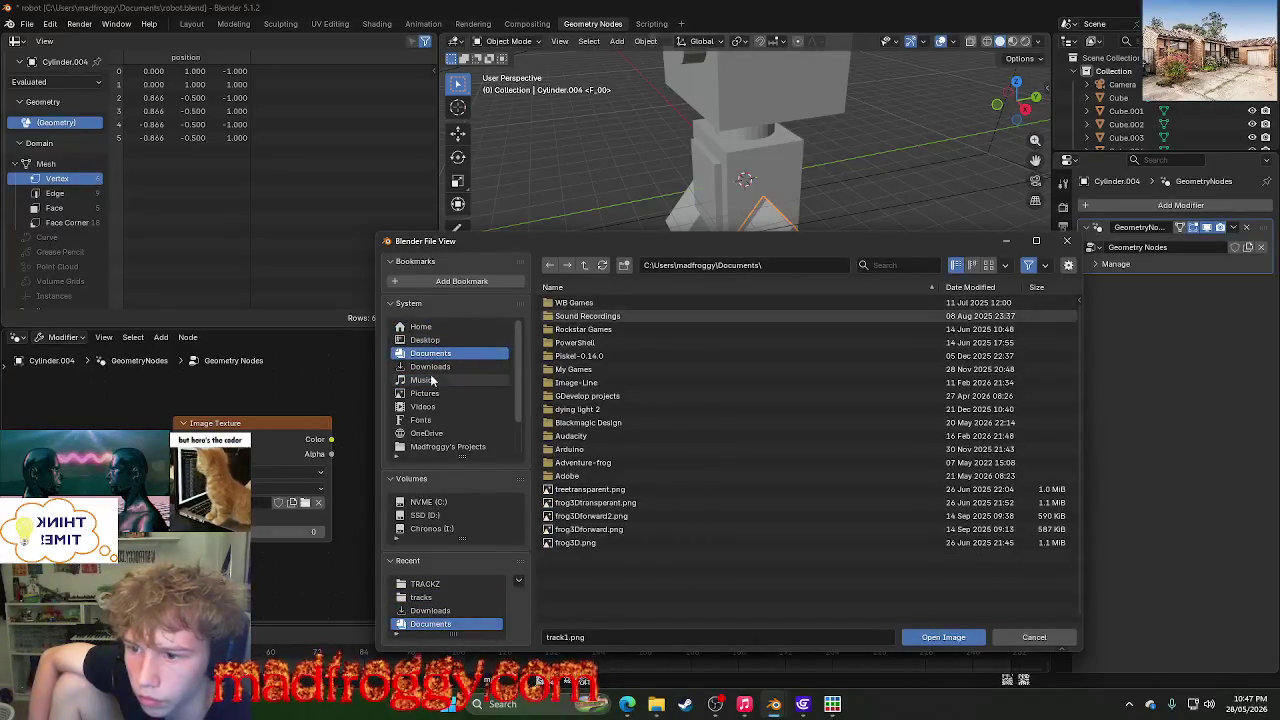
left_click(430, 366)
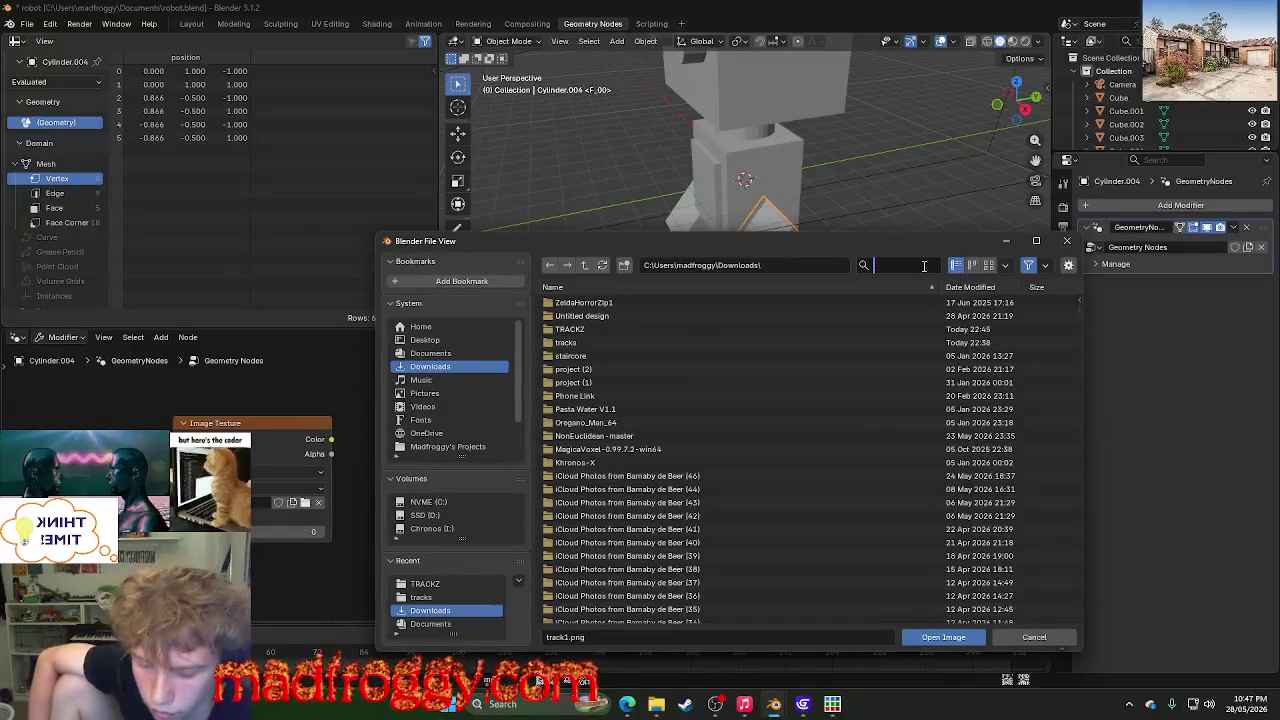
type("te")
key("BackSpace")
key("BackSpace")
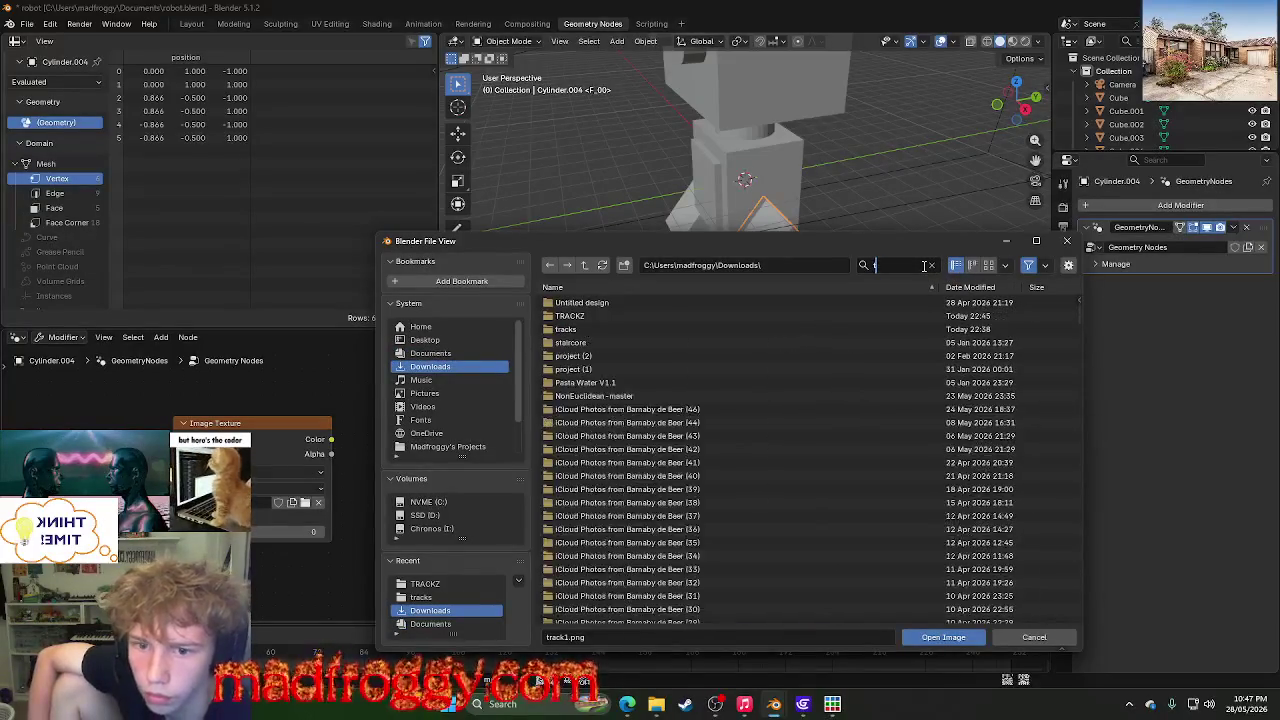
type("r")
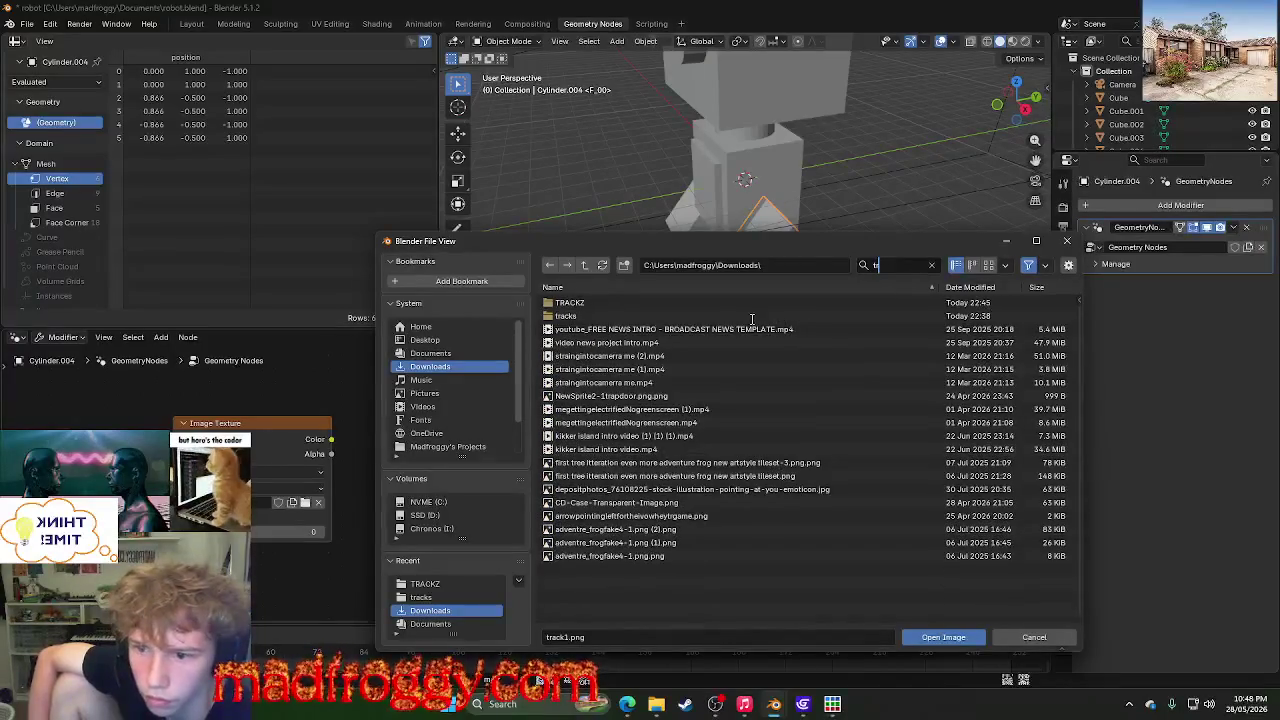
key("Return")
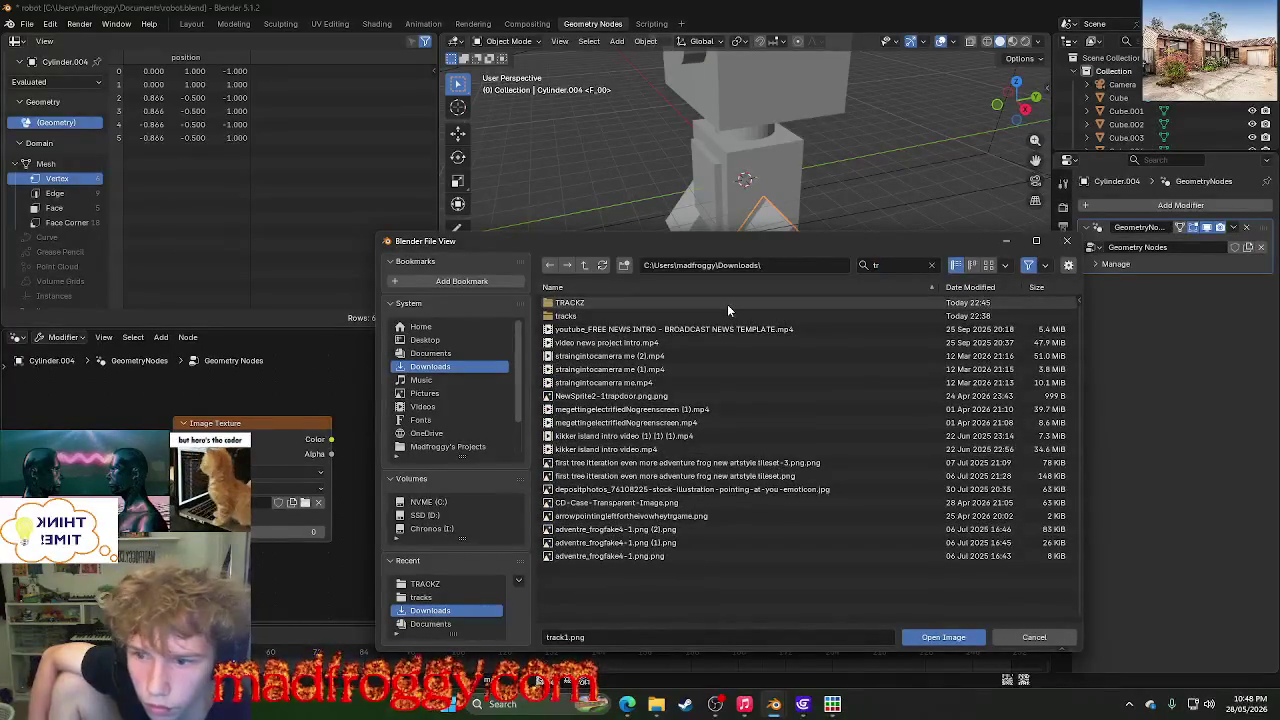
left_click(728, 305)
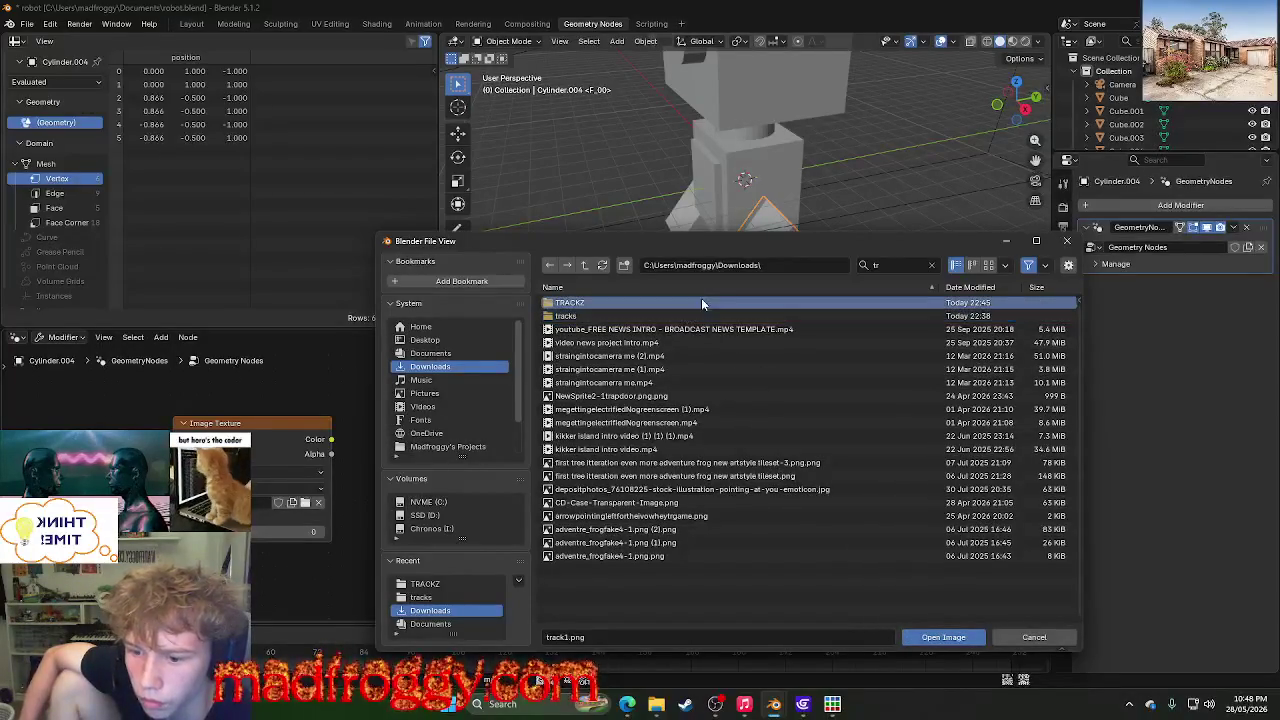
left_click(680, 342)
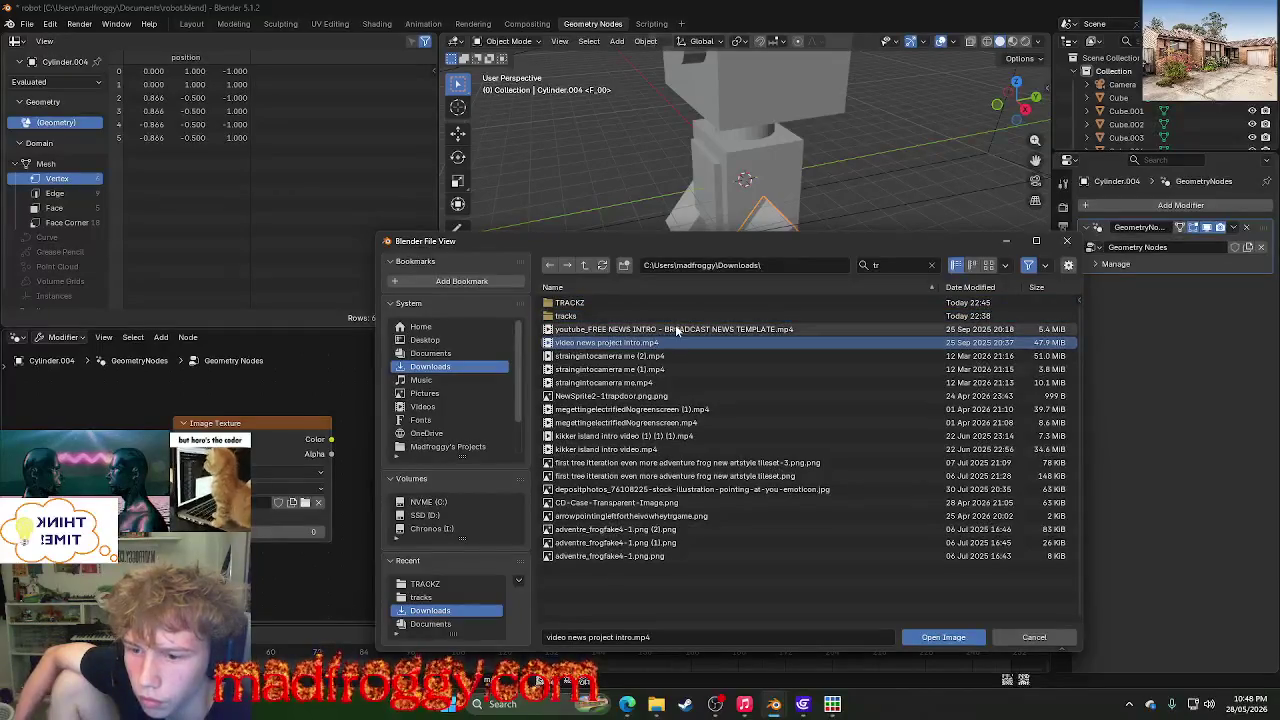
left_click(680, 329)
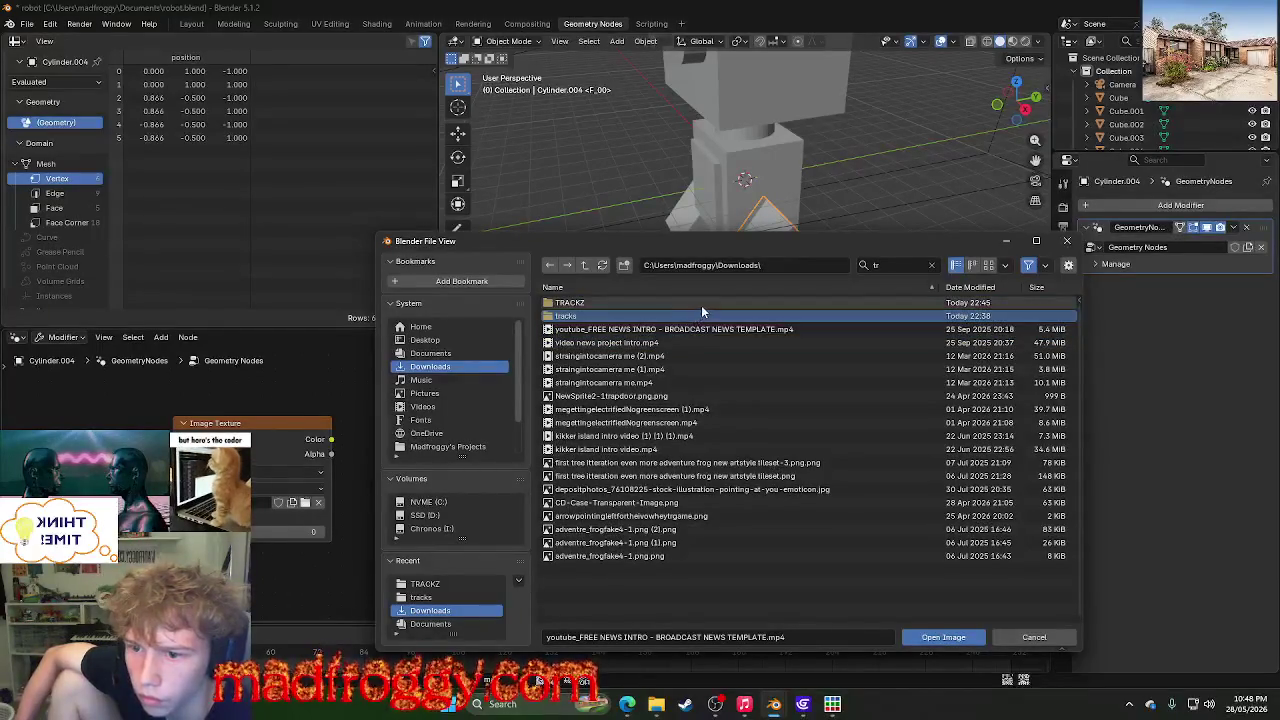
double_click(701, 305)
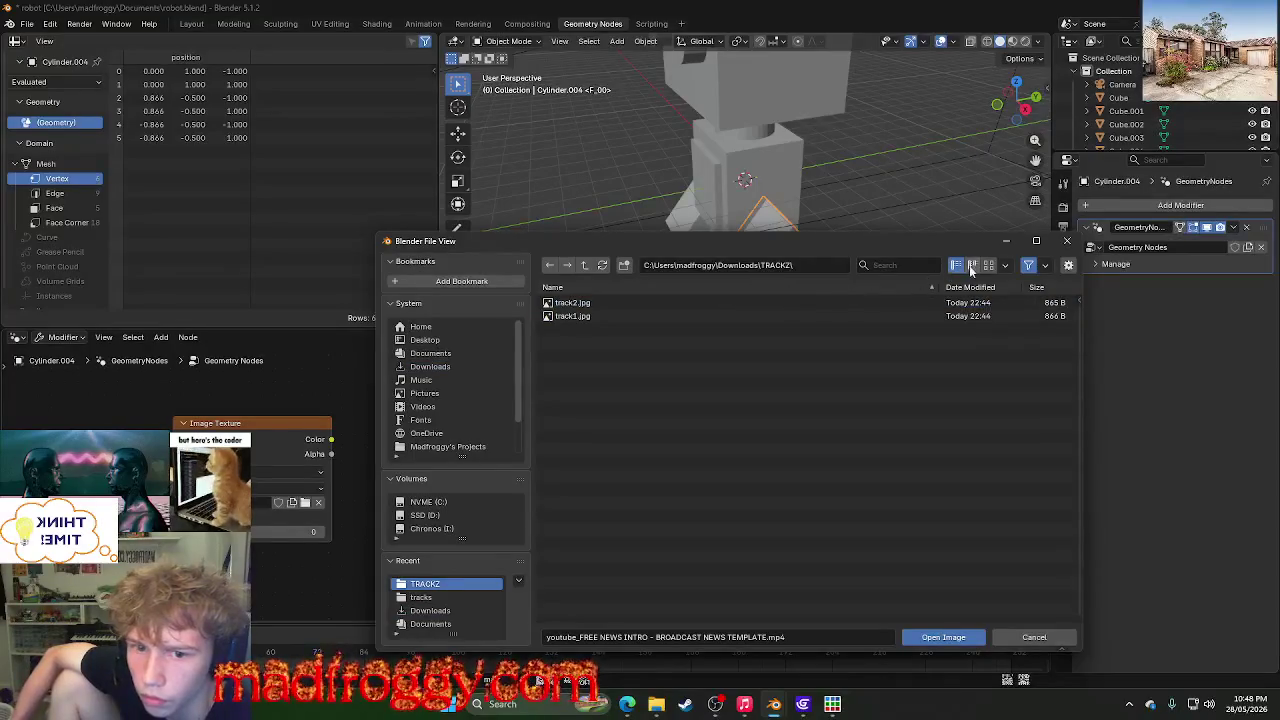
left_click(669, 290)
left_click(663, 316)
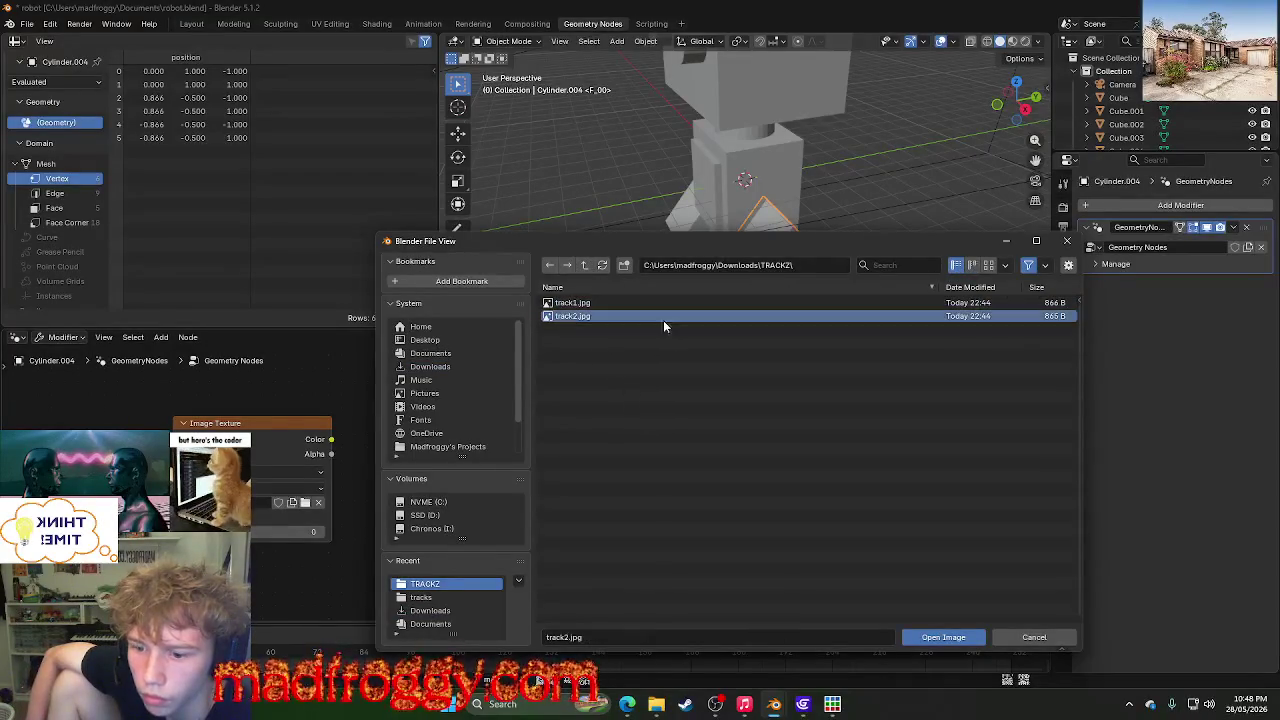
left_click(1014, 635)
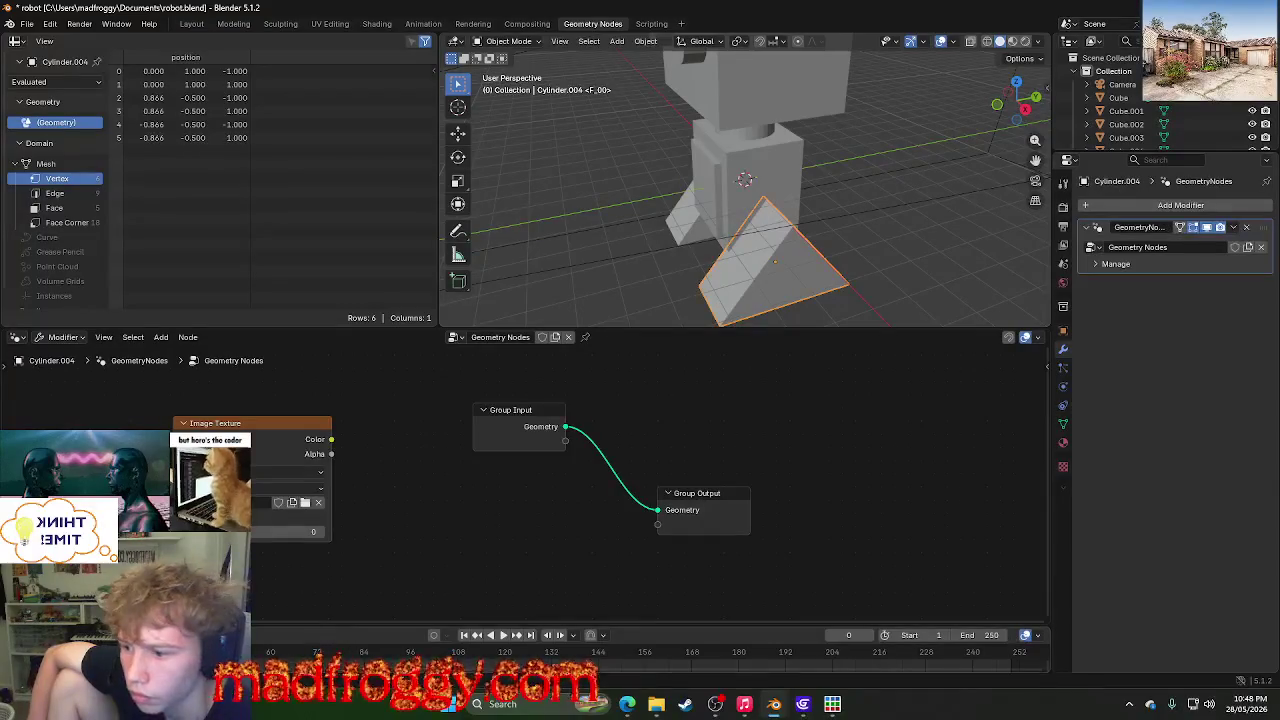
- Pick an image for the Image Texture node and try editing its image name
left_click(287, 488)
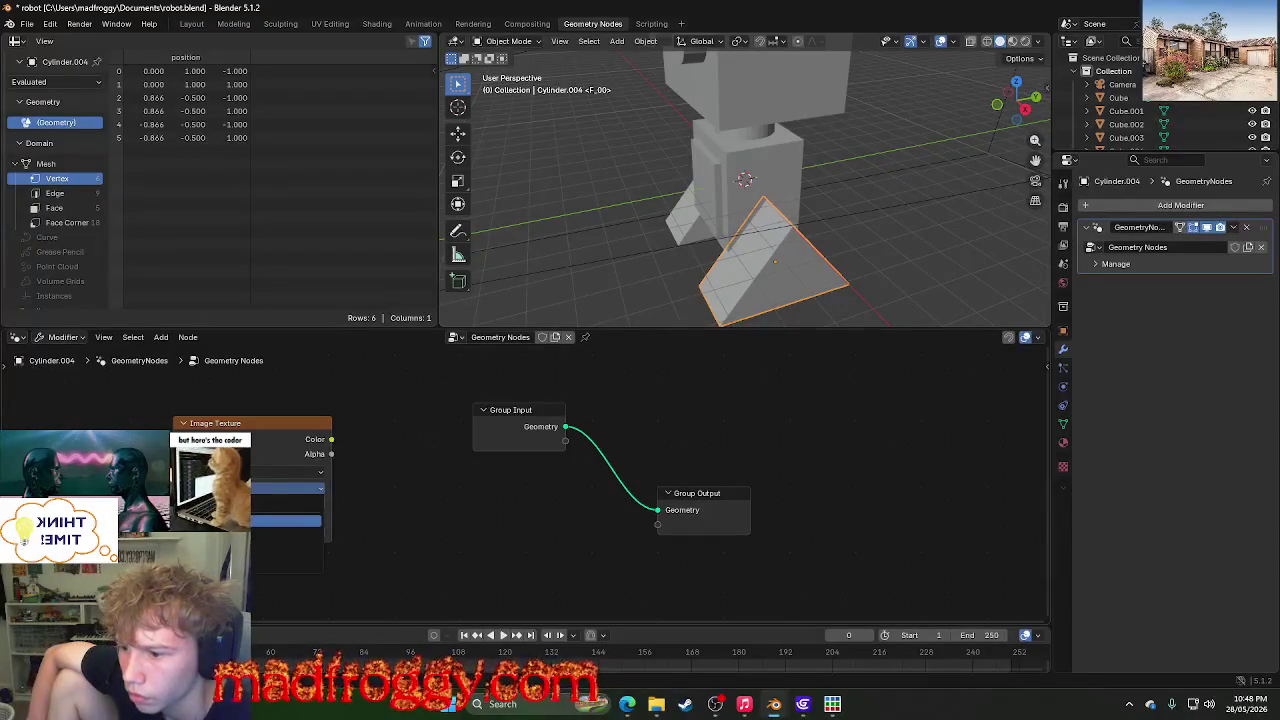
key("Return")
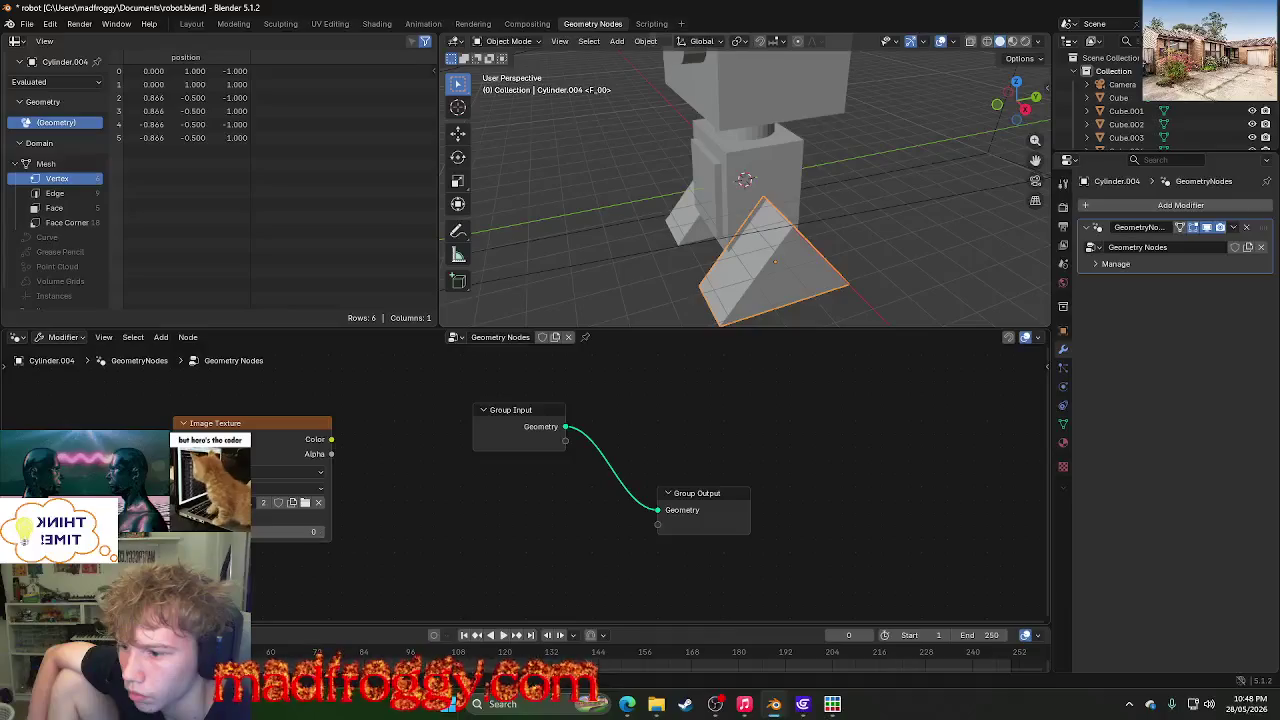
scroll(551, 352, "down", 2)
scroll(560, 432, "down", 2)
scroll(560, 432, "up", 2)
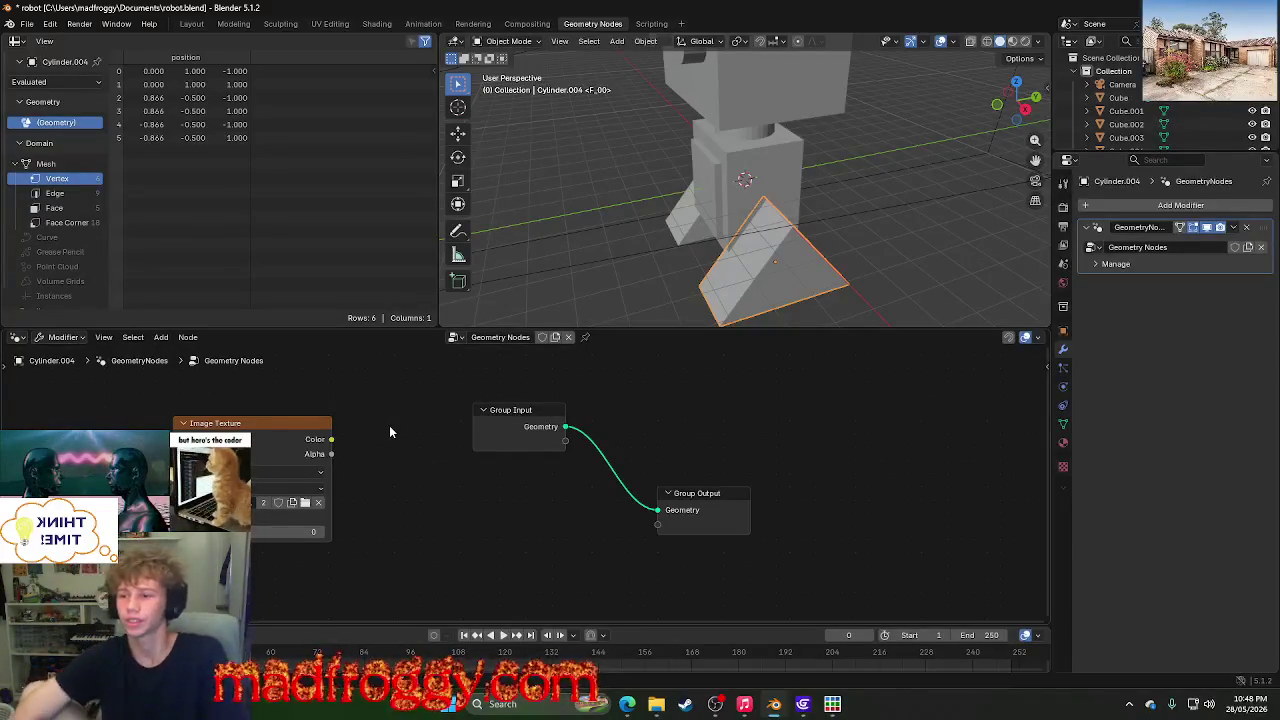
double_click(265, 502)
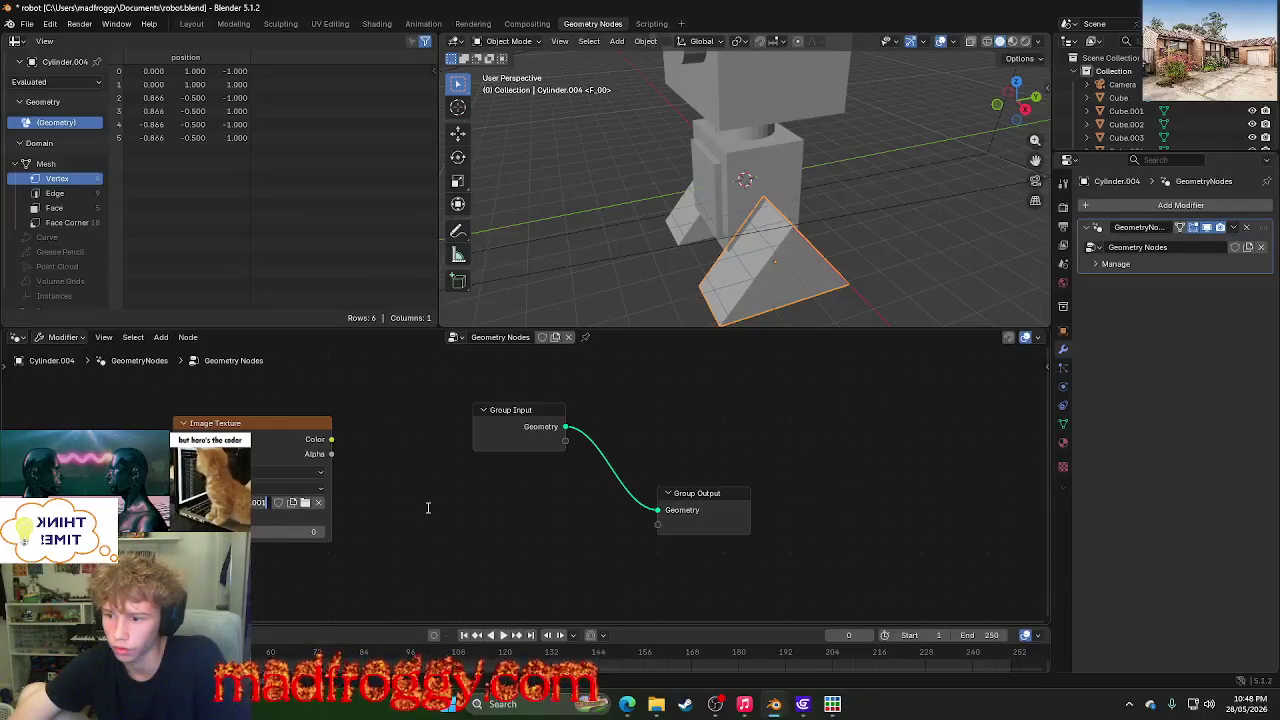
key("BackSpace")
key("Return")
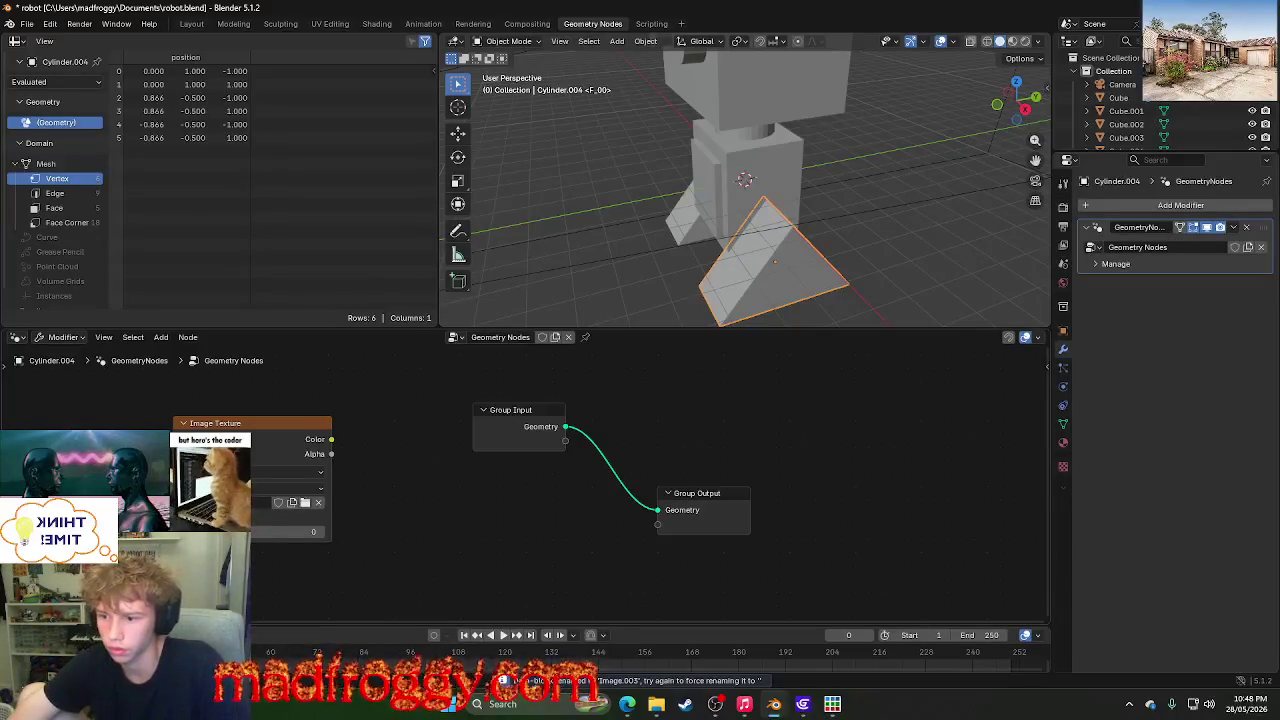
- Load the .mp4 video into the Image Texture node from the image list
left_click(278, 502)
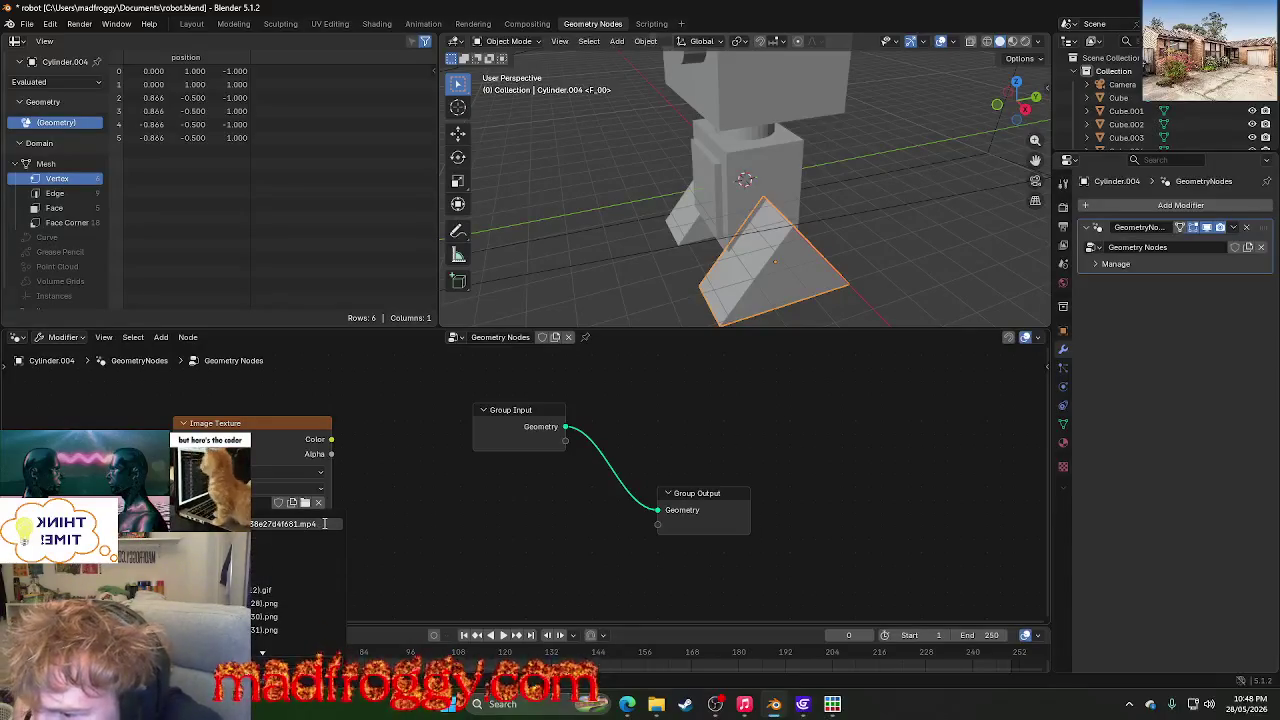
left_click(330, 526)
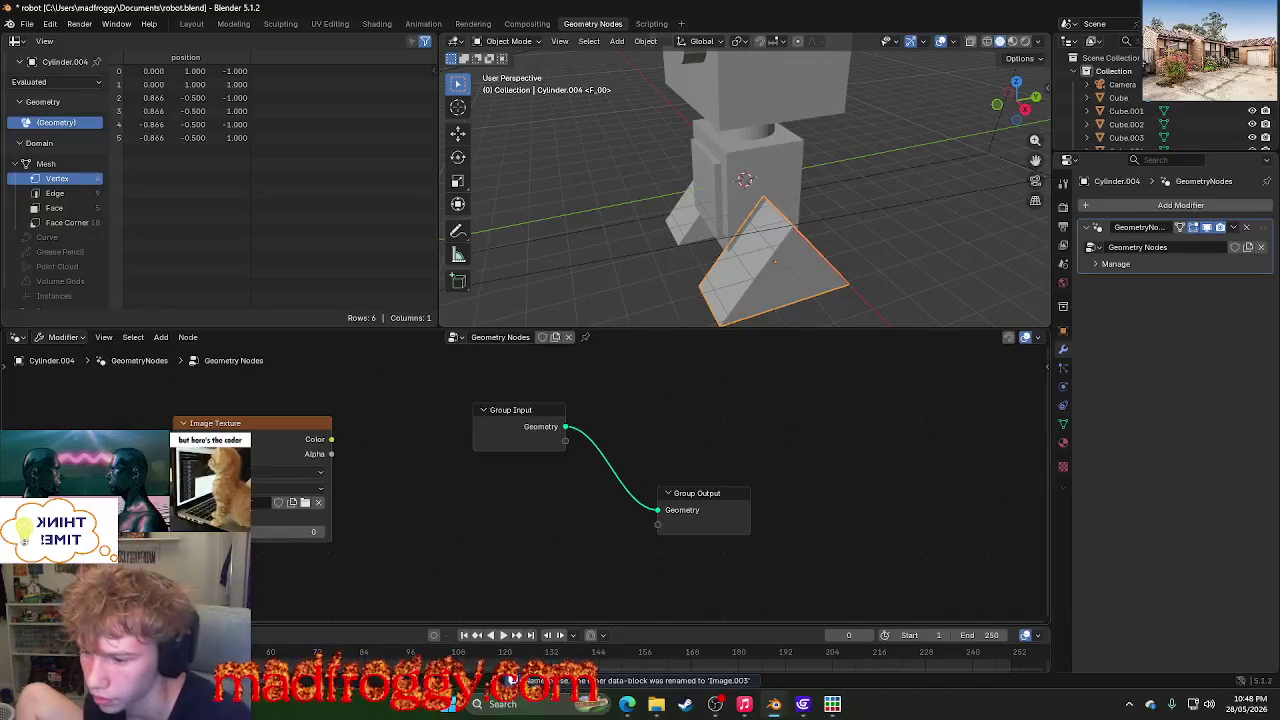
left_click(262, 502)
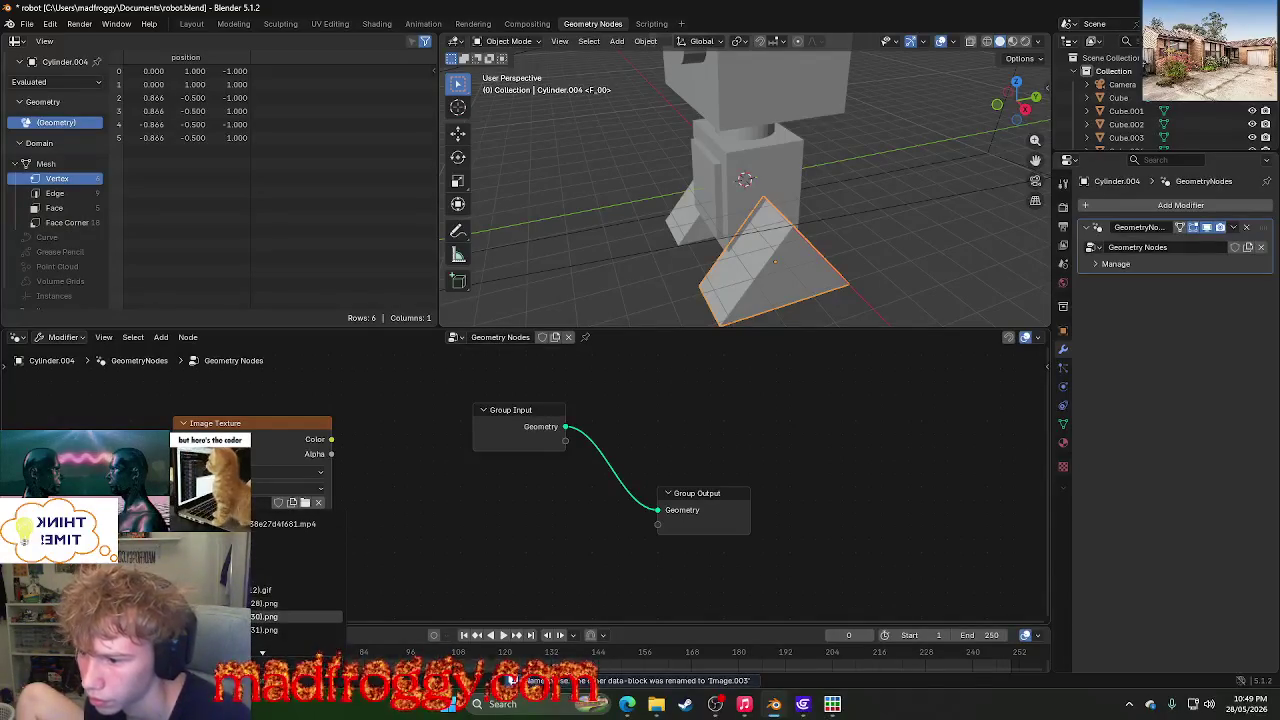
left_click(290, 523)
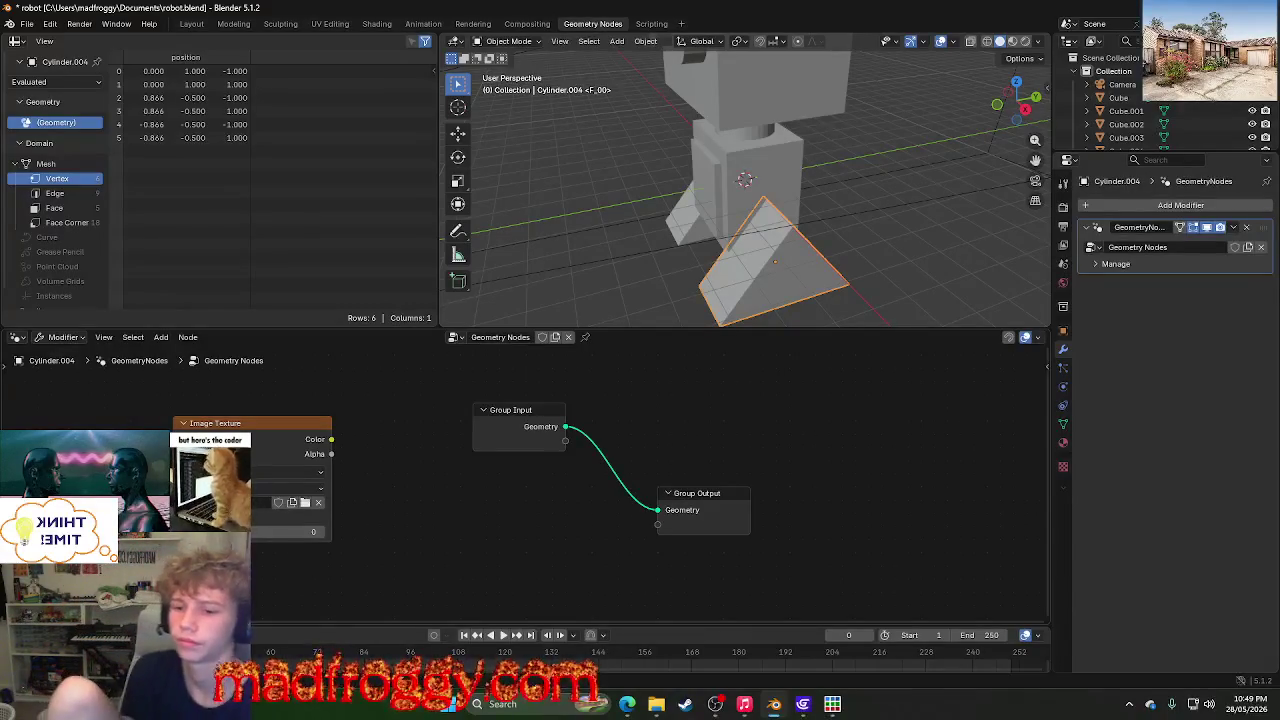
left_click(135, 338)
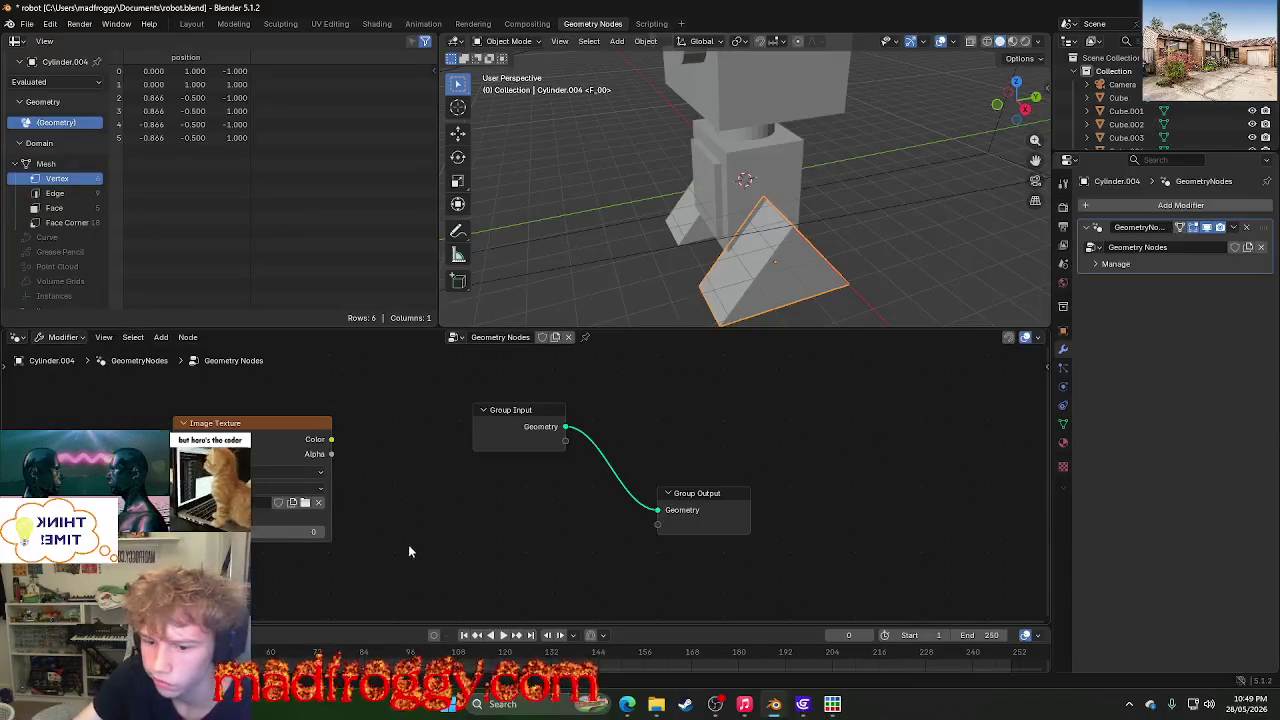
left_click(831, 705)
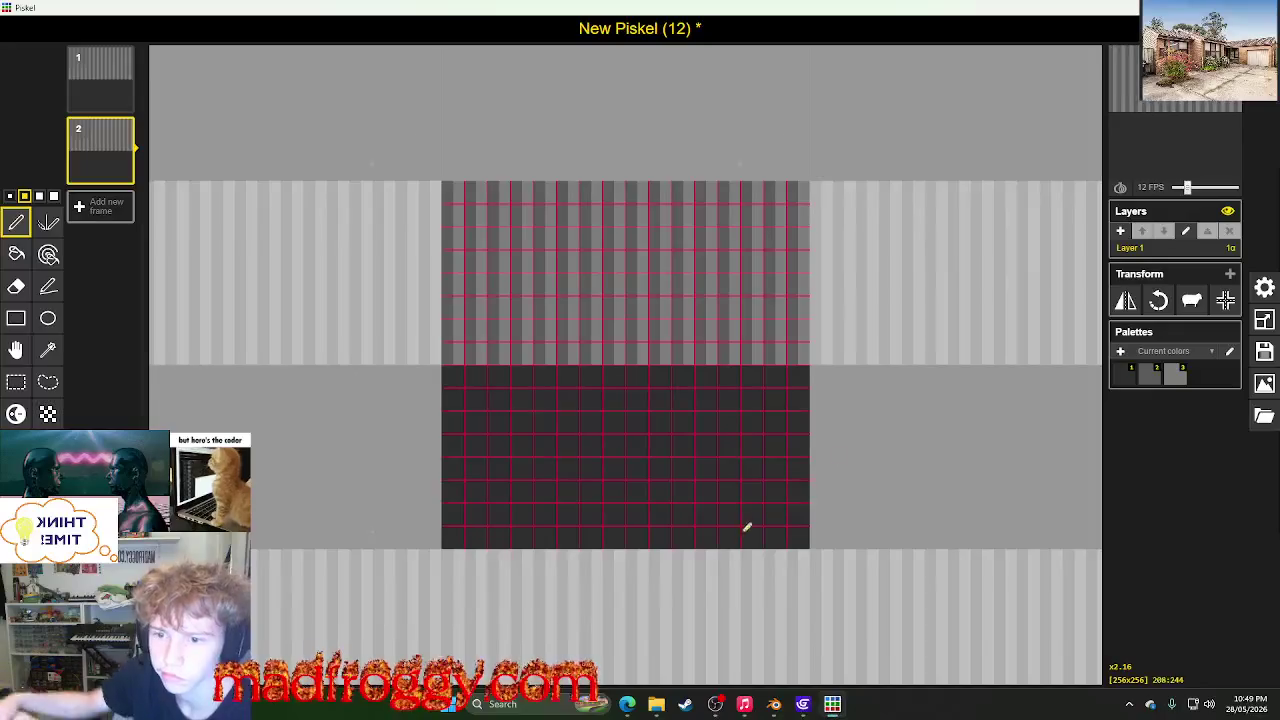
key("alt+Tab")
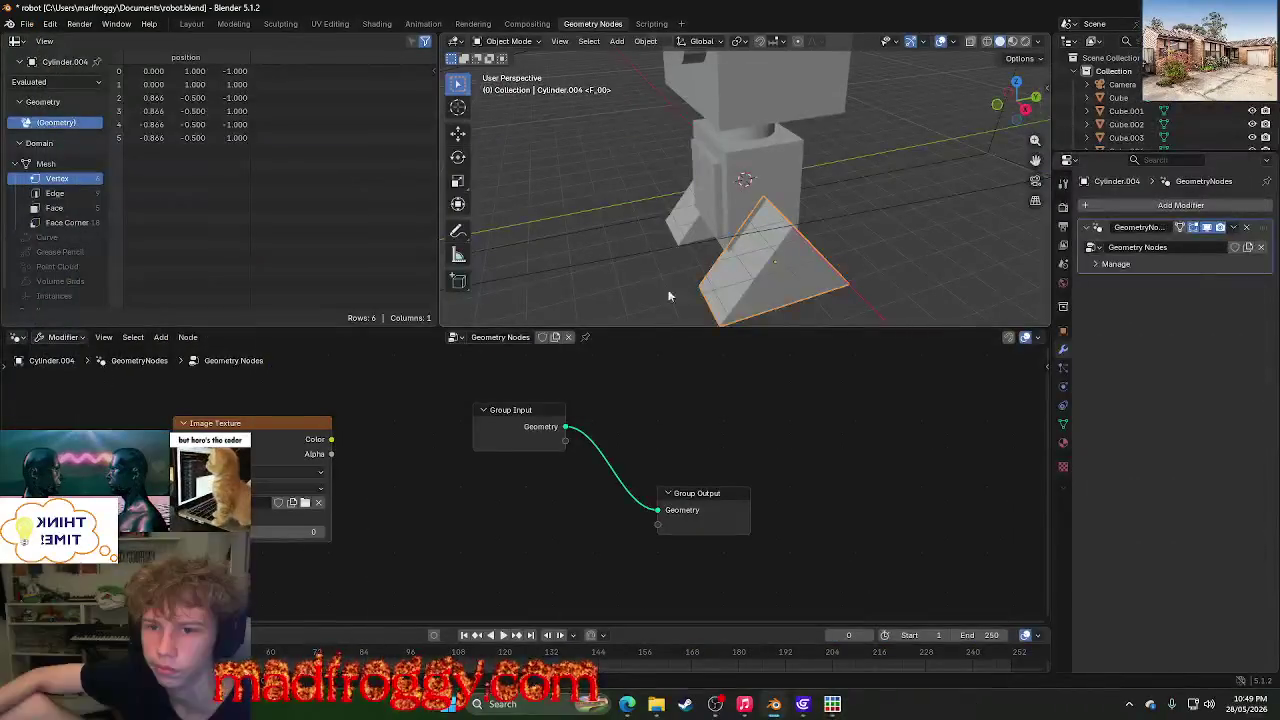
mouse_move(744, 704)
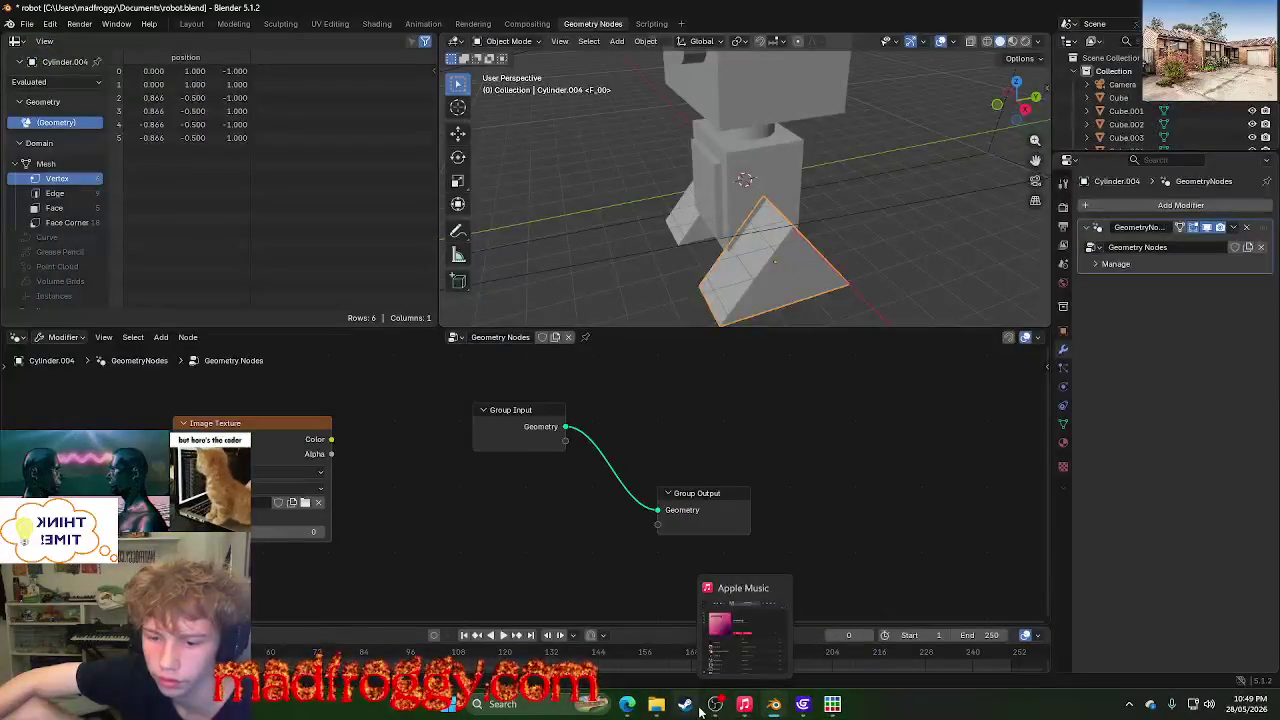
left_click(628, 705)
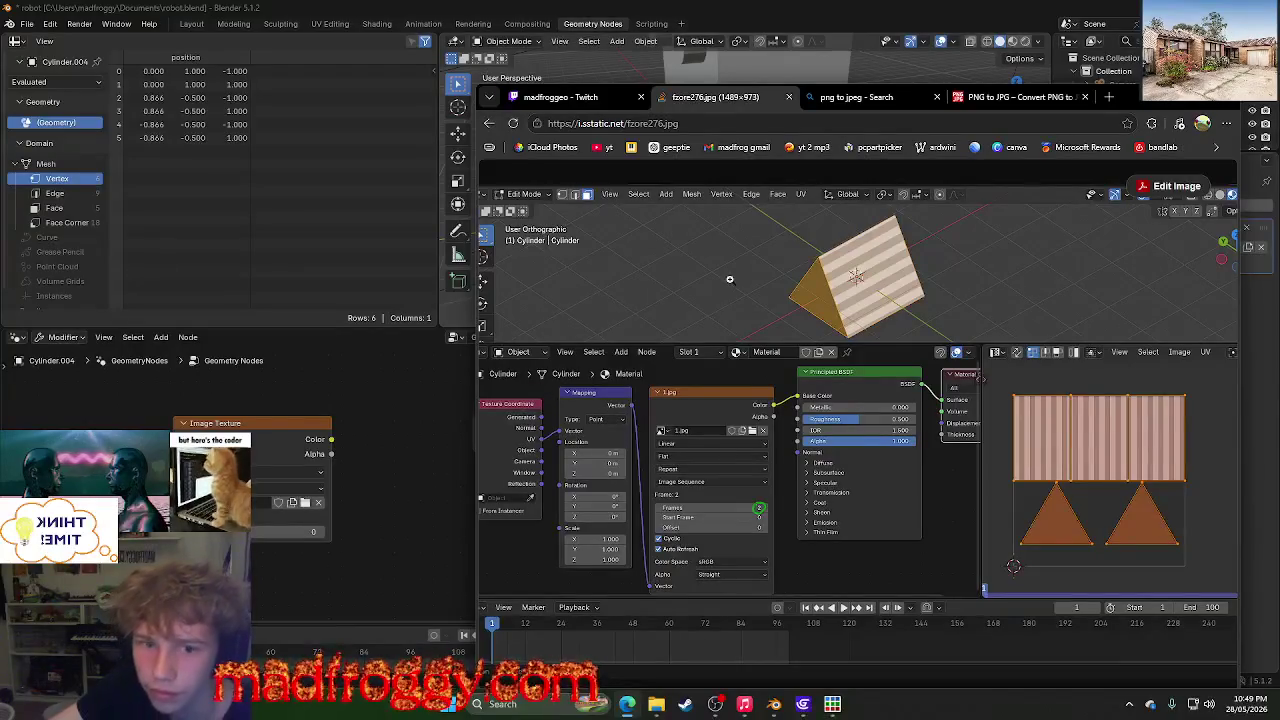
- Return to the question page and highlight the advice to save 2 jpgs in one folder
left_click(490, 123)
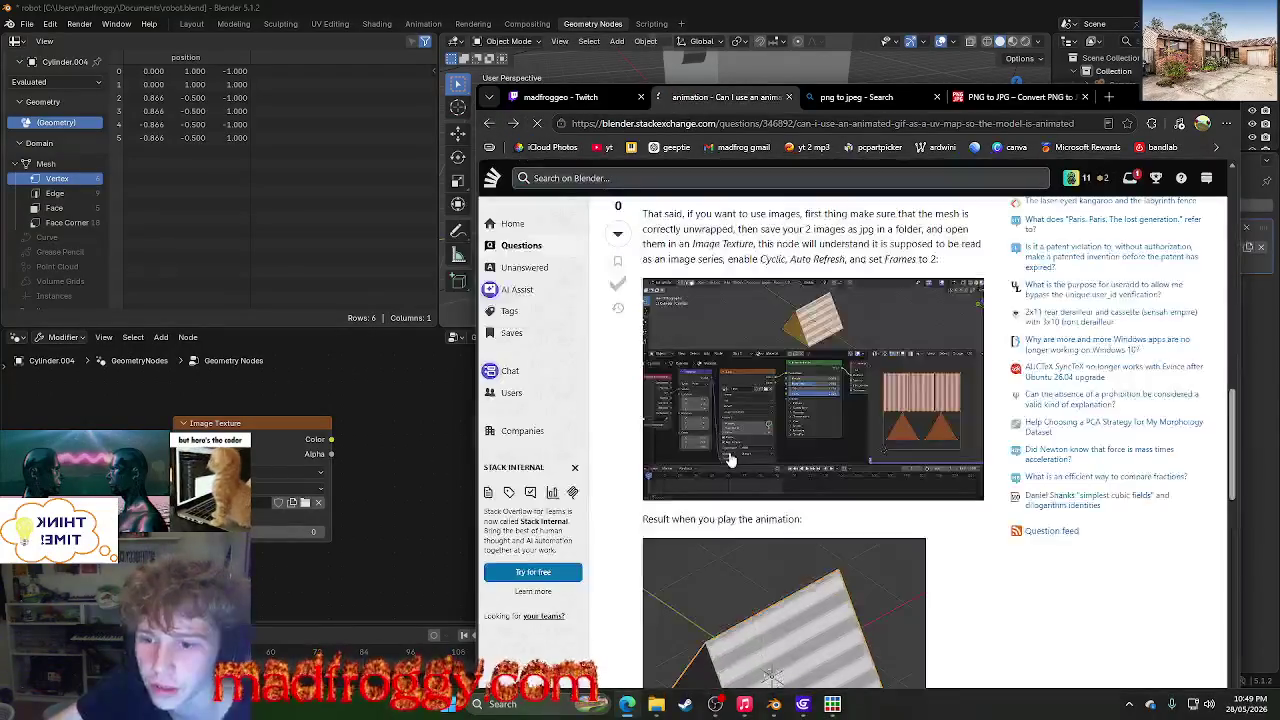
scroll(728, 457, "down", 3)
scroll(730, 458, "up", 3)
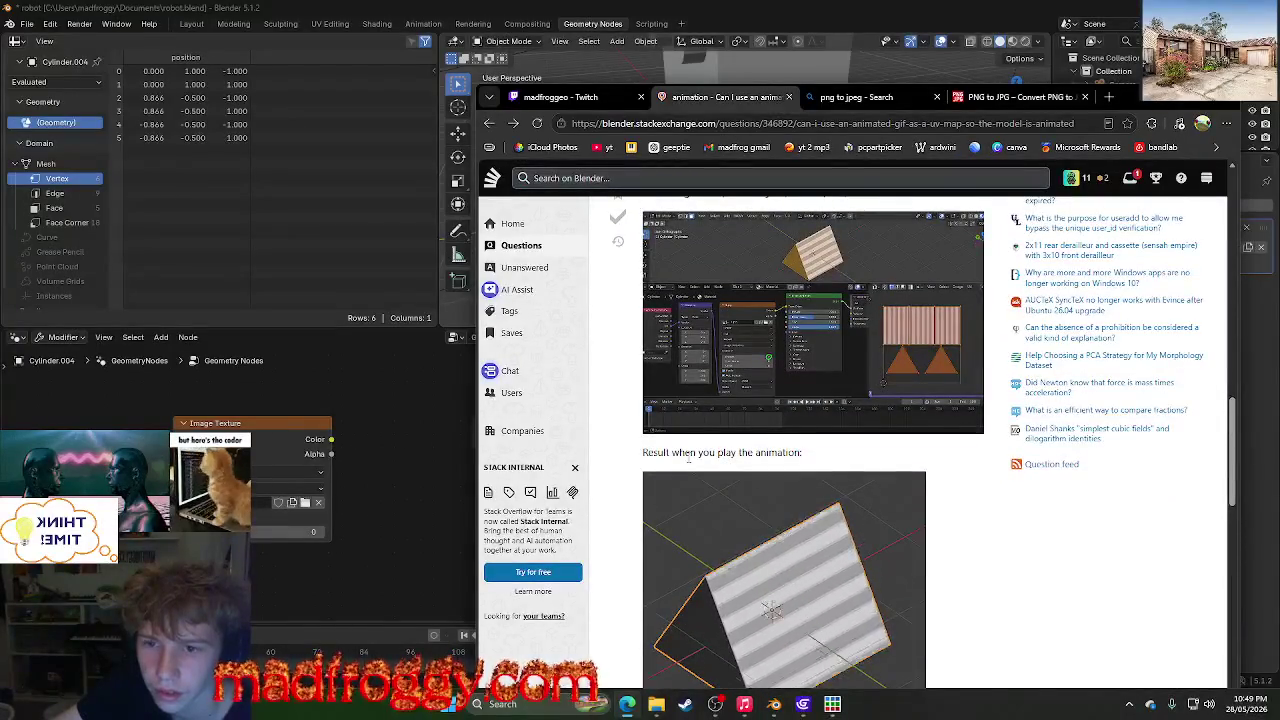
scroll(688, 463, "up", 2)
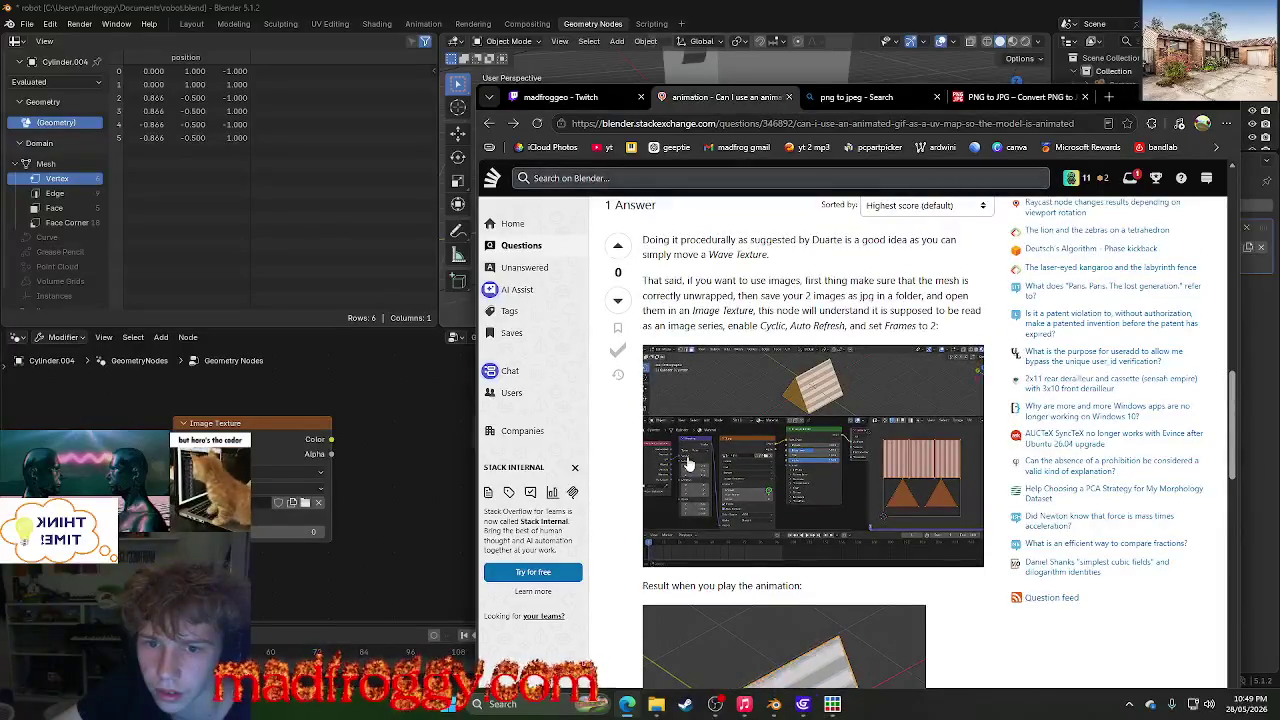
scroll(688, 464, "up", 3)
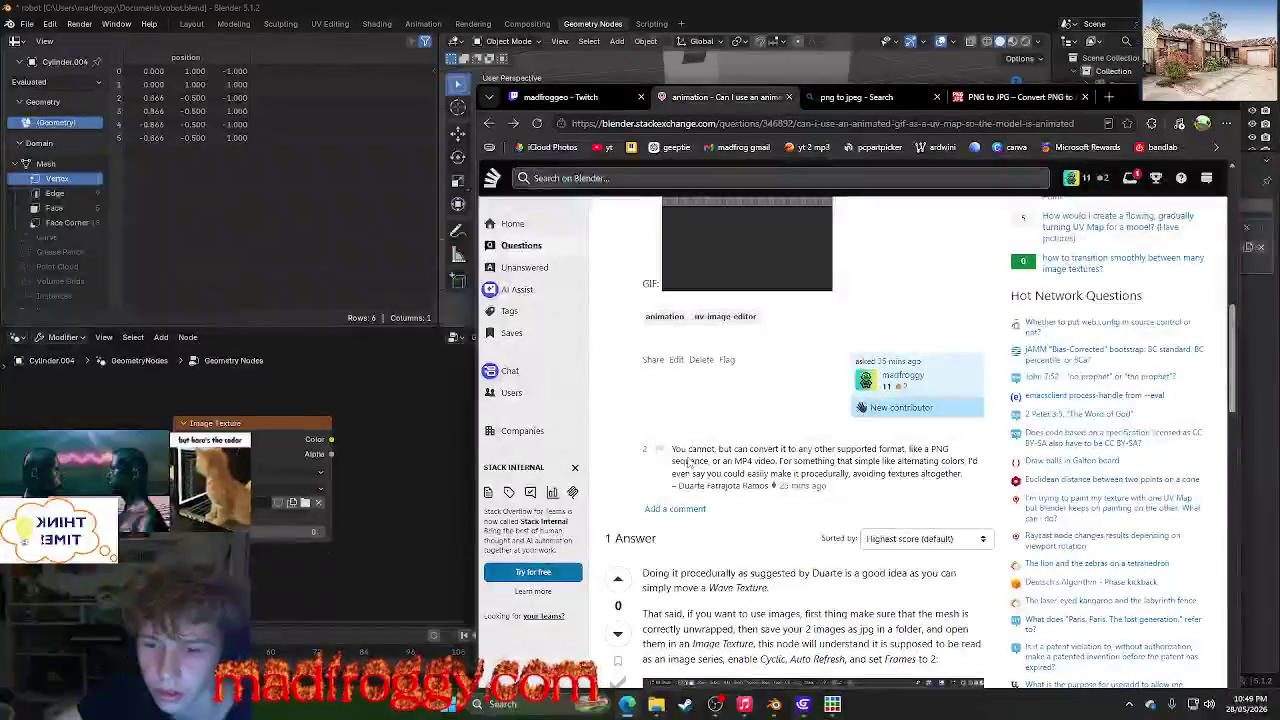
scroll(688, 460, "down", 1)
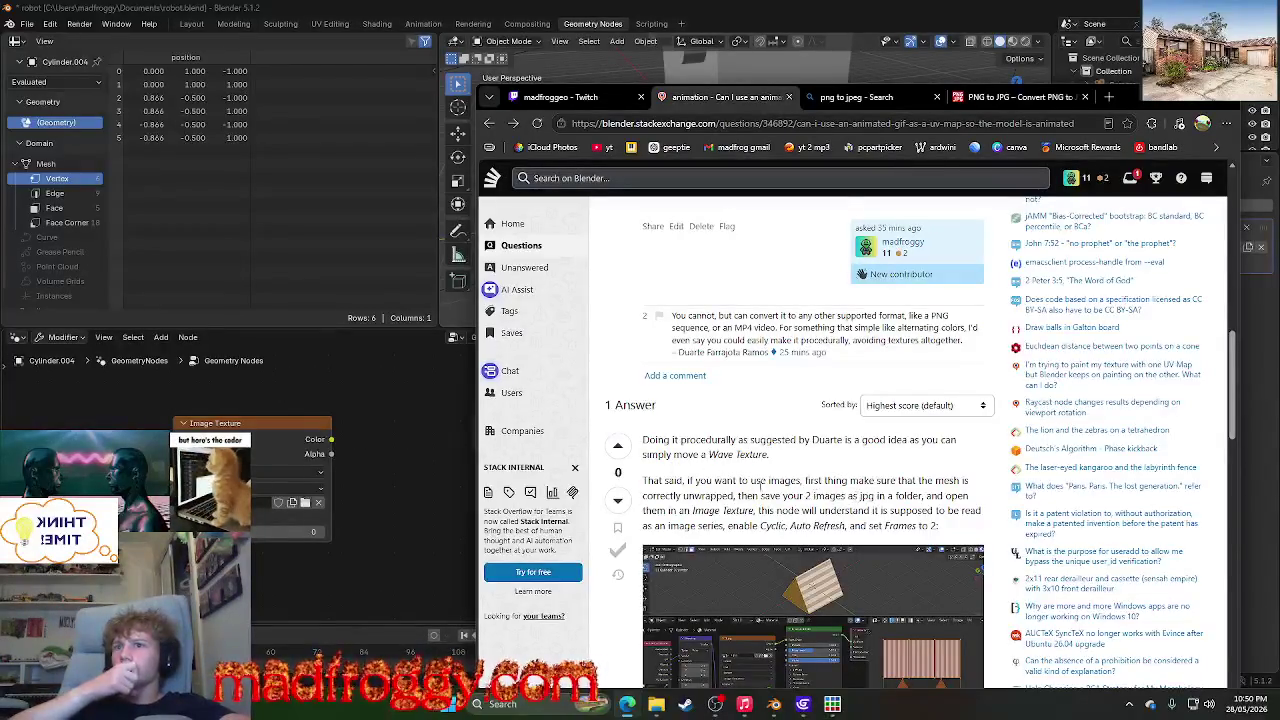
scroll(762, 485, "down", 1)
mouse_move(787, 443)
left_mouse_down()
mouse_move(859, 429)
mouse_move(750, 428)
left_mouse_up()
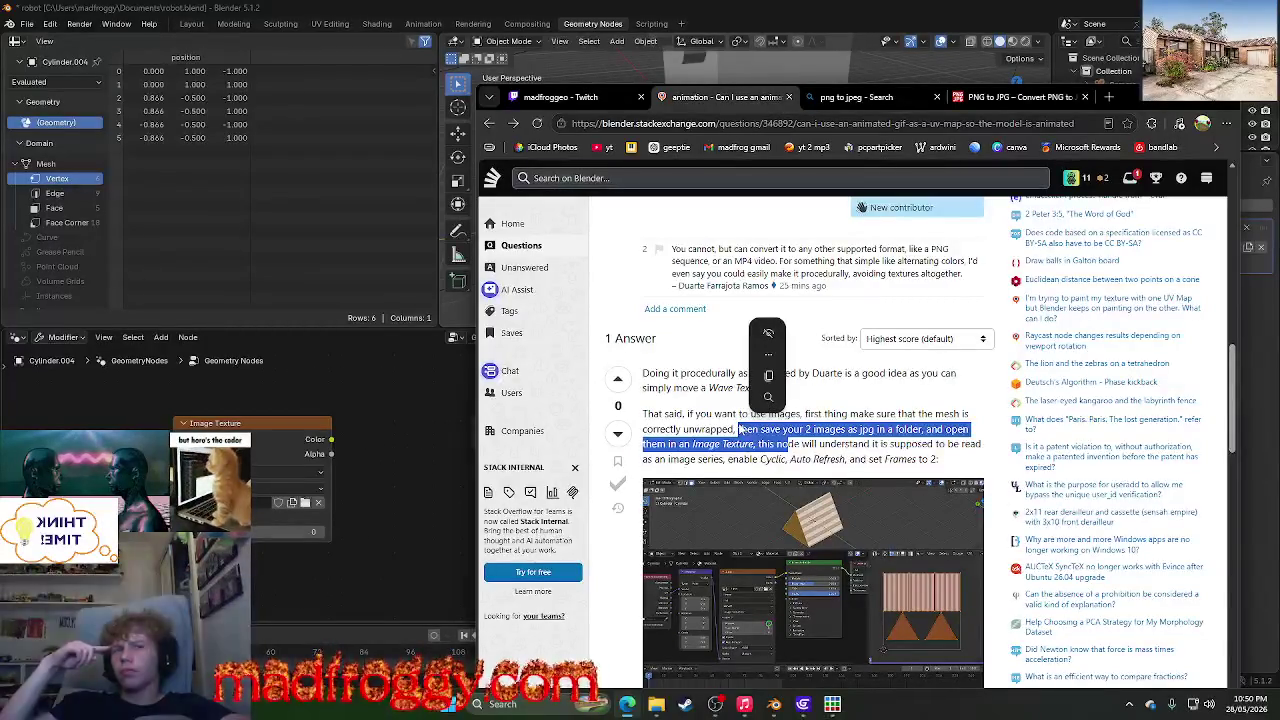
- Reread the answer's two-jpg image-sequence instructions on the question page
left_click(930, 472)
scroll(800, 445, "down", 5)
scroll(789, 439, "down", 5)
scroll(789, 439, "up", 6)
scroll(789, 439, "down", 2)
scroll(784, 444, "up", 5)
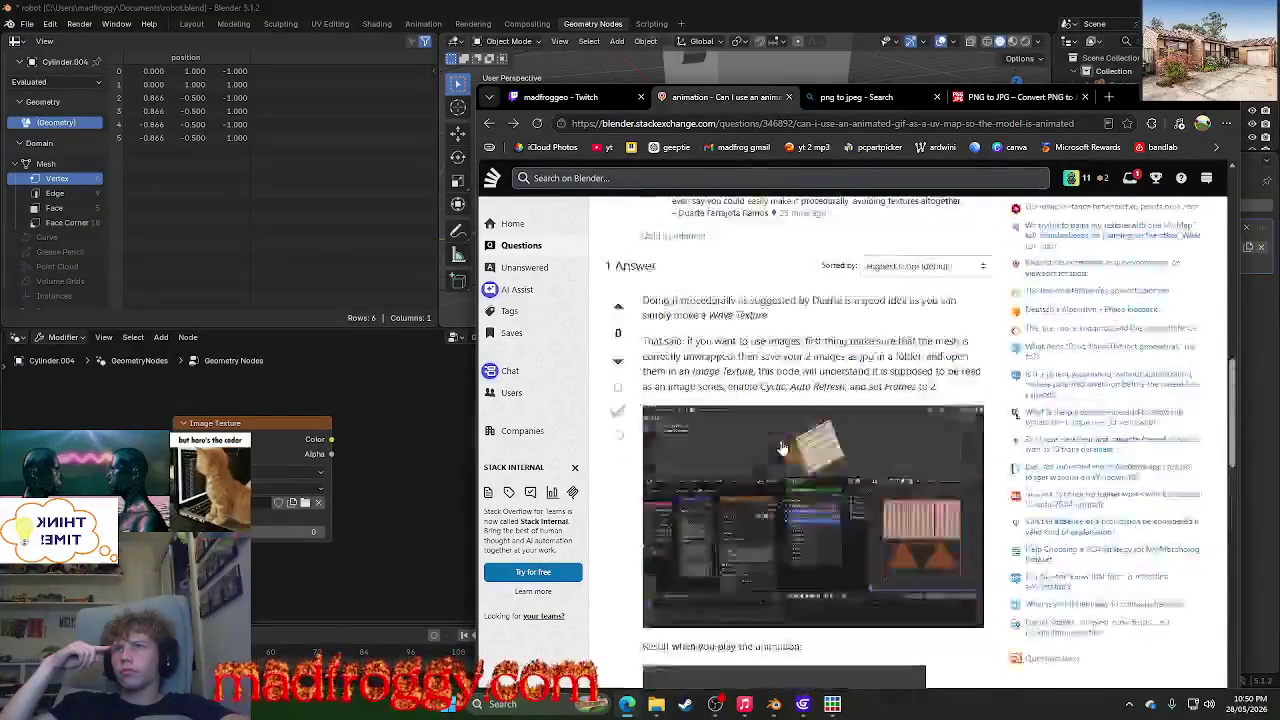
scroll(707, 590, "up", 1)
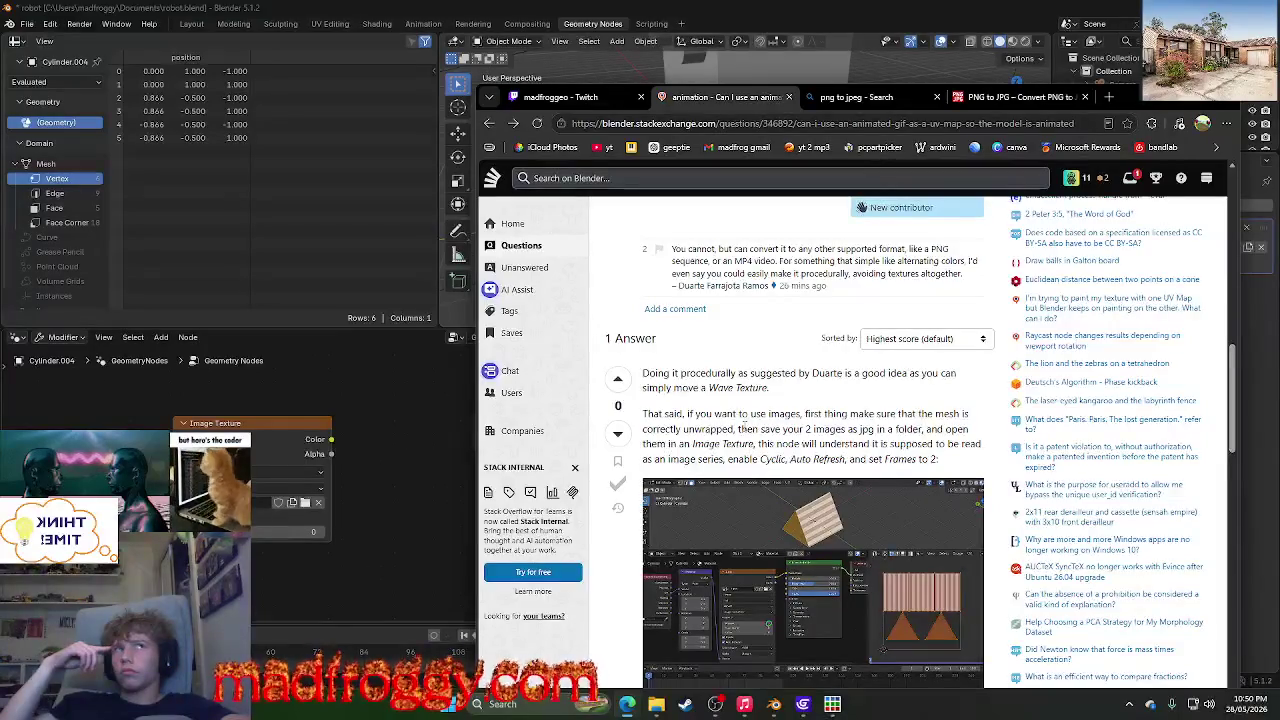
scroll(742, 421, "down", 3)
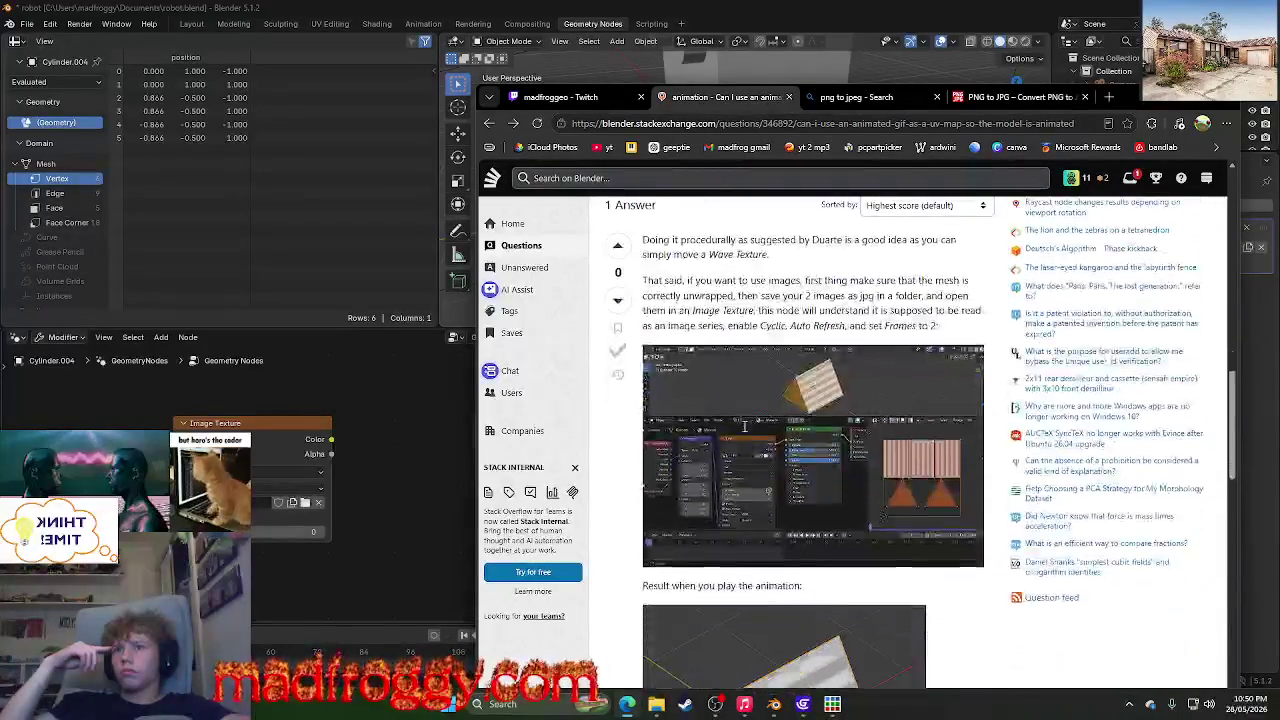
scroll(745, 433, "down", 3)
scroll(745, 433, "down", 3)
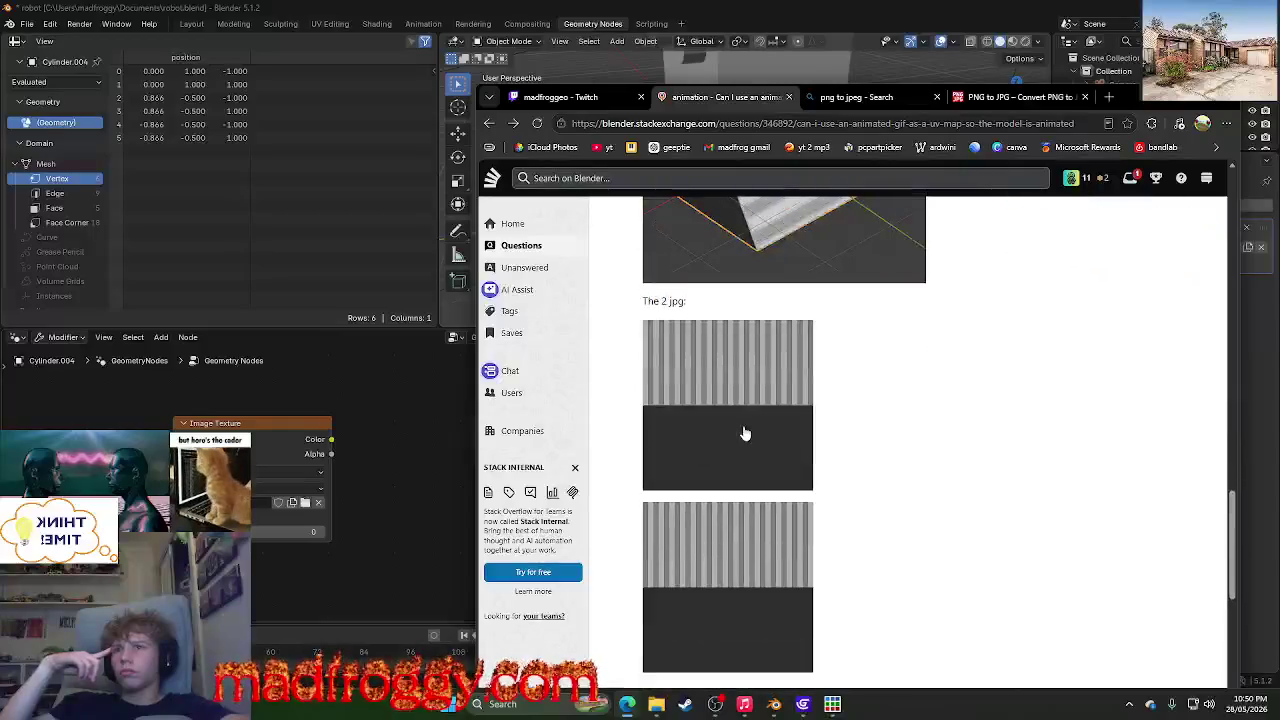
scroll(743, 434, "down", 4)
scroll(746, 429, "up", 2)
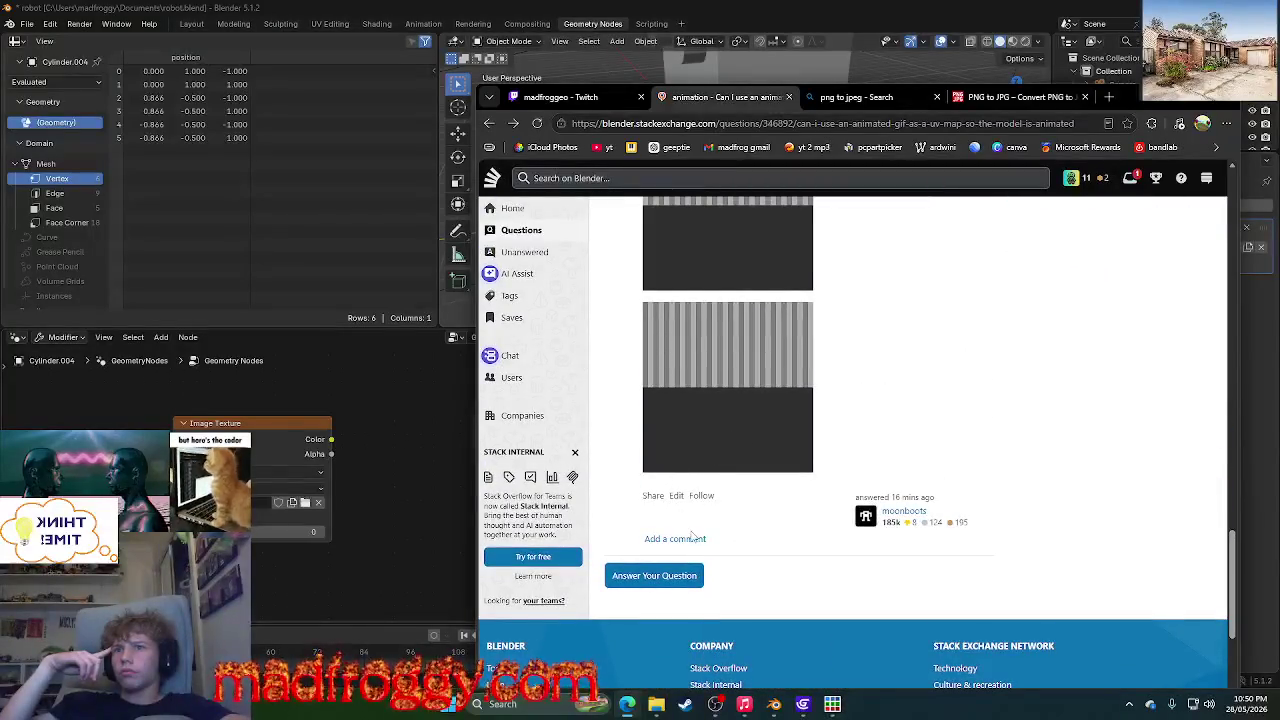
scroll(925, 523, "up", 2)
scroll(923, 517, "up", 5)
scroll(923, 517, "up", 3)
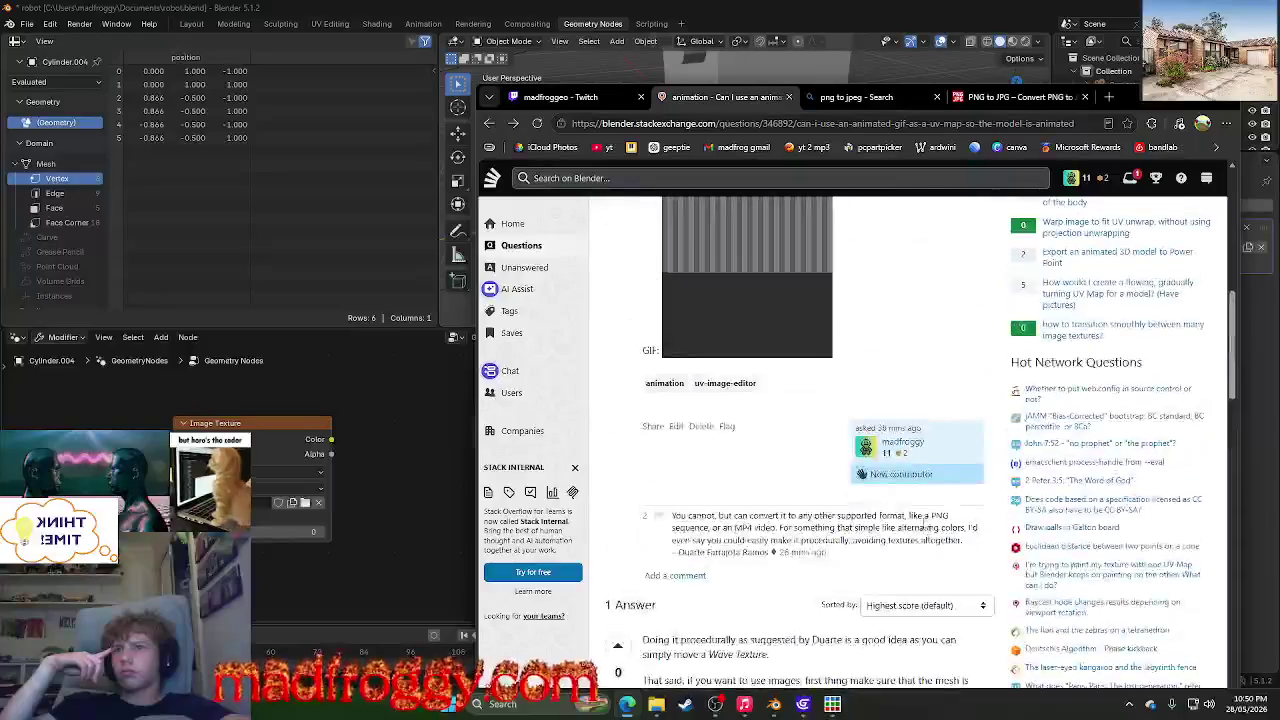
- Reload the question page and view the answer's screenshot at full size
left_click(537, 123)
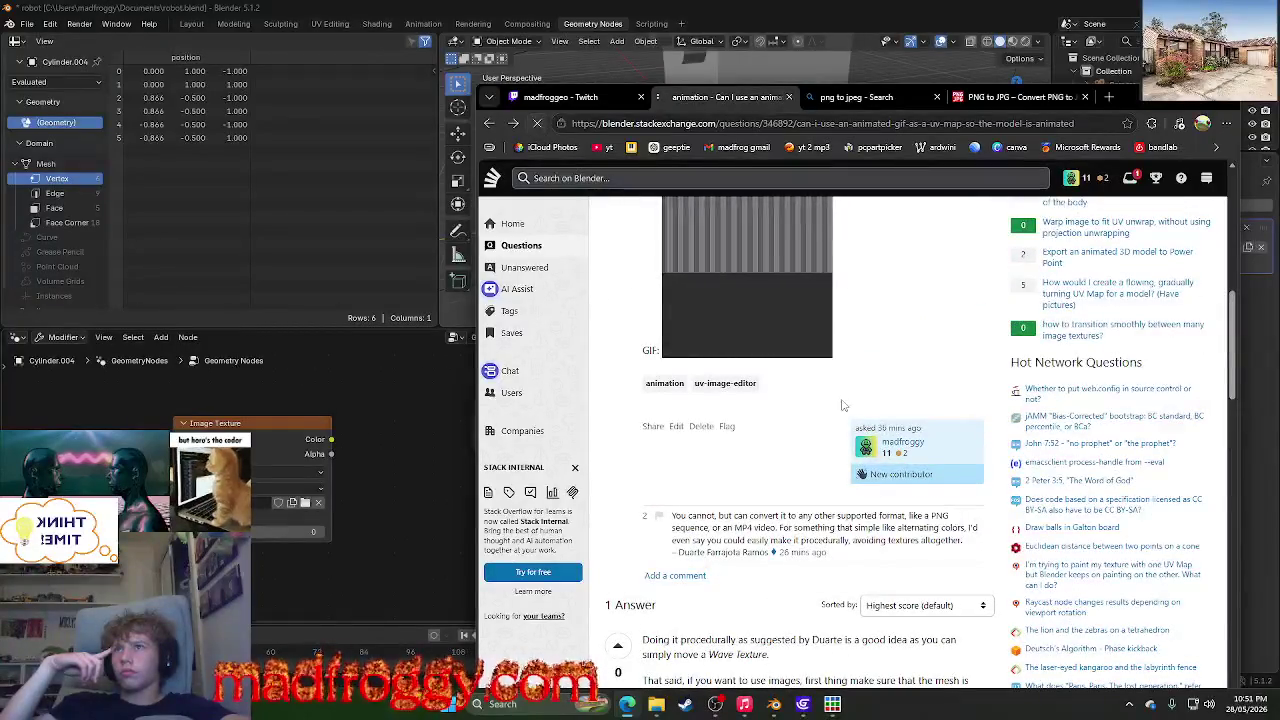
scroll(842, 405, "down", 3)
scroll(842, 405, "down", 2)
scroll(842, 405, "down", 5)
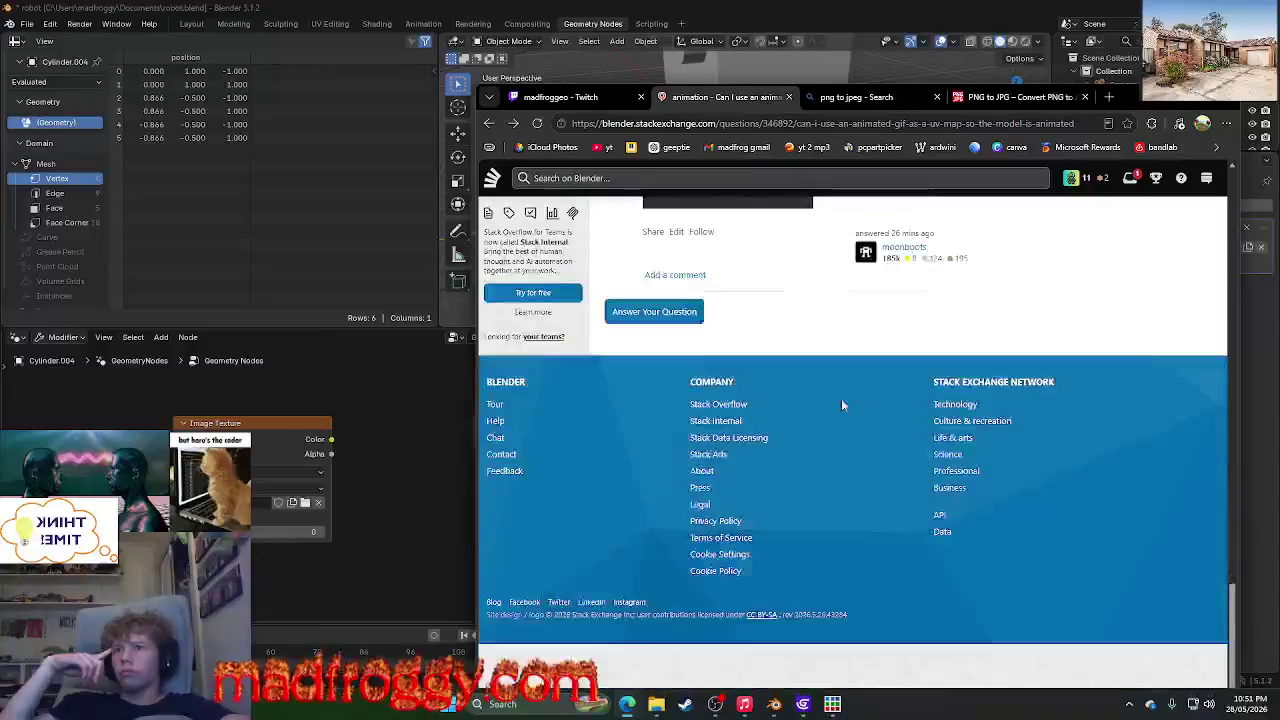
scroll(842, 405, "up", 6)
scroll(842, 405, "up", 2)
scroll(692, 503, "up", 3)
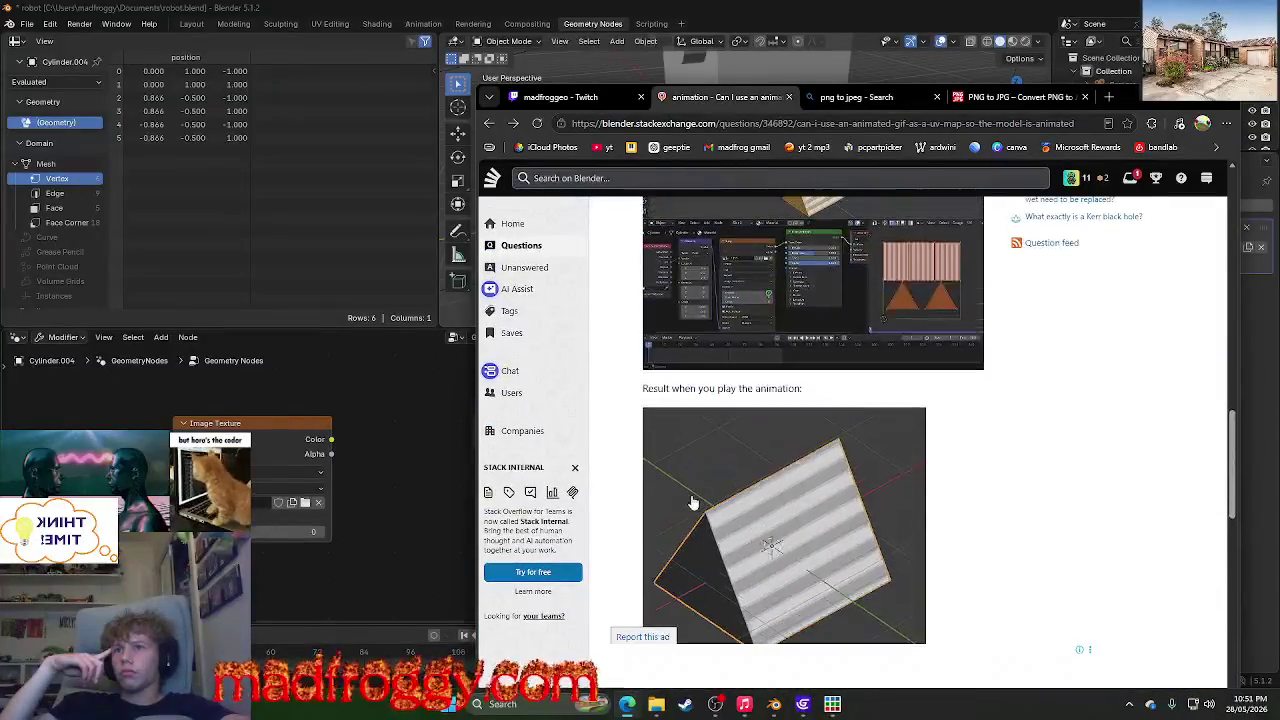
scroll(692, 503, "down", 3)
scroll(703, 466, "up", 3)
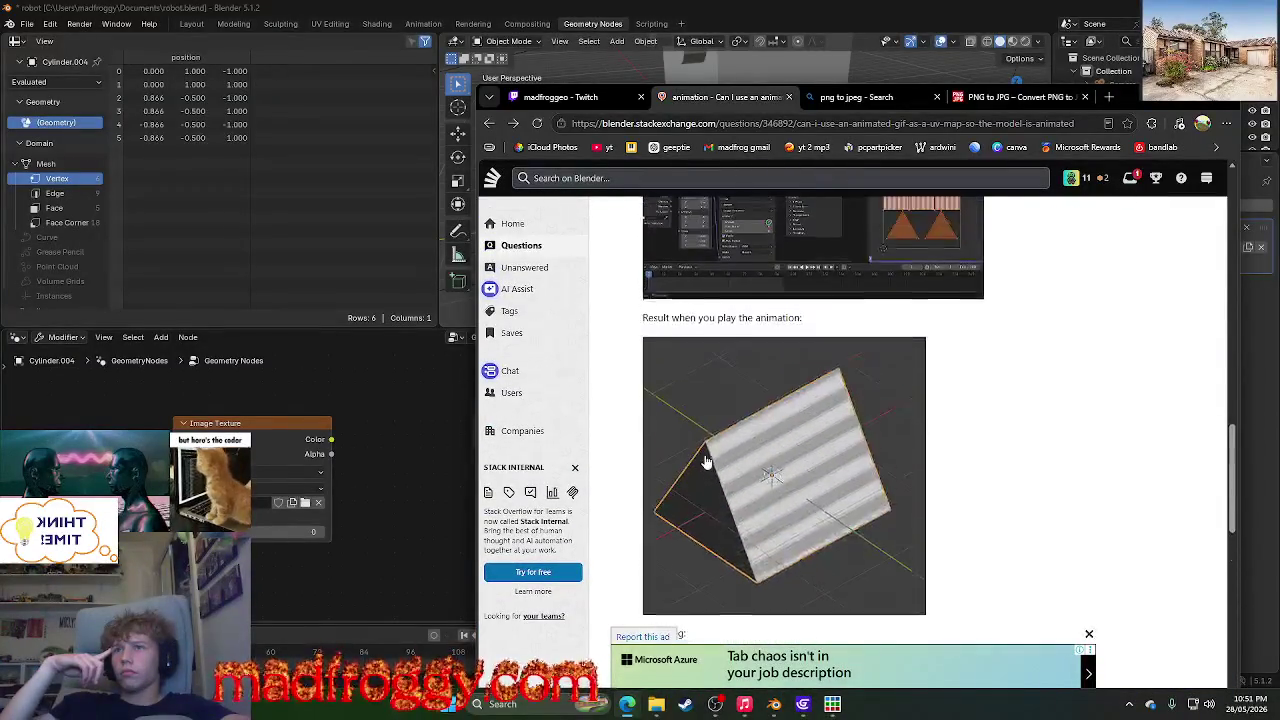
scroll(705, 461, "up", 2)
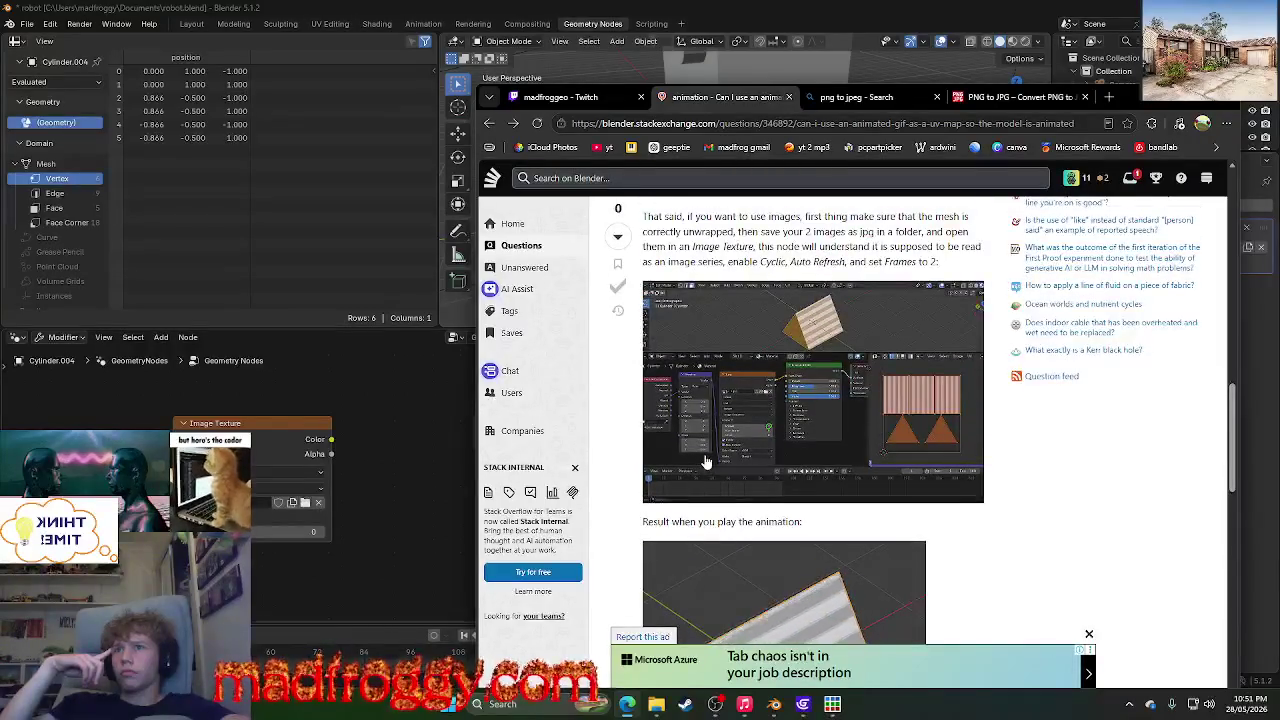
scroll(705, 461, "up", 2)
scroll(705, 461, "down", 1)
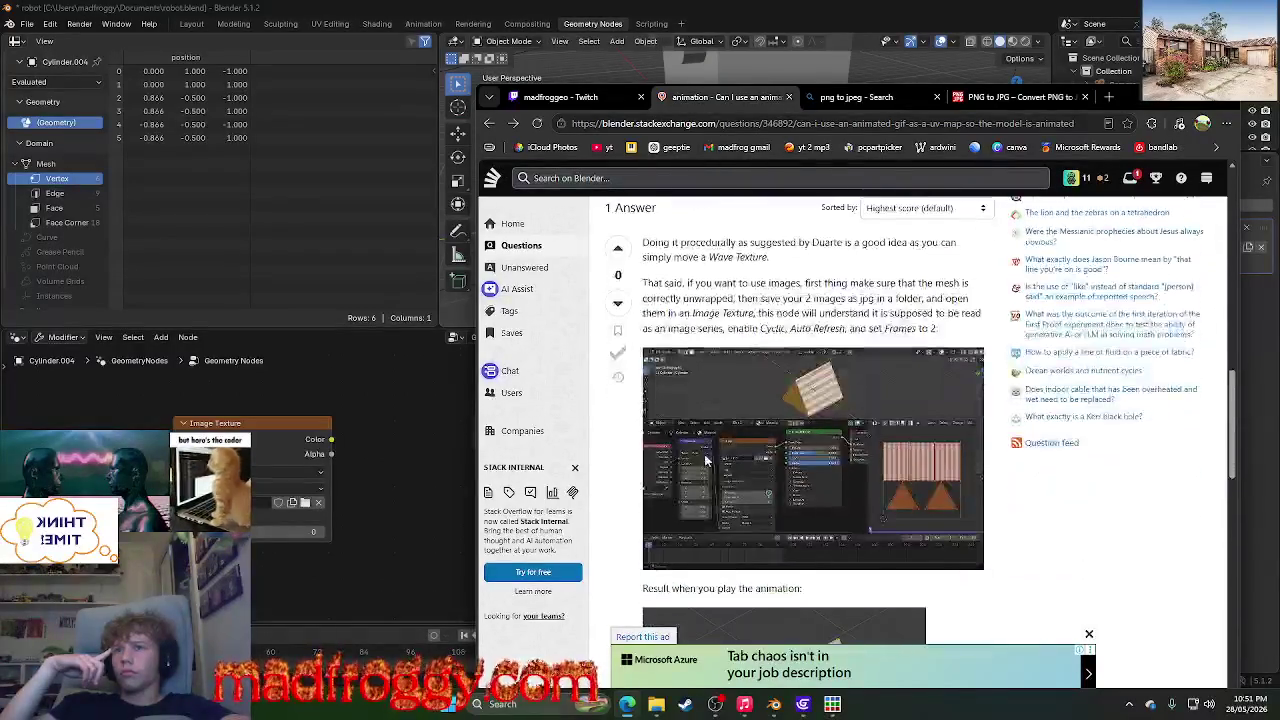
left_click(705, 461)
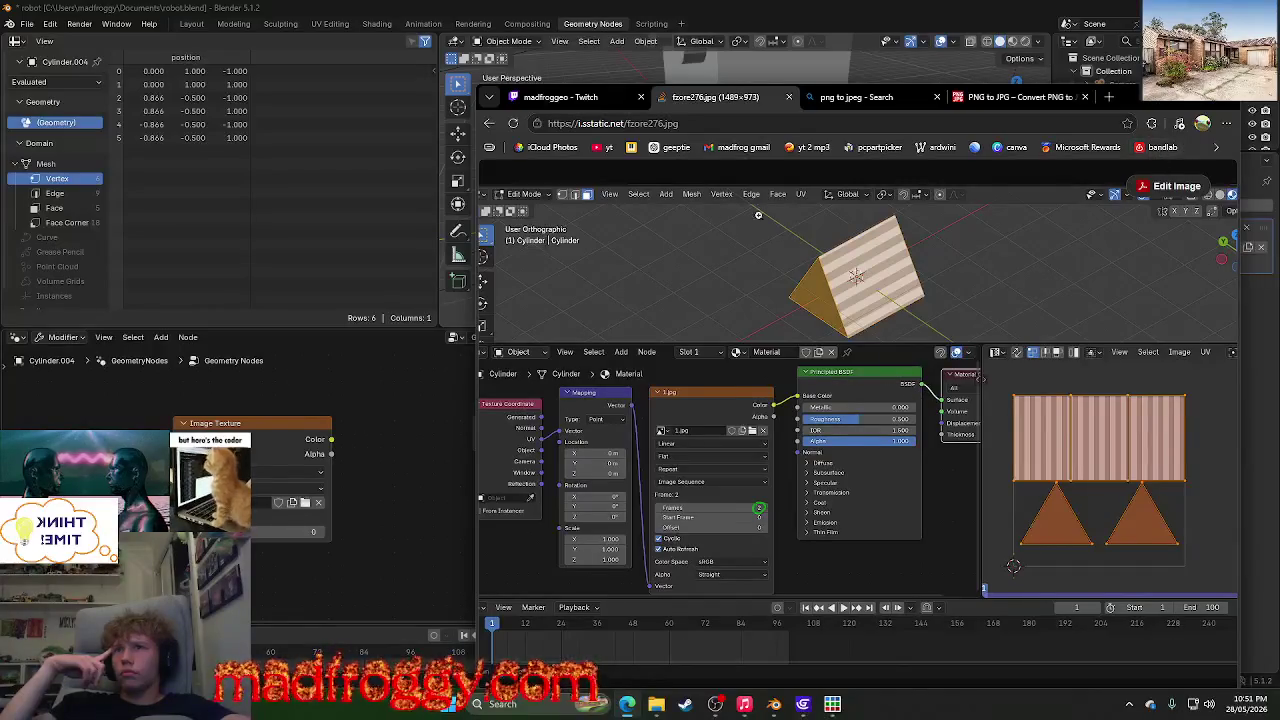
- Reread the unwrap-and-save sentence, view the screenshot again, then return to Blender
left_click(489, 123)
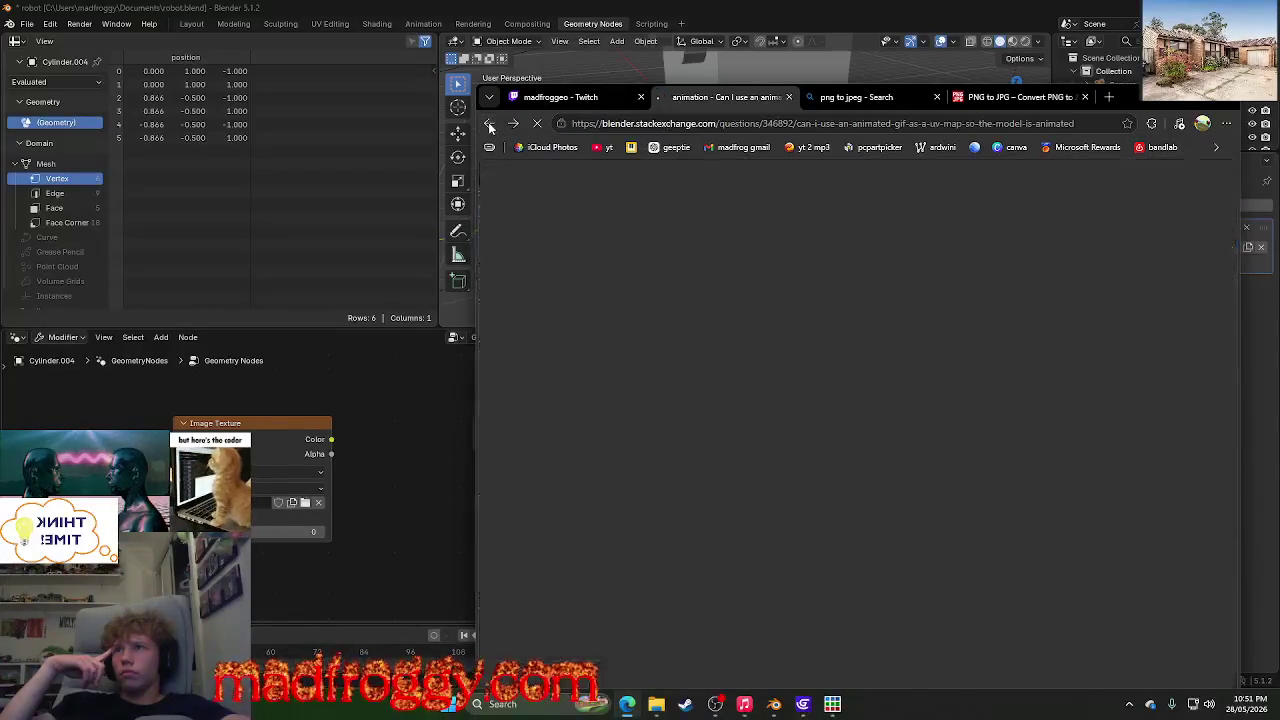
scroll(731, 414, "up", 1)
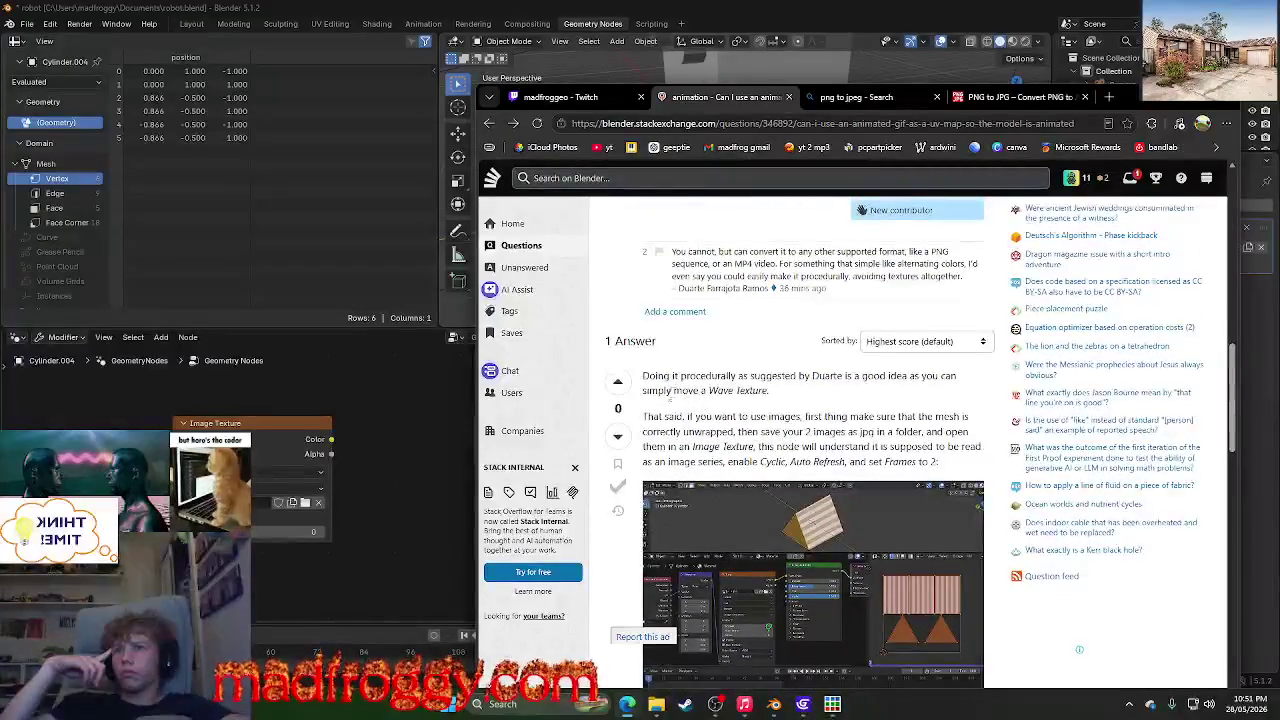
mouse_move(652, 416)
left_mouse_down()
mouse_move(850, 420)
mouse_move(805, 441)
mouse_move(858, 433)
left_mouse_up()
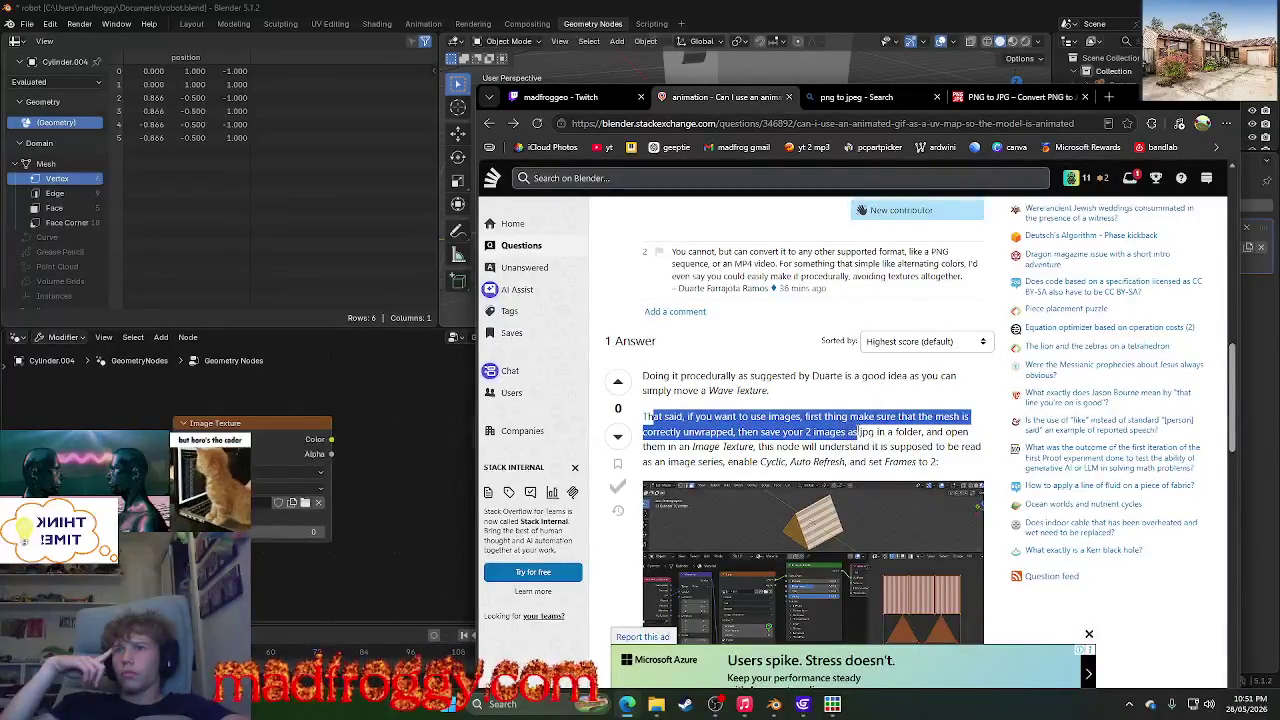
left_click(896, 427)
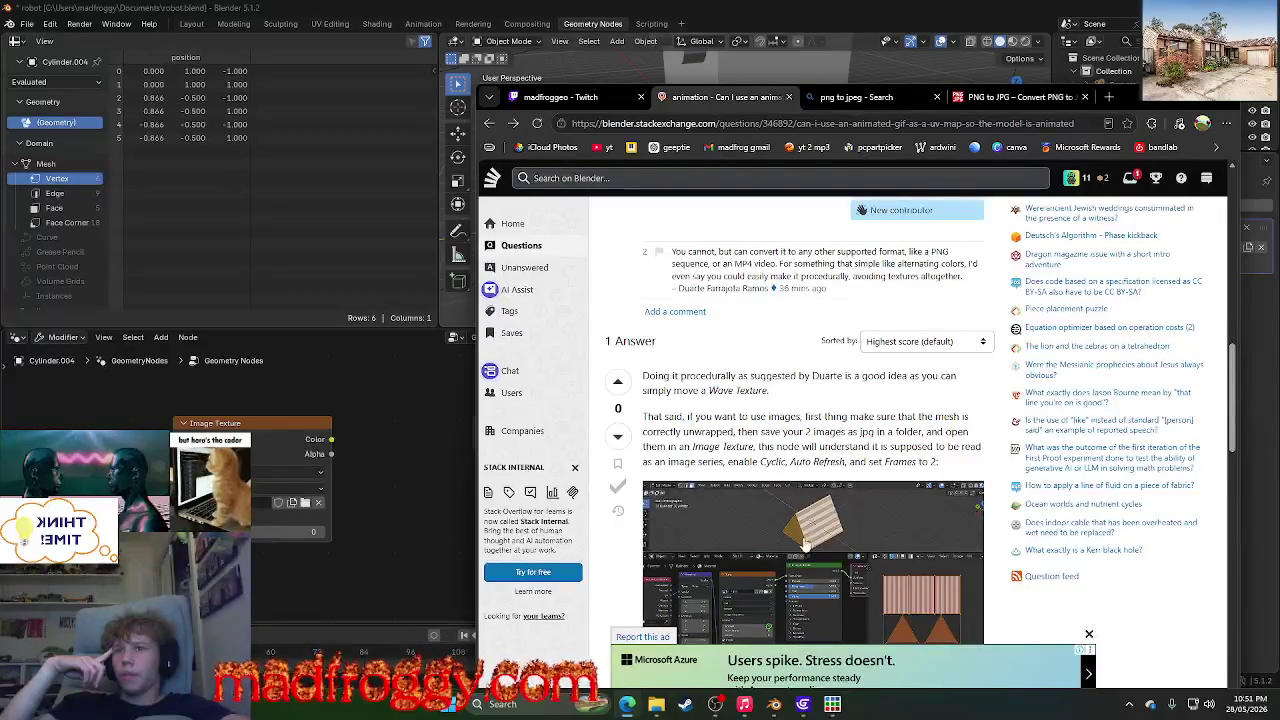
scroll(689, 420, "down", 3)
left_click(689, 420)
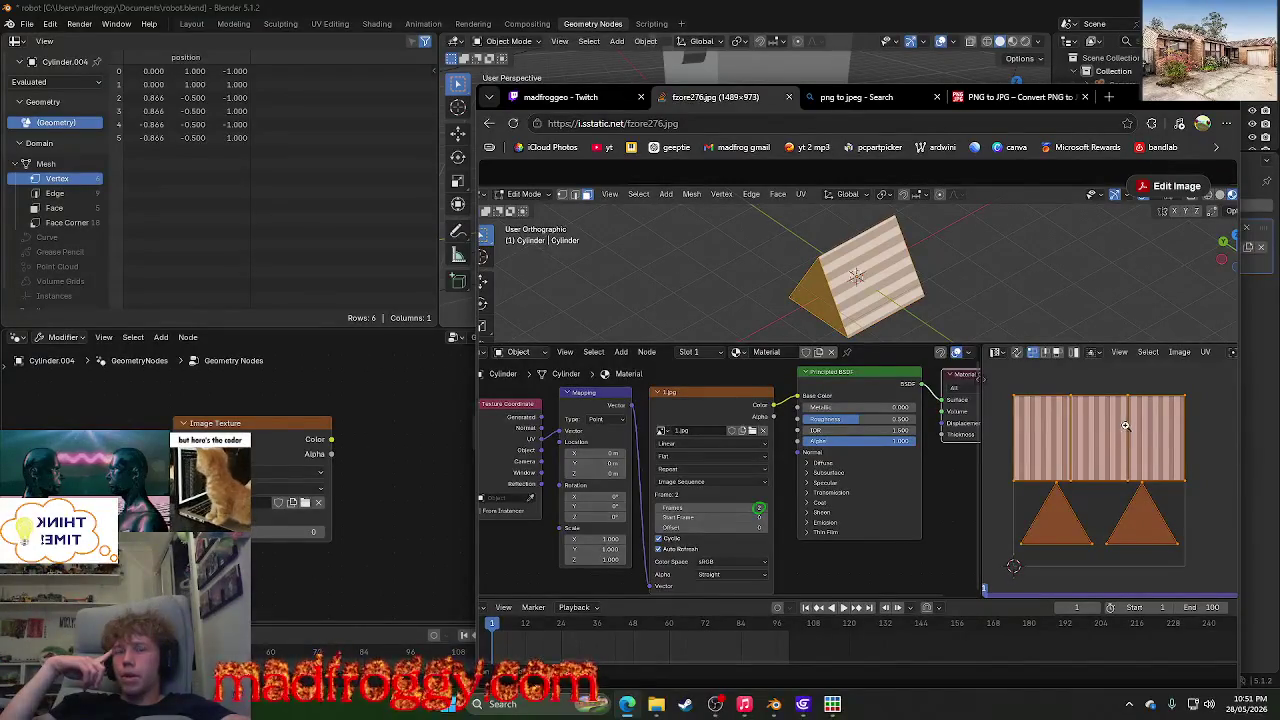
mouse_move(656, 704)
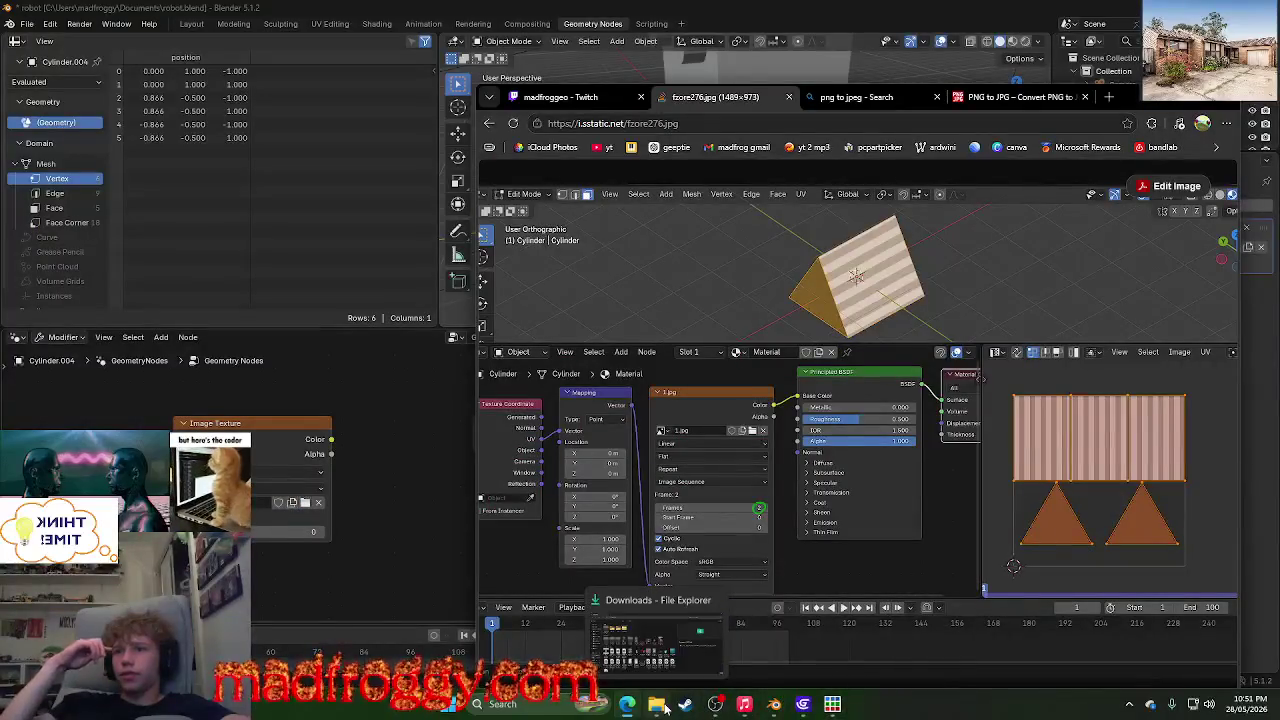
left_click(774, 704)
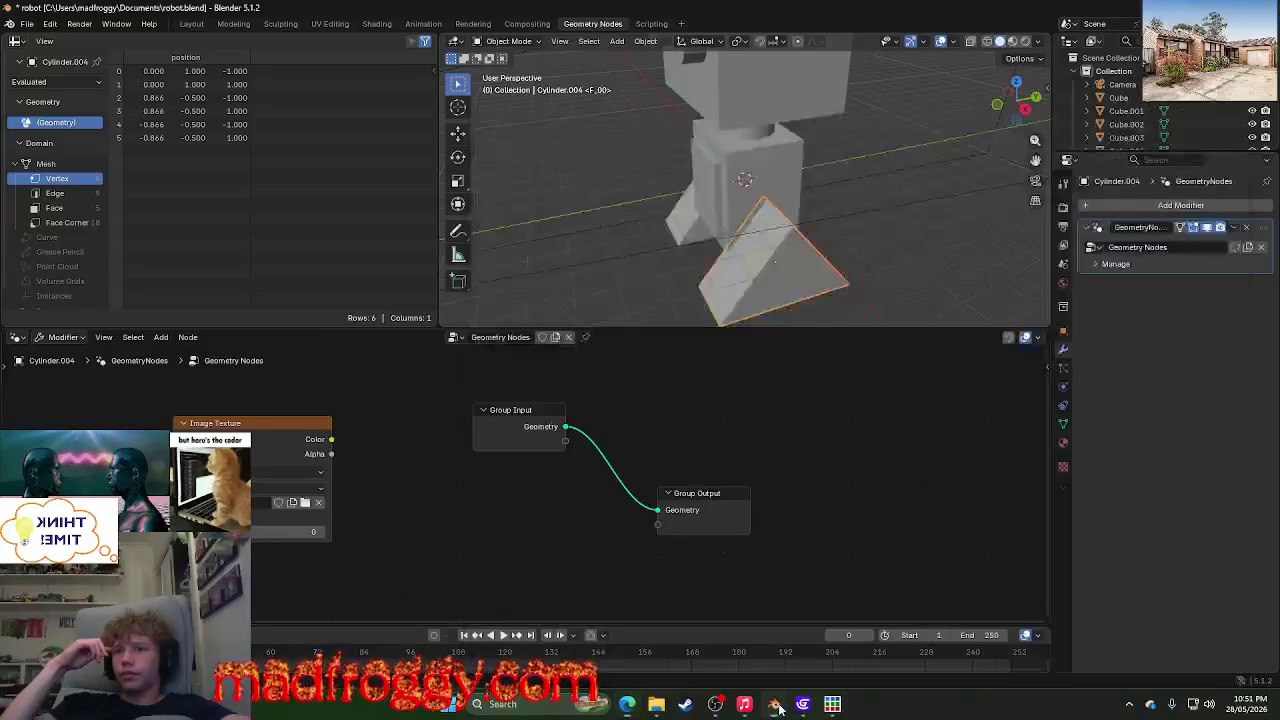
- Step through the workspace tabs to UV Editing
left_click(503, 25)
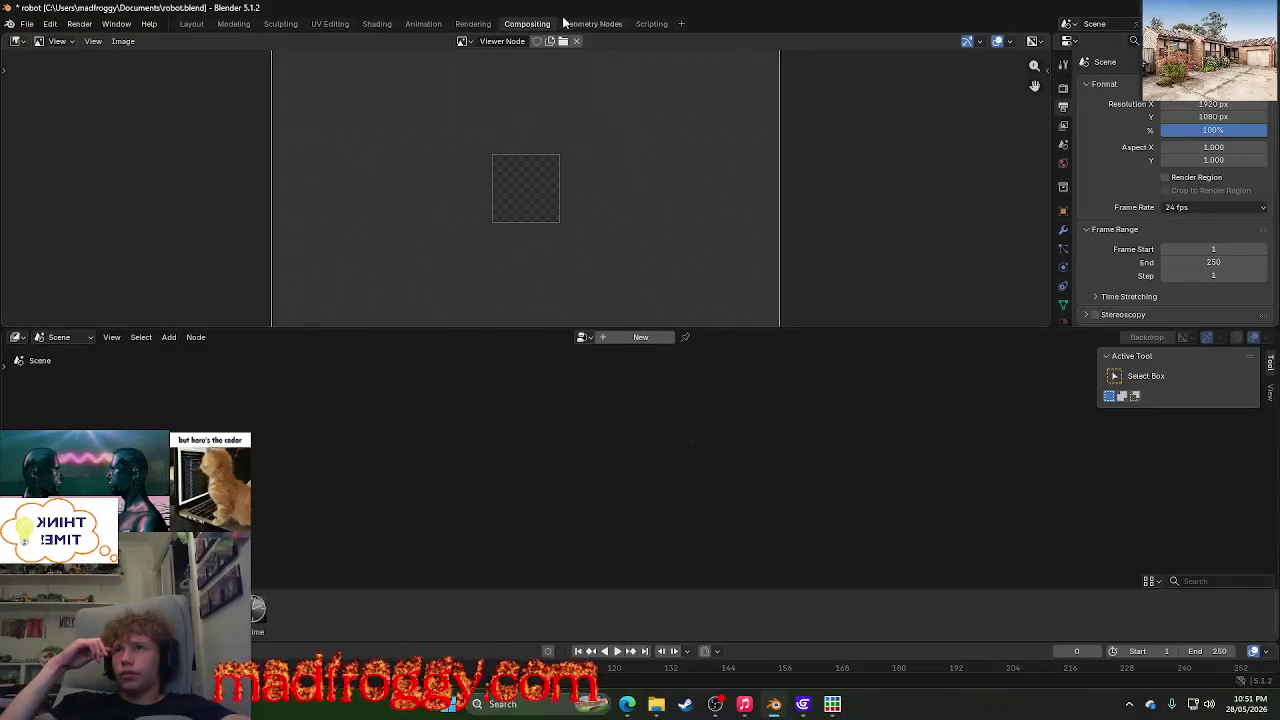
left_click(473, 24)
left_click(377, 24)
left_click(330, 24)
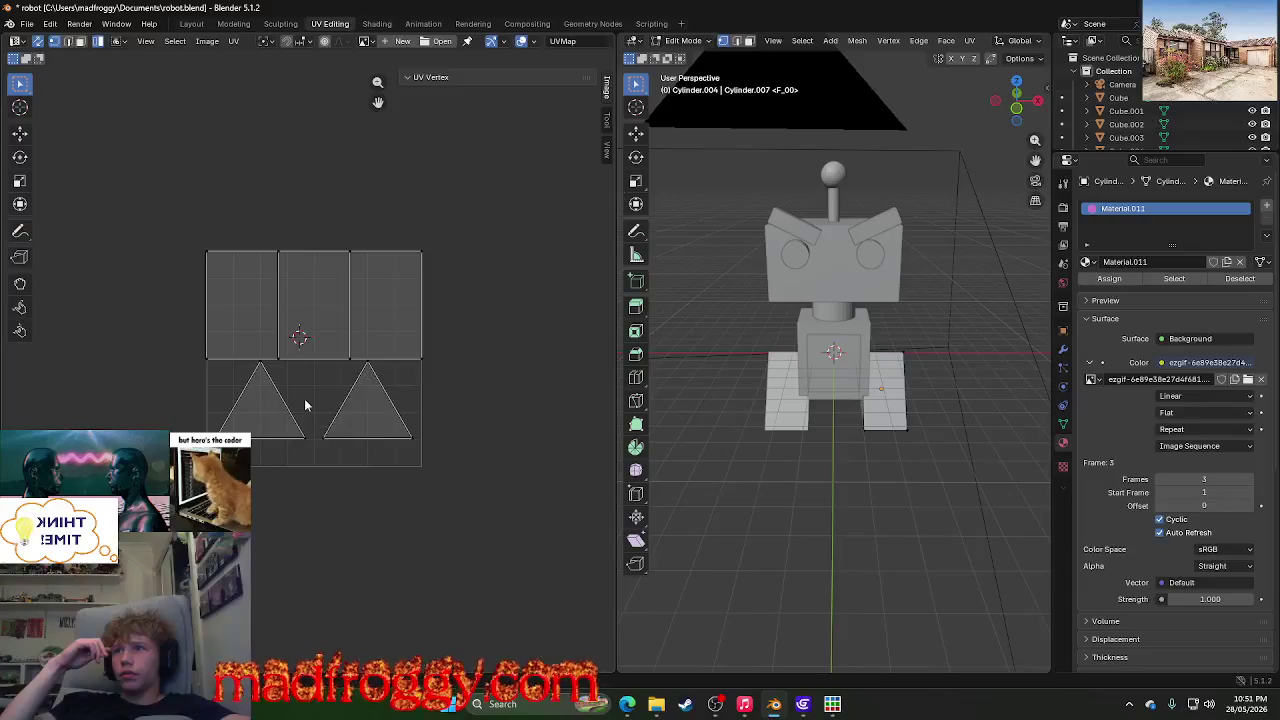
scroll(302, 390, "up", 5)
scroll(300, 384, "down", 1)
- Select all of the leg's UV faces and bring up the unwrap options
key("u")
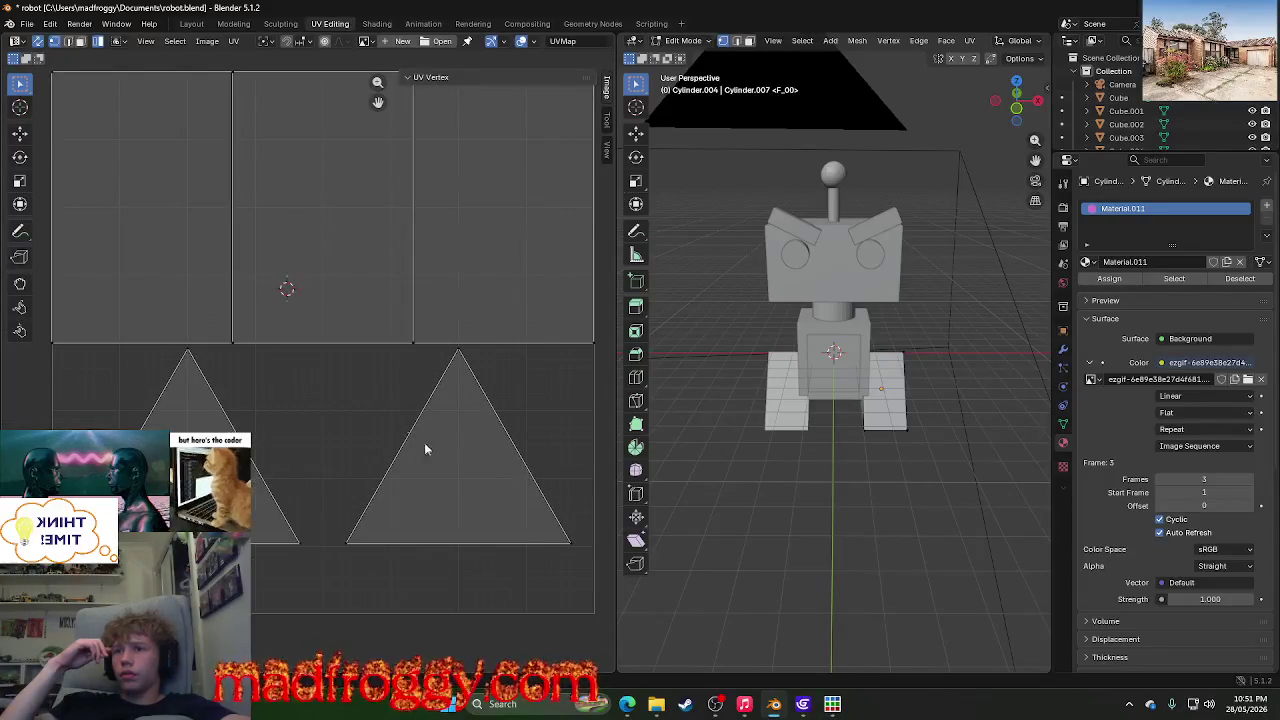
mouse_move(832, 704)
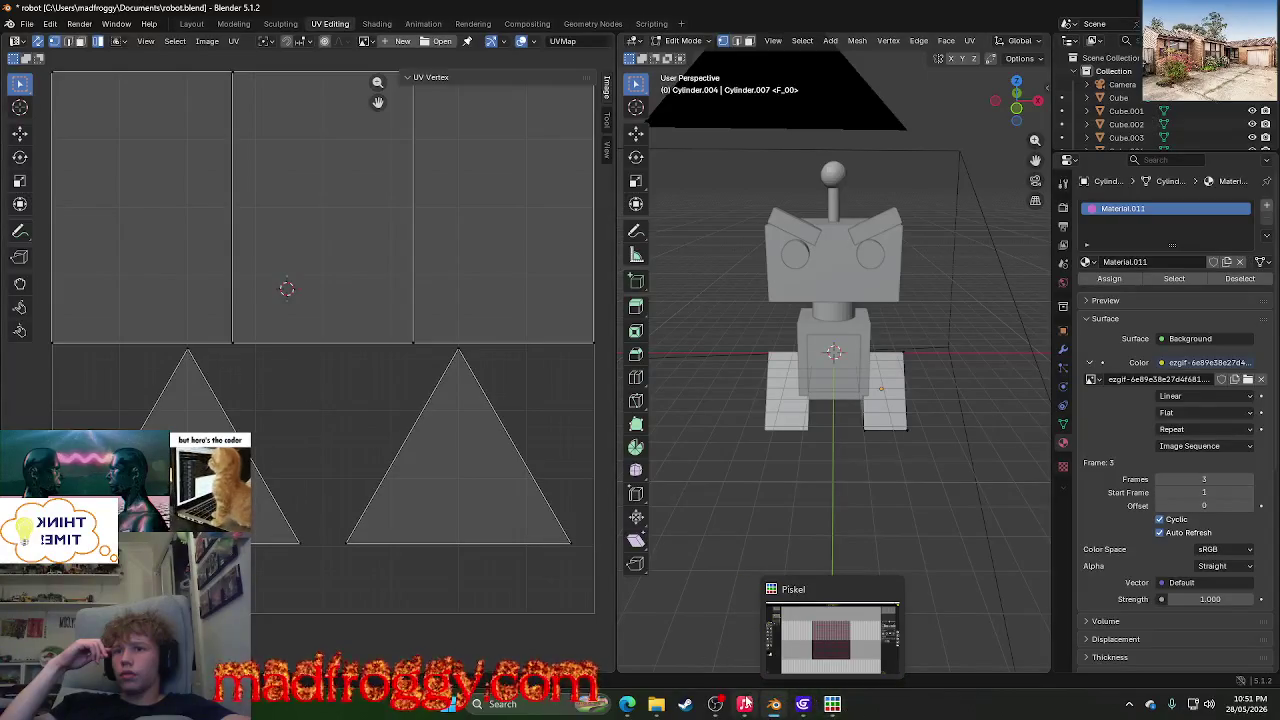
key("alt+Tab")
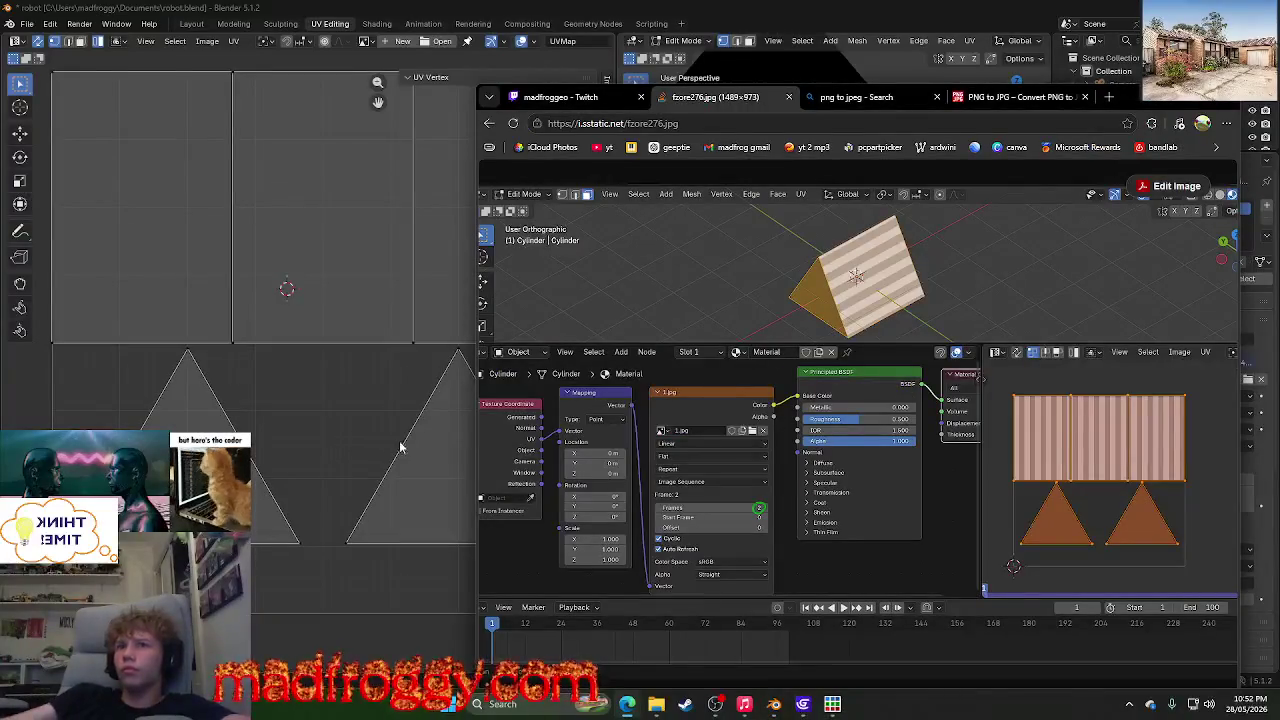
left_click(224, 354)
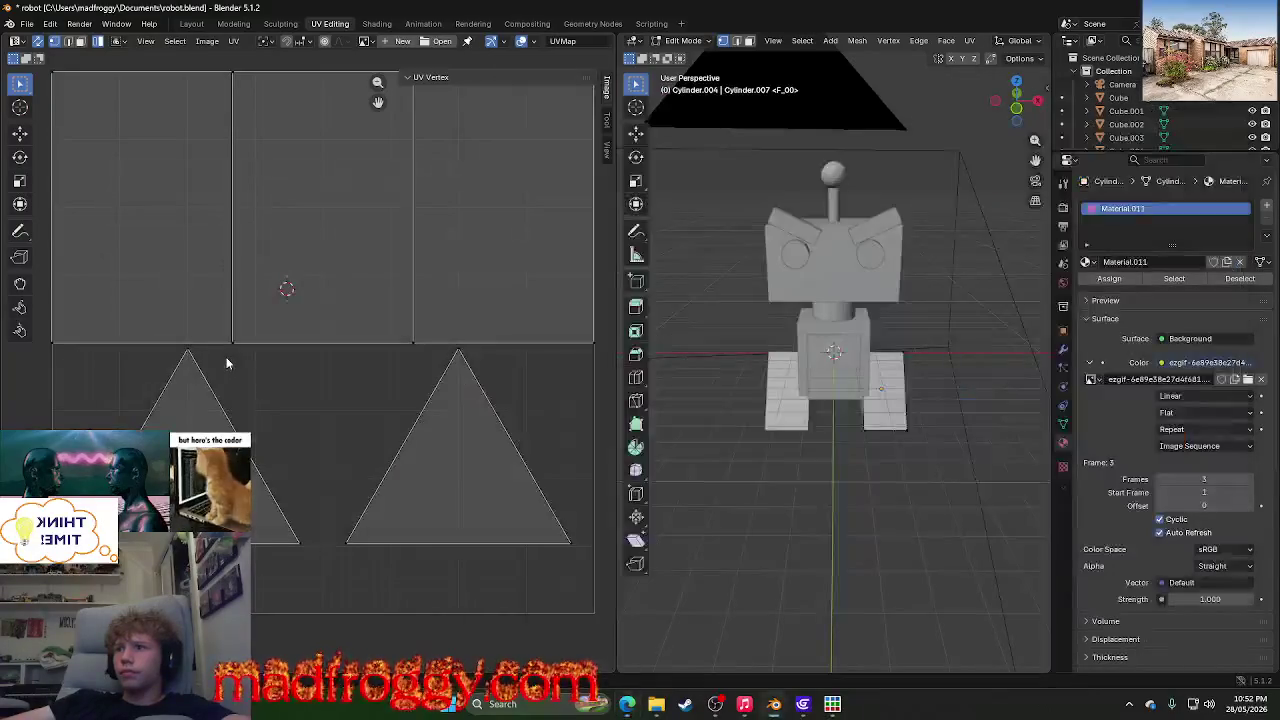
key("a")
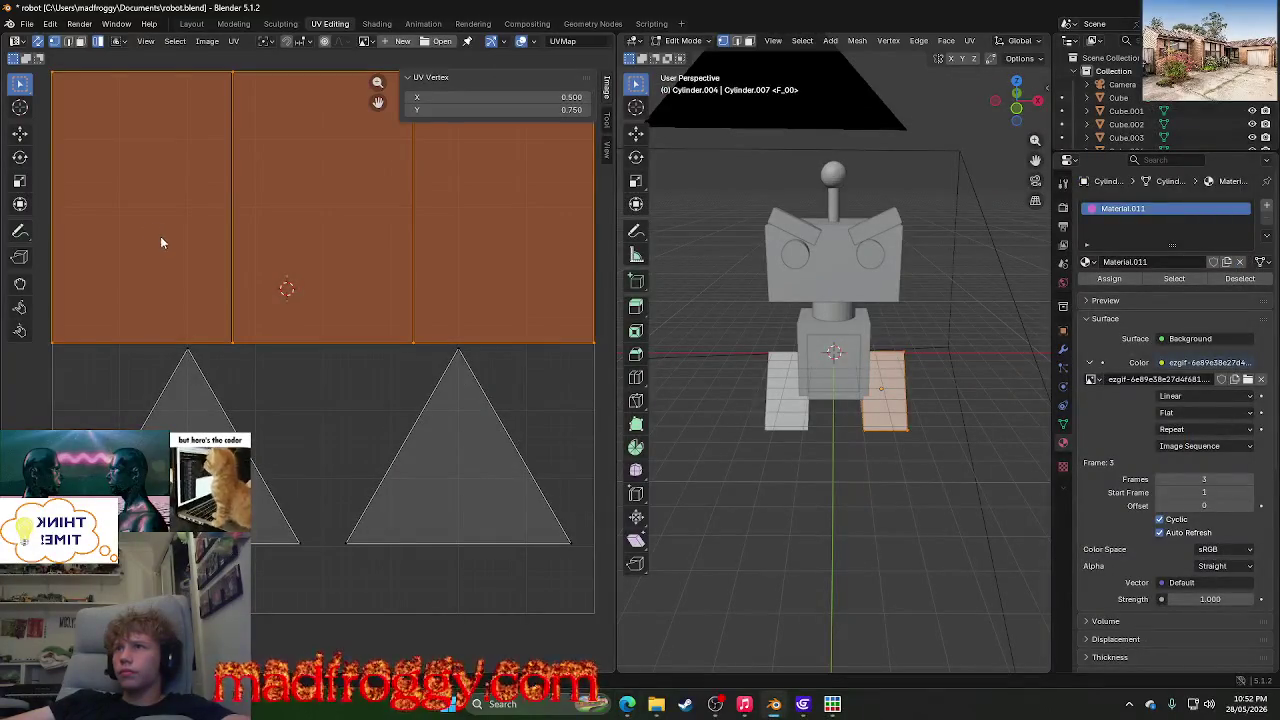
key("u")
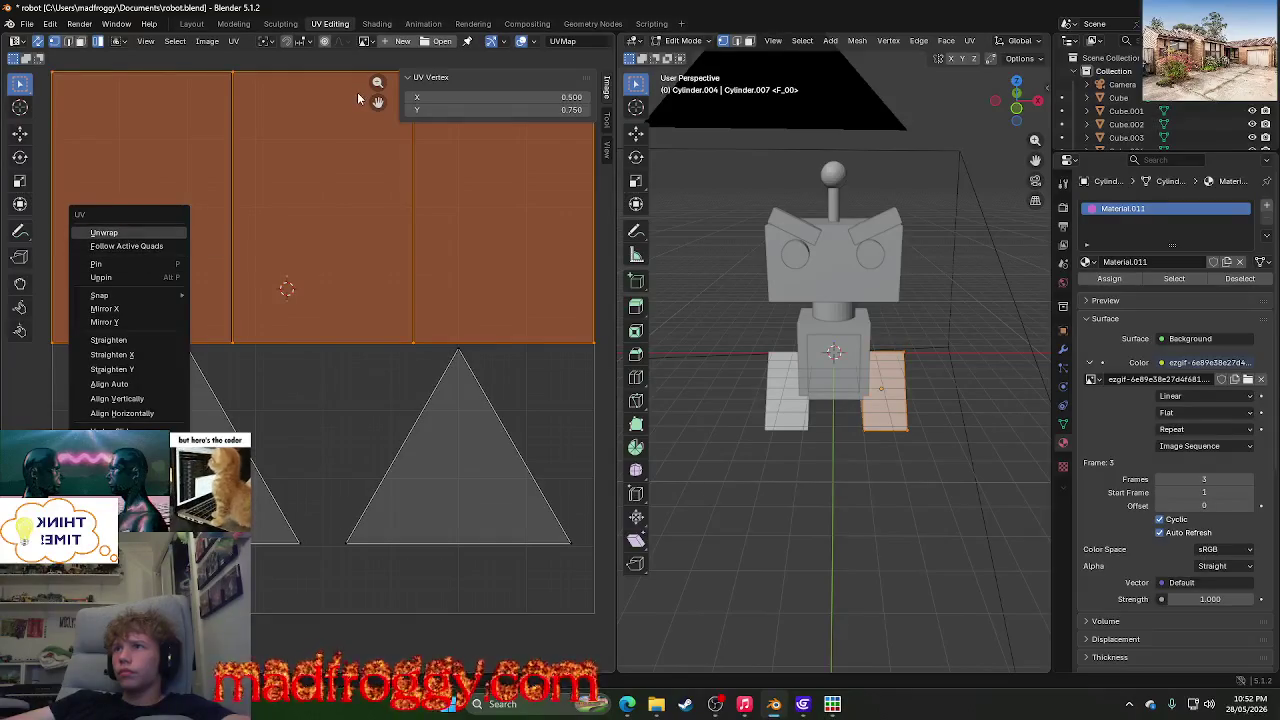
left_click(433, 40)
- Browse Downloads filtering for 'fr', cancel the image load, and return to the browser's screenshot
left_click(650, 489)
left_click(450, 367)
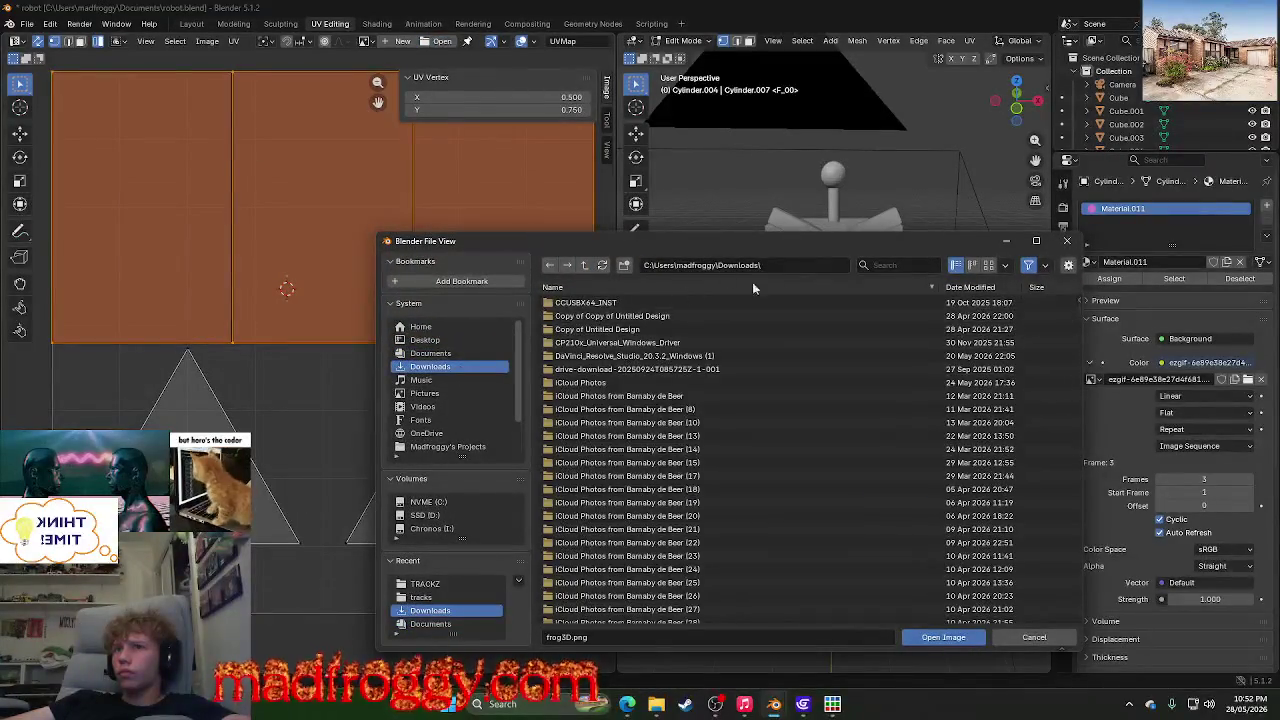
type("fr")
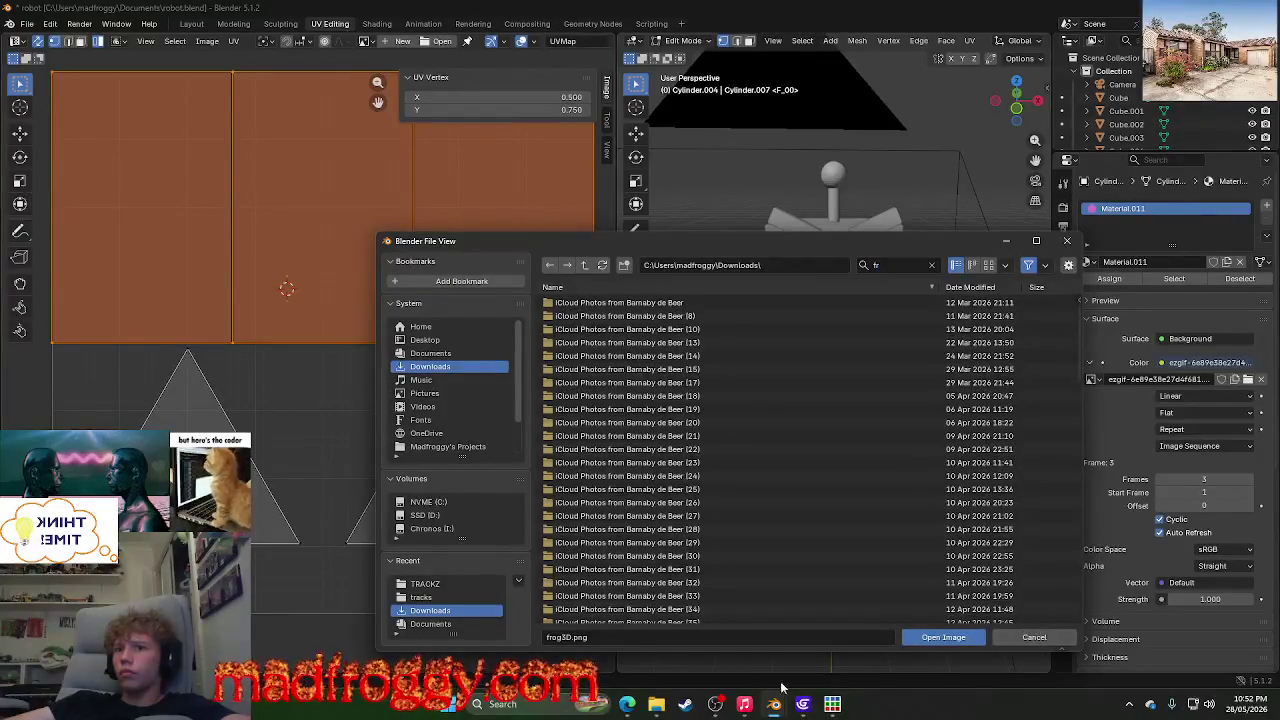
left_click(1032, 637)
left_click(627, 704)
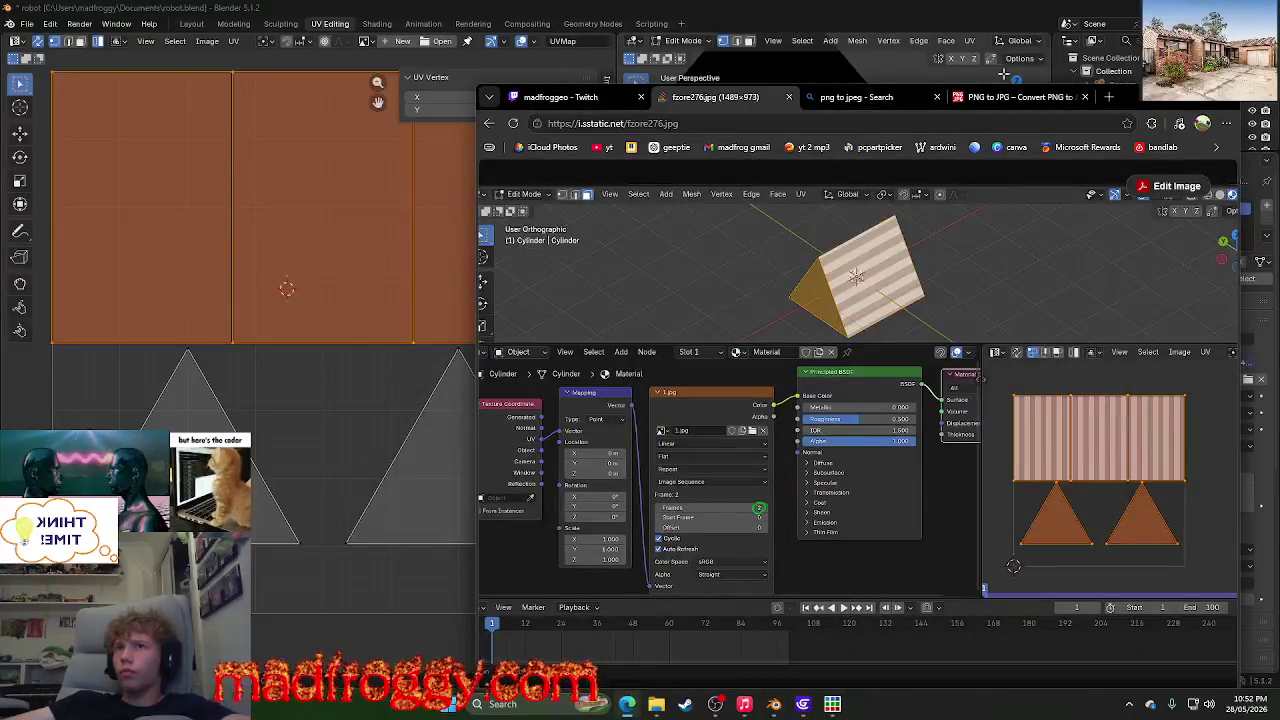
- Search Bing for 'open folder blender' and read the expanded AI answer
left_click(1107, 97)
type("op")
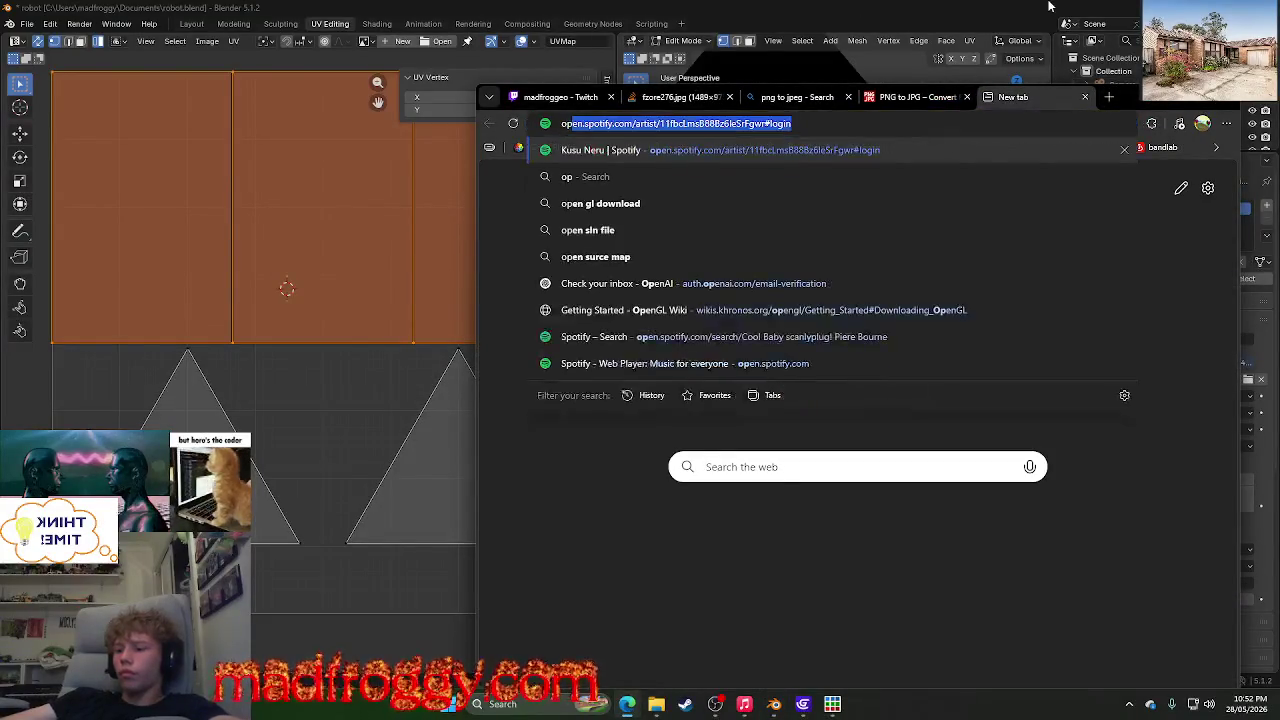
type("en folder")
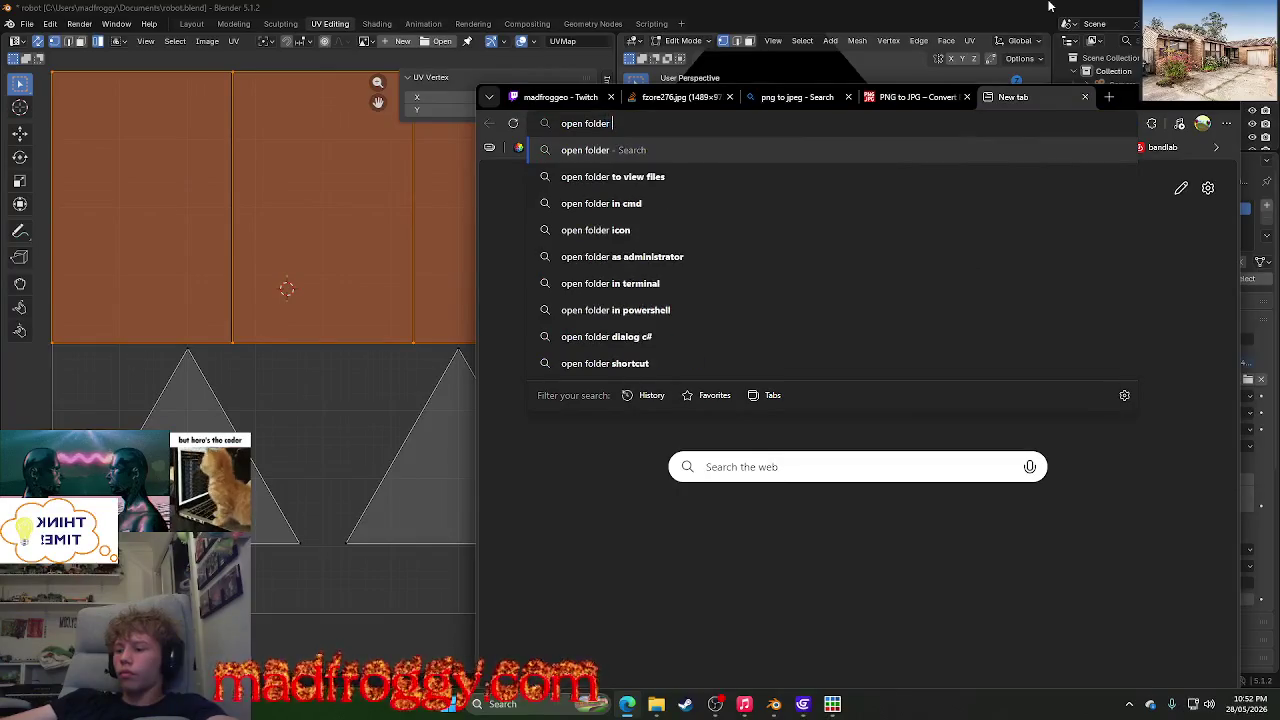
type(" blender")
key("Return")
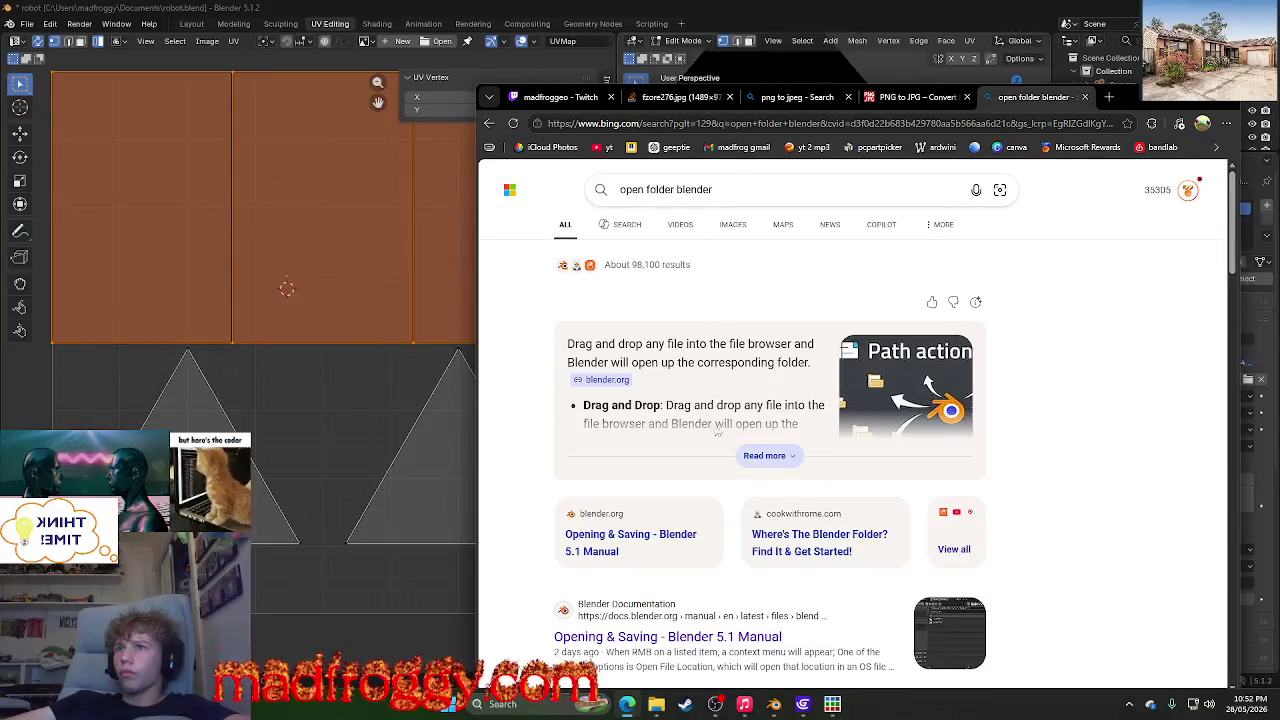
left_click(764, 457)
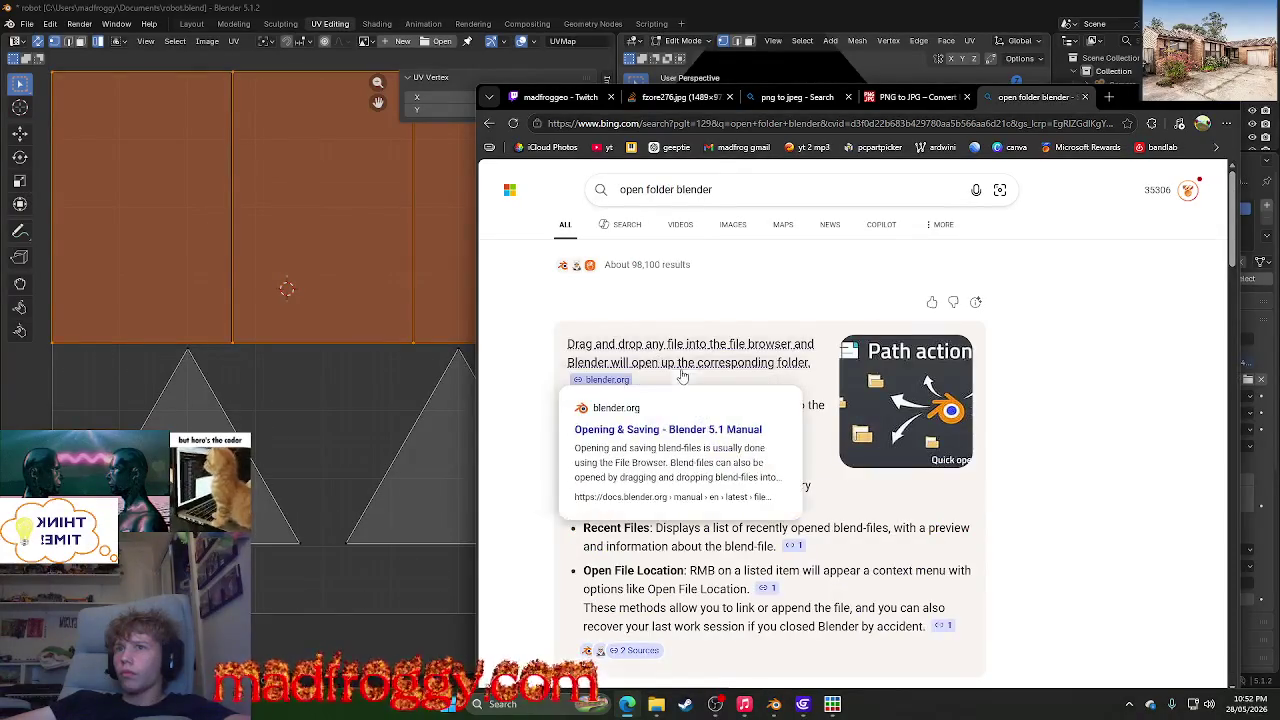
mouse_move(744, 189)
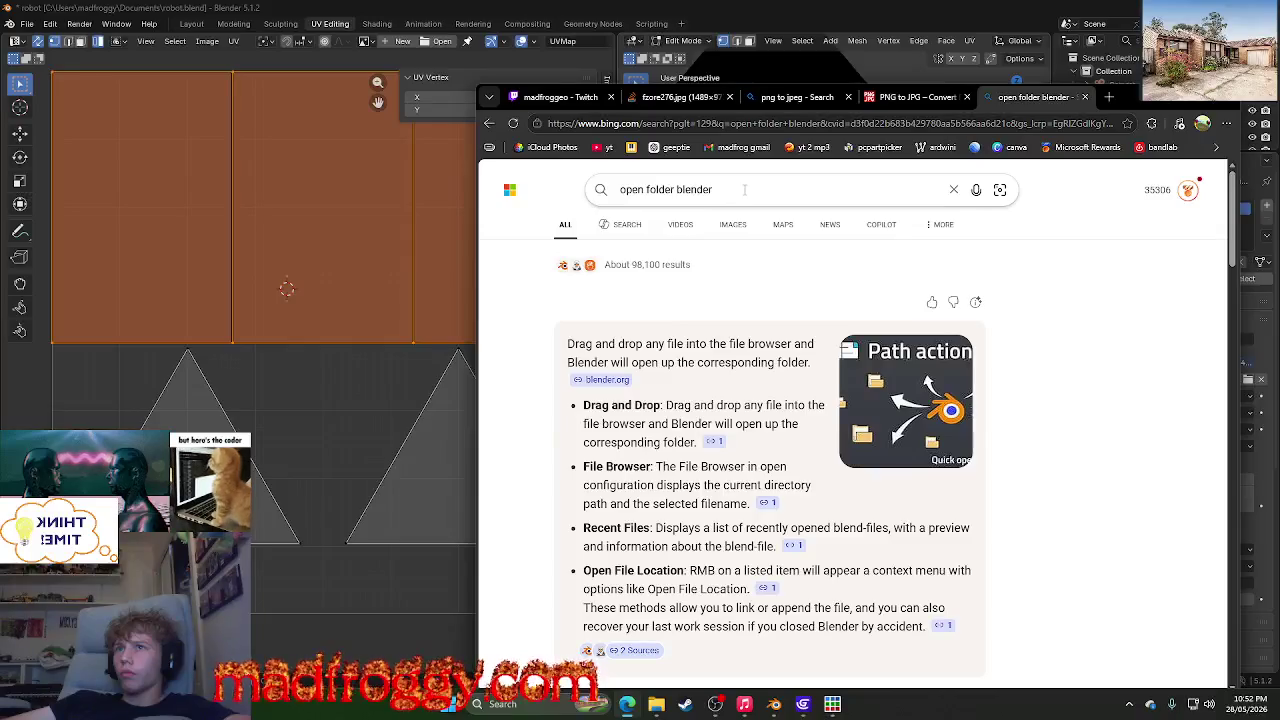
scroll(700, 330, "down", 4)
scroll(670, 460, "down", 3)
scroll(855, 455, "down", 4)
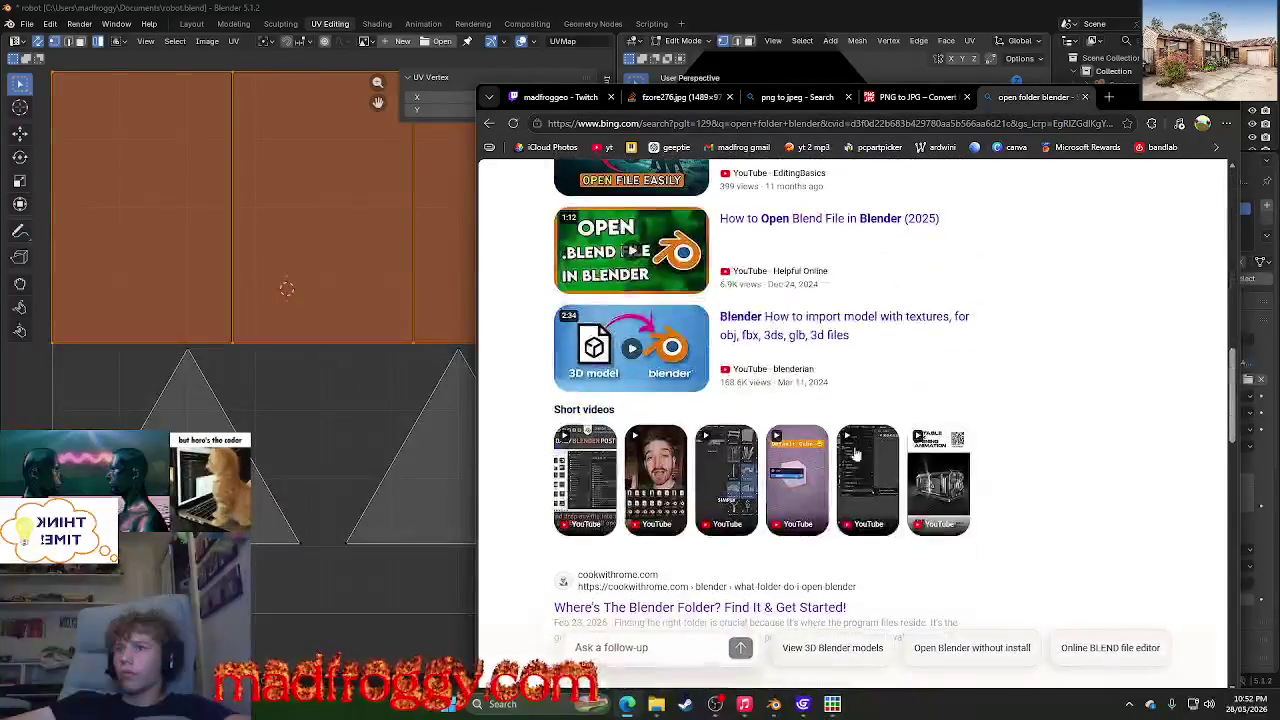
scroll(855, 455, "down", 3)
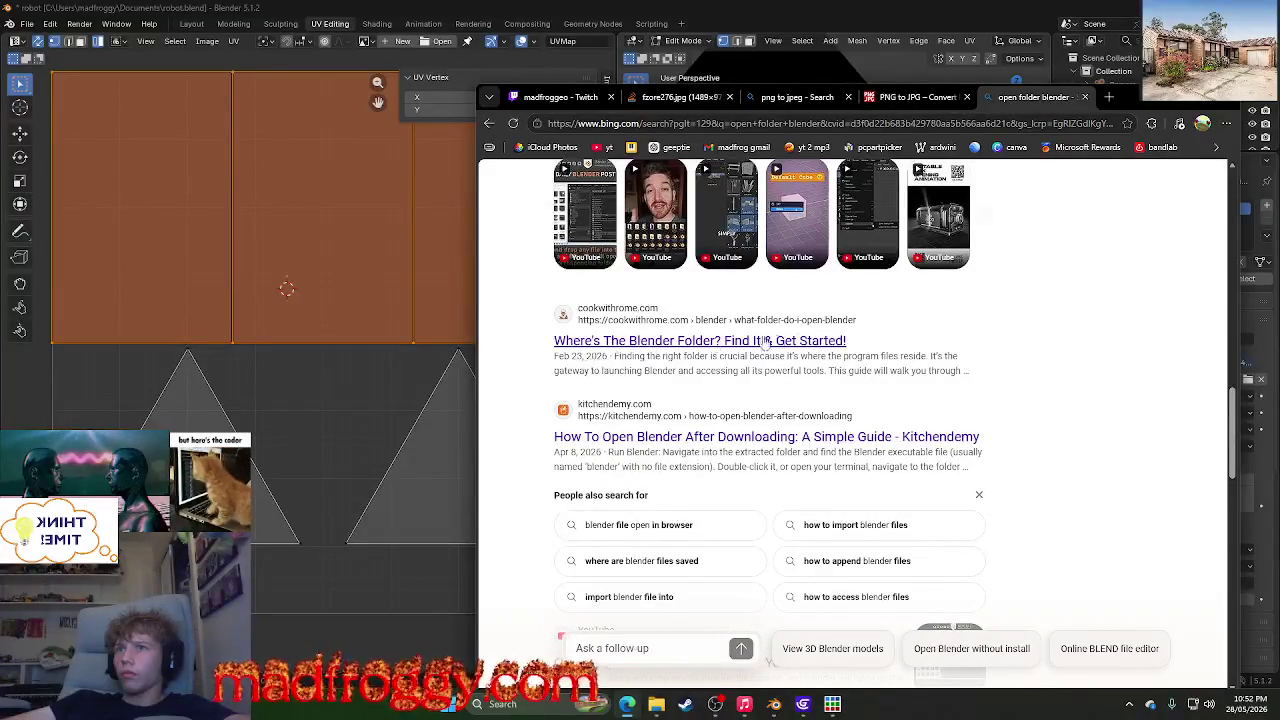
scroll(1043, 374, "up", 2)
scroll(1040, 374, "up", 5)
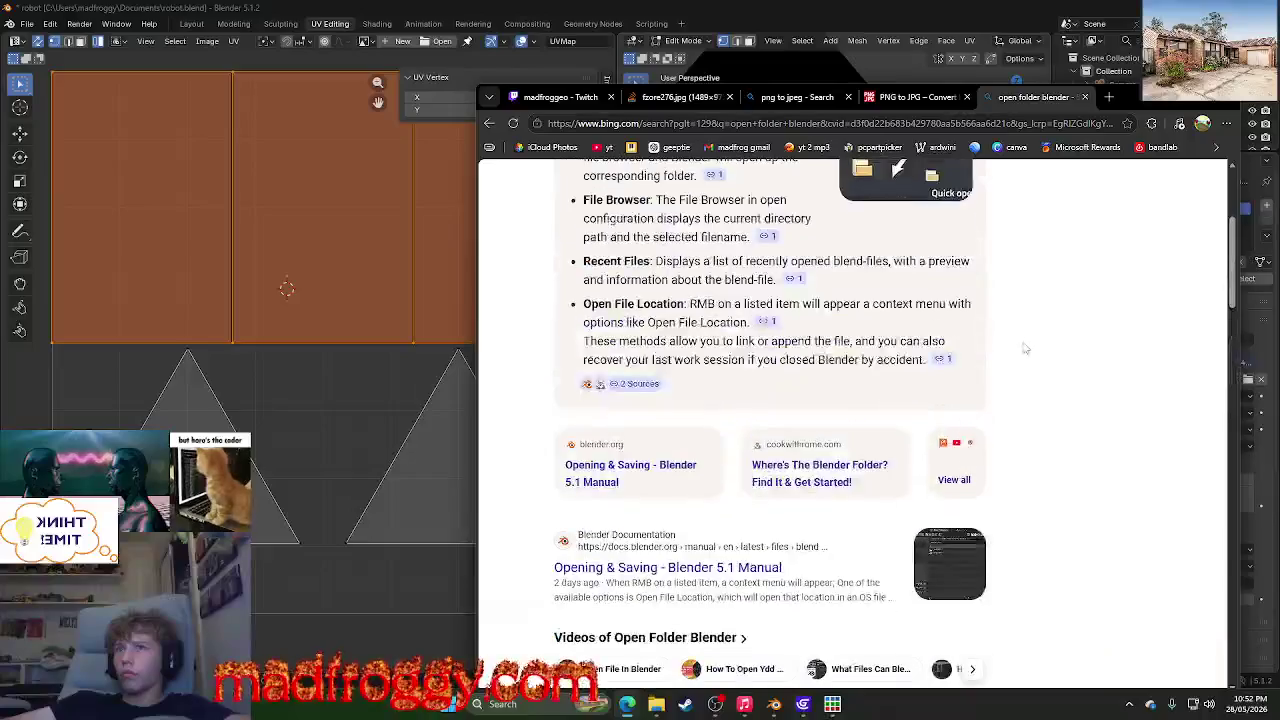
scroll(1023, 343, "up", 5)
- Replace the query with 'why cant i open multiple images inside of a folder blender' and search
left_click_drag(754, 190, 618, 190)
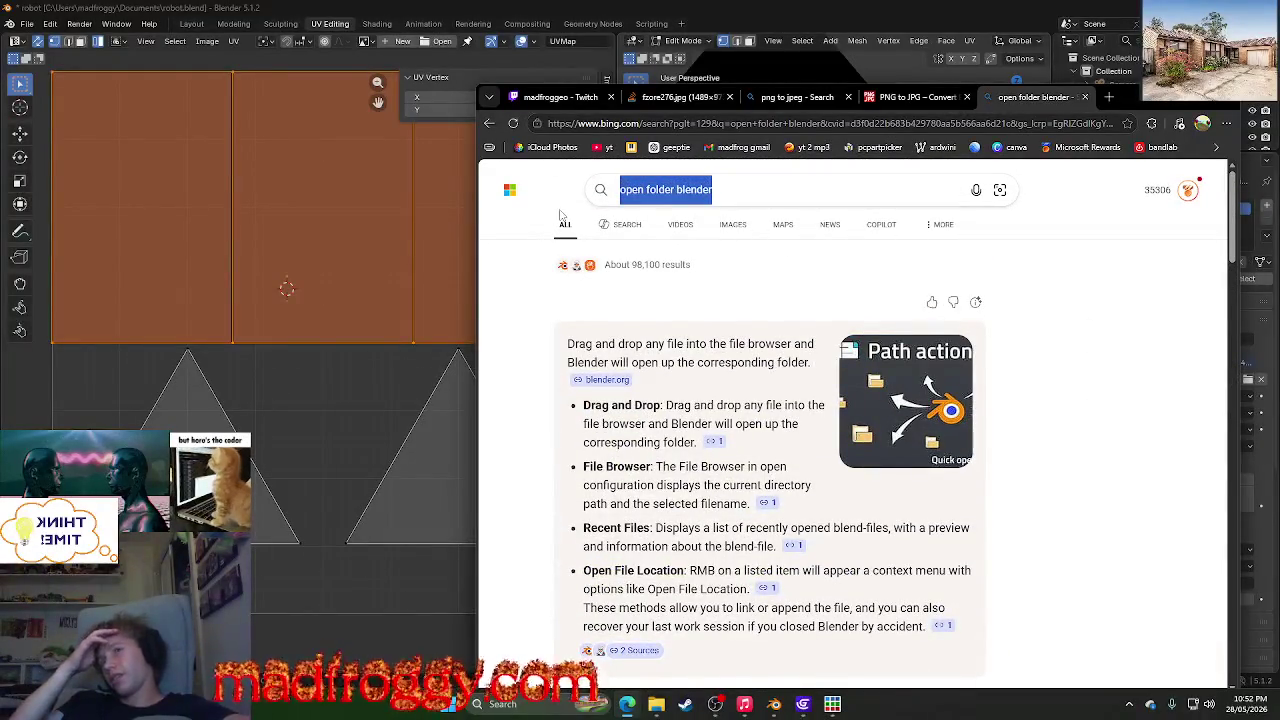
key("BackSpace")
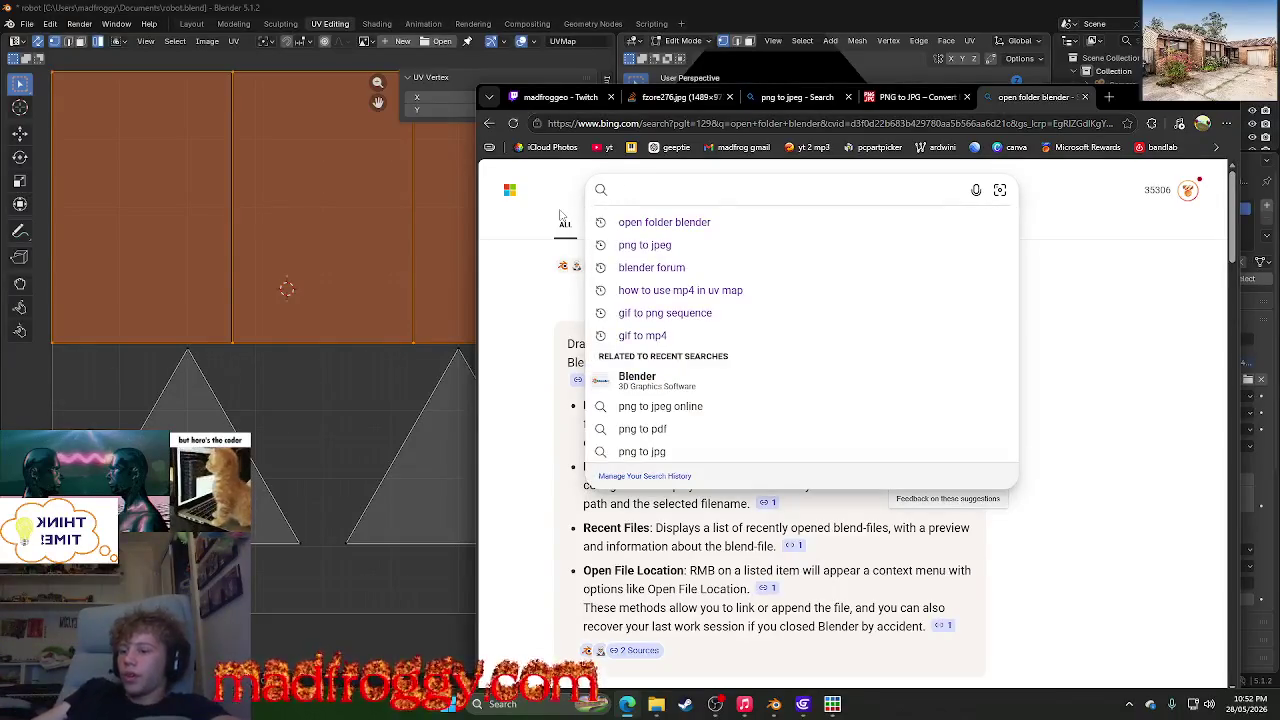
type("why cant")
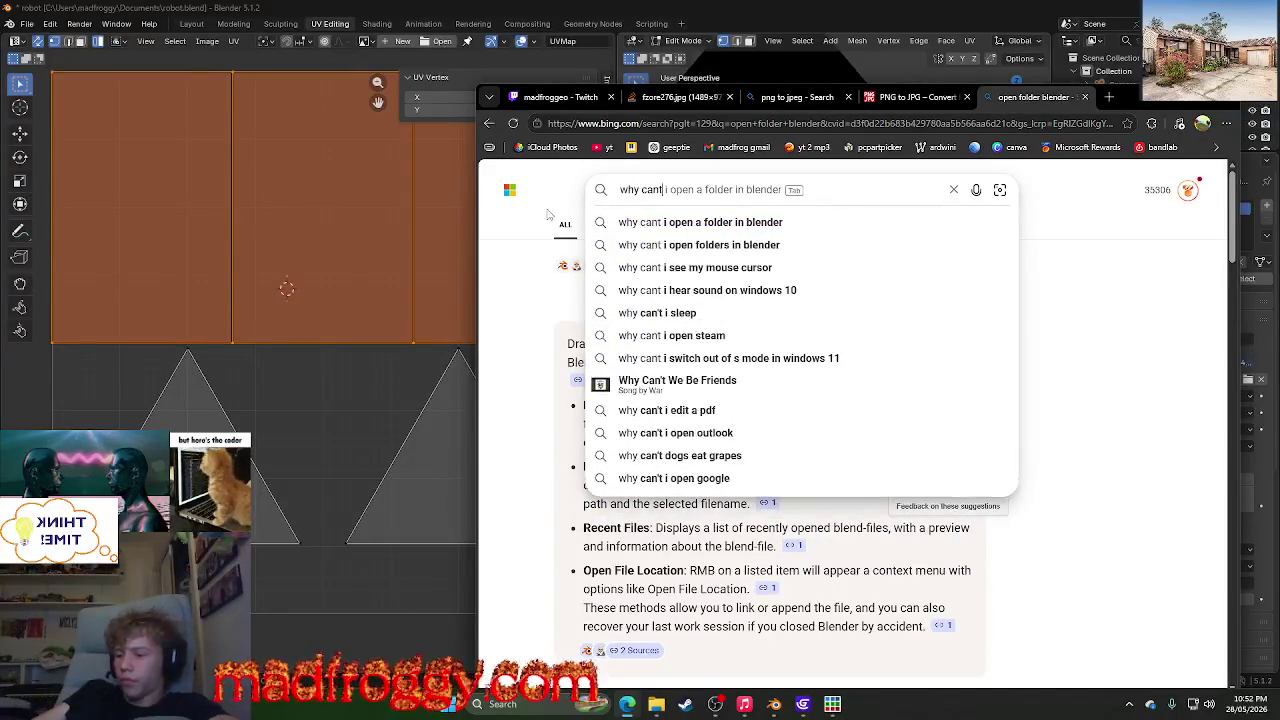
type(" i open")
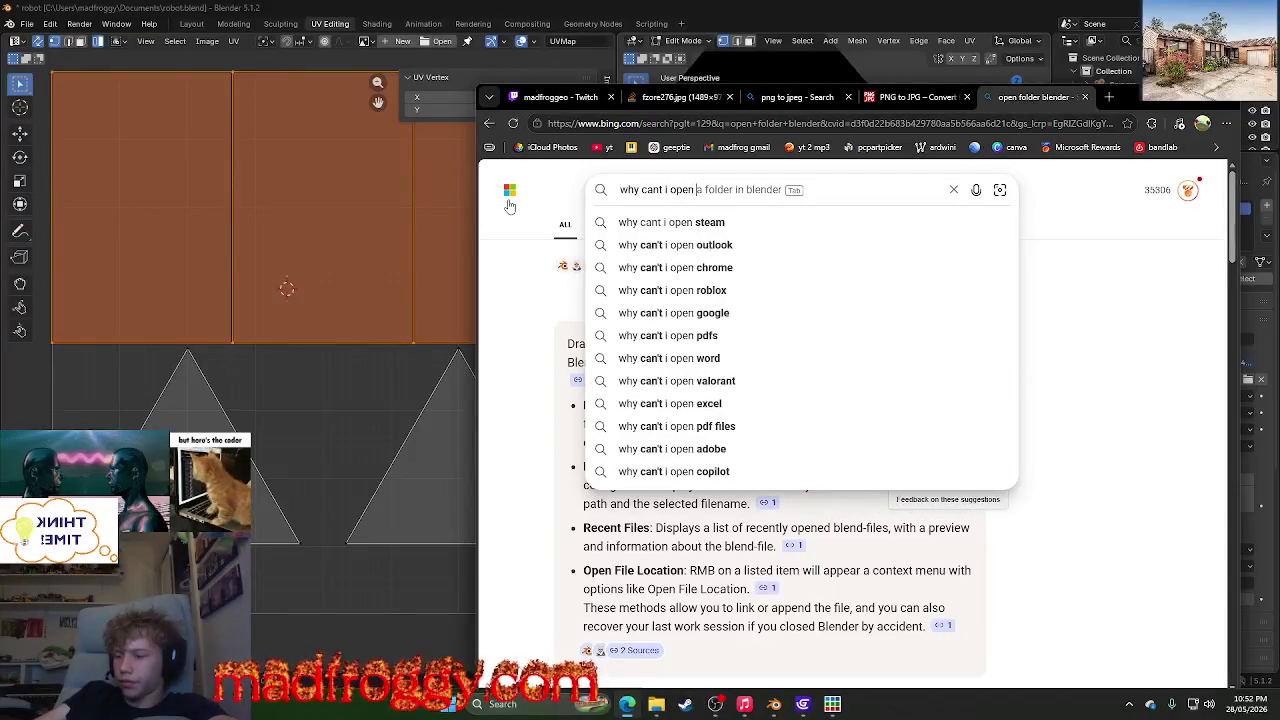
type(" fol")
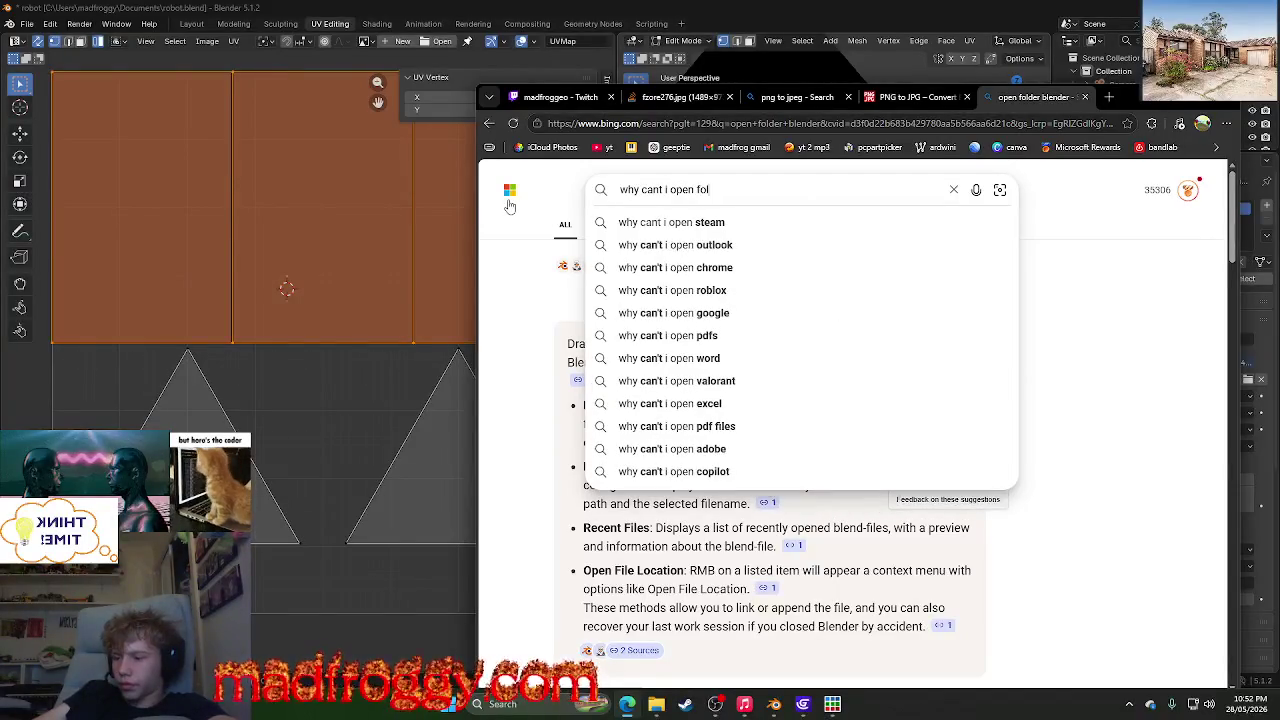
type("der")
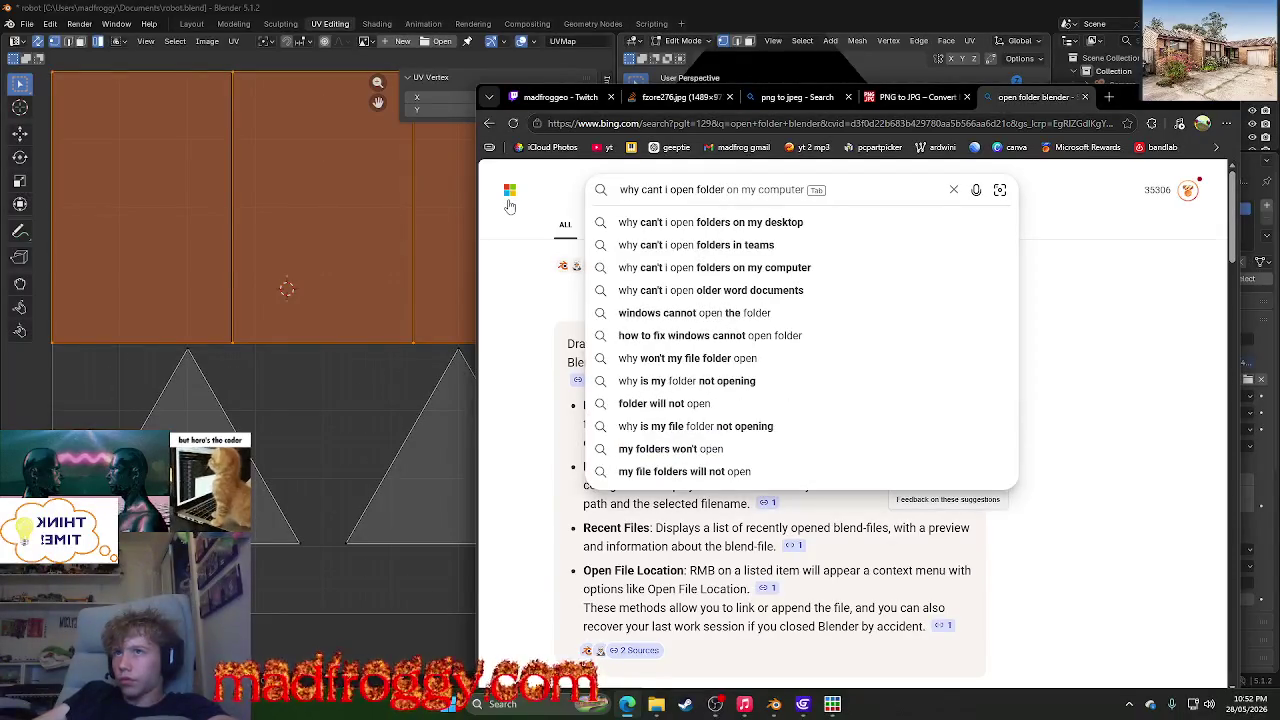
key("BackSpace")
key("BackSpace")
key("BackSpace")
key("BackSpace")
key("BackSpace")
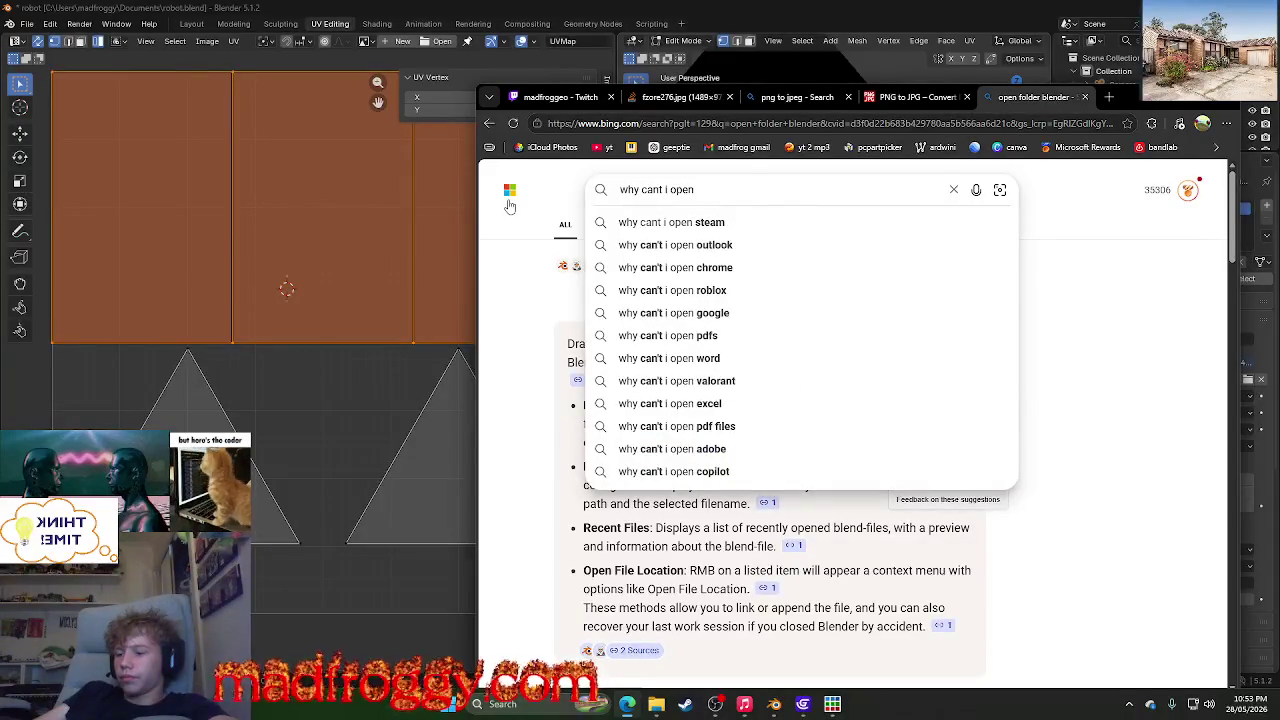
type("multiple")
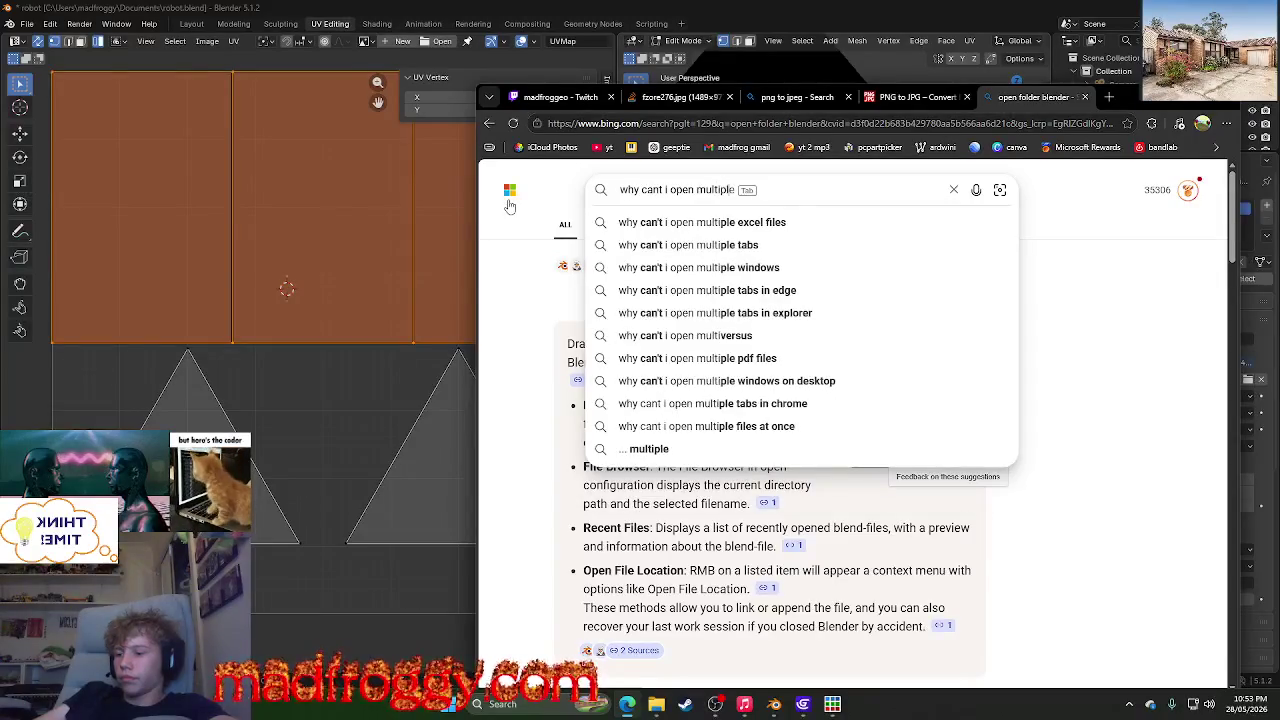
type(" imager")
key("BackSpace")
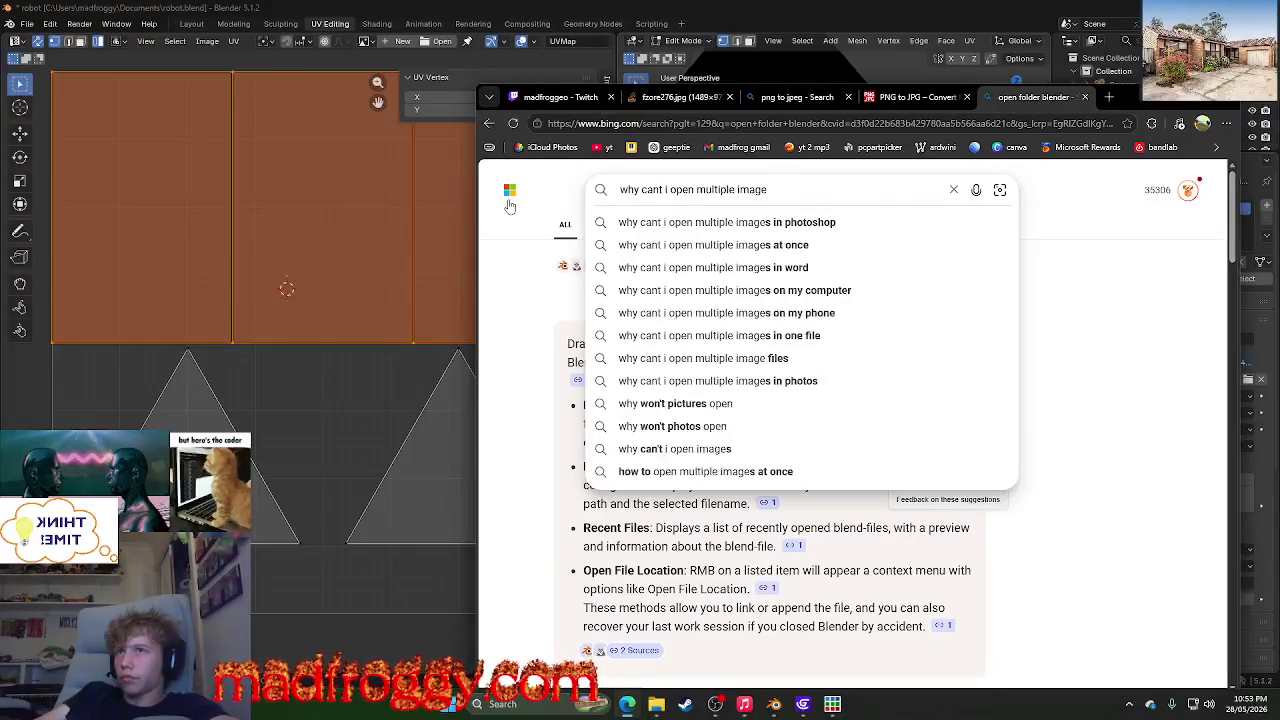
type("s in")
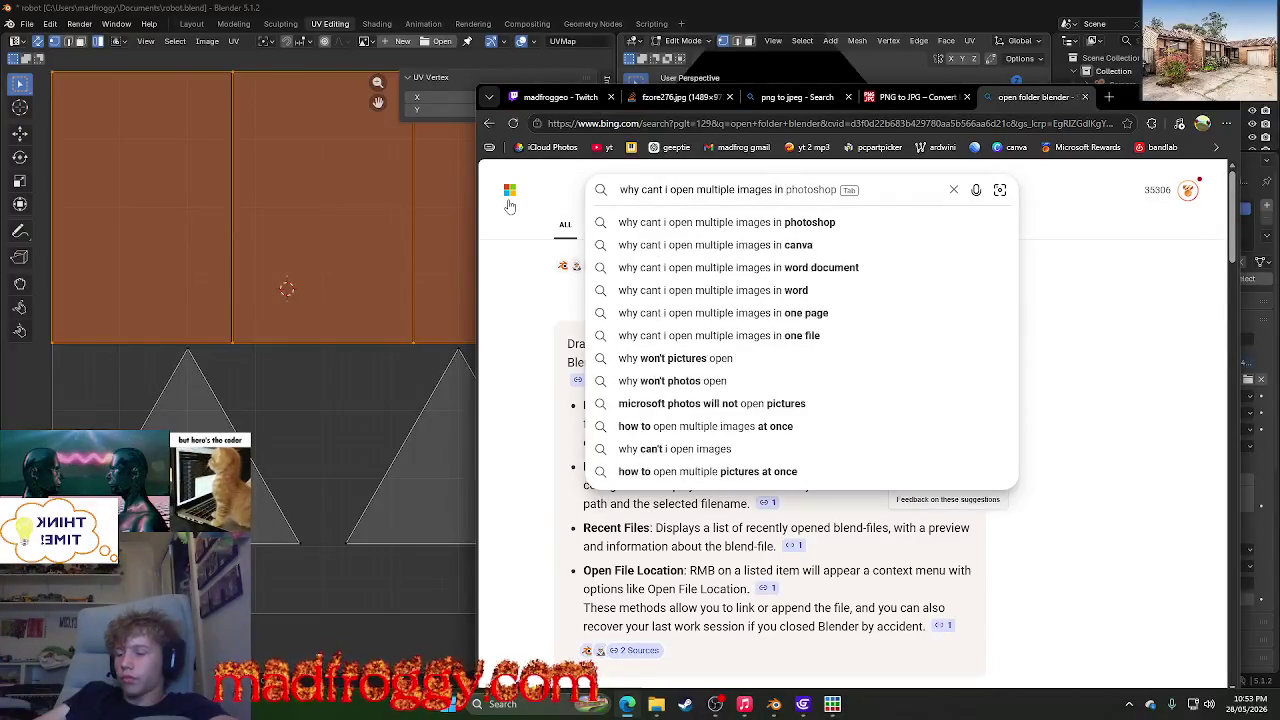
key("BackSpace")
key("BackSpace")
type("inside of a folder blender")
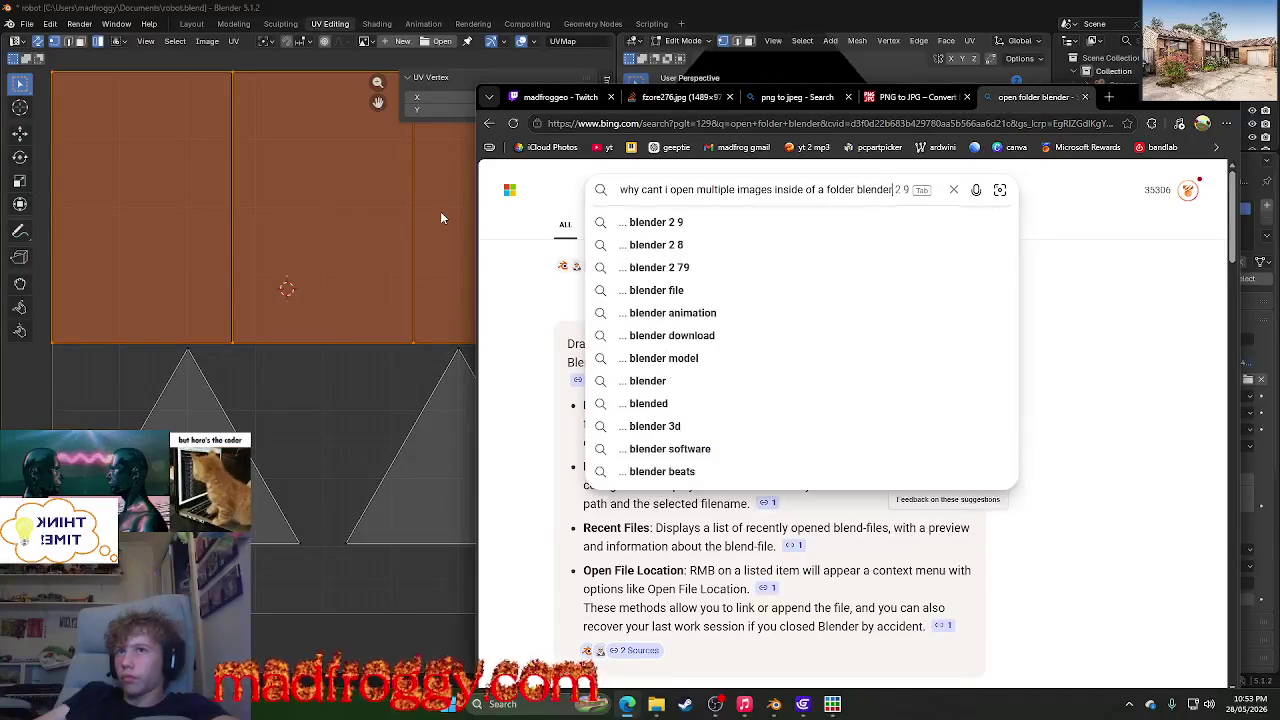
key("Return")
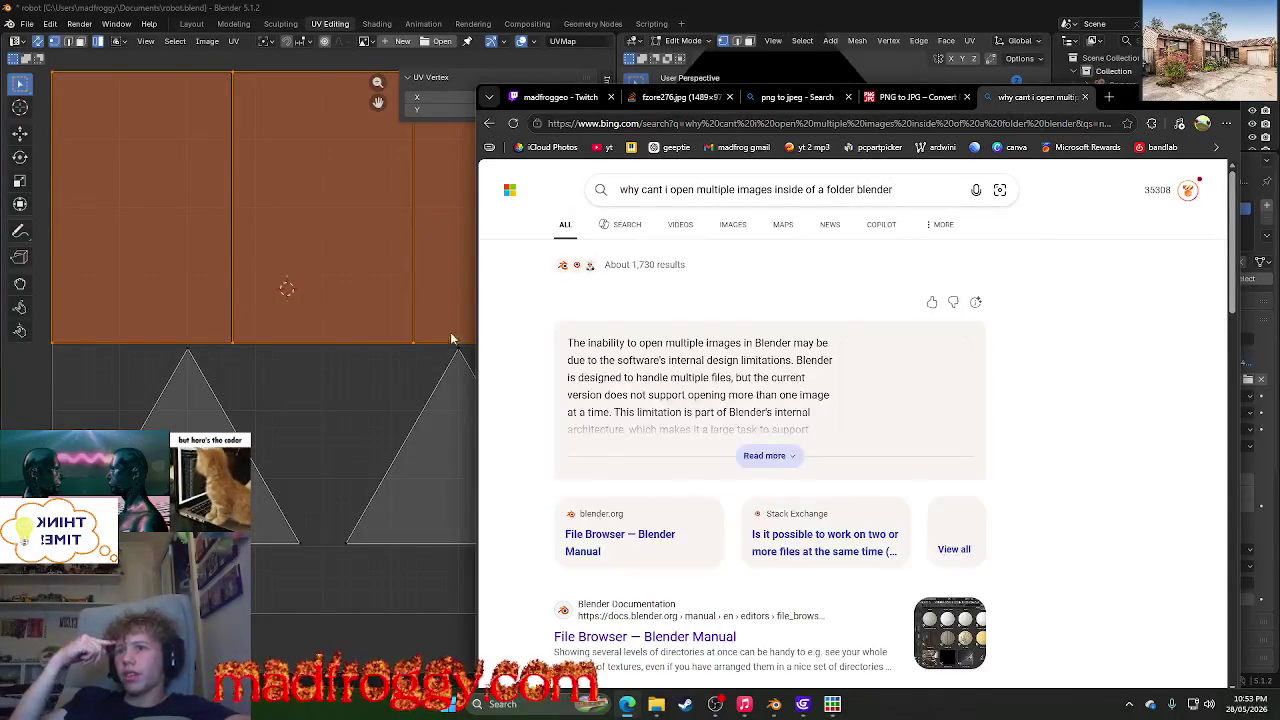
- Expand the AI answer, then open the Blender Manual's File Browser page
left_click(757, 455)
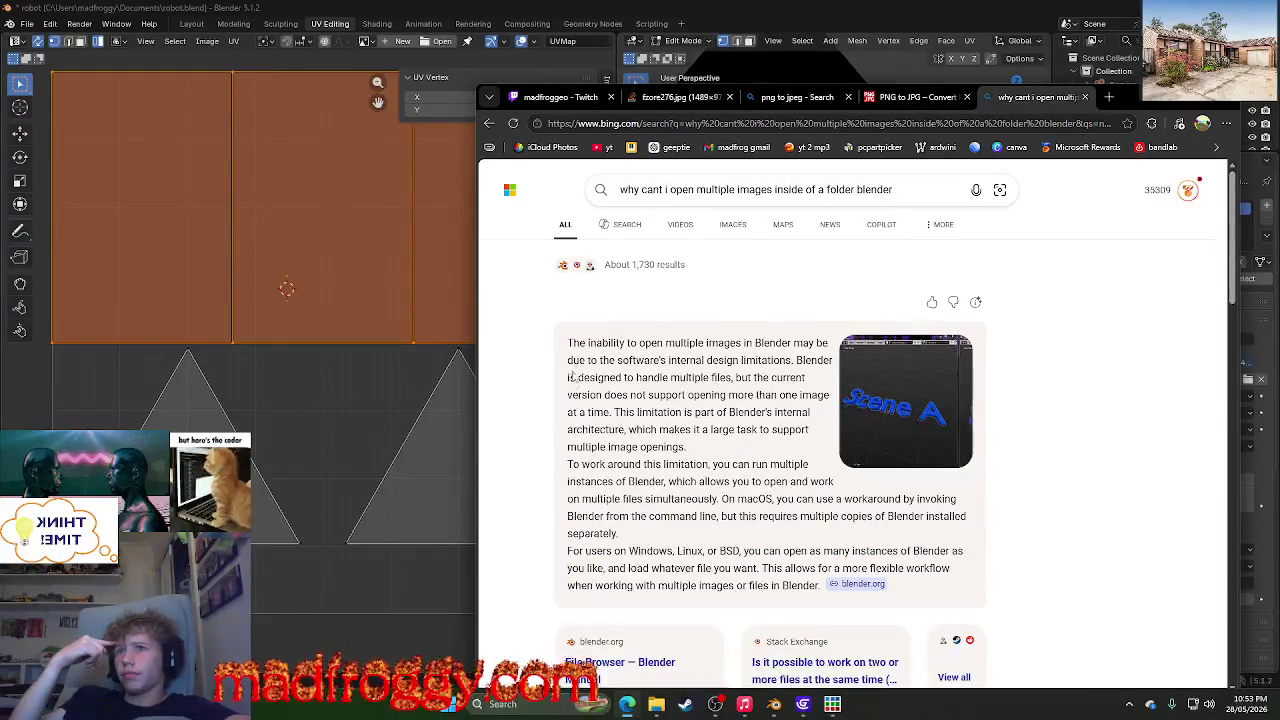
scroll(600, 410, "down", 1)
scroll(597, 405, "down", 4)
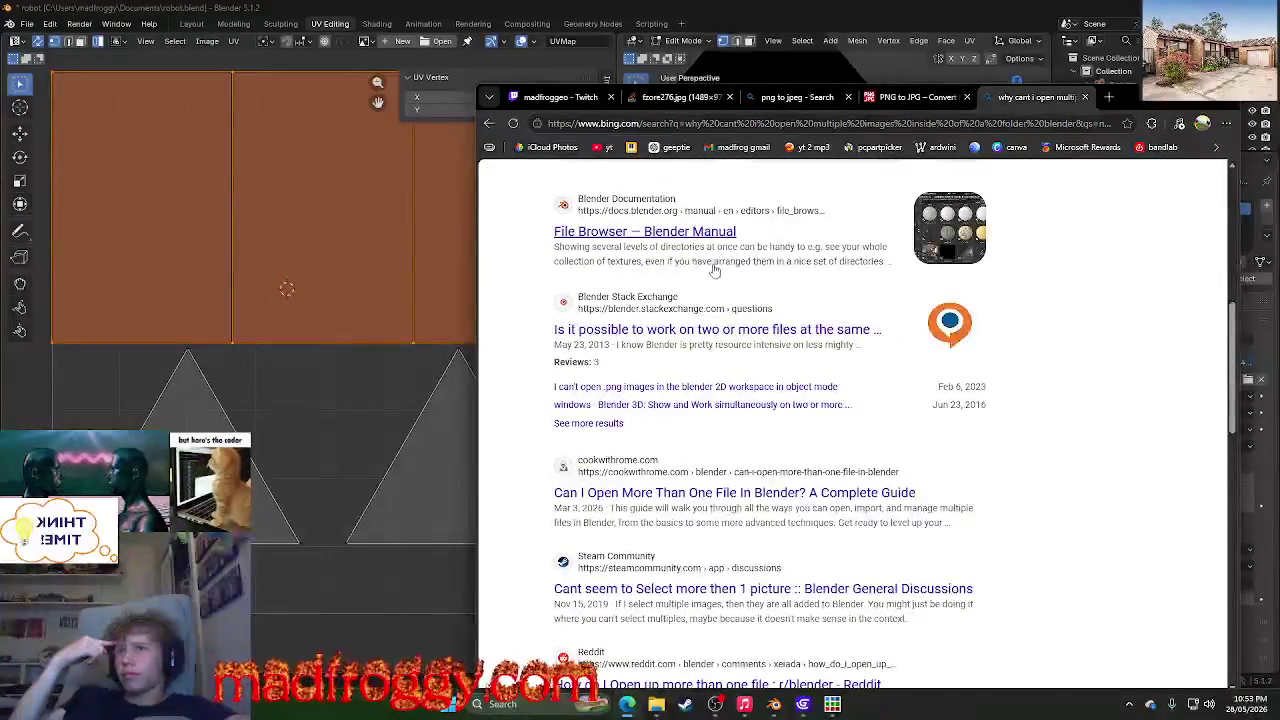
left_click(730, 232)
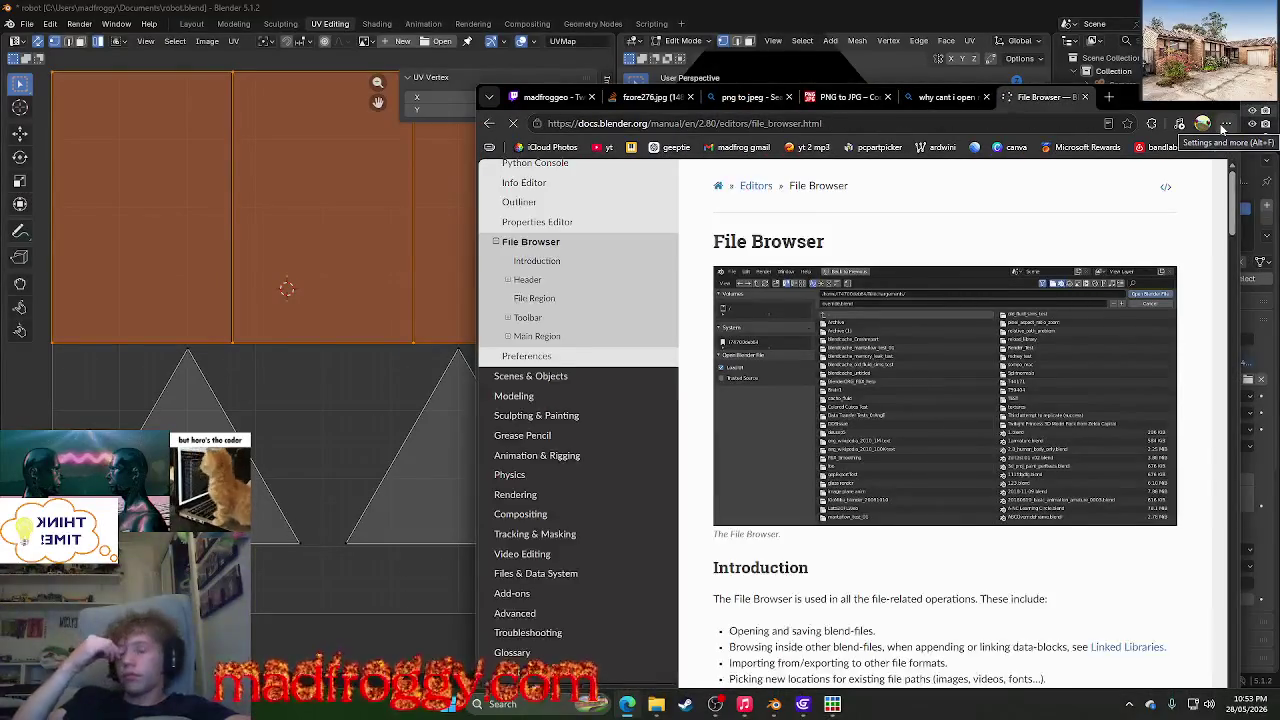
- Read the File Browser manual page to the bottom, highlighting the word Fonts in the previews list
scroll(1189, 280, "down", 3)
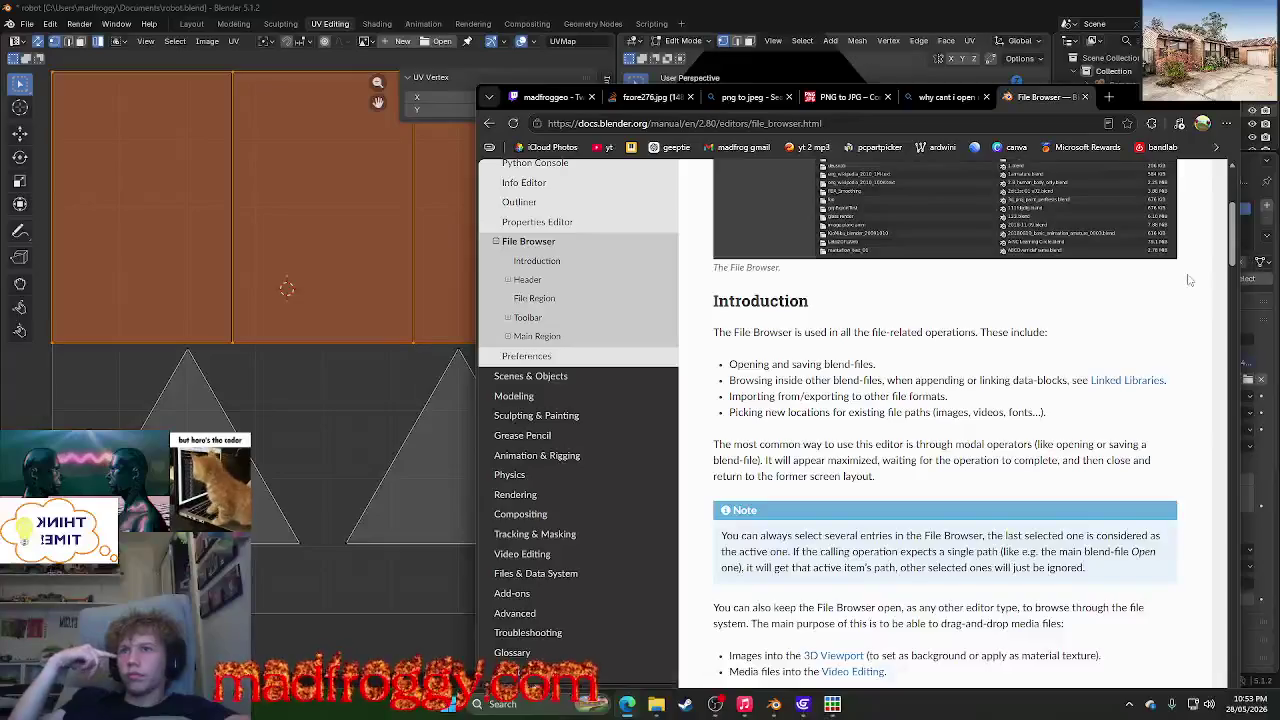
scroll(1189, 280, "down", 3)
scroll(1180, 282, "down", 5)
scroll(1155, 290, "down", 3)
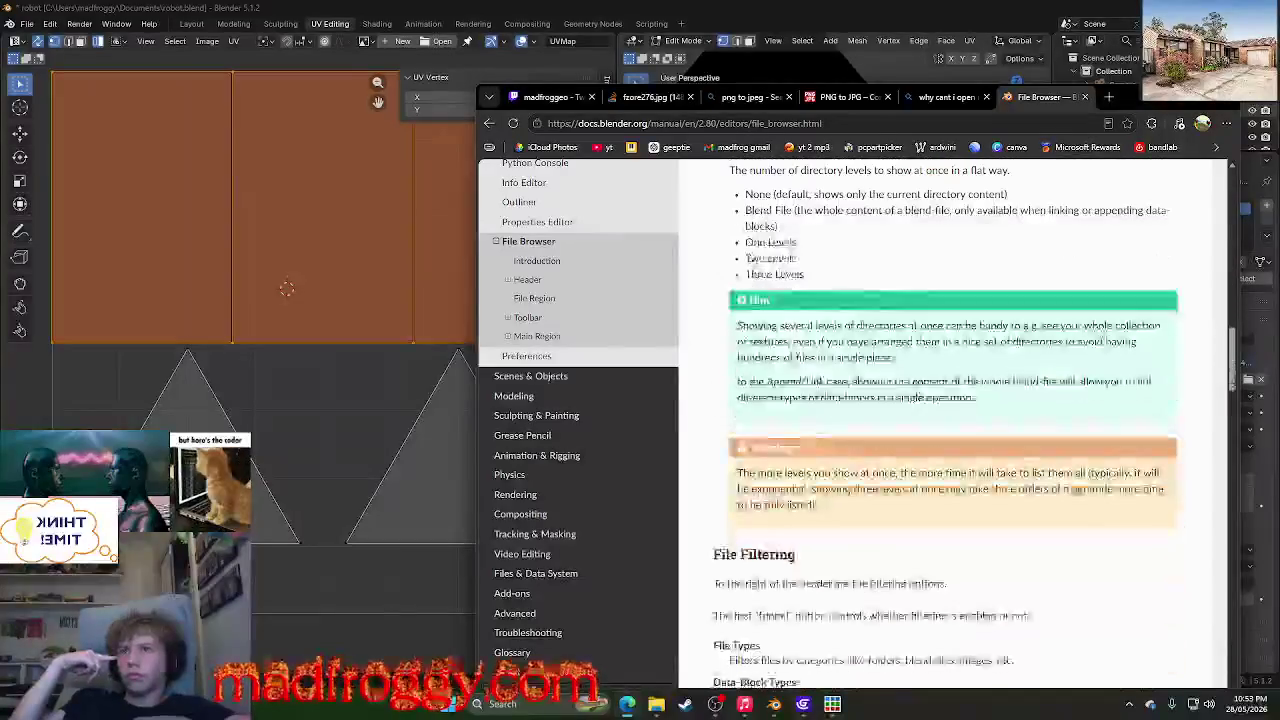
scroll(1155, 290, "down", 3)
scroll(1155, 290, "down", 3)
scroll(975, 330, "down", 3)
scroll(975, 330, "down", 3)
scroll(975, 330, "down", 3)
scroll(975, 330, "down", 3)
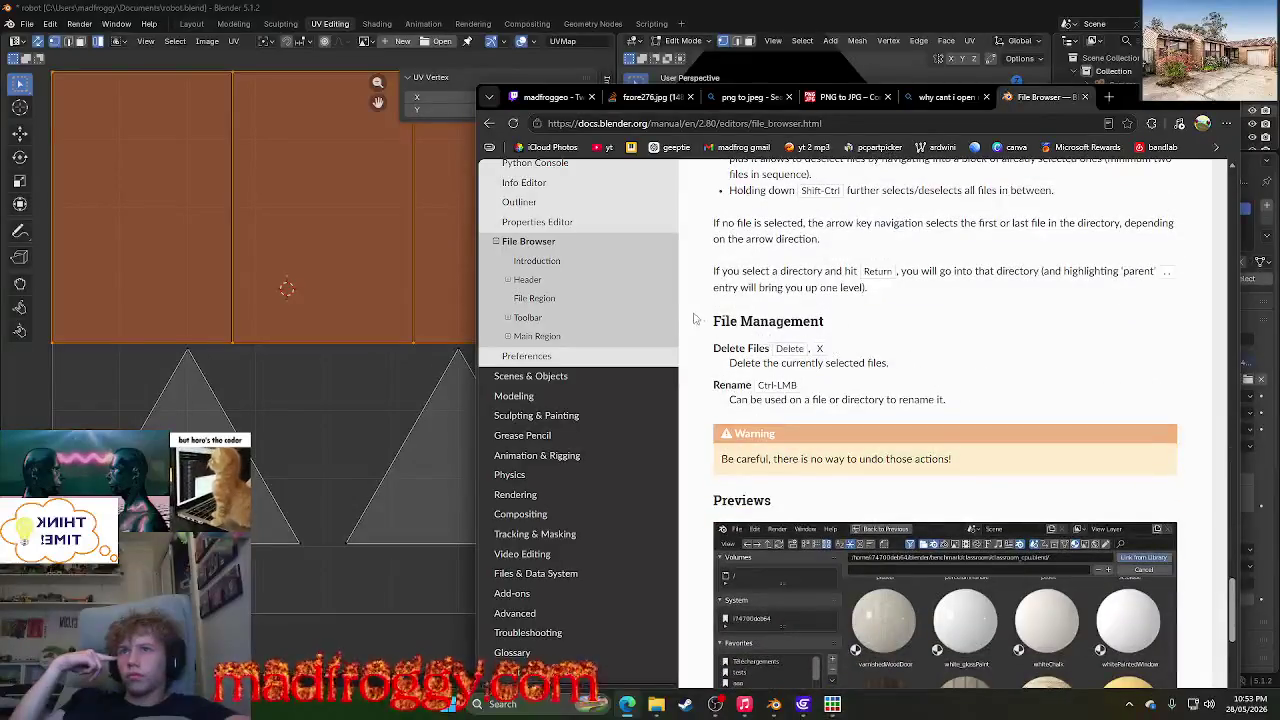
scroll(749, 364, "down", 3)
scroll(740, 440, "down", 3)
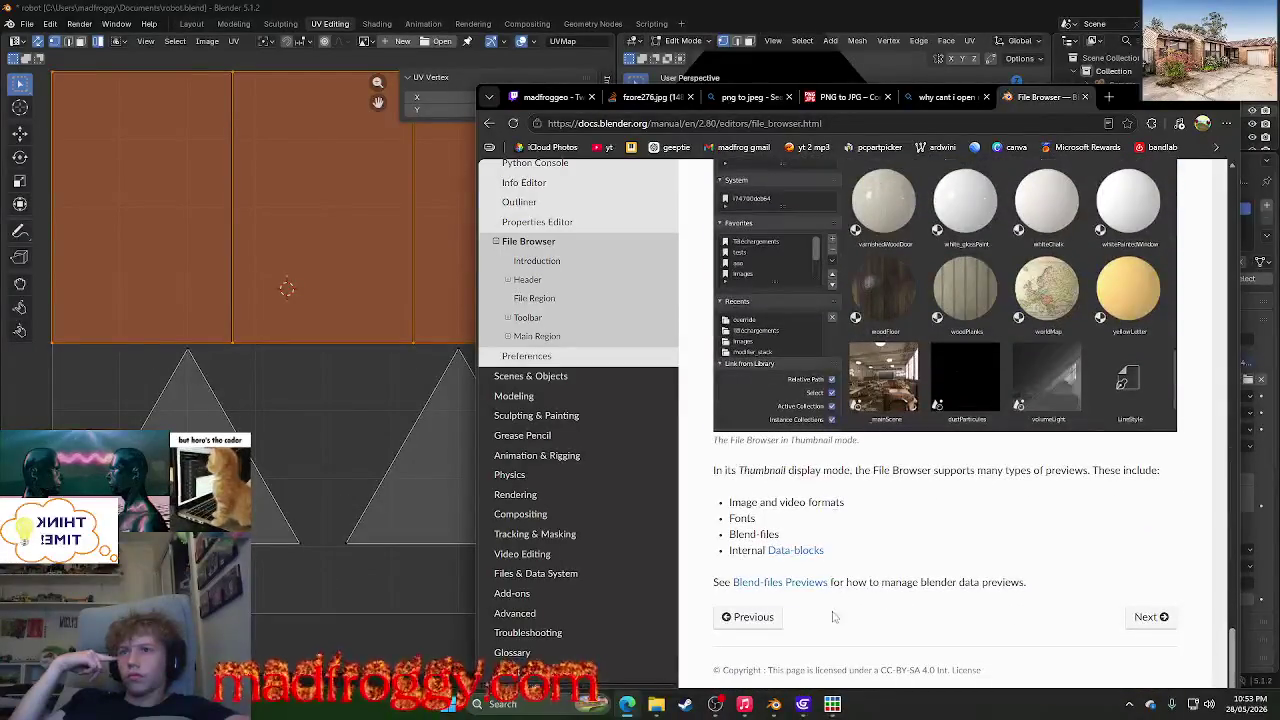
left_click_drag(736, 503, 804, 503)
double_click(742, 518)
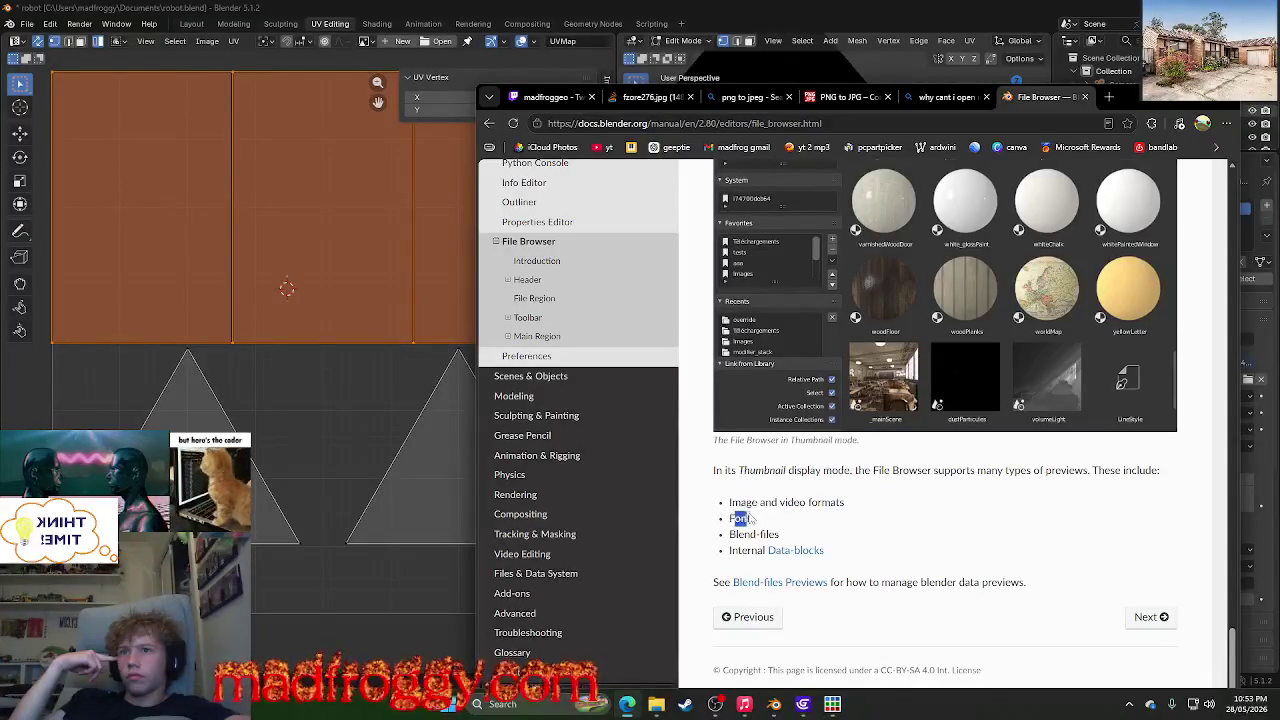
left_click(740, 530)
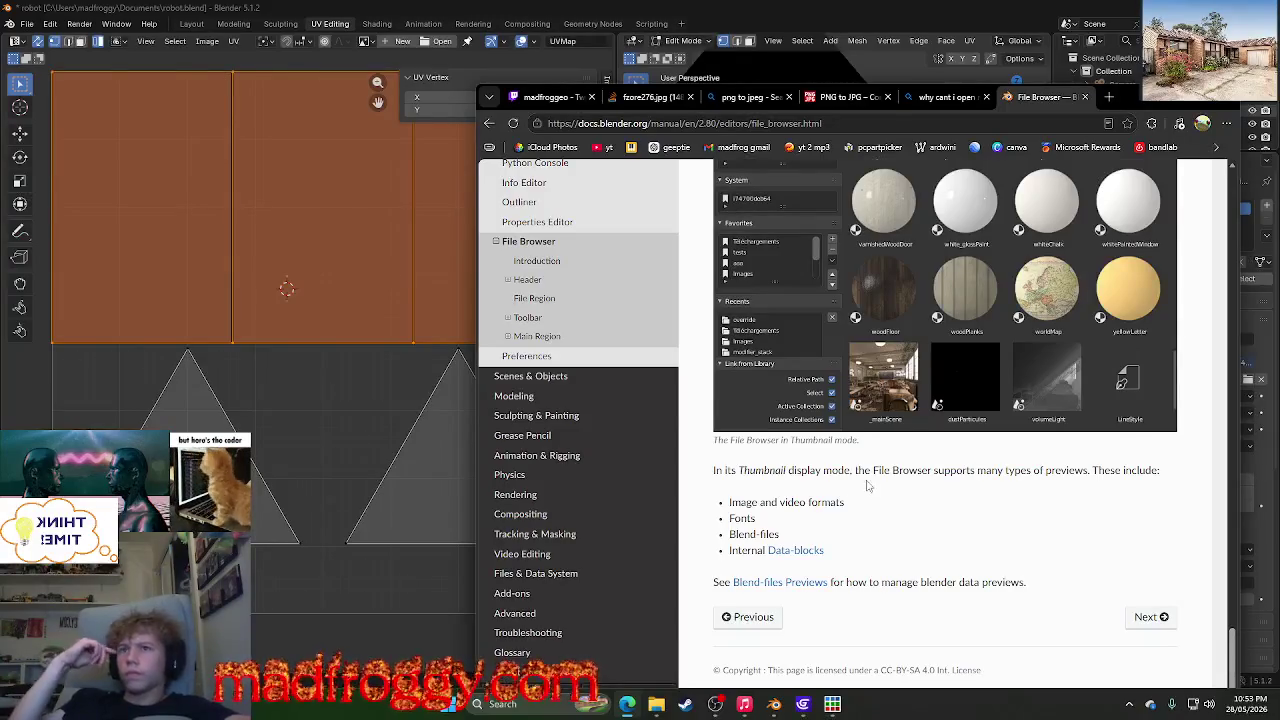
- Scroll back to the top of the File Browser page and return to the Bing results
scroll(875, 480, "up", 5)
scroll(882, 468, "up", 5)
scroll(885, 466, "up", 5)
scroll(888, 465, "up", 5)
scroll(892, 463, "up", 5)
scroll(895, 463, "up", 3)
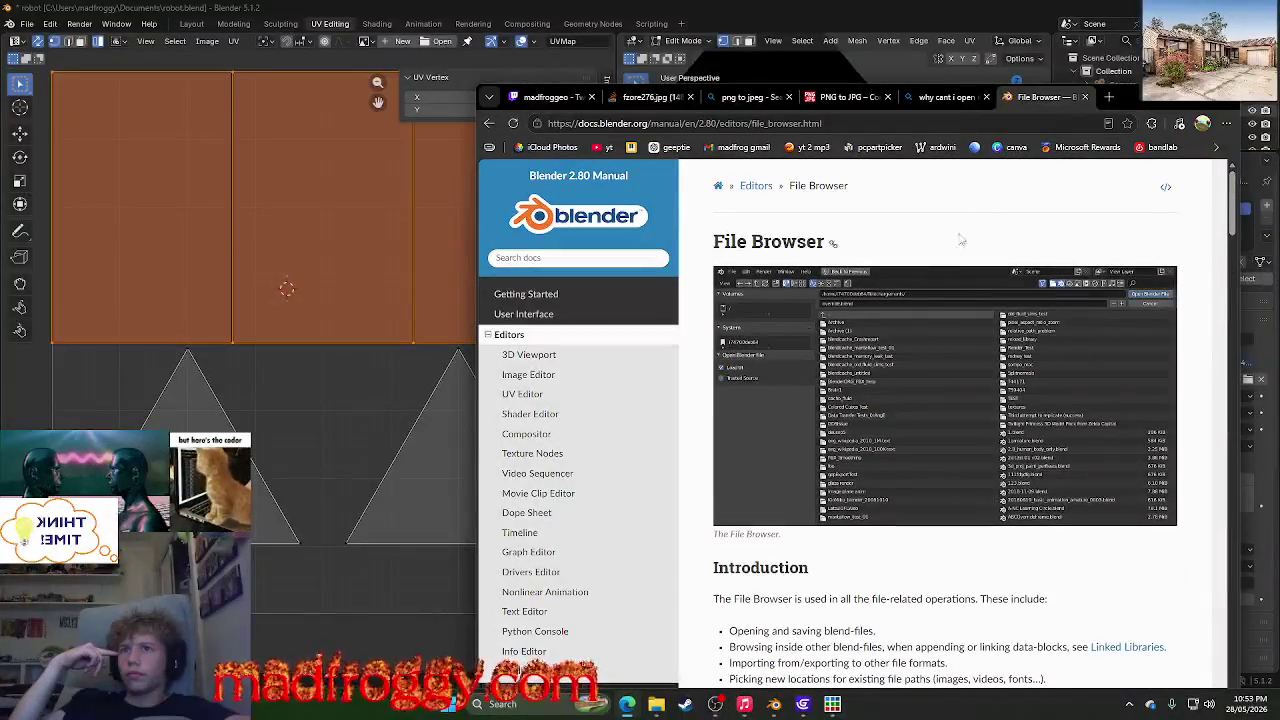
left_click(940, 97)
- Glance at the robot scene in Blender, then bring back the fzore276.jpg node-setup screenshot
scroll(728, 208, "up", 5)
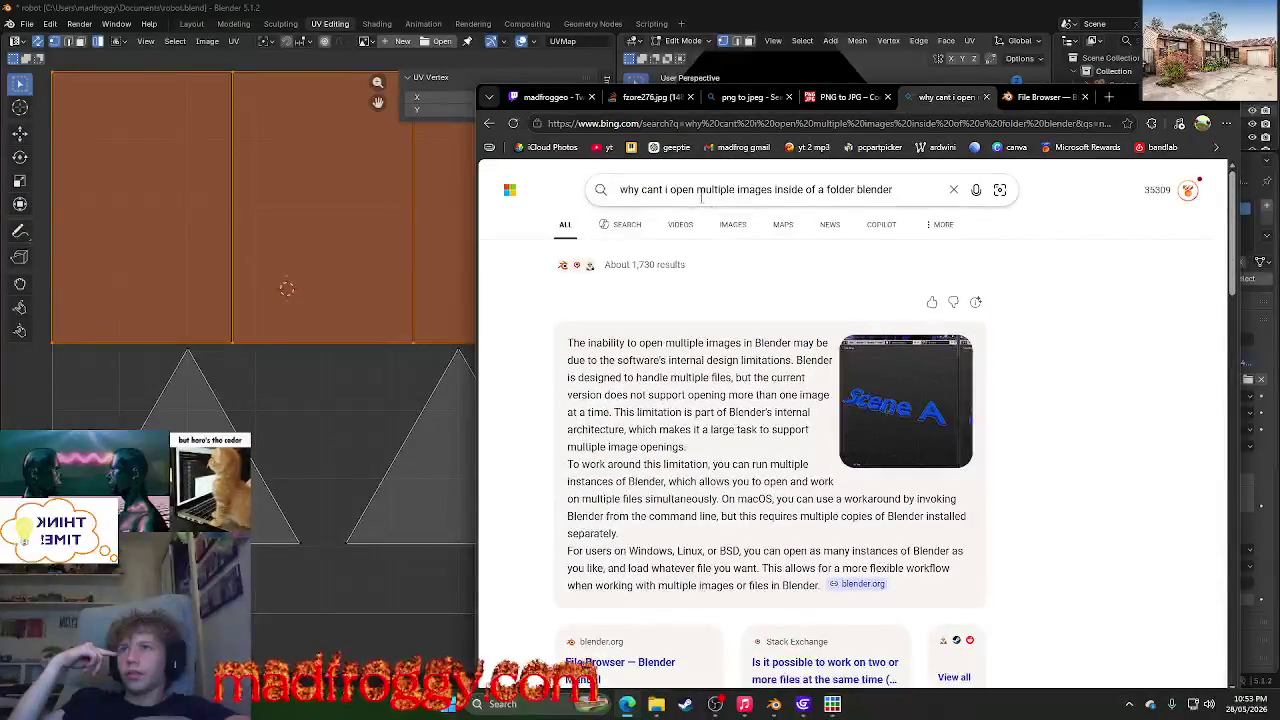
left_click(1150, 100)
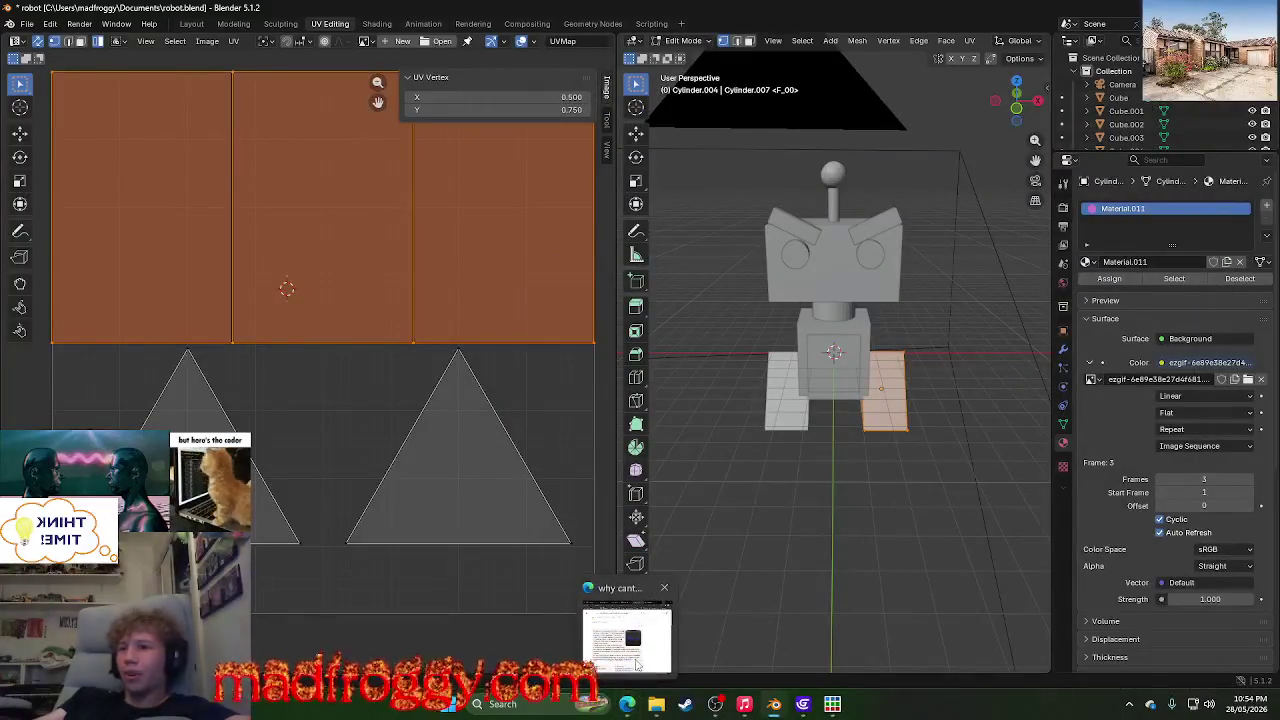
mouse_move(627, 704)
left_click(632, 645)
left_click(650, 97)
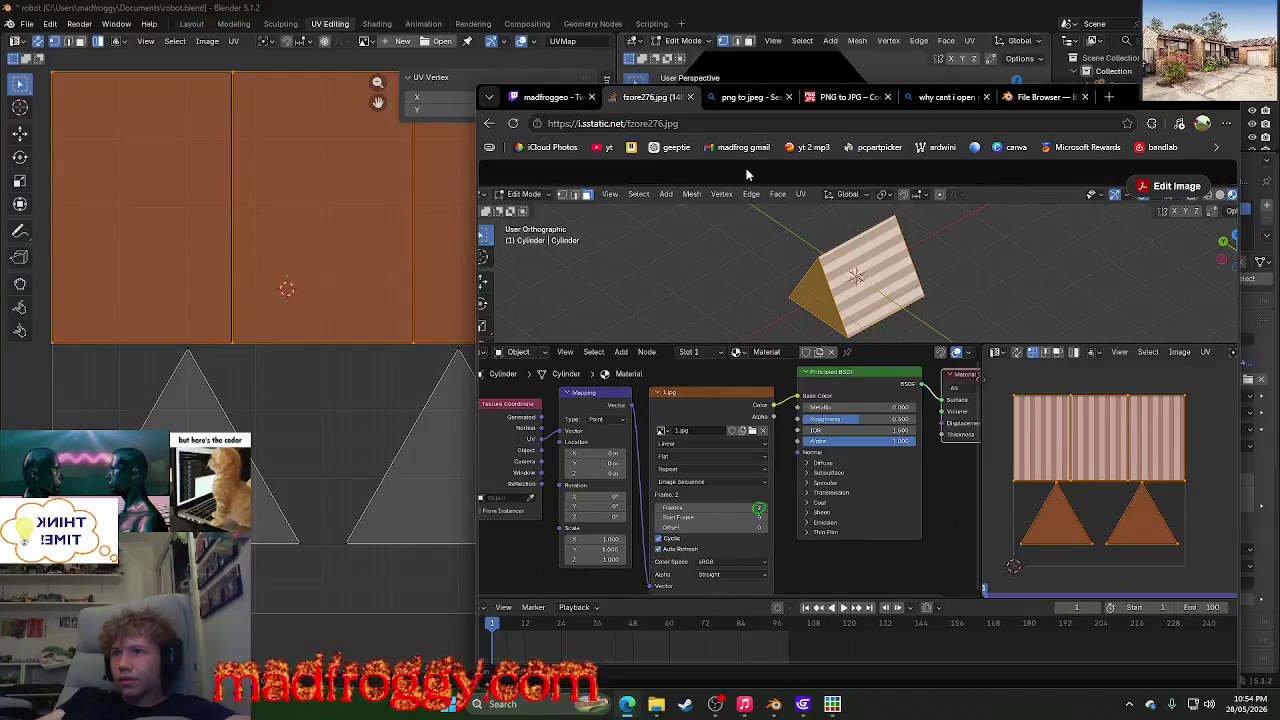
- Go back to the Stack Exchange question whose answer suggests loading two jpgs as an image sequence
left_click(489, 123)
scroll(847, 403, "down", 3)
scroll(847, 403, "up", 5)
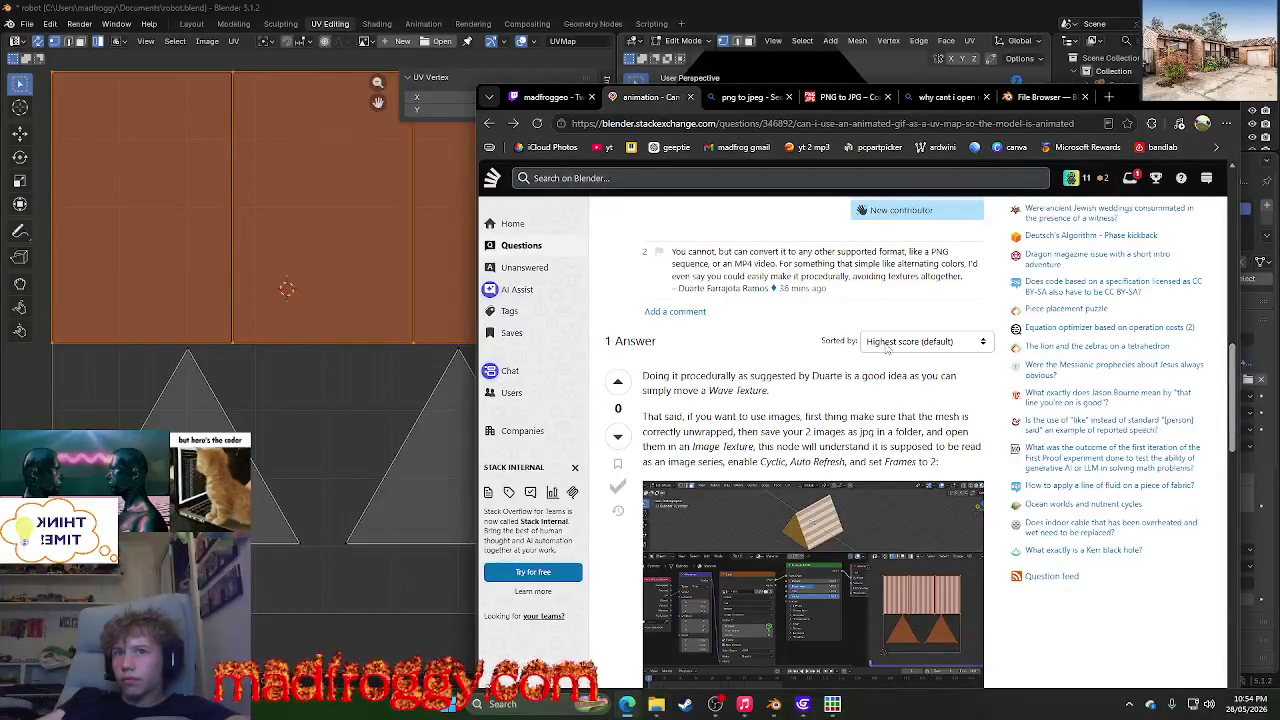
scroll(886, 349, "up", 2)
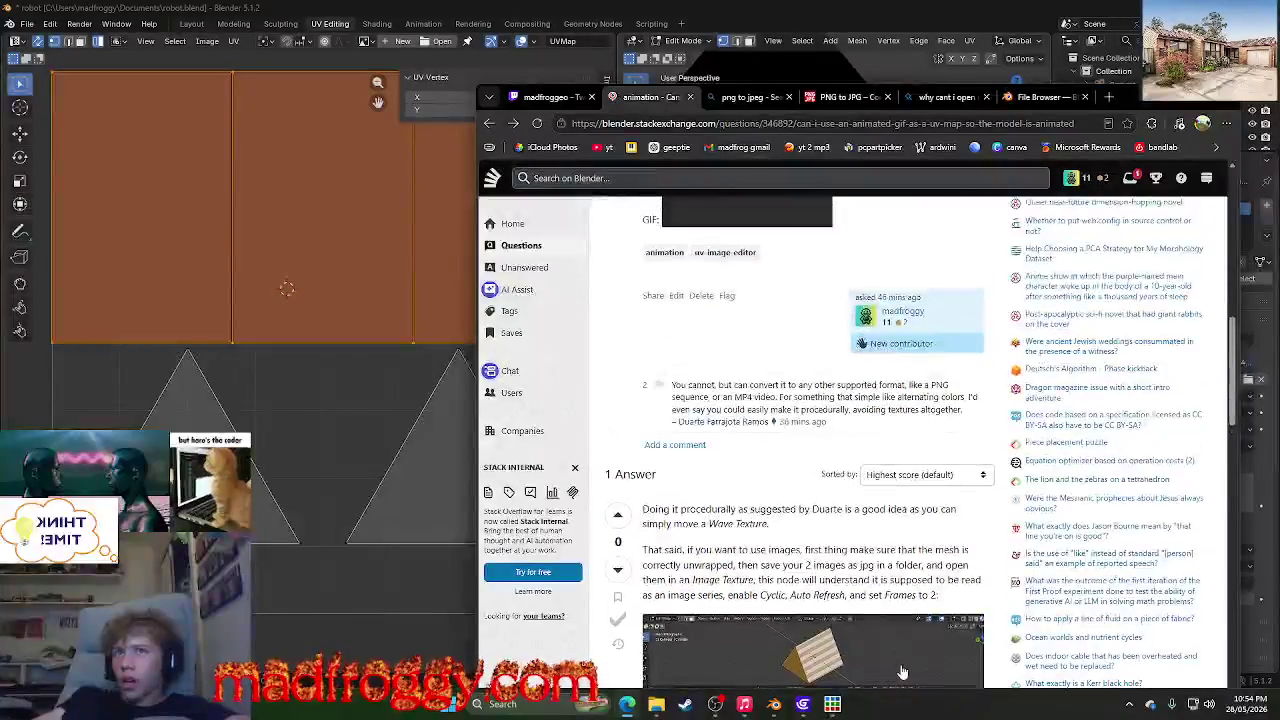